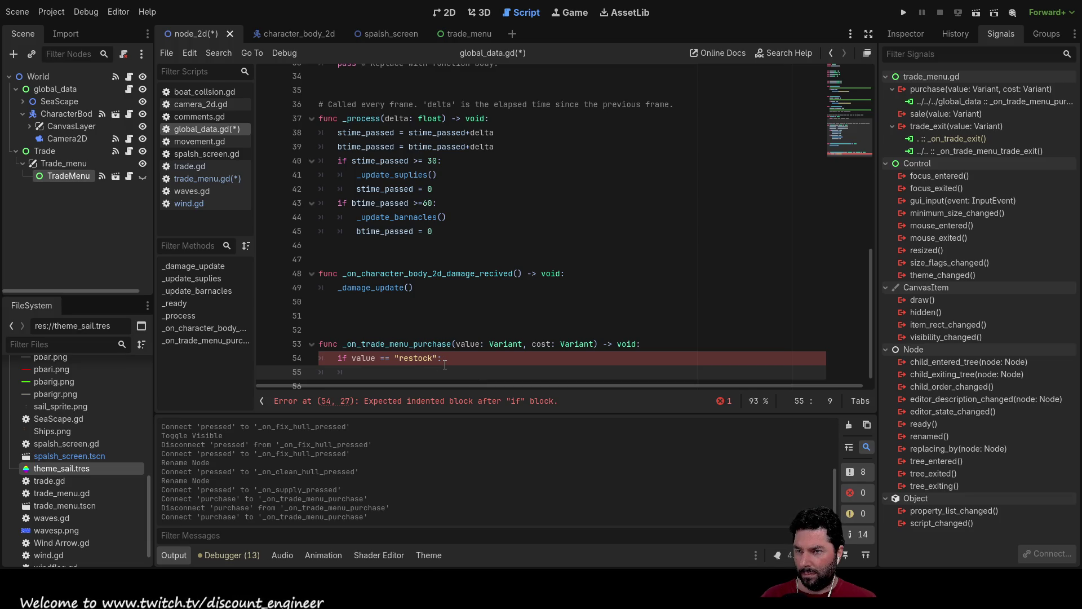
- In the restock branch, add 'if cost <= coin:' with an indented 'coin = coin - cost'
scroll(428, 330, "down", 1)
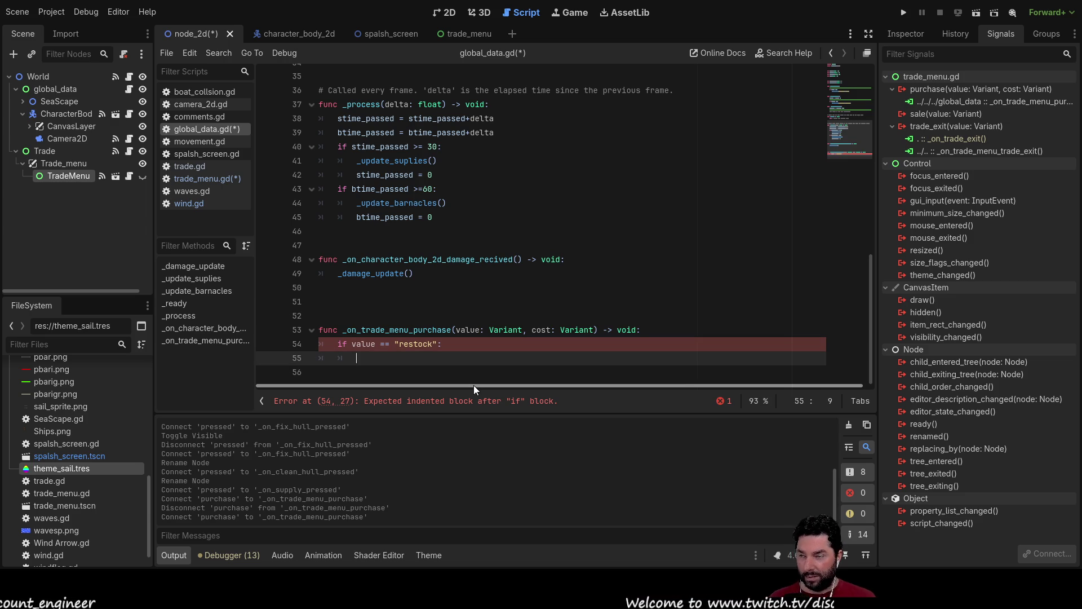
type("if ")
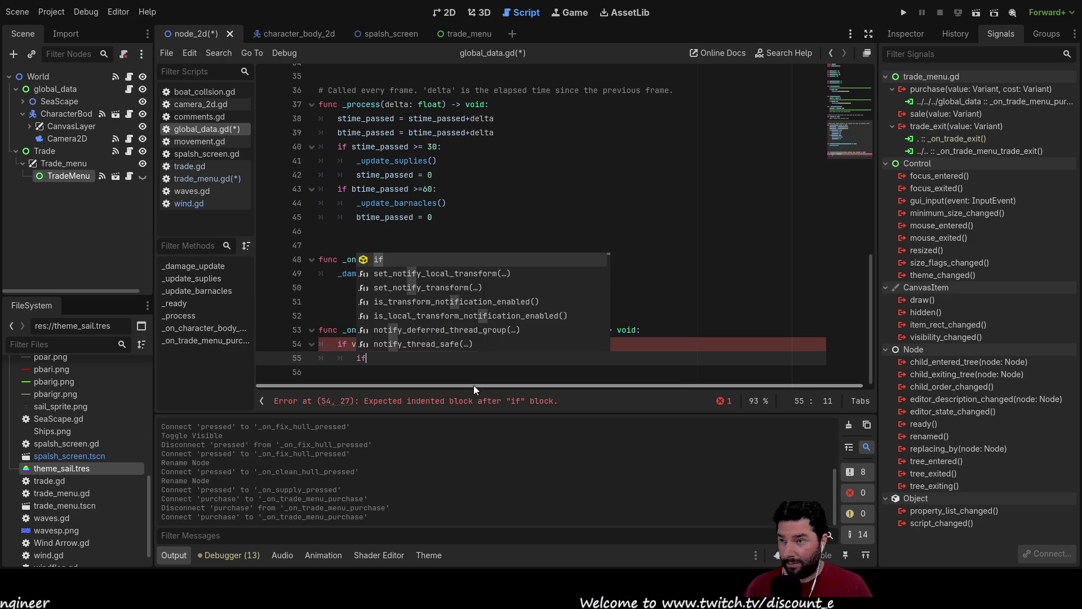
type("cost ")
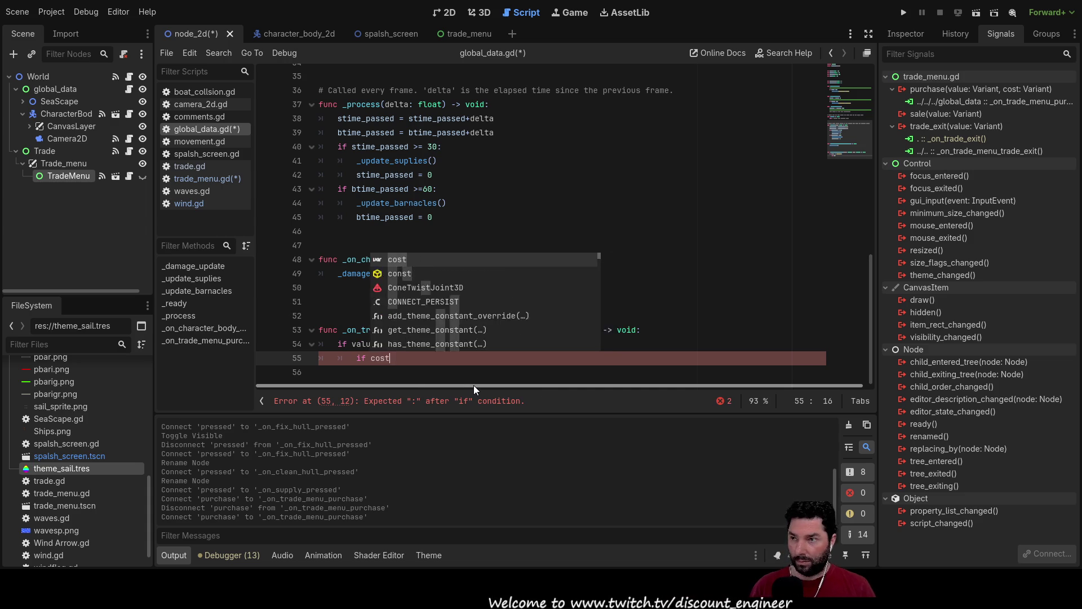
type("< ")
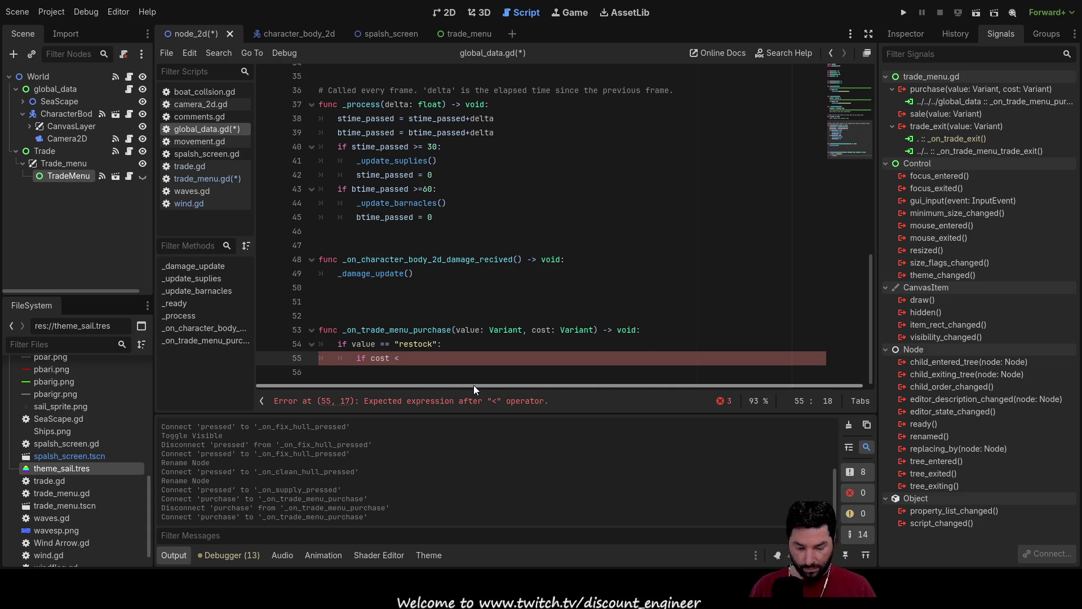
type("= coi")
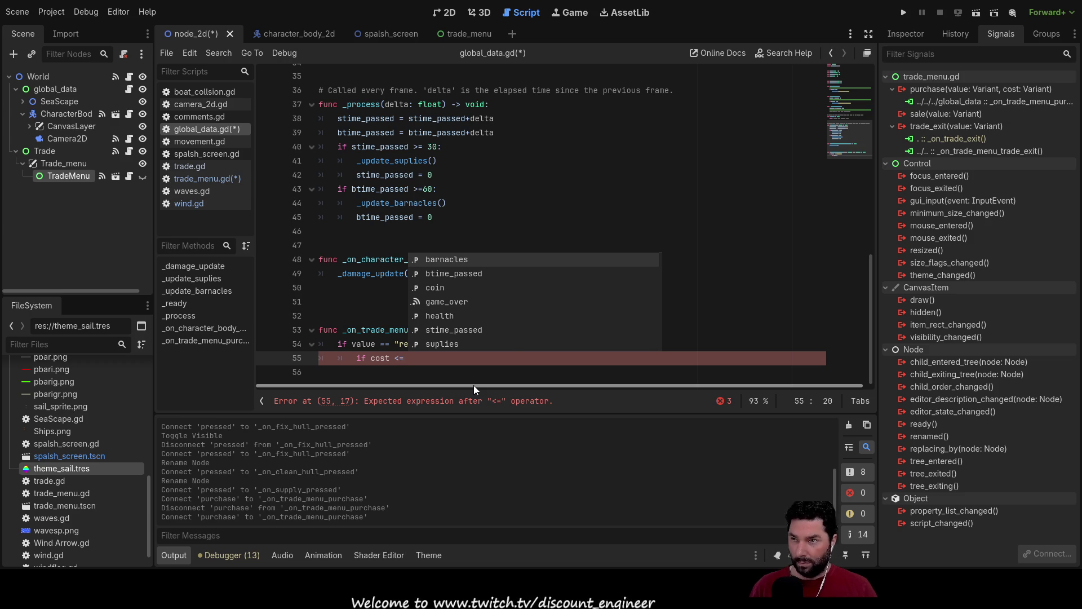
type("n")
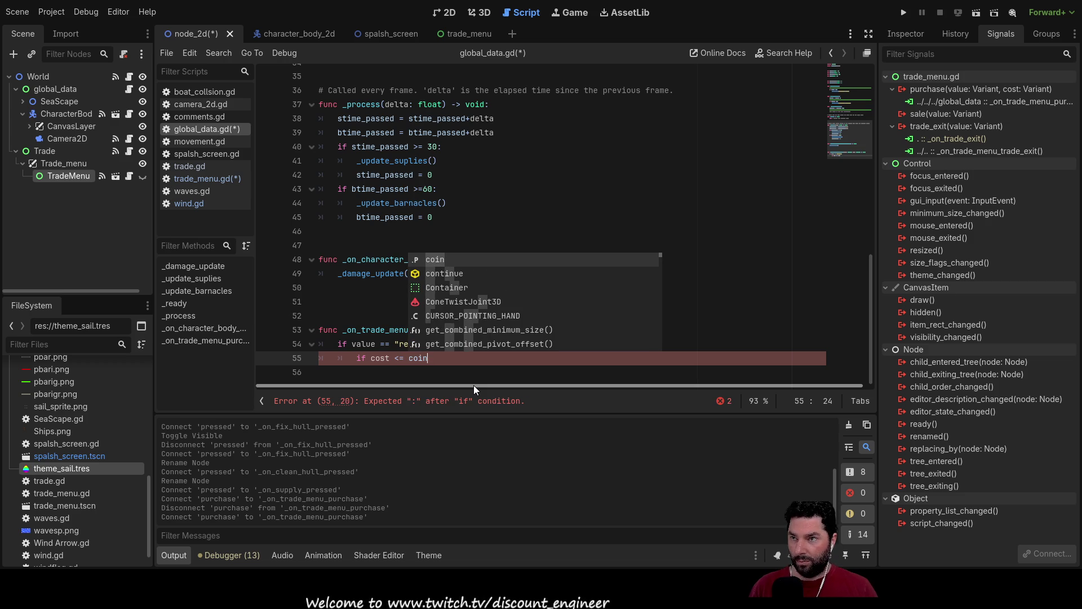
key("Escape")
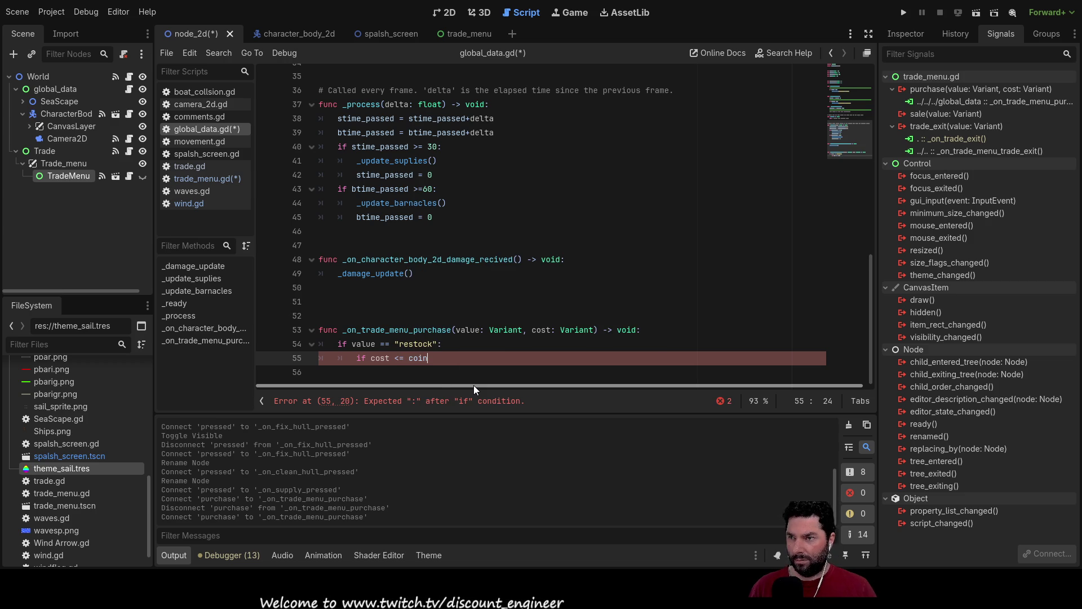
type(":")
key("Return")
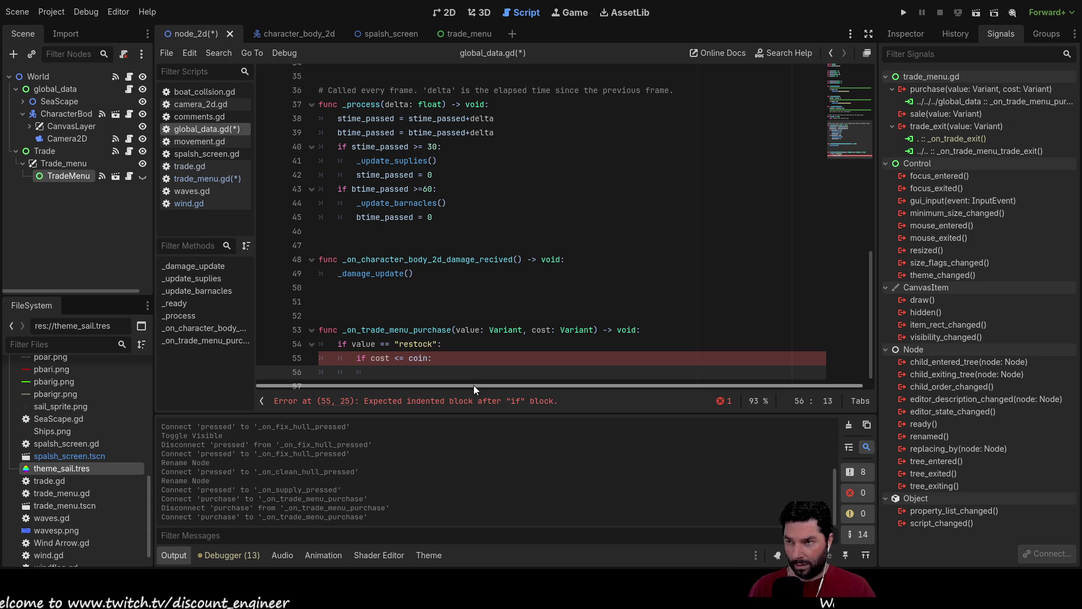
type("coin")
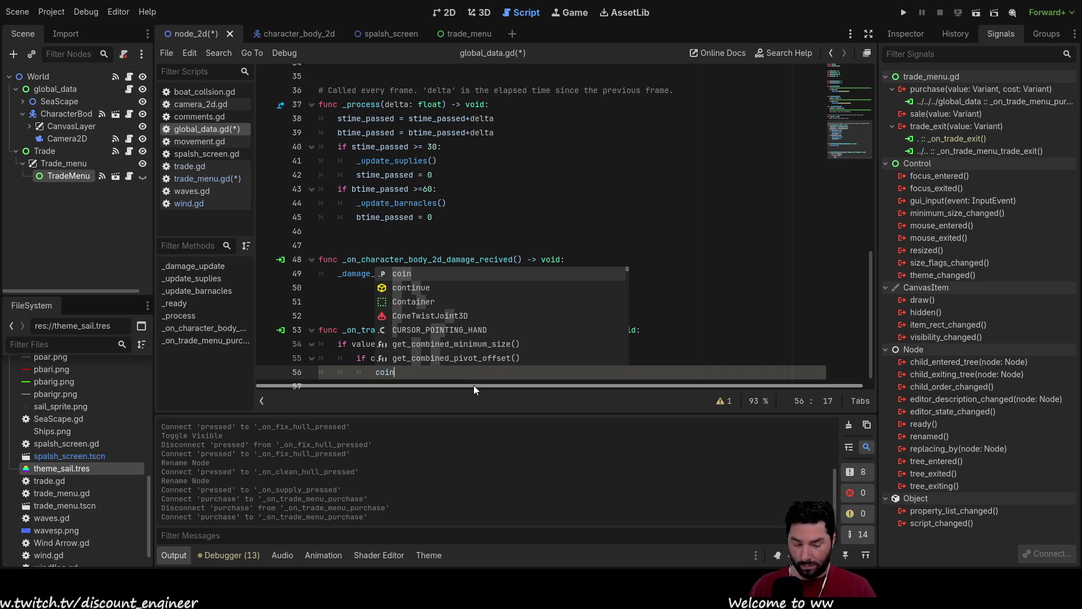
type(" = ")
type("coin ")
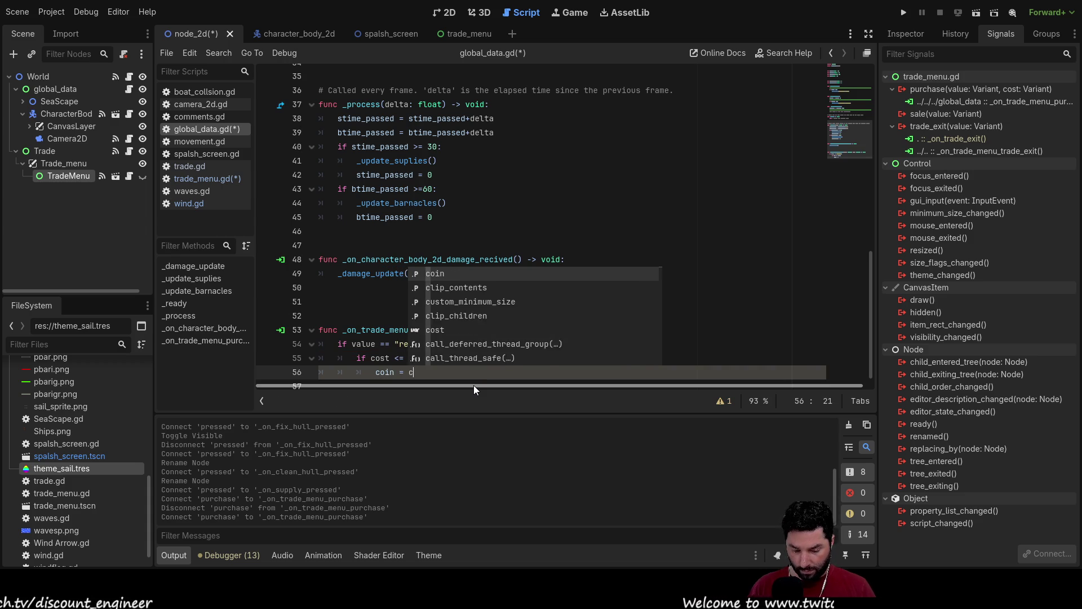
type("- cost")
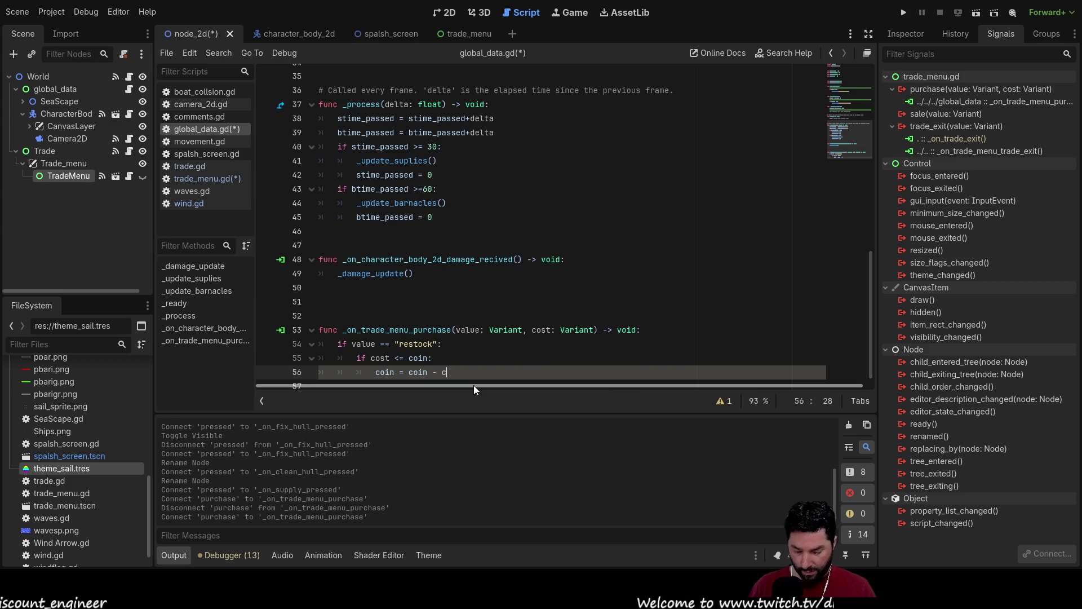
key("Escape")
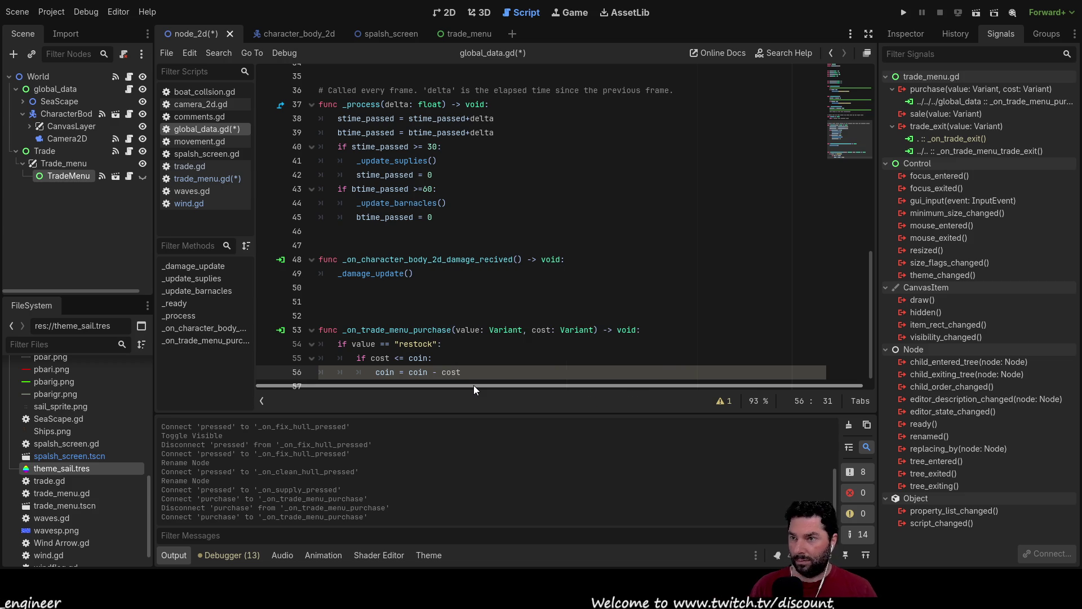
key("Return")
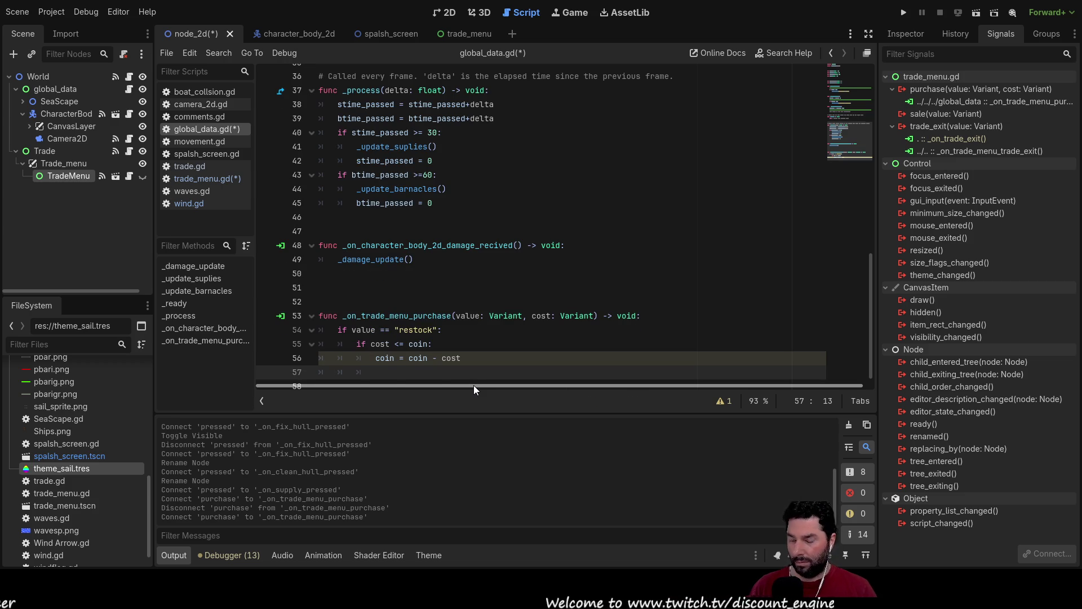
- Add 'suplies = suplies + 10' under the coin deduction, autocompleting suplies
type("suplies ")
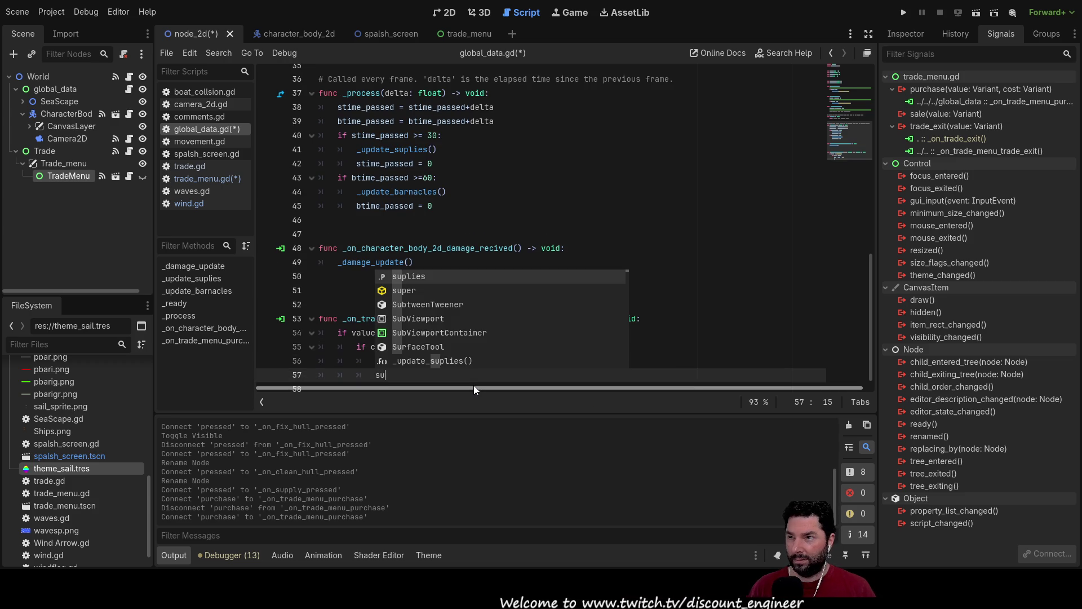
type("= sup")
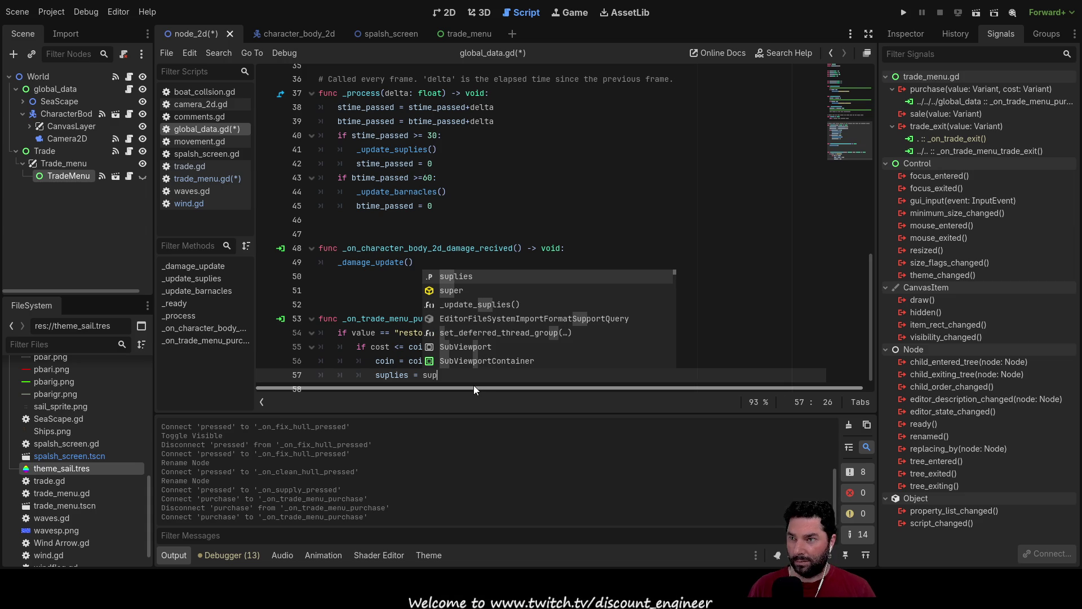
key("Return")
type("+")
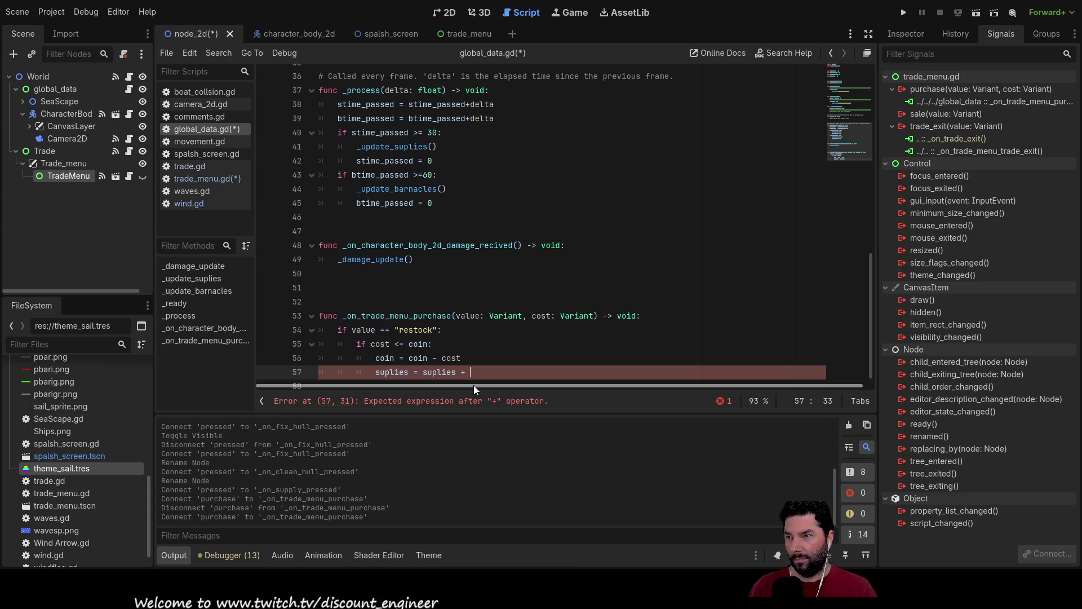
type("10")
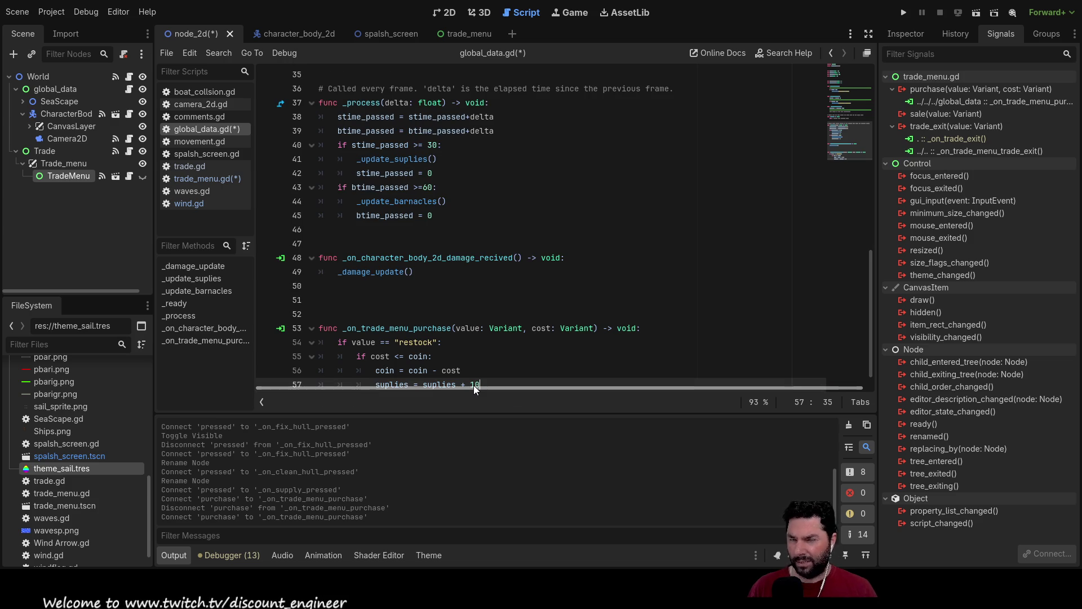
- Open the trade_menu scene and glance at trade_menu.gd, then return to global_data.gd's purchase handler
left_click(444, 12)
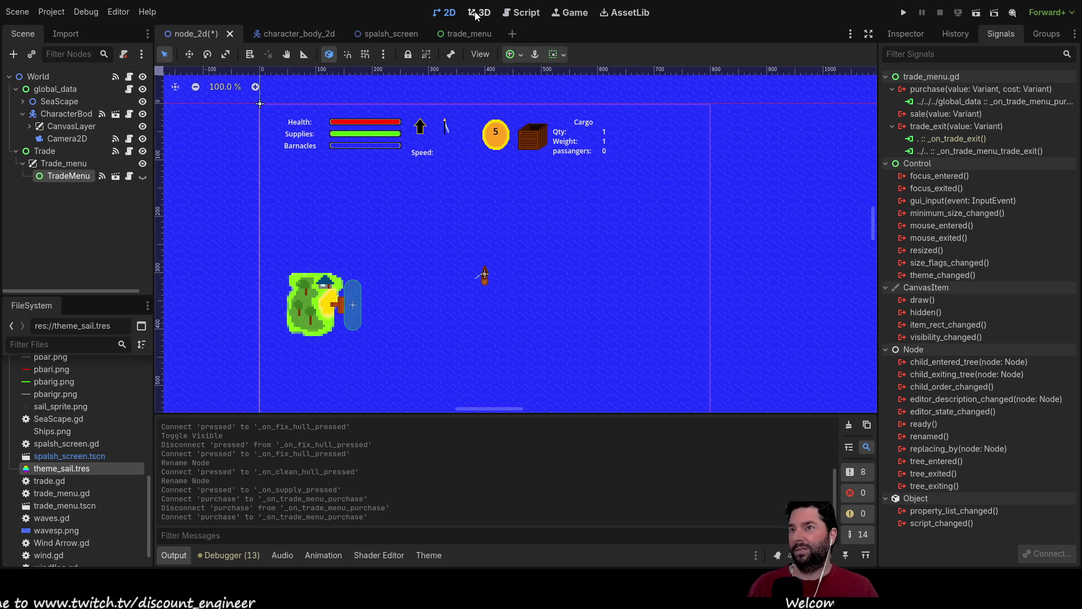
left_click(475, 37)
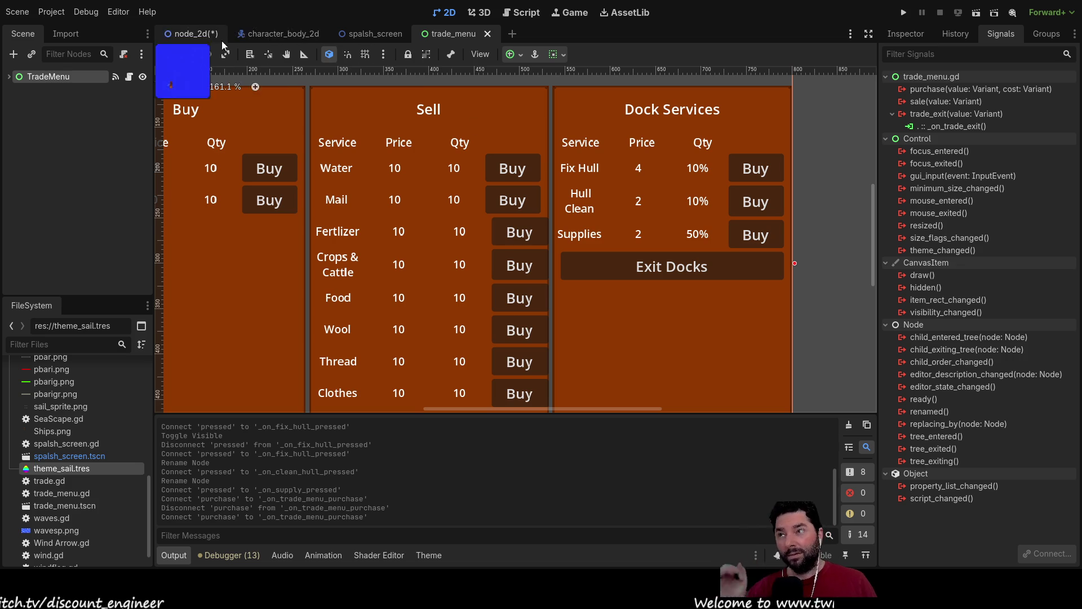
left_click(524, 13)
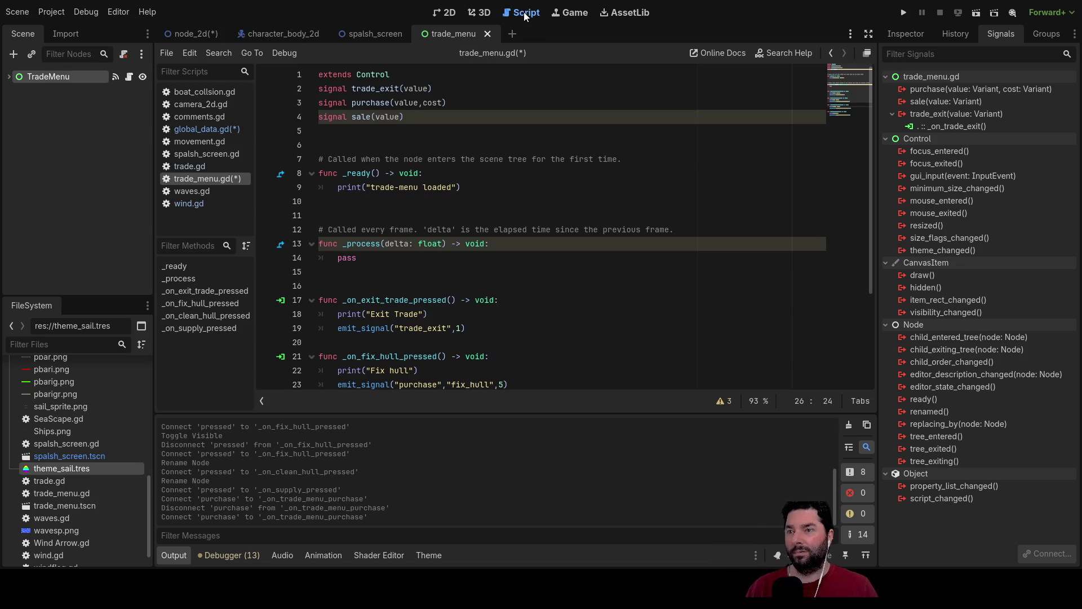
scroll(488, 318, "down", 3)
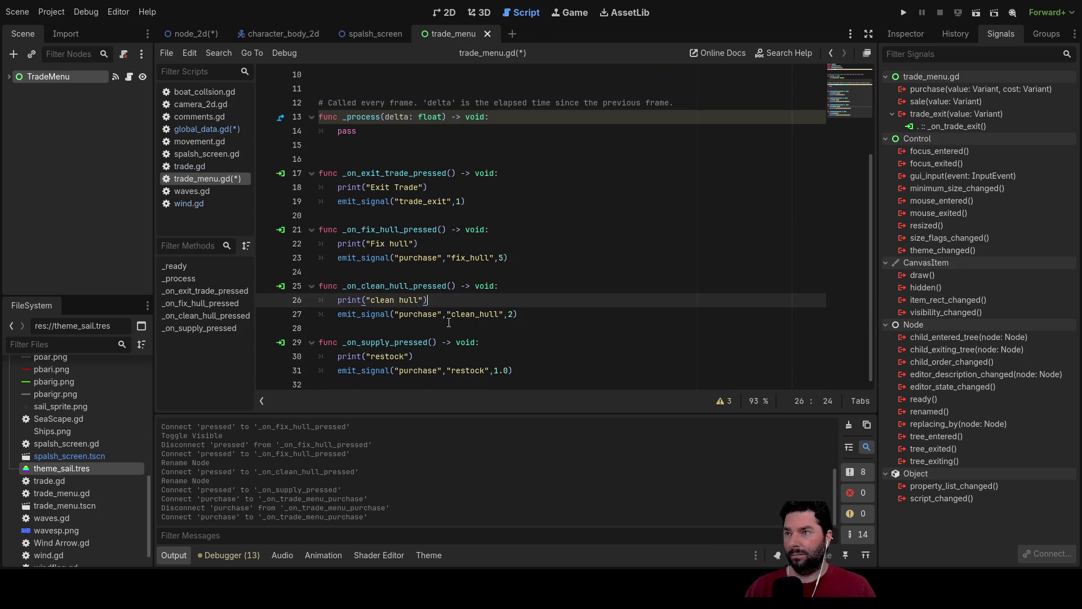
left_click(190, 128)
scroll(497, 345, "down", 1)
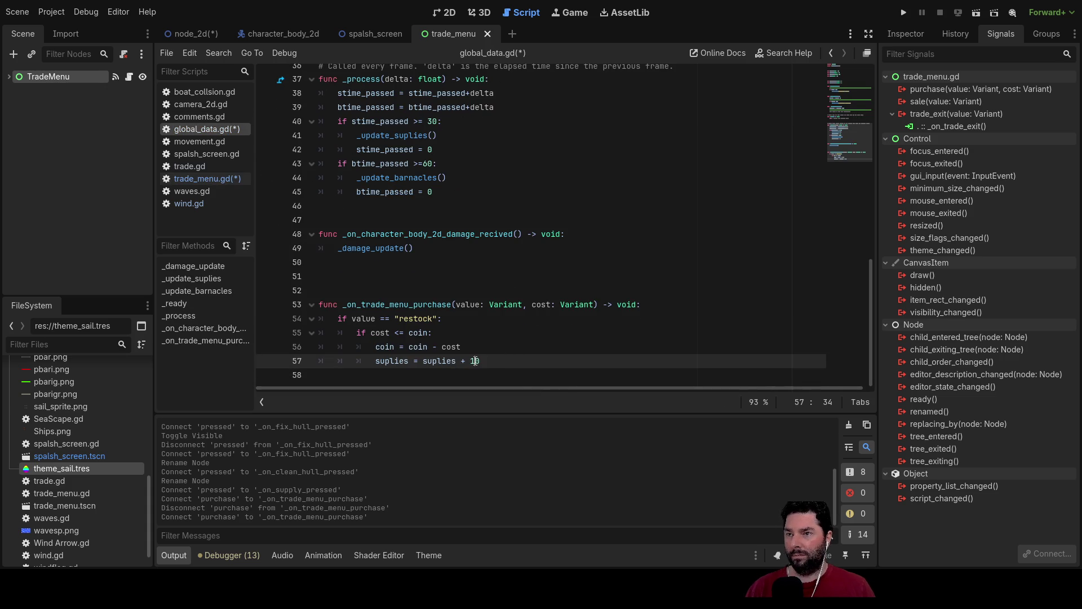
- Raise the restock increase to 50 and add the check 'if suplies >= 100:' below it
key("BackSpace")
type("5")
key("Down")
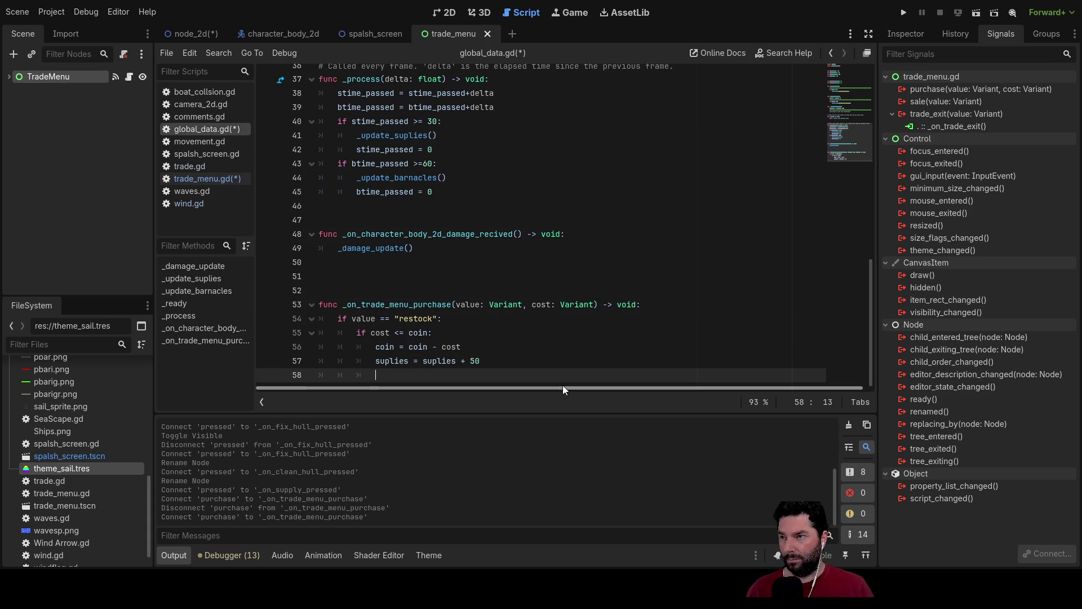
key("BackSpace")
type("if")
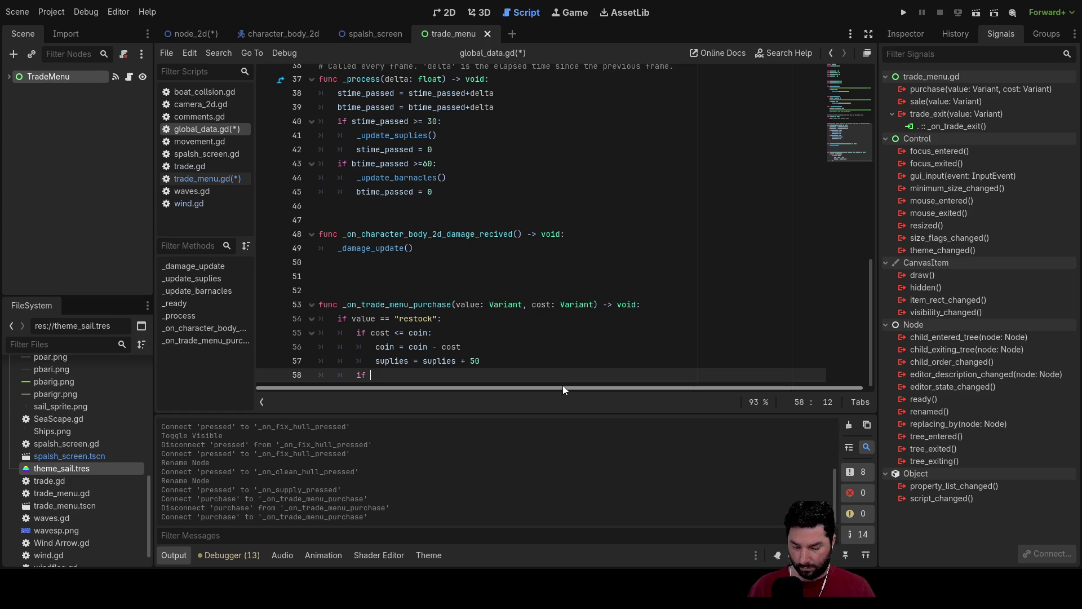
type("sup")
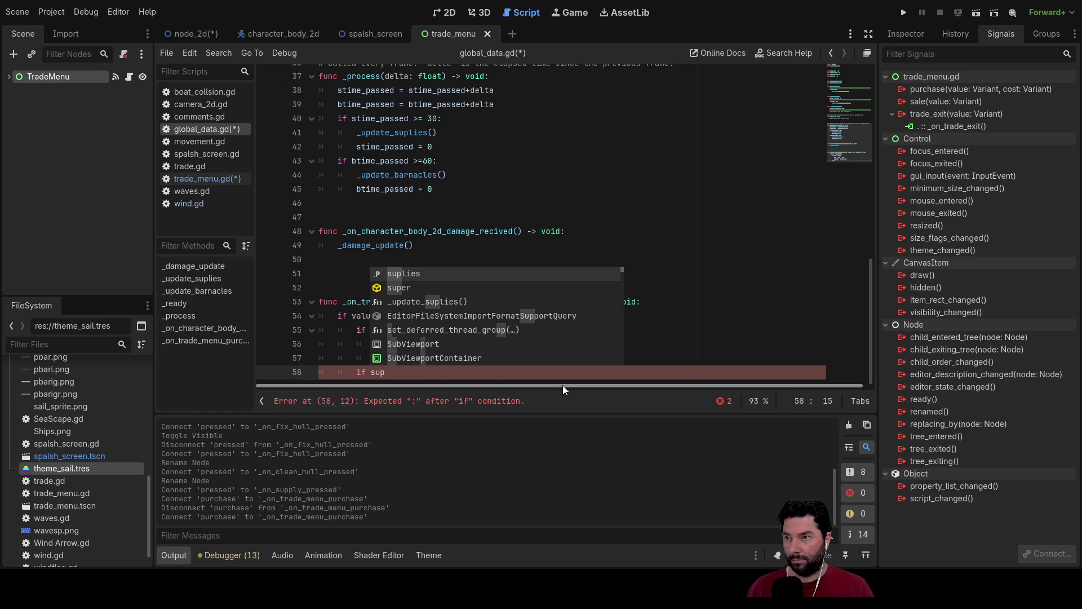
double_click(415, 276)
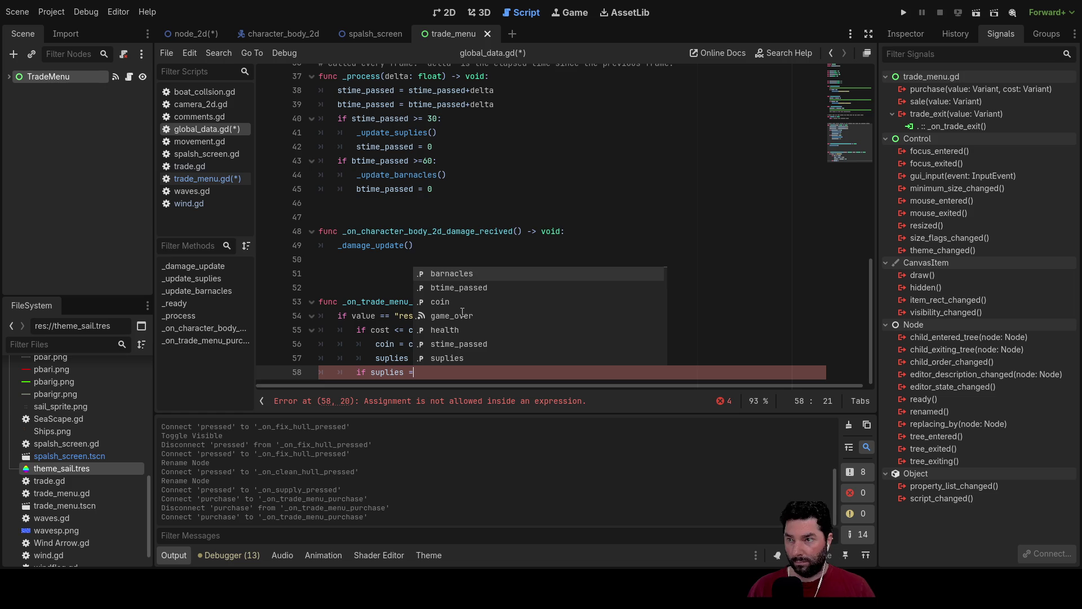
key("BackSpace")
type(">= 100")
key("Return")
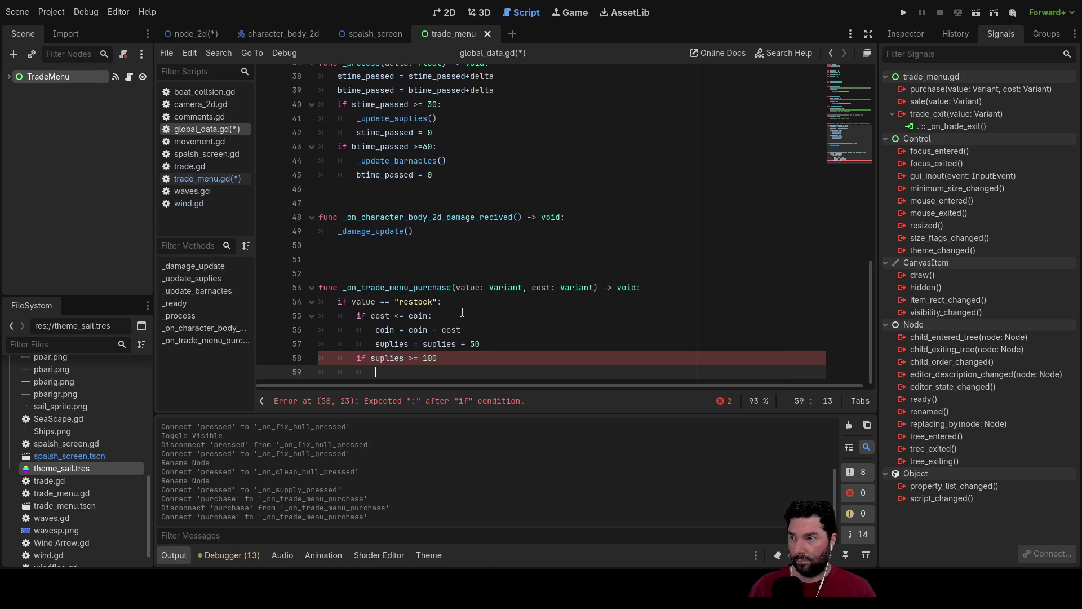
- Add the indented 'suplies = 100' line under the check, then return to the cost check on line 55
left_click(451, 359)
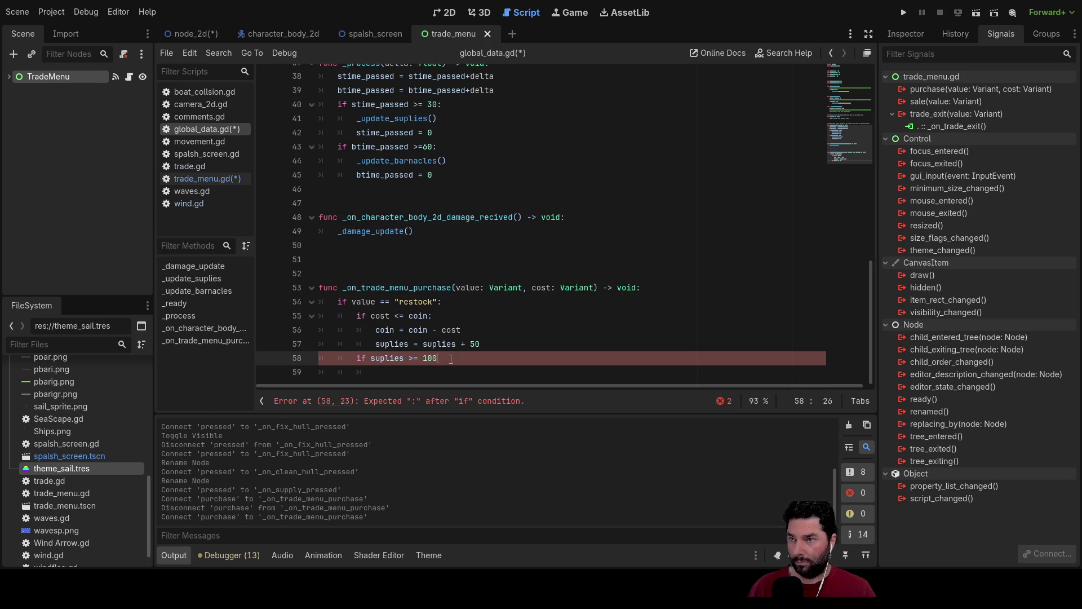
type(":")
key("Down")
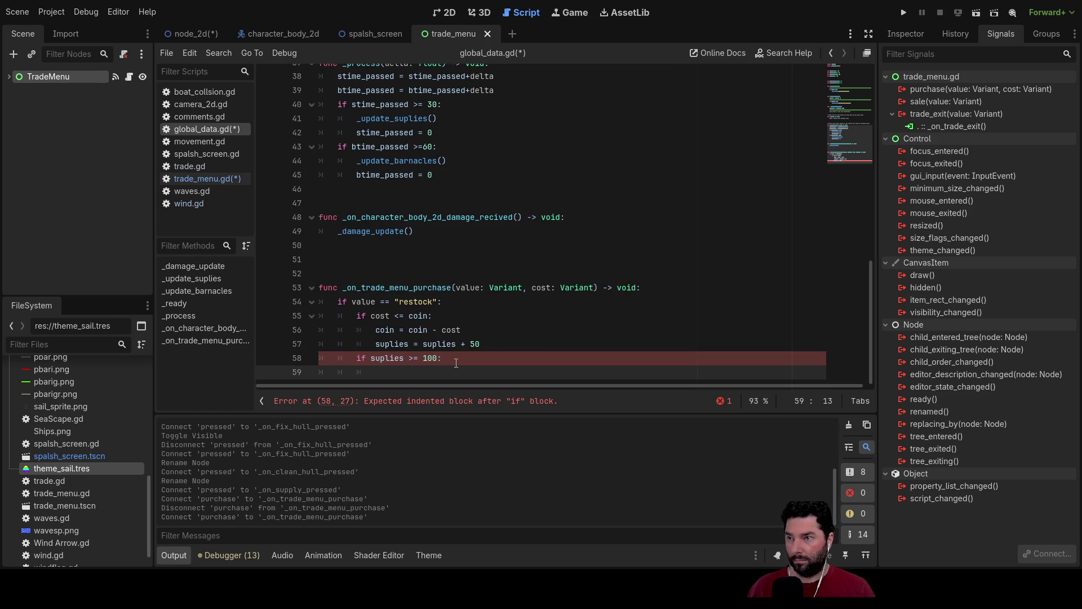
double_click(391, 344)
left_click(443, 372)
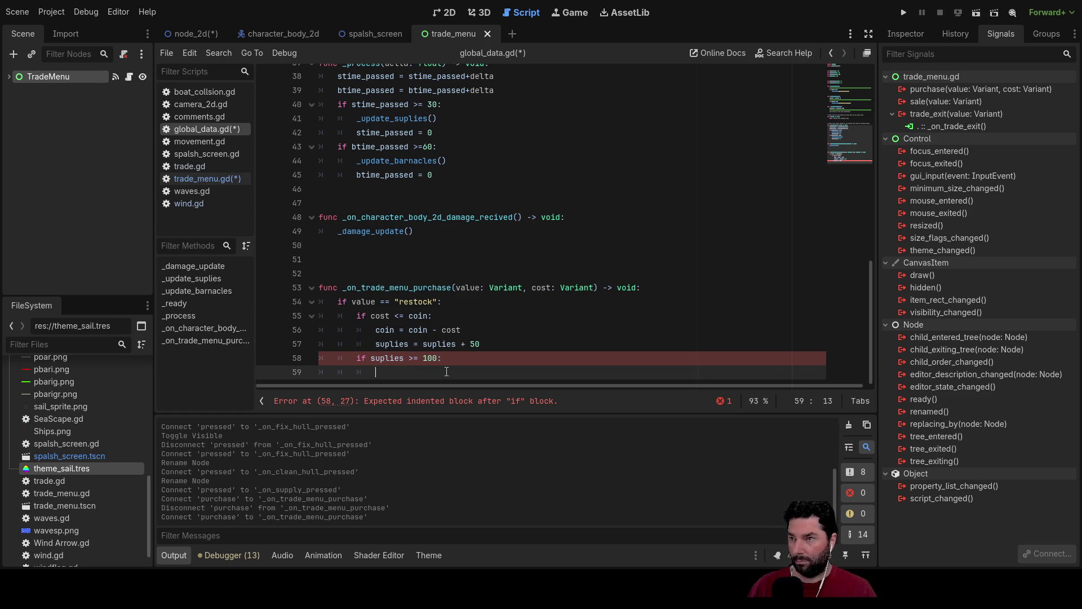
type("suplies= 100")
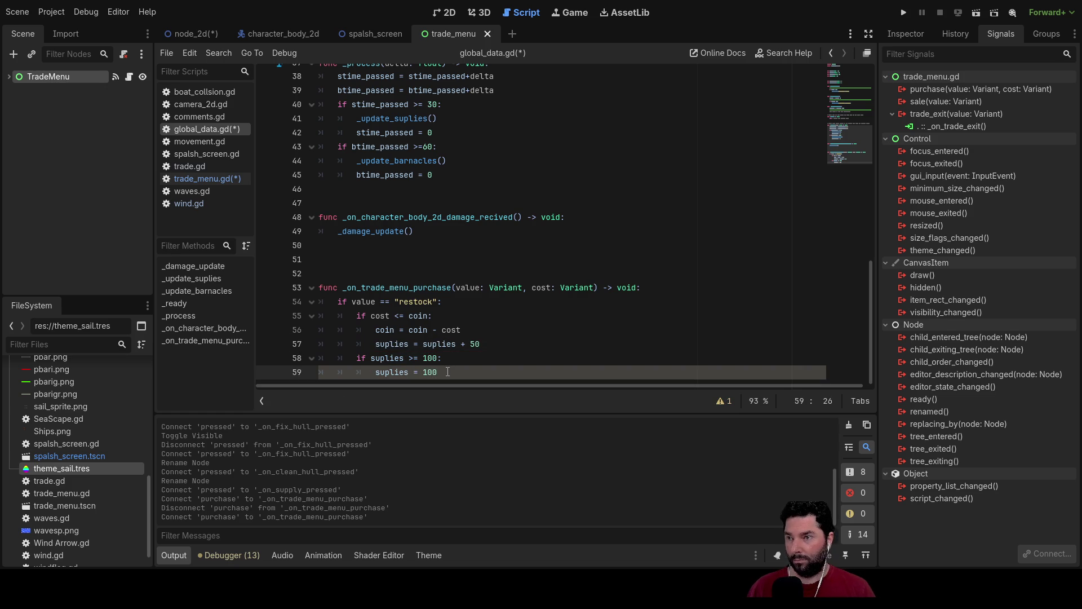
key("Up")
key("Up")
key("Up")
key("Down")
key("Down")
key("Down")
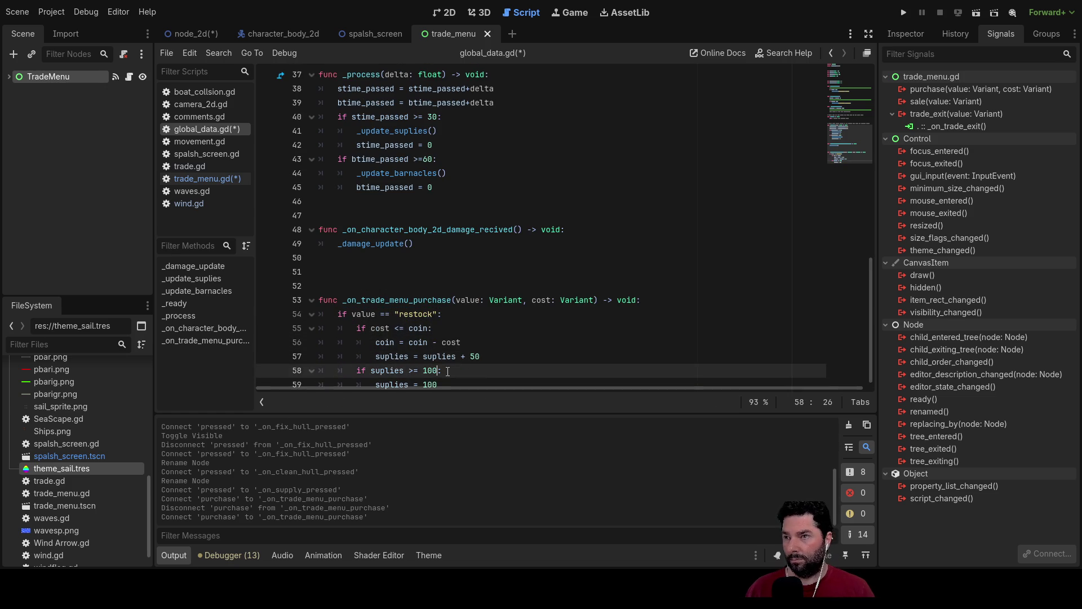
key("Down")
key("Up")
key("Up")
key("Up")
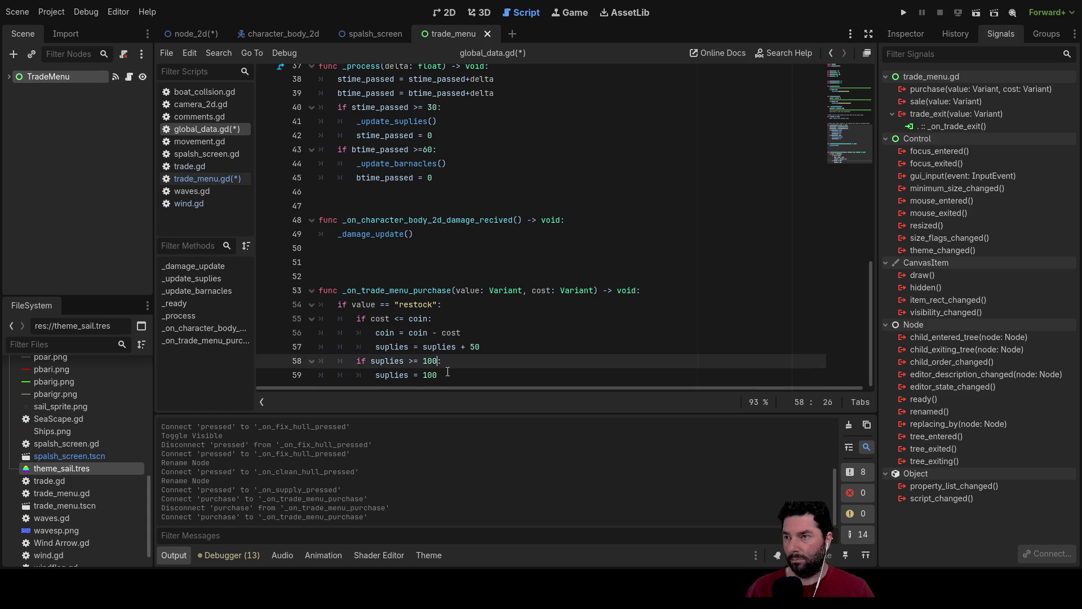
key("Down")
key("Up")
key("Down")
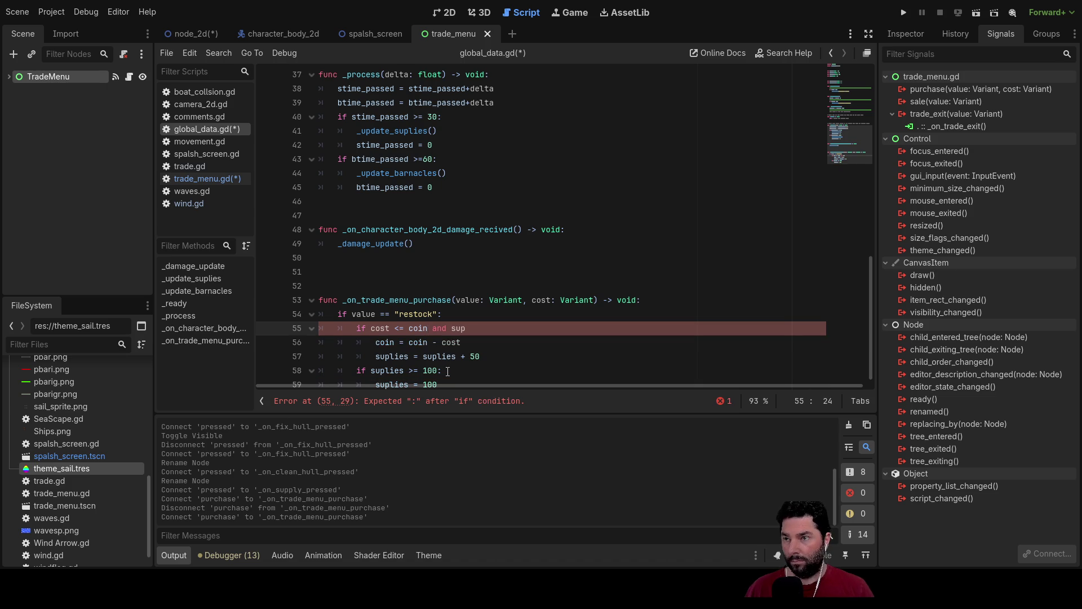
- Make line 55 read 'if cost <= coin and suplies < 100:' and review lines 54–59
key("Right")
type("eb")
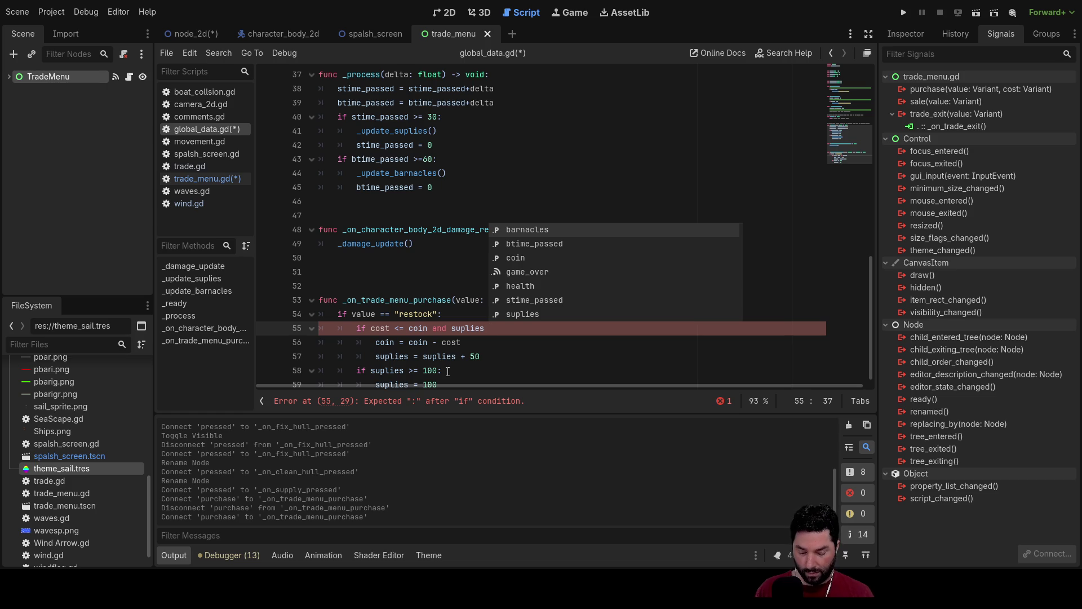
type("< 100")
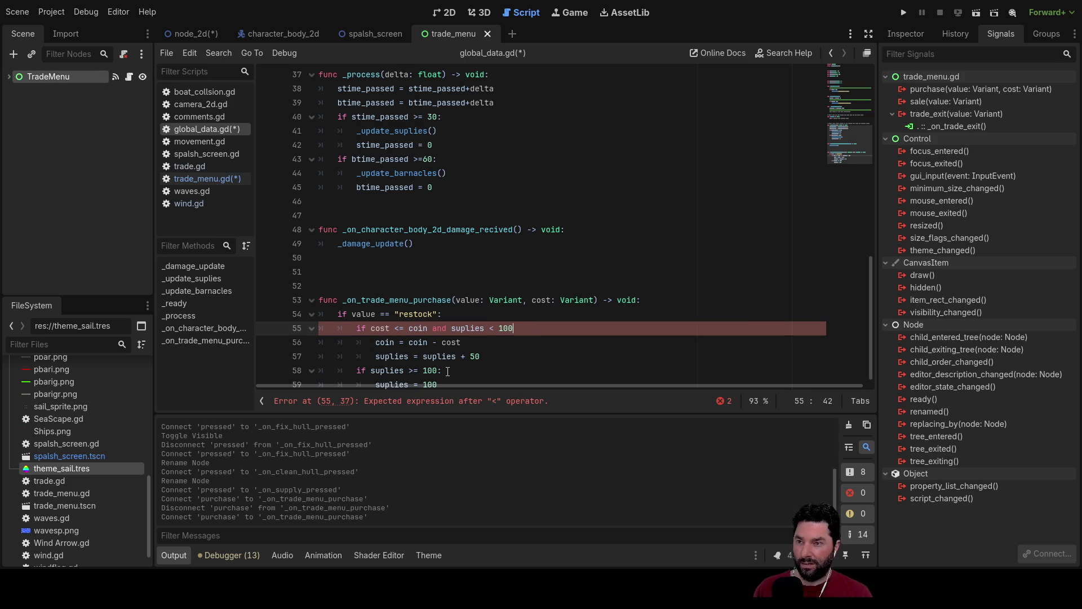
key("Down")
key("Up")
key("Down")
key("Up")
key("Down")
key("Down")
key("Down")
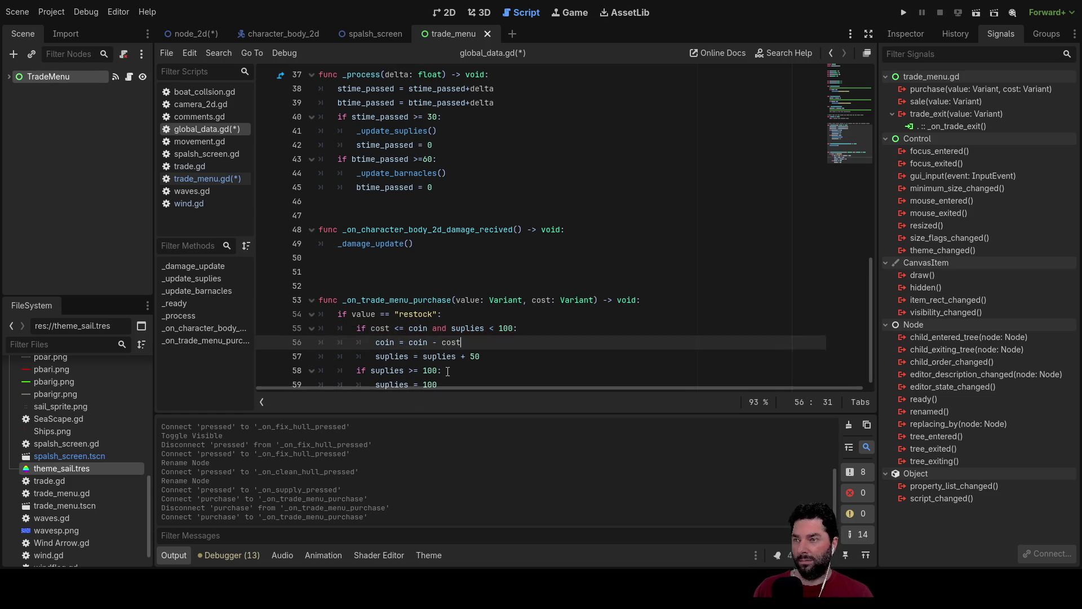
key("Up")
key("Up")
key("Down")
key("Down")
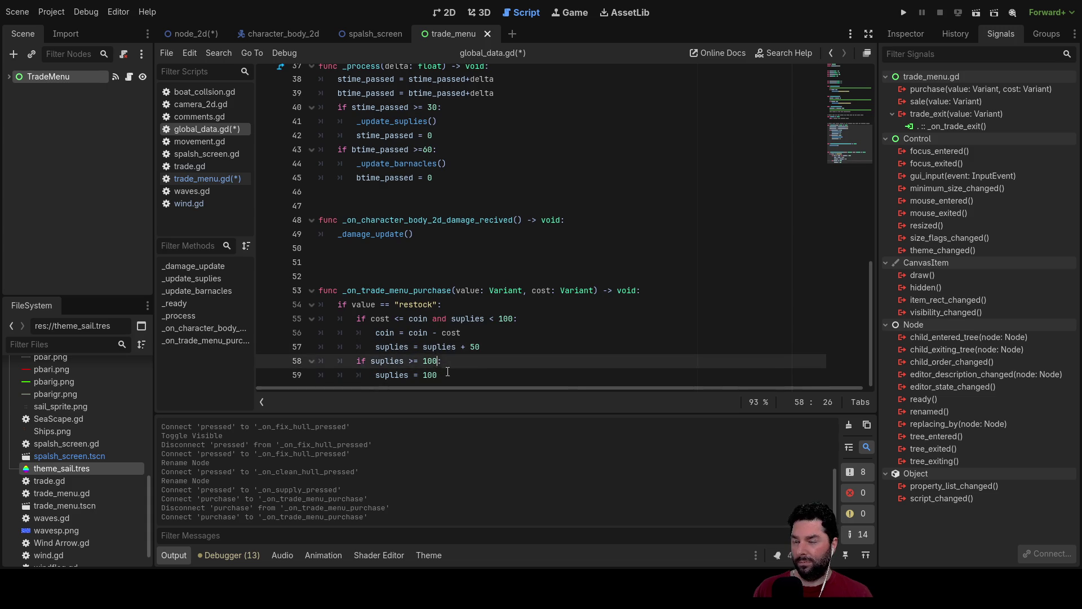
key("Up")
key("Up")
key("Up")
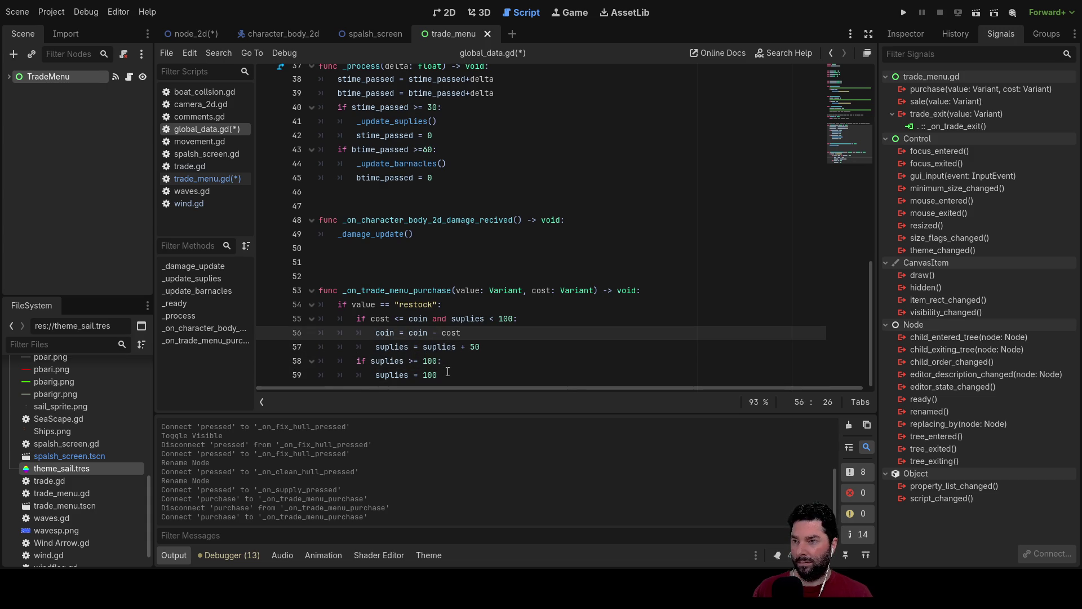
key("Up")
key("Up")
key("Down")
key("Down")
key("Down")
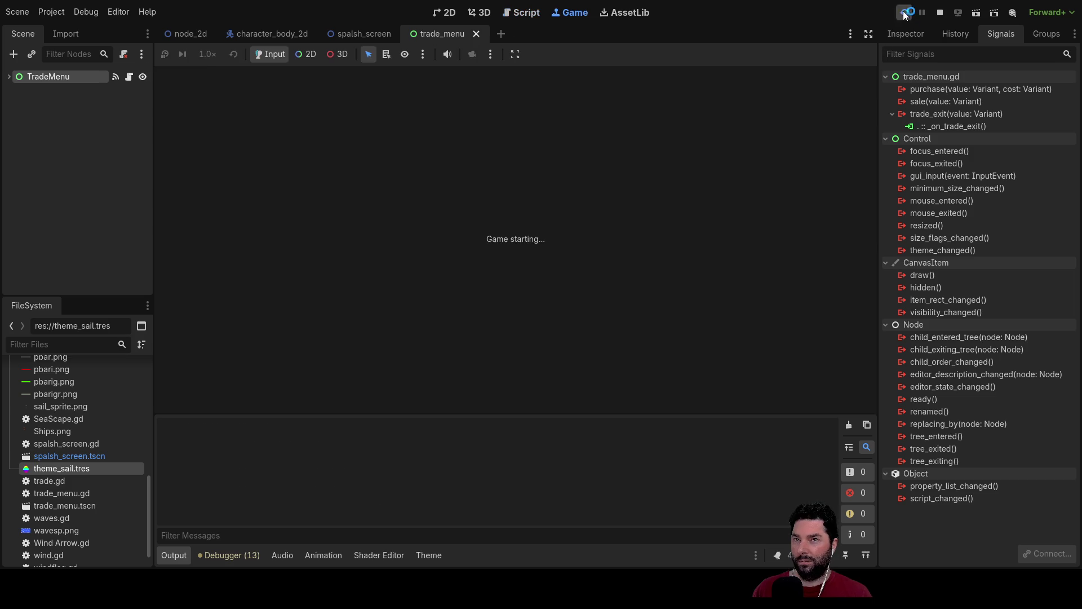
- Run the project and set the Game view zoom to 4.0×
left_click(904, 12)
left_click(417, 89)
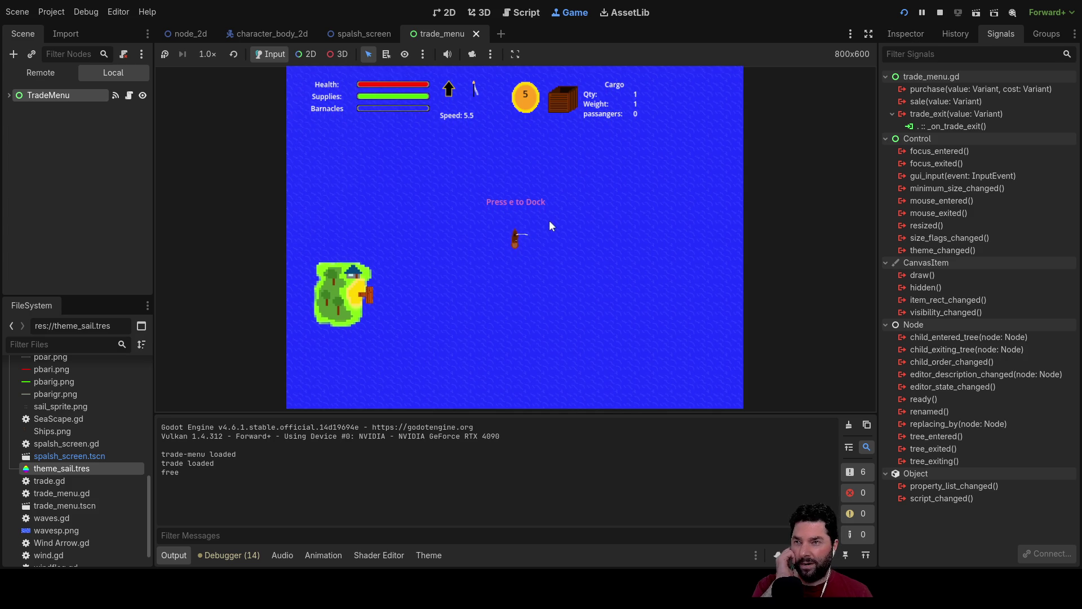
left_click(208, 54)
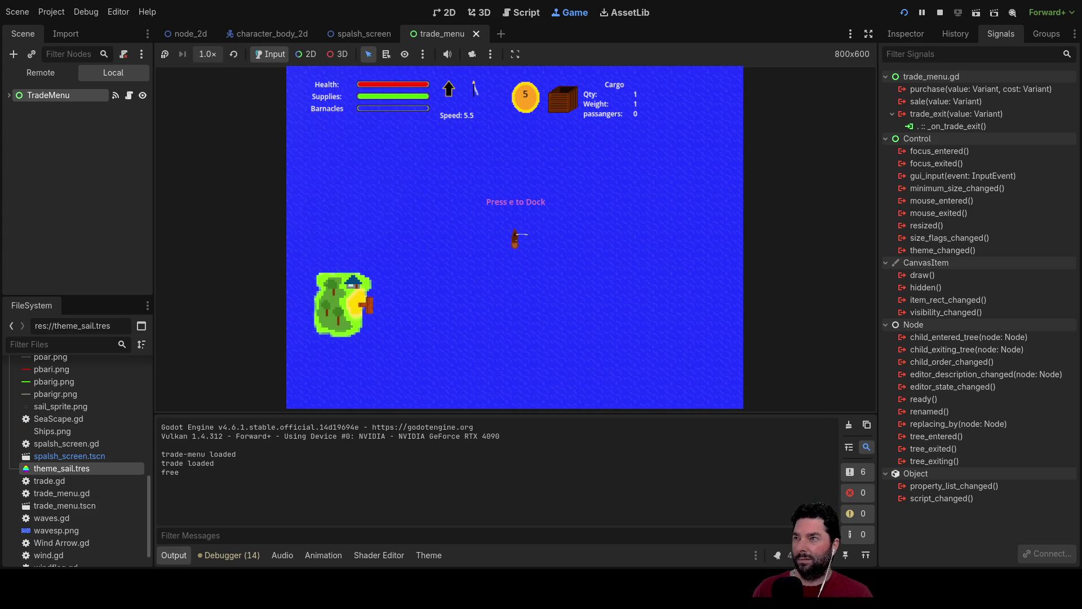
left_click(222, 195)
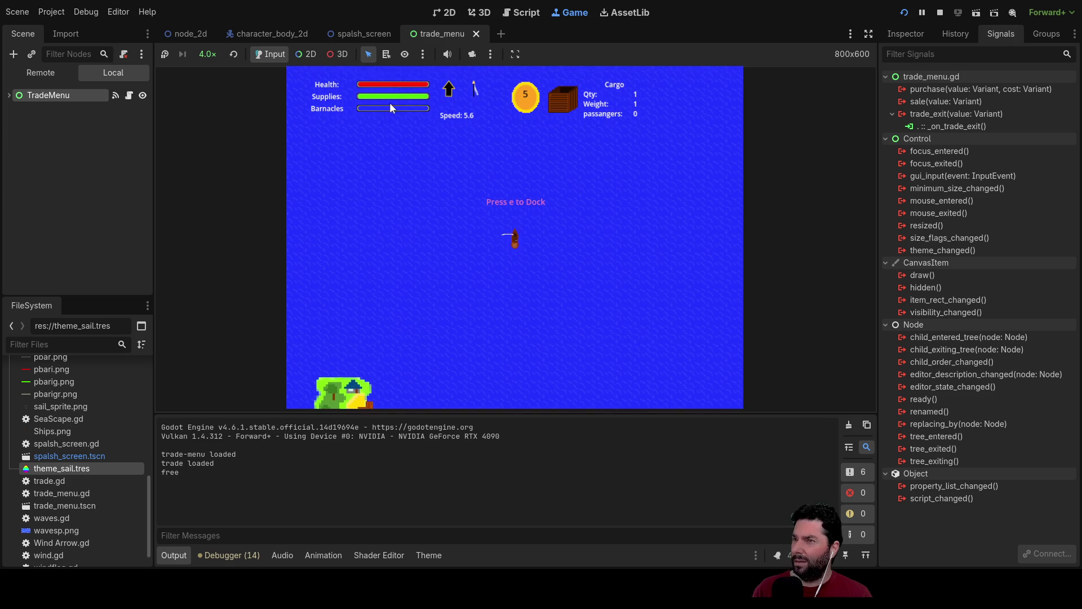
- Sail the ship up to the island at 2.0× zoom and dock with E
key("Right")
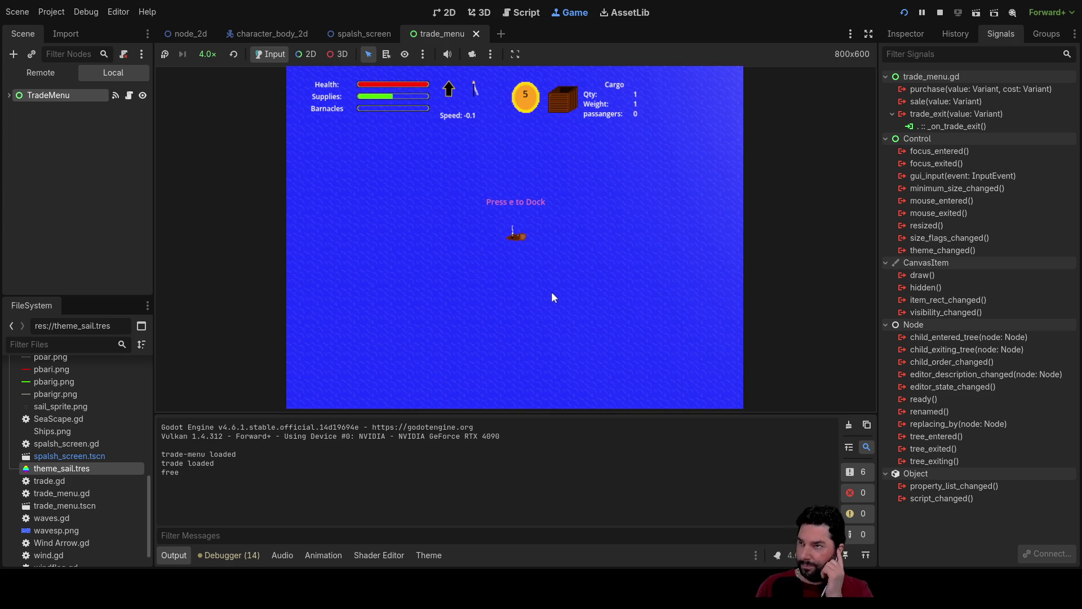
key("Left")
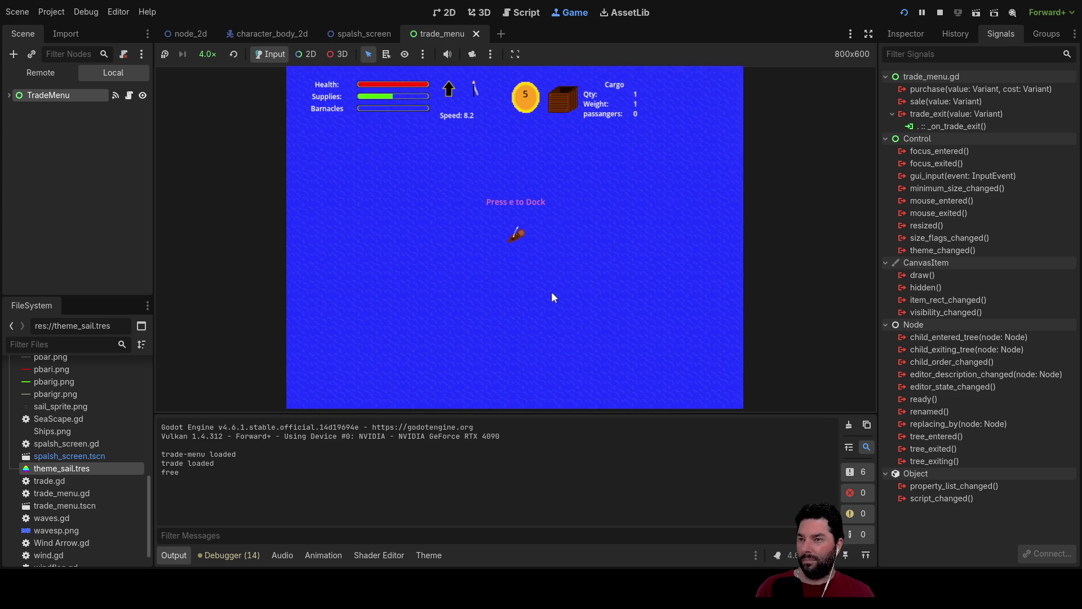
key("Left")
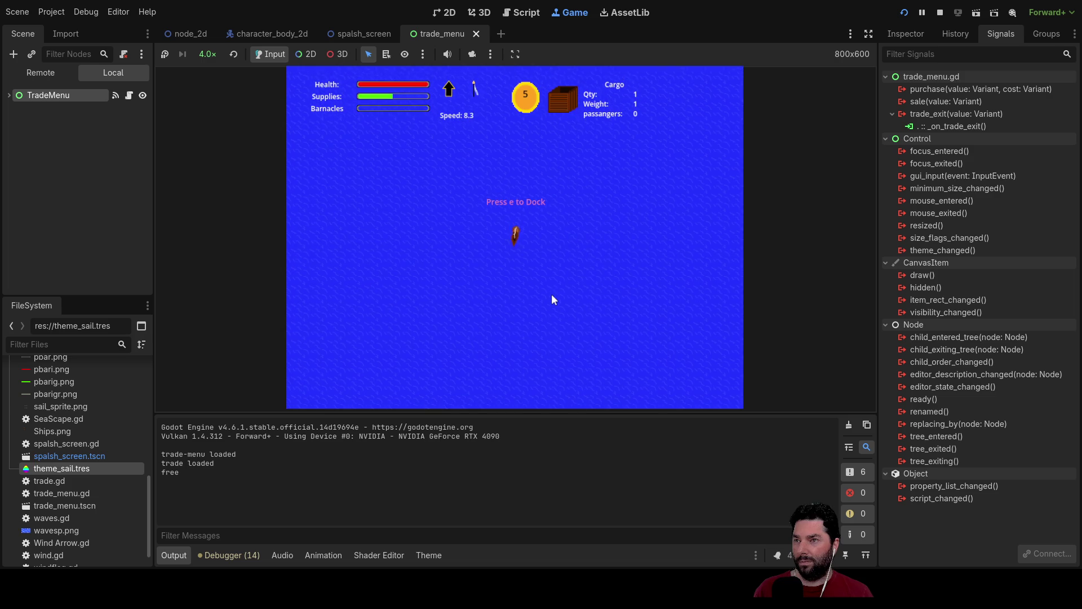
key("Up")
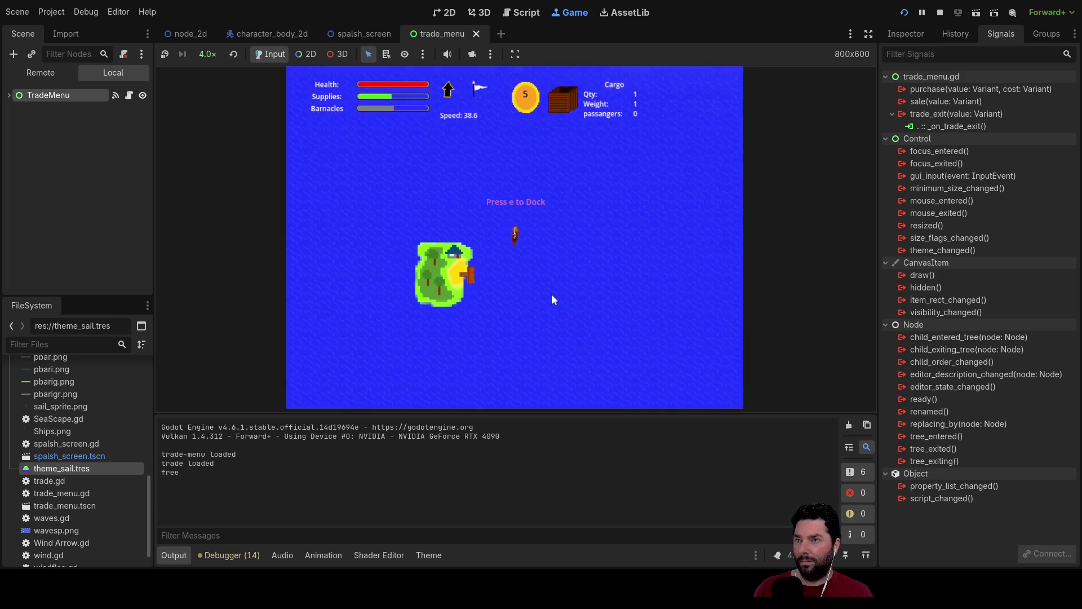
left_click(207, 55)
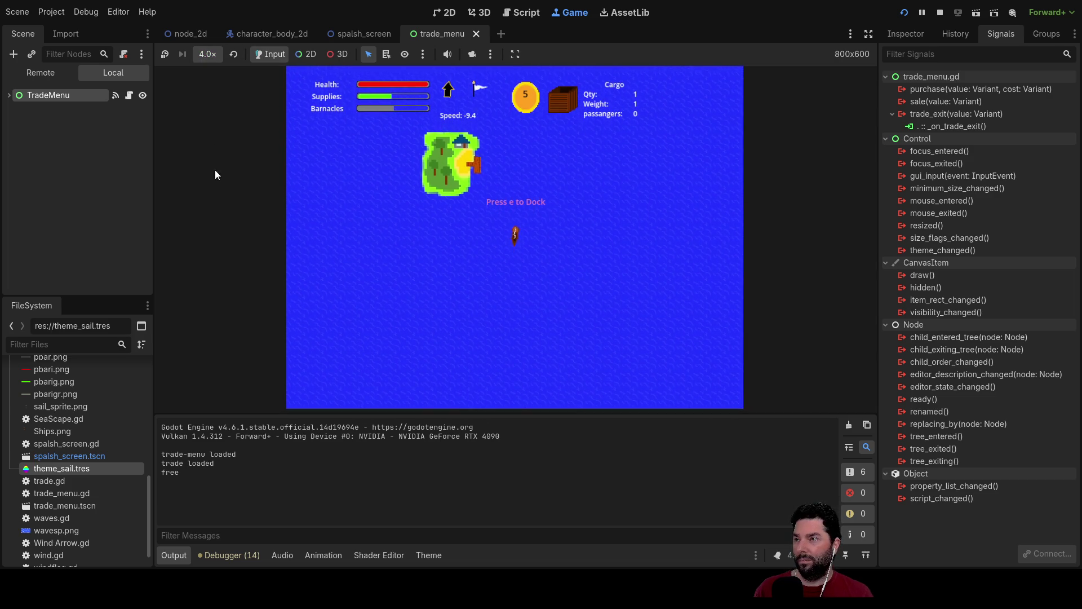
left_click(229, 202)
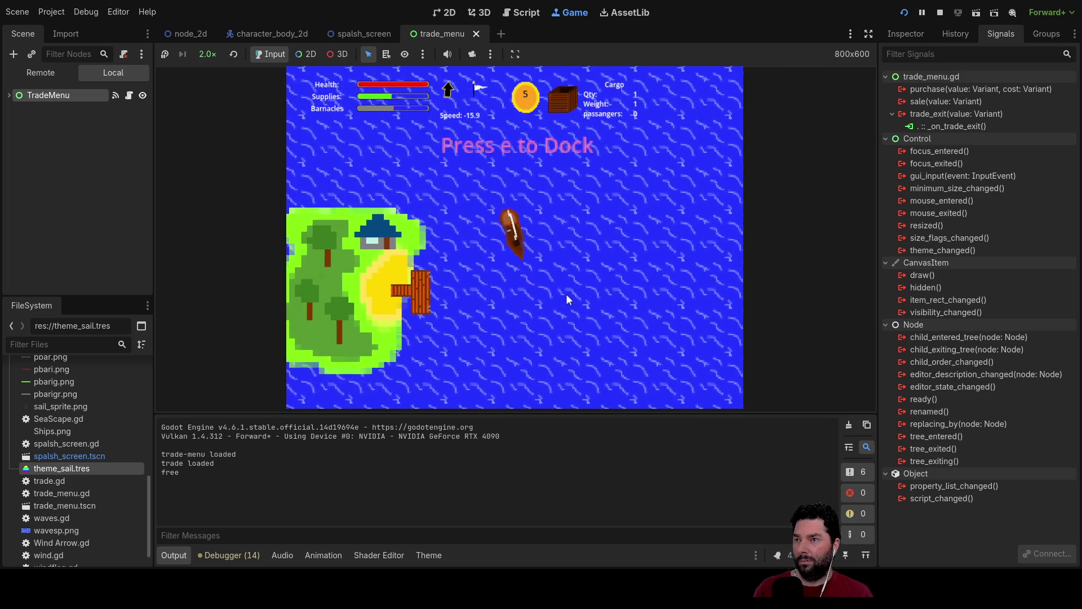
key("Right")
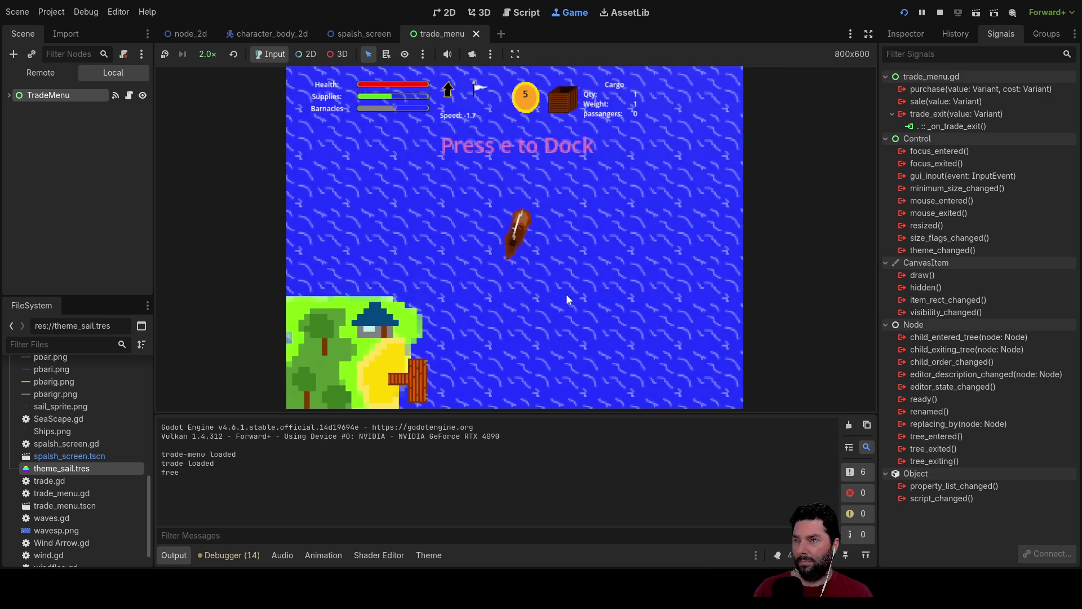
key("e")
key("e")
key("e")
key("e")
key("e")
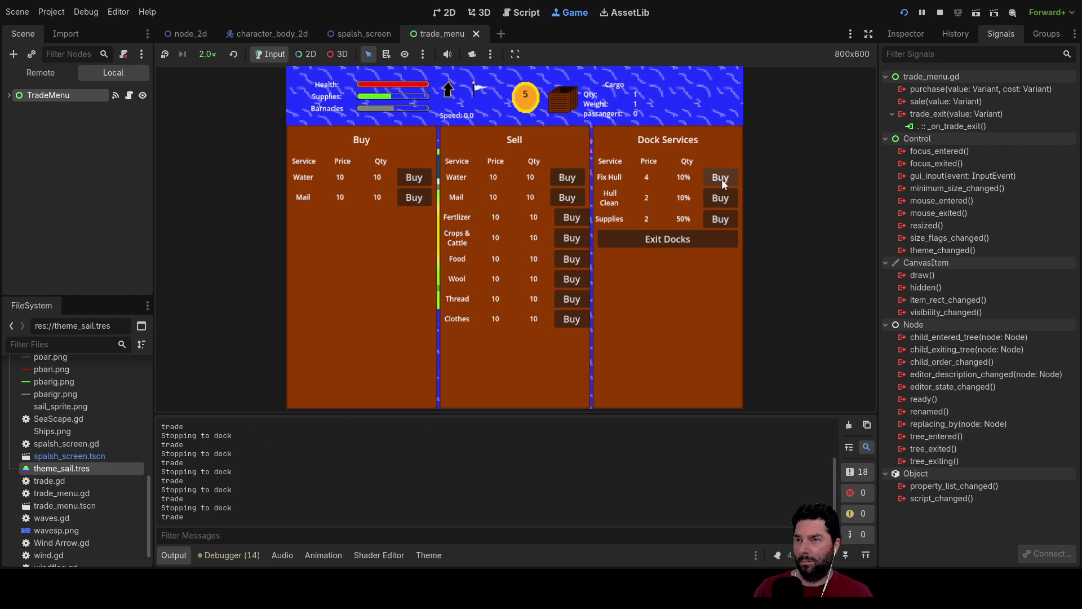
- Buy Supplies twice in the trade menu to test the restock cap, then stop the game
left_click(724, 221)
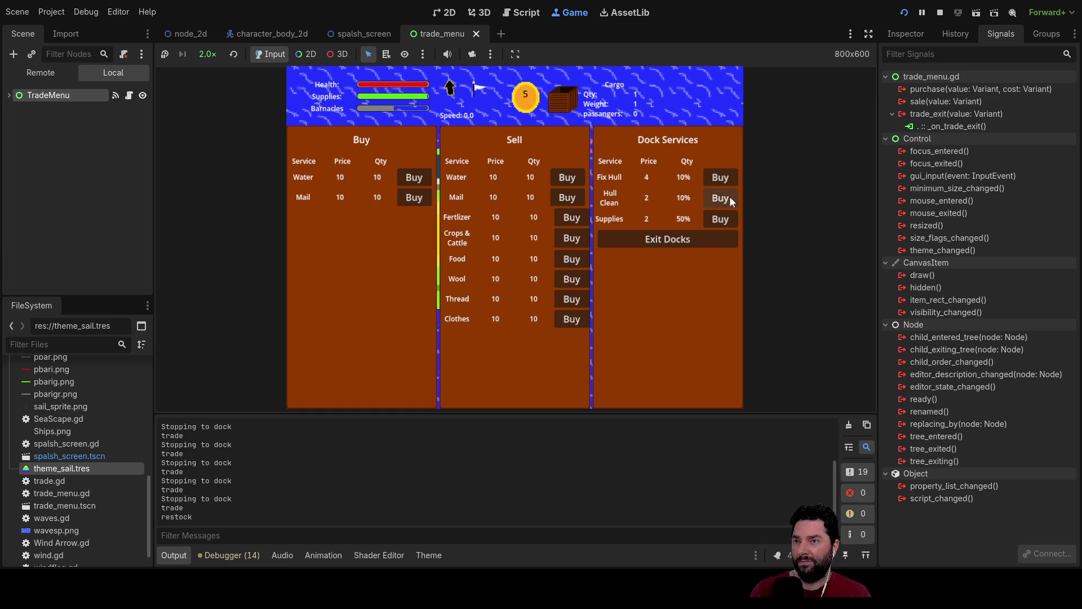
left_click(725, 219)
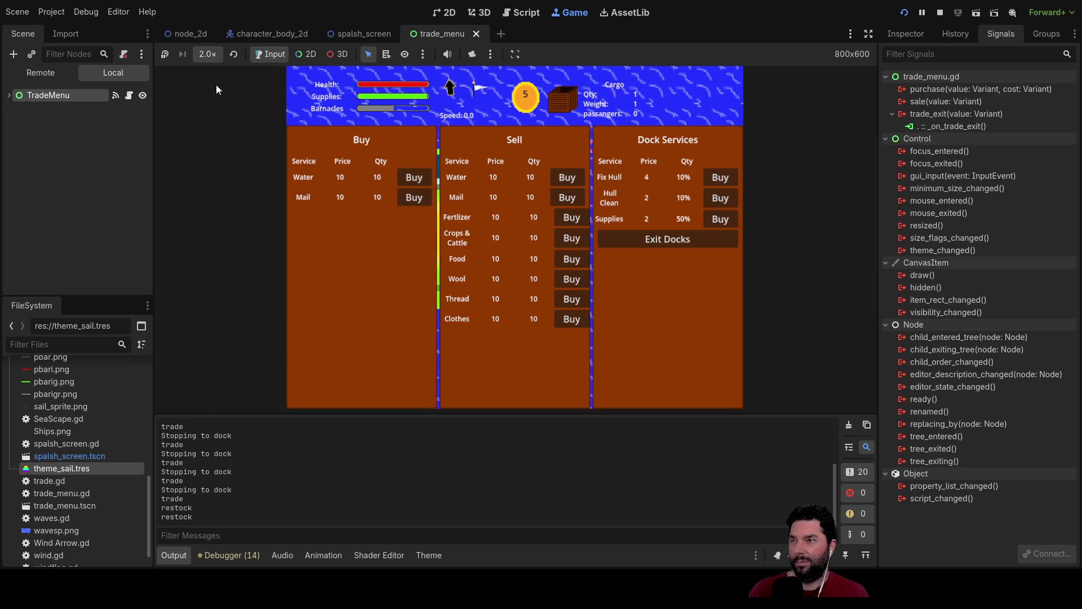
scroll(221, 145, "down", 2)
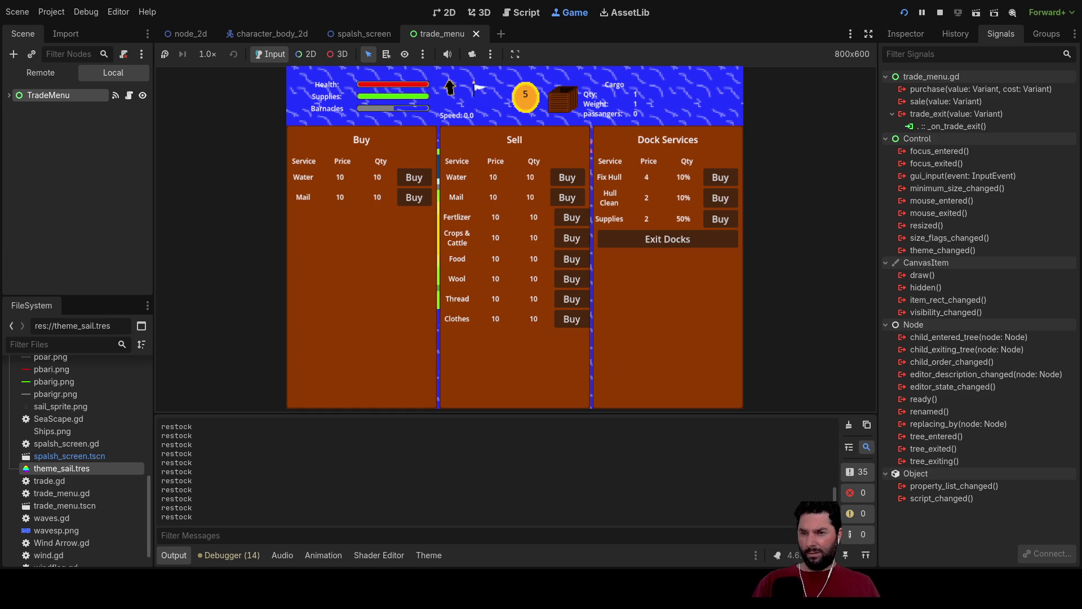
left_click(937, 14)
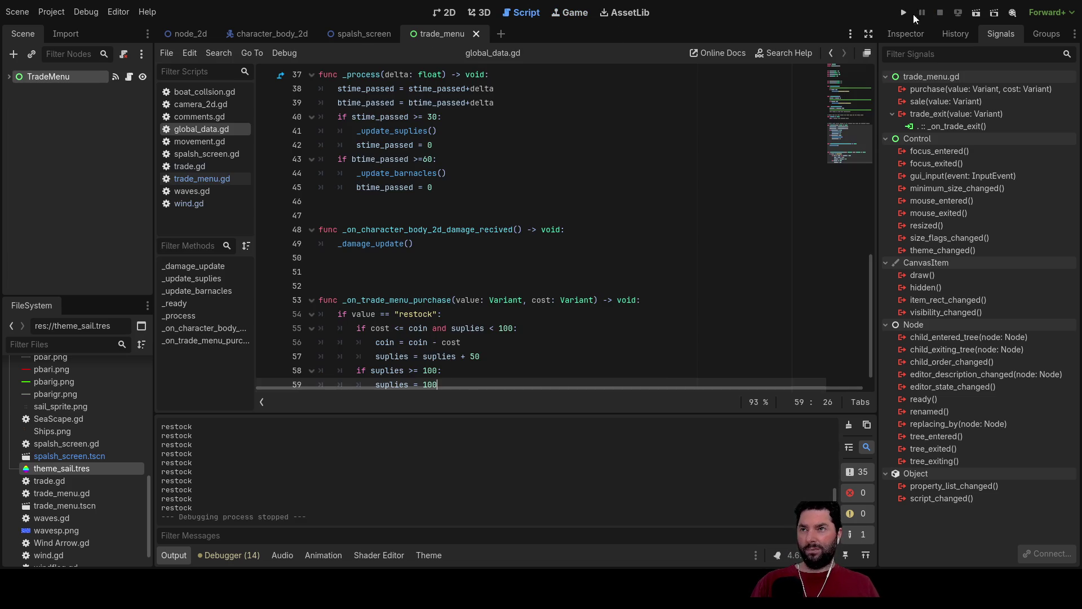
- Tidy the blank lines between _damage_update and _update_suplies
scroll(514, 205, "up", 12)
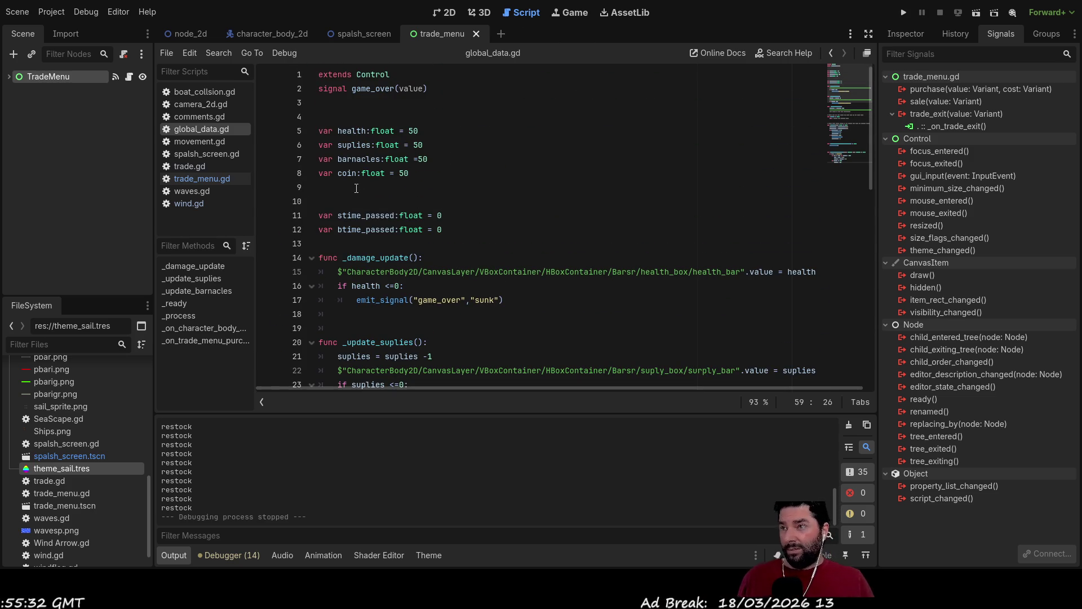
scroll(405, 202, "down", 2)
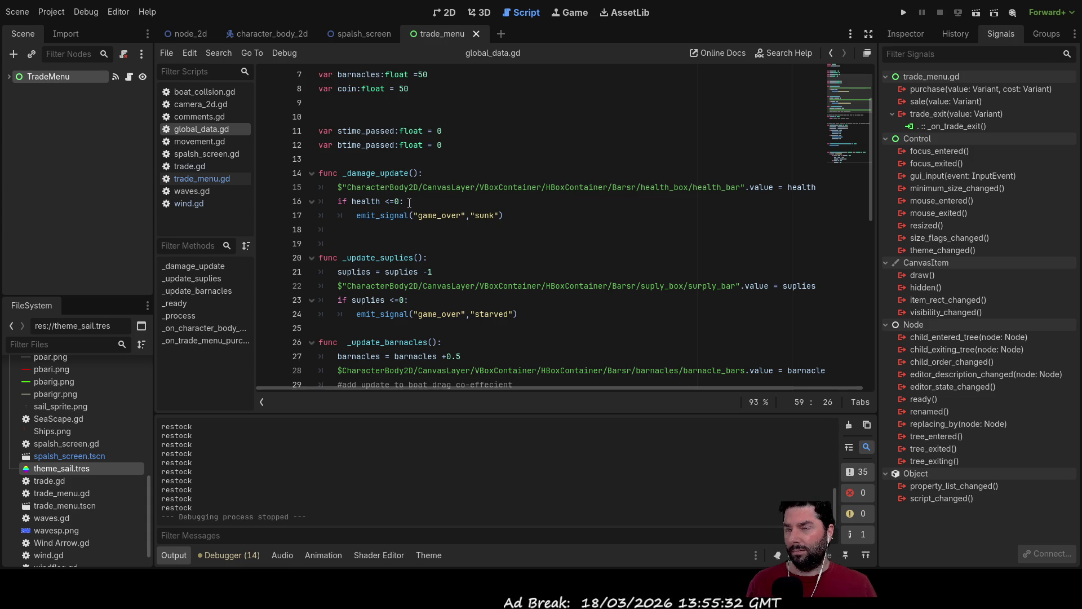
mouse_move(406, 201)
left_mouse_down()
mouse_move(326, 201)
mouse_move(319, 173)
left_mouse_up()
key("ctrl+c")
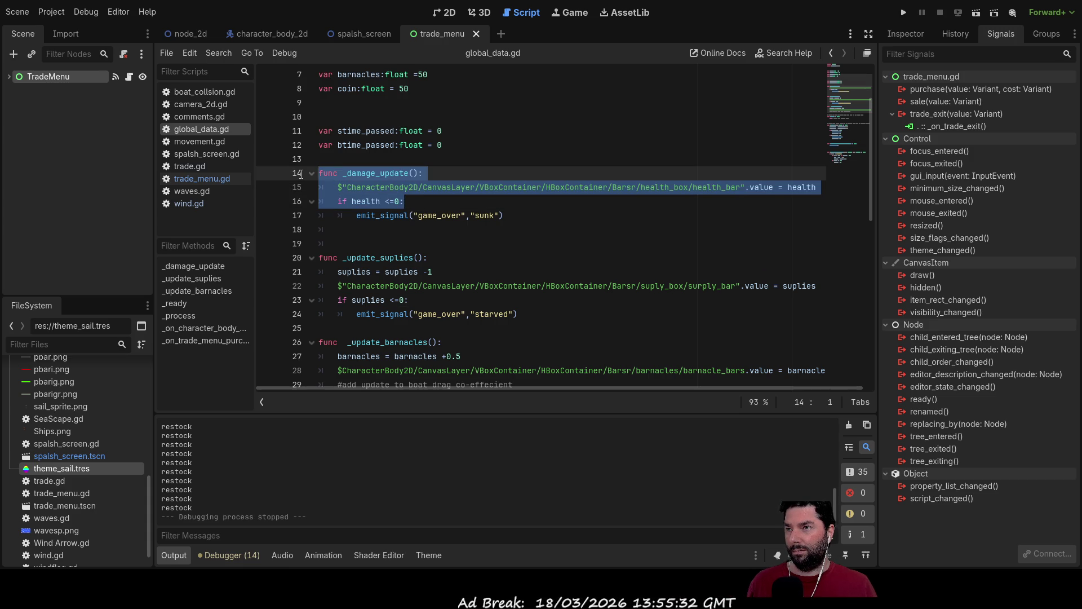
left_click(342, 229)
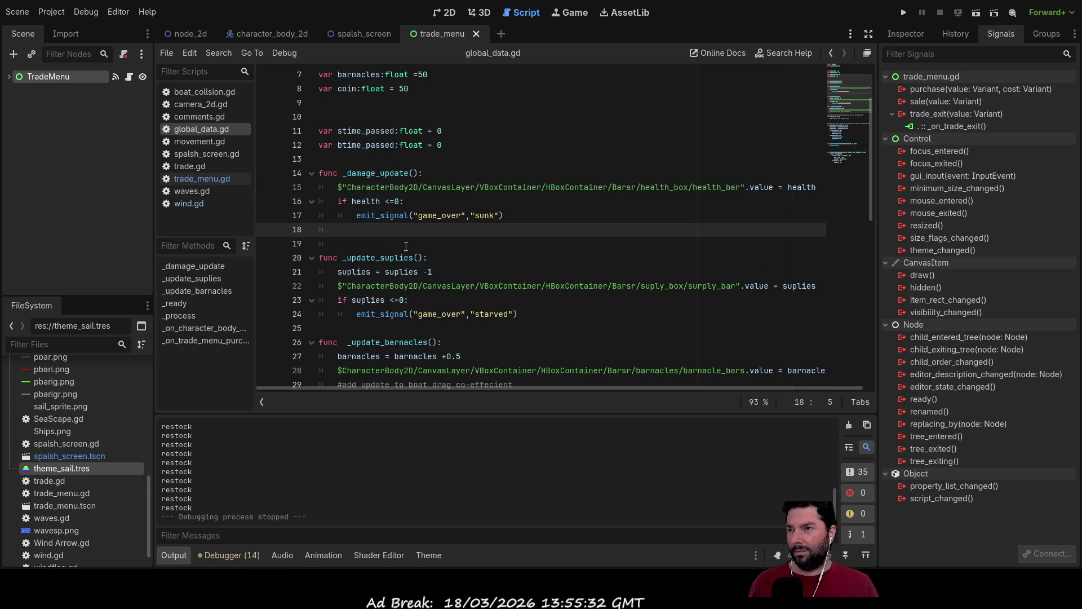
key("Return")
key("Return")
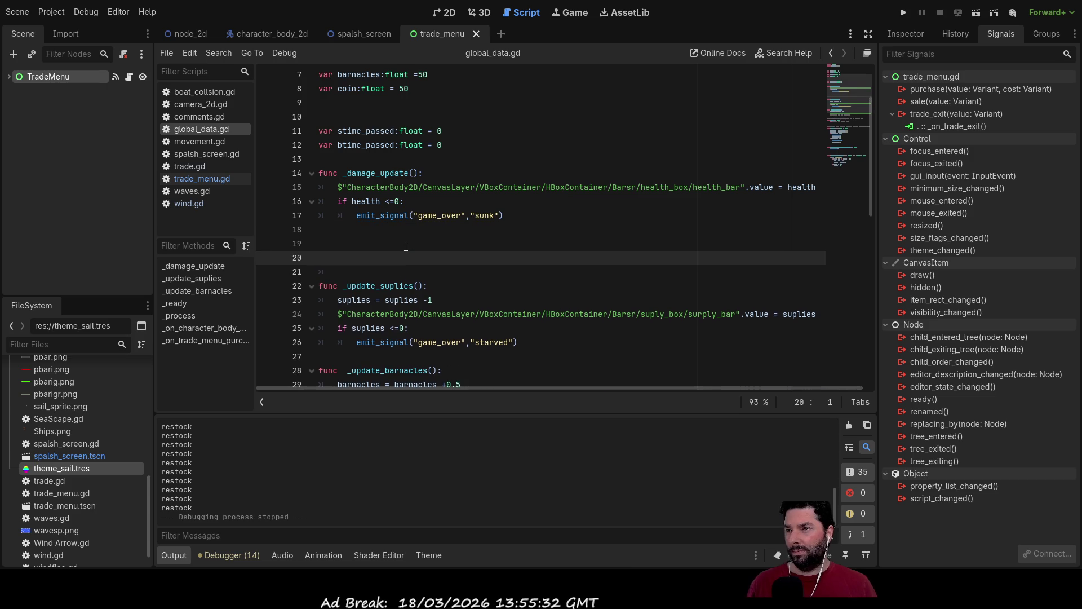
key("Up")
key("BackSpace")
key("Delete")
key("Delete")
key("Down")
key("Down")
key("Down")
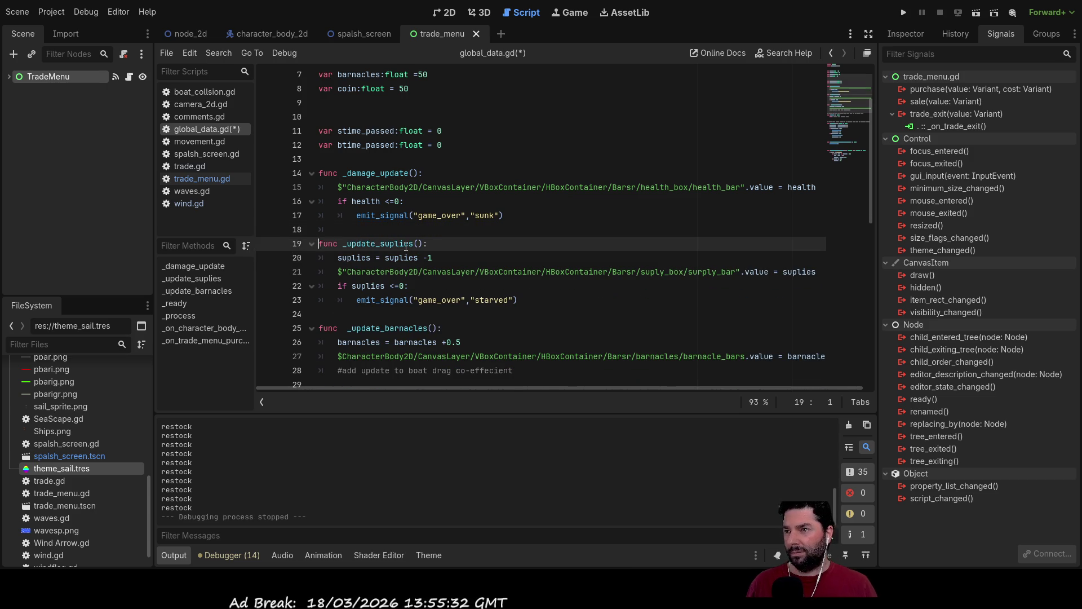
- Add blank lines below _update_barnacles and paste the copied _damage_update lines at line 30
key("Down")
key("Down")
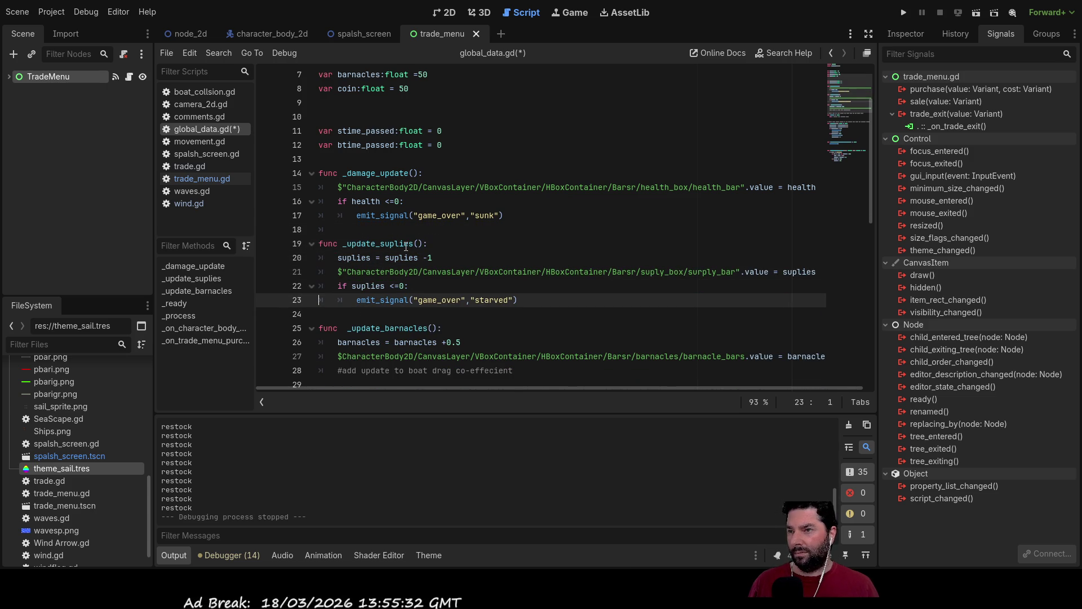
key("Down")
key("Down")
key("Down")
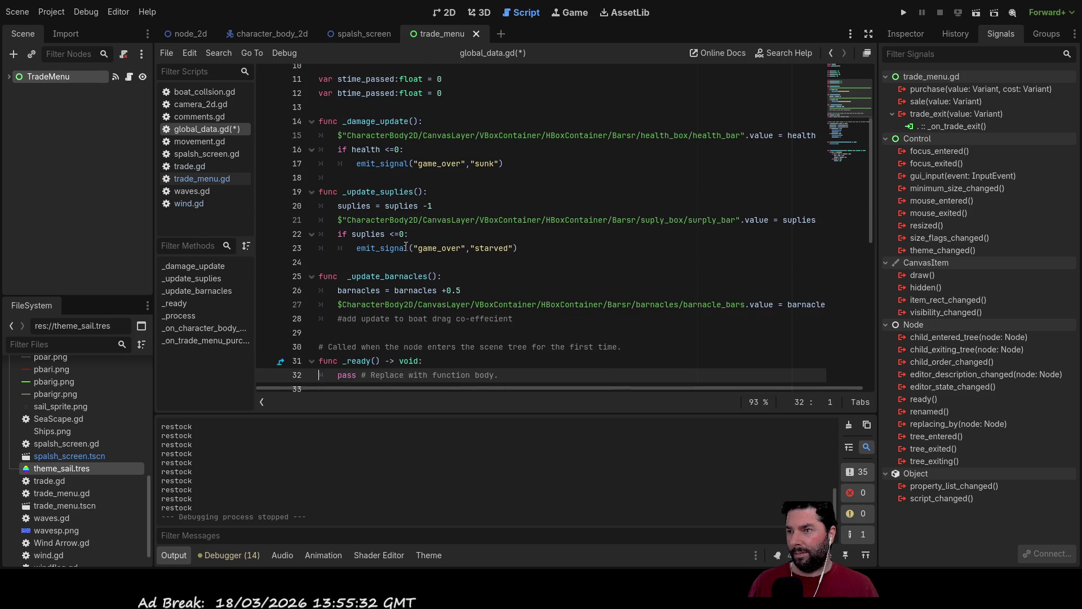
key("Return")
key("Up")
key("Return")
key("Up")
key("Return")
key("Up")
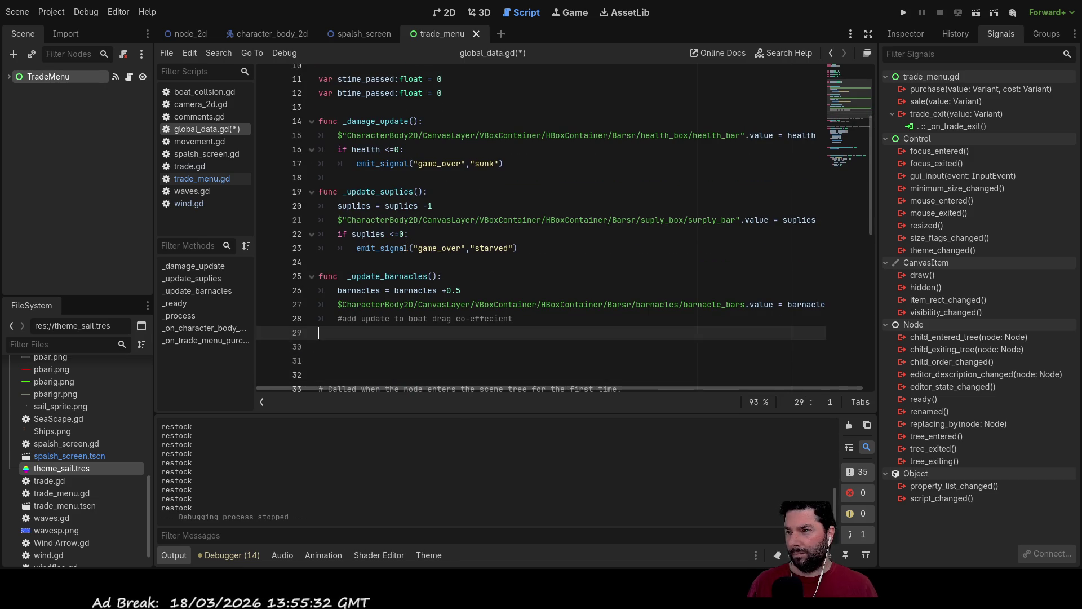
key("ctrl+v")
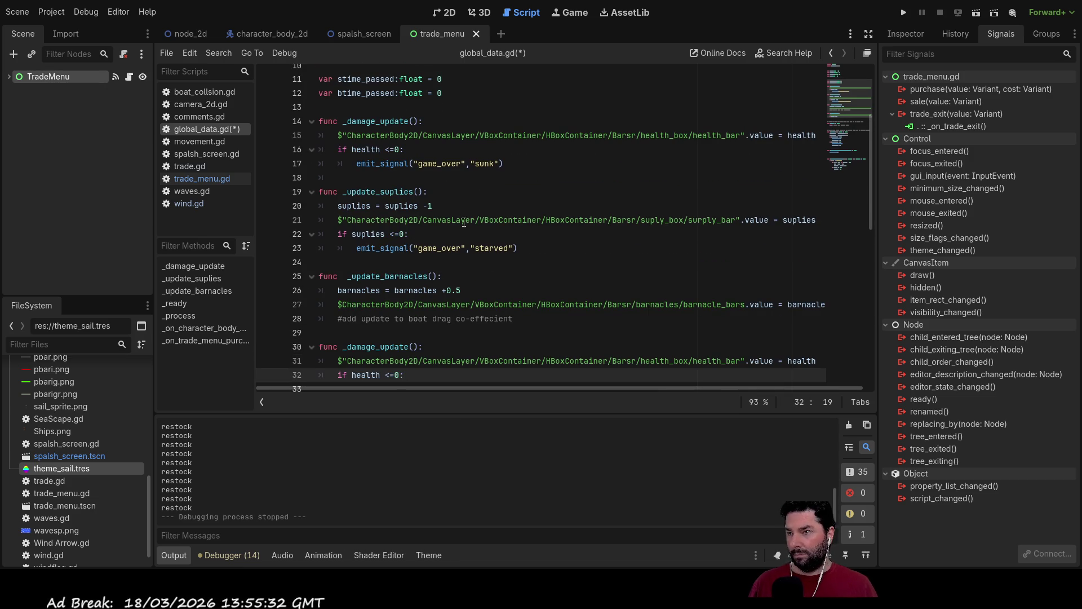
- Rename the pasted function to _coin_update and change health to coin in its condition
scroll(473, 241, "down", 3)
triple_click(366, 229)
left_click(375, 229)
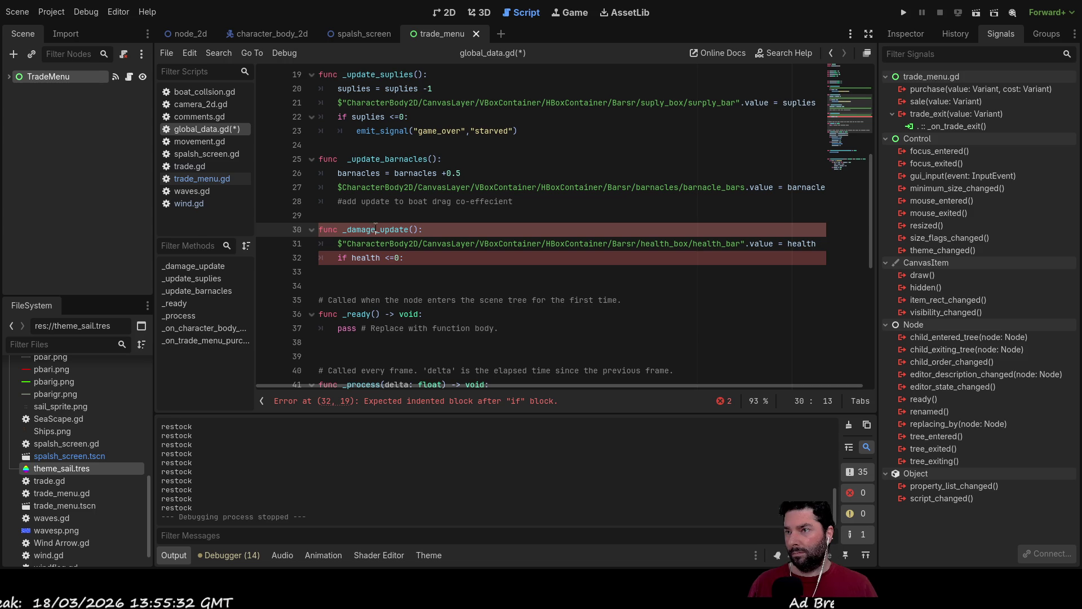
key("BackSpace")
key("BackSpace")
key("BackSpace")
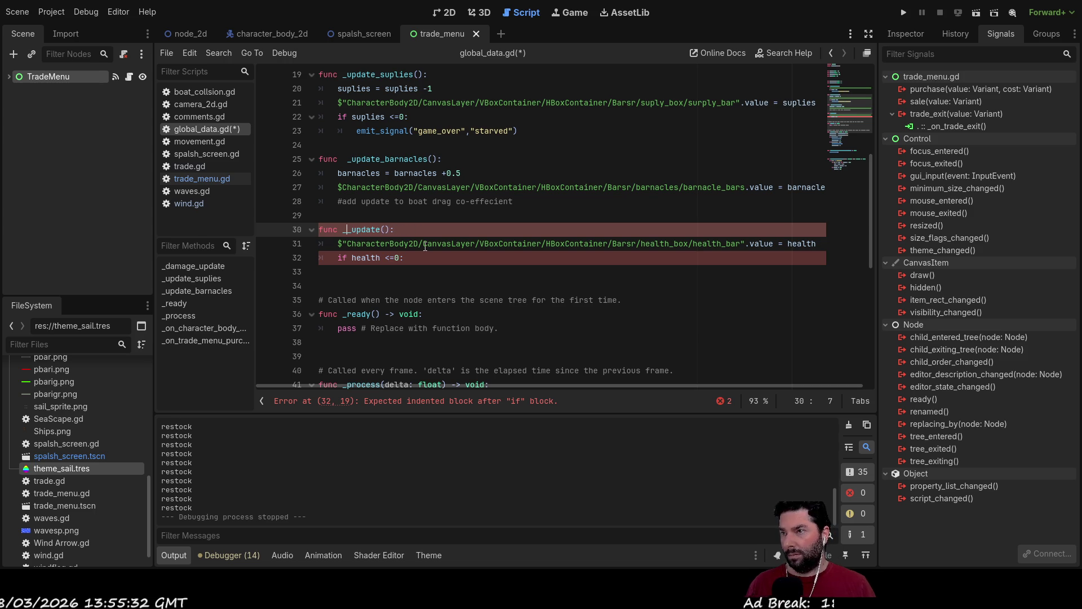
type("coin")
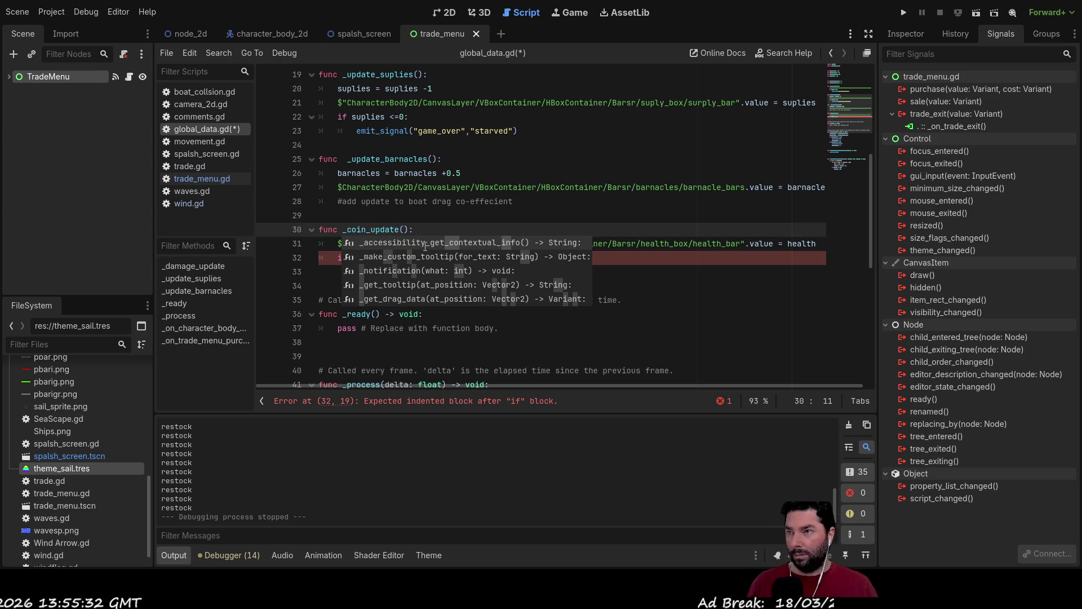
left_click(652, 285)
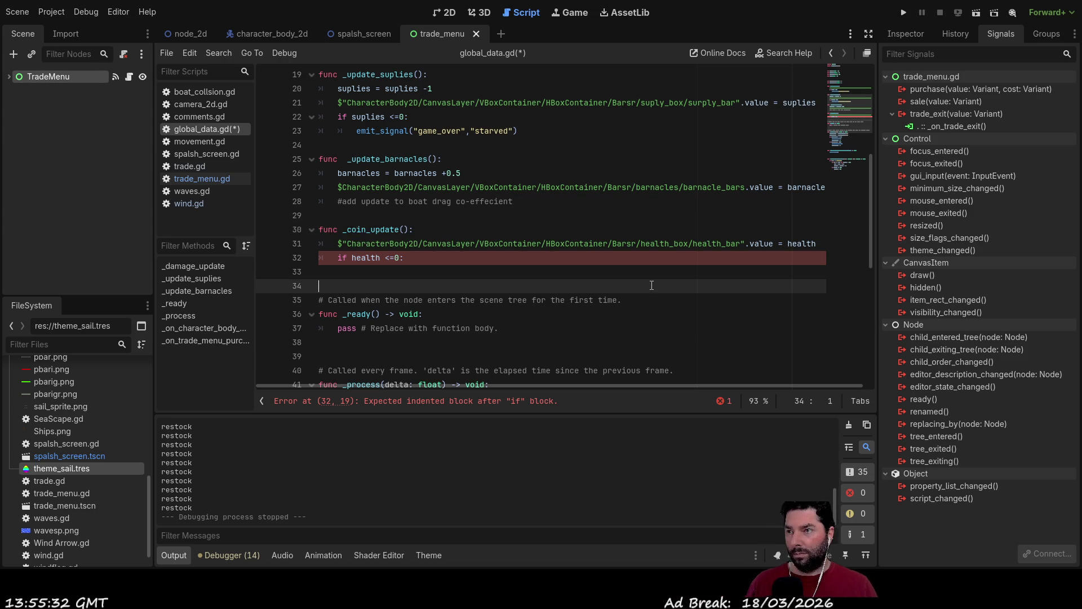
left_click(406, 245)
double_click(366, 257)
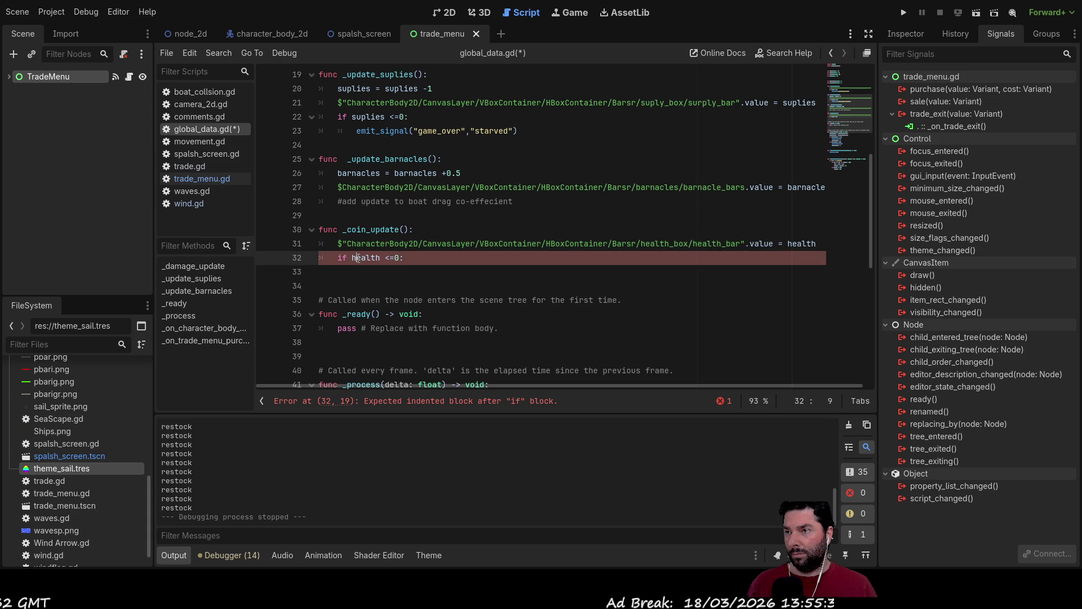
type("coin")
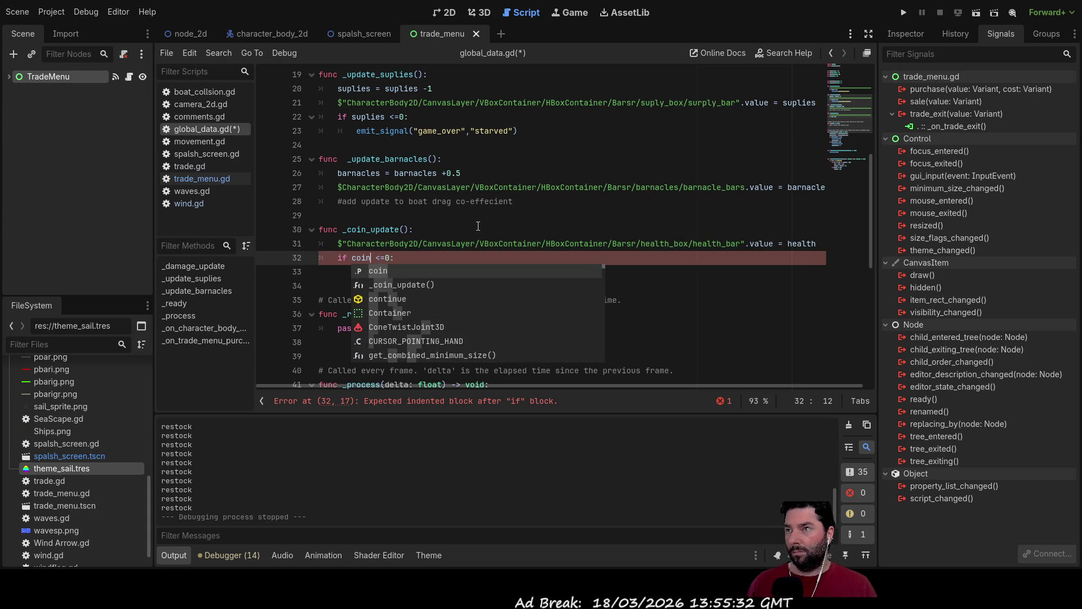
key("Escape")
key("Up")
key("Up")
key("End")
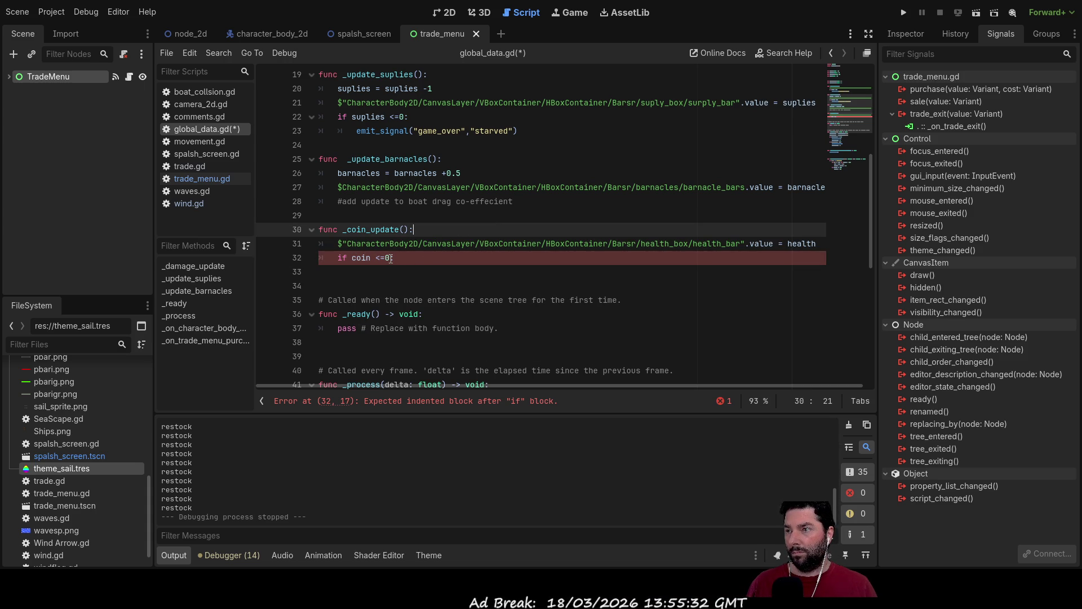
- Delete the copied health_bar assignment and the 'if coin <= 0:' line, leaving the body empty
left_click_drag(338, 244, 823, 244)
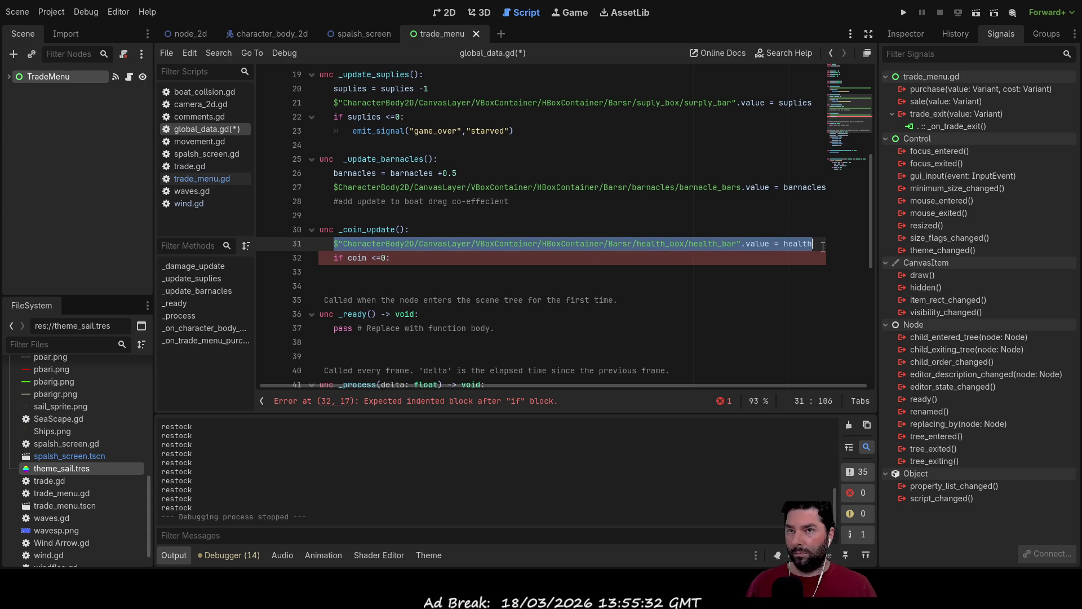
key("BackSpace")
key("Delete")
left_click_drag(516, 136, 370, 143)
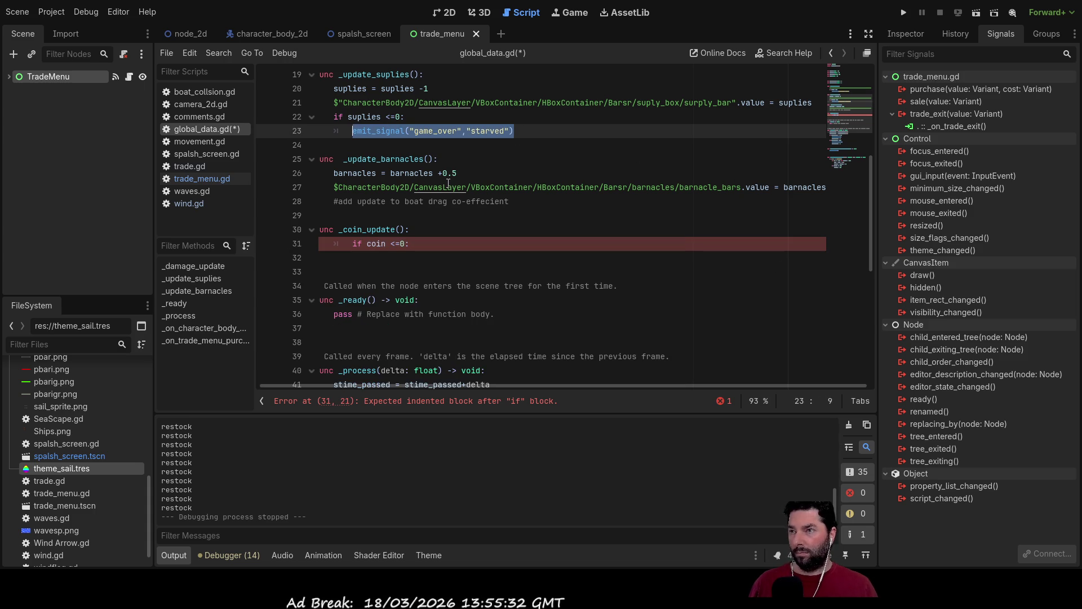
left_click(386, 257)
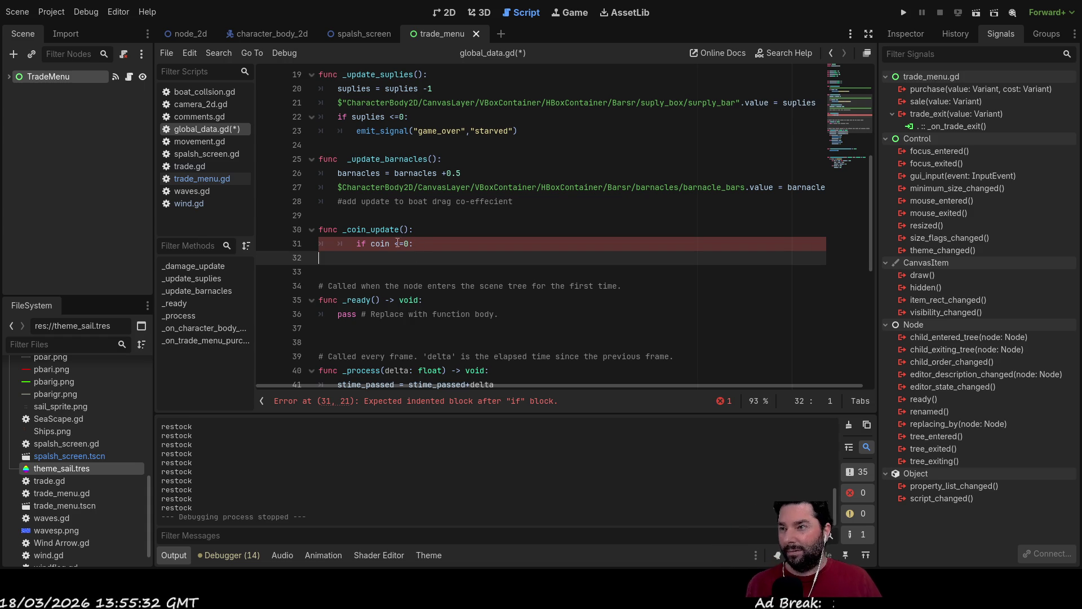
left_click_drag(419, 244, 324, 247)
key("BackSpace")
key("Tab")
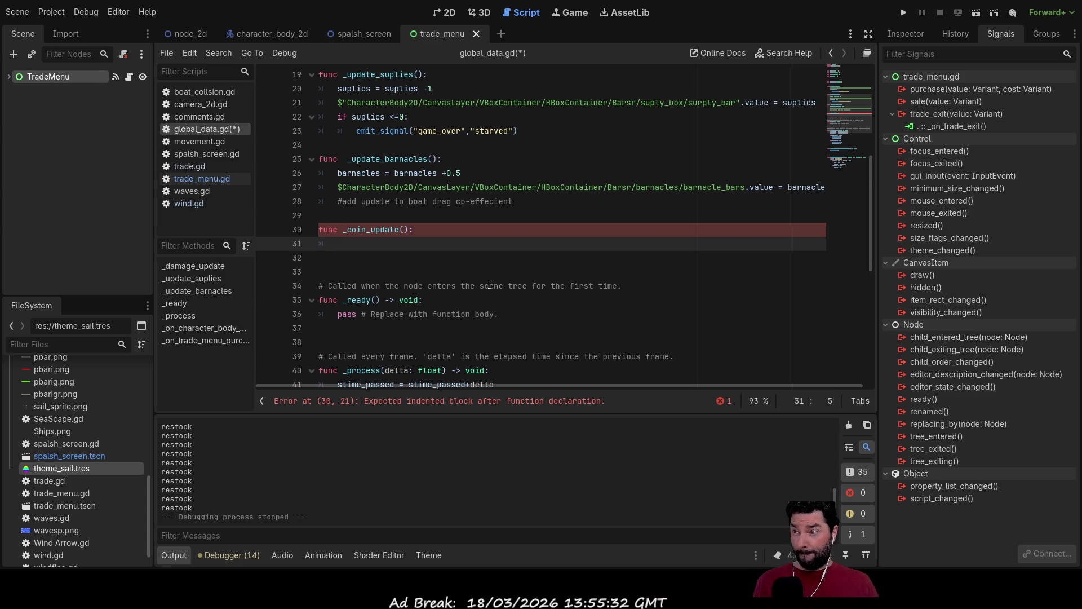
left_click(10, 76)
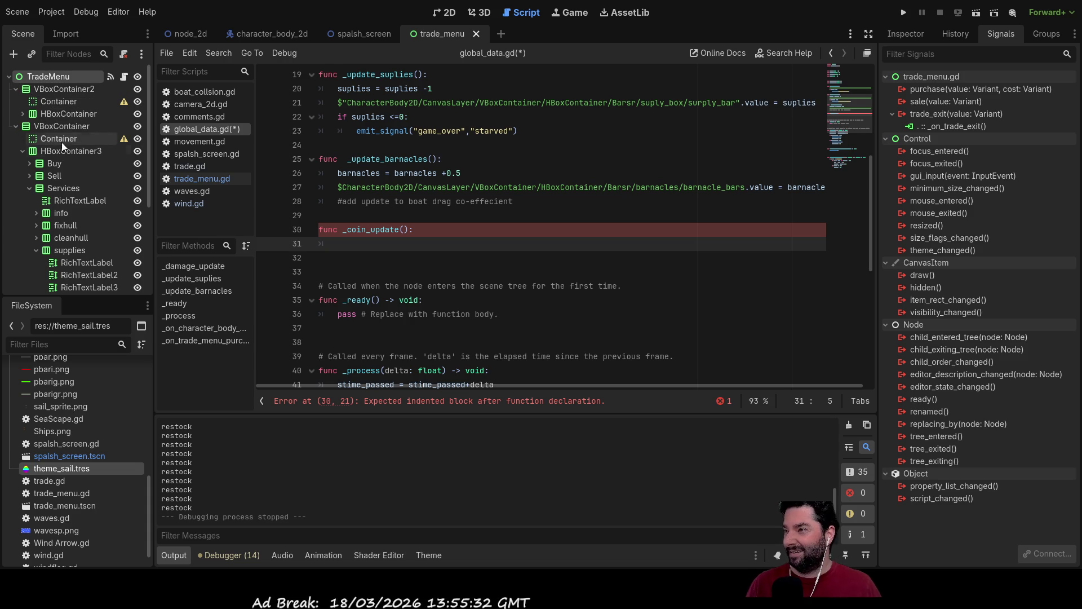
left_click(26, 188)
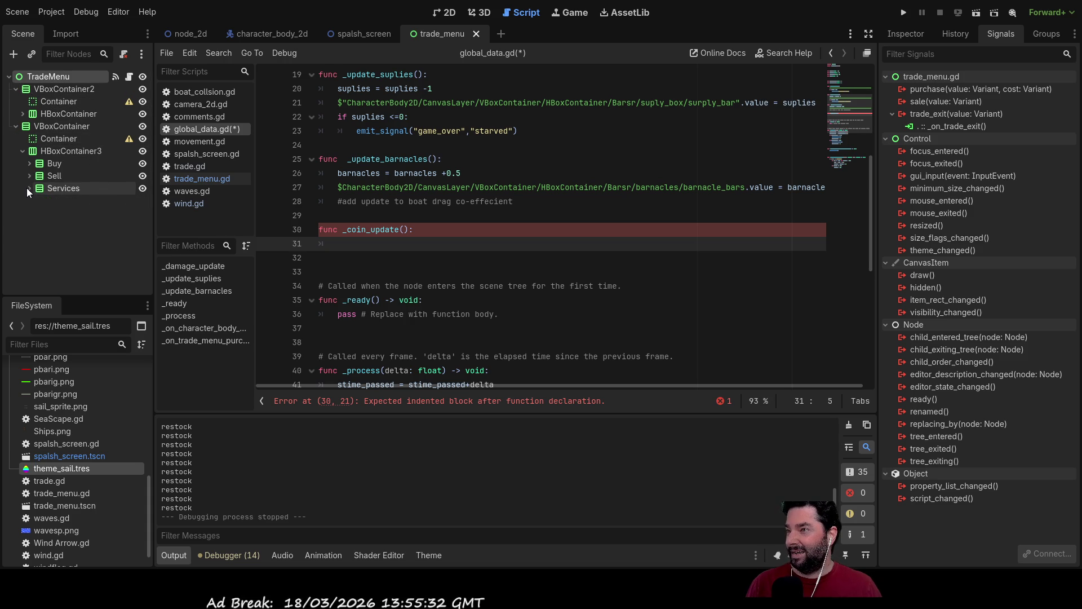
left_click(22, 150)
left_click(16, 126)
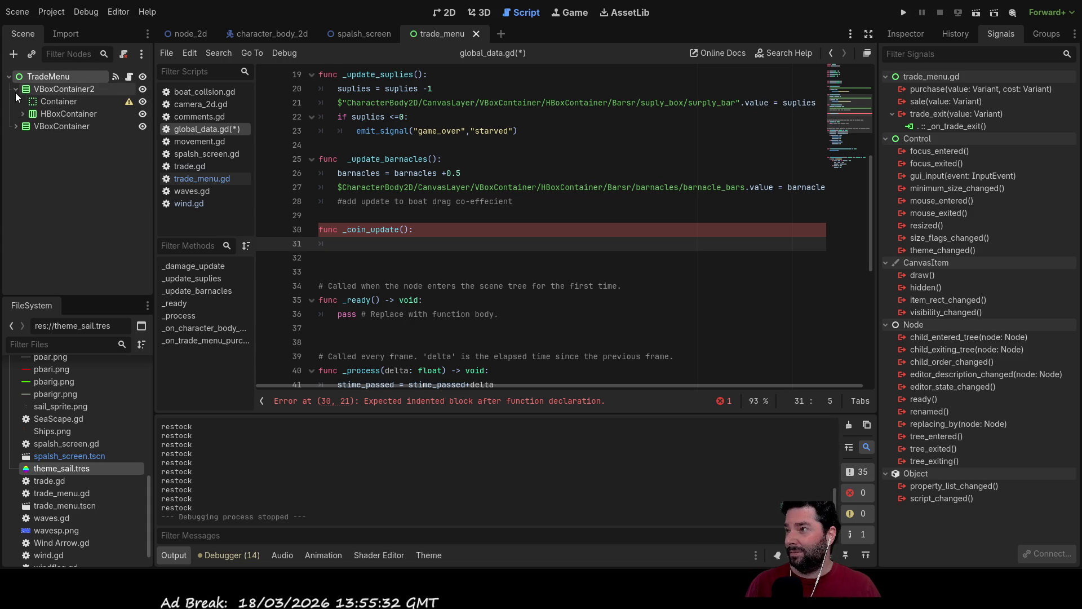
scroll(379, 224, "up", 6)
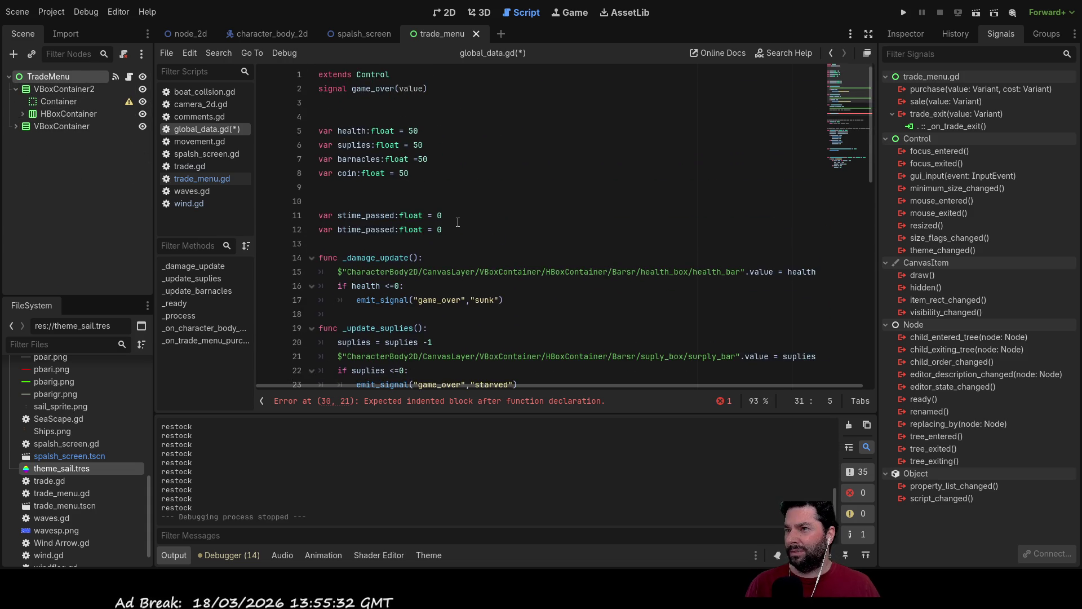
scroll(386, 181, "down", 3)
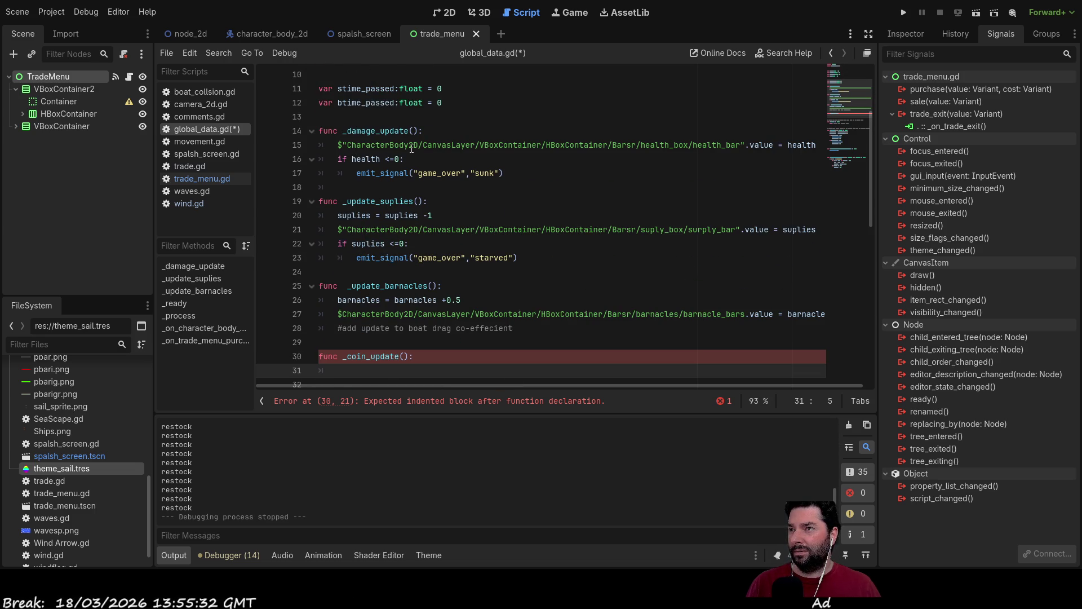
scroll(365, 287, "down", 2)
scroll(360, 288, "down", 1)
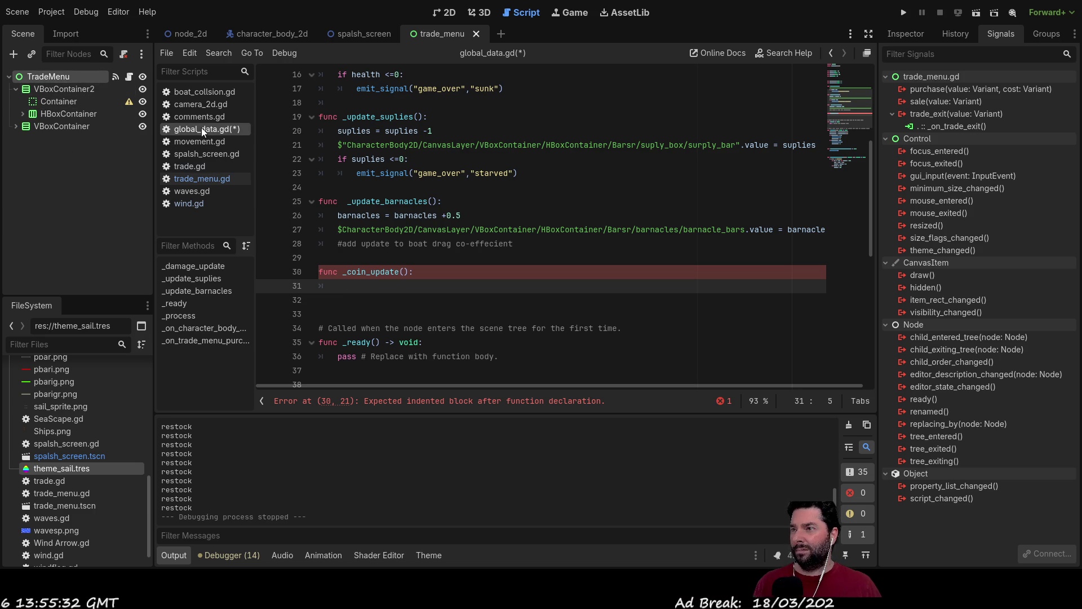
scroll(411, 244, "up", 5)
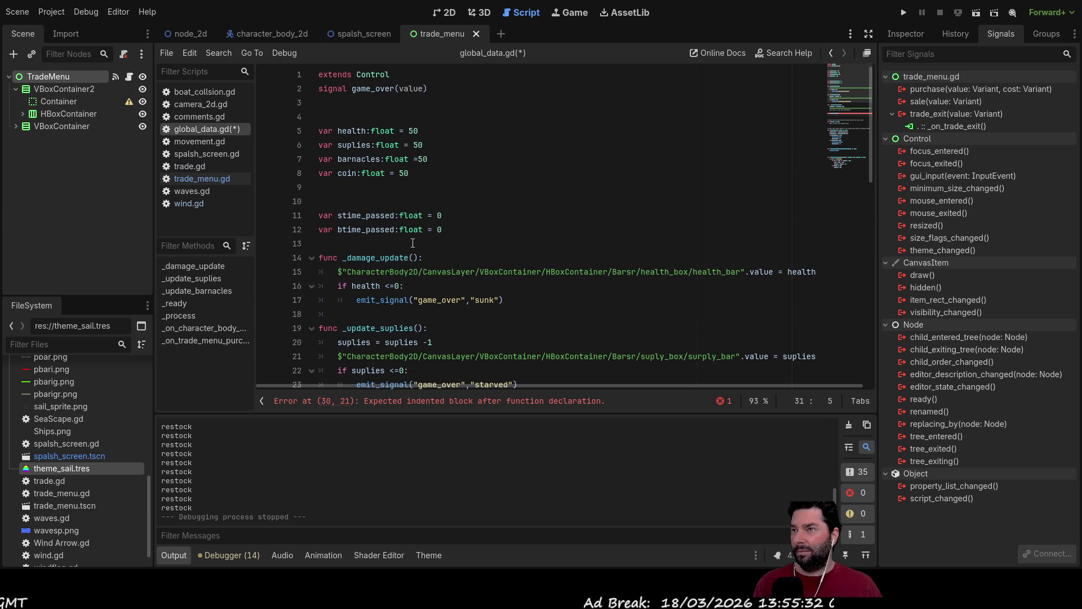
scroll(413, 243, "down", 5)
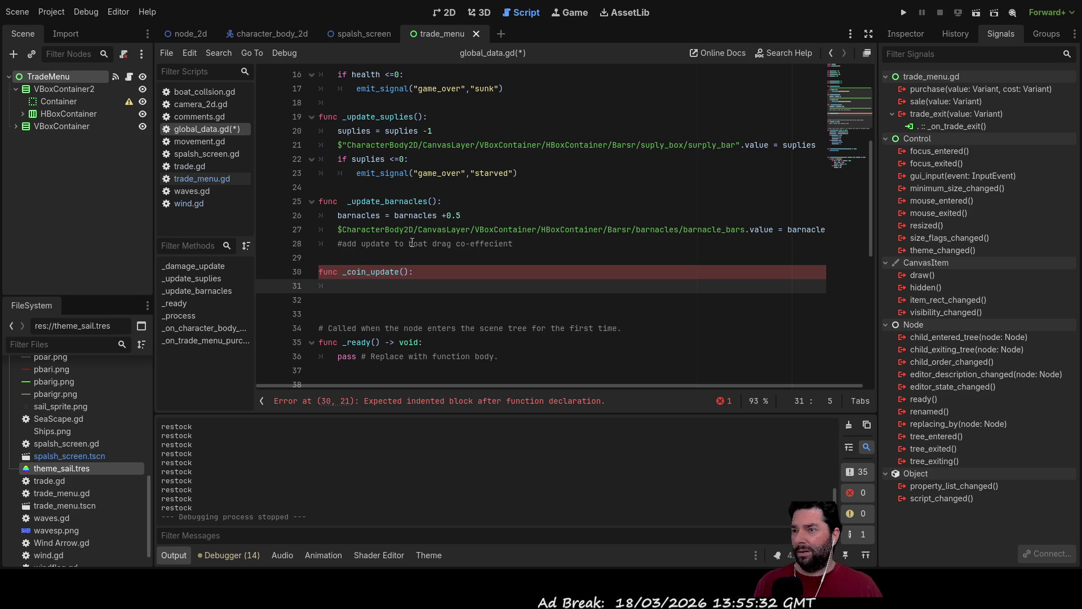
scroll(412, 242, "up", 5)
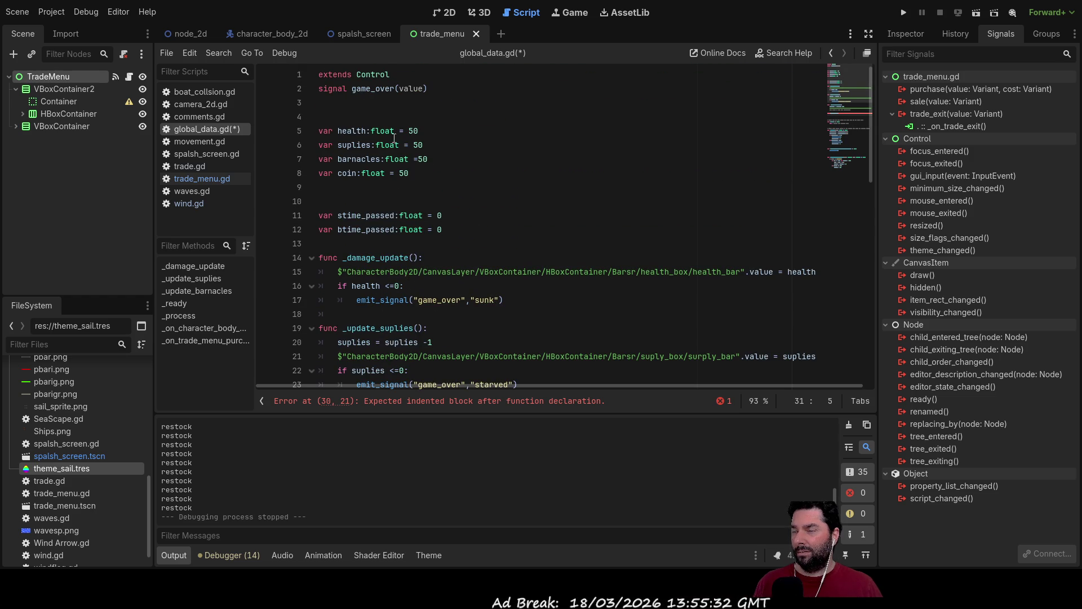
scroll(459, 151, "down", 2)
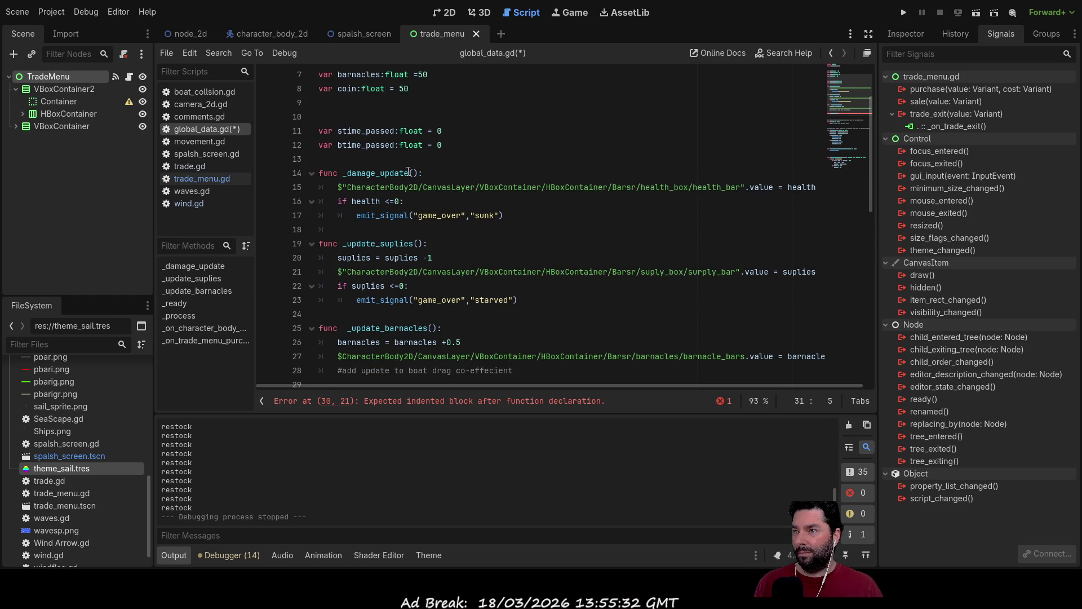
double_click(395, 173)
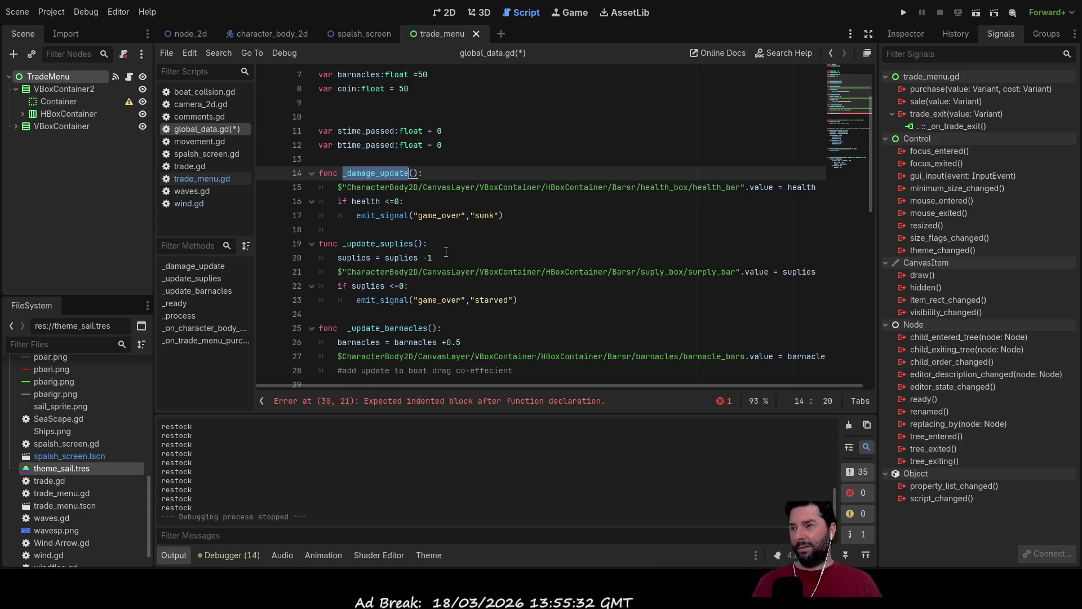
scroll(456, 257, "down", 9)
scroll(450, 247, "up", 5)
scroll(444, 235, "down", 5)
scroll(440, 233, "down", 3)
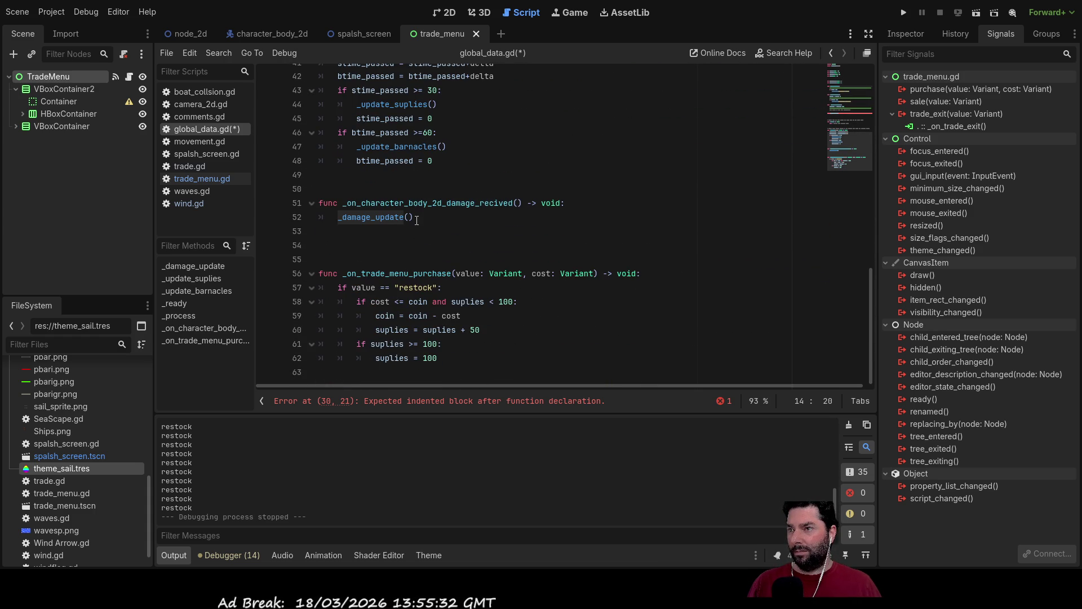
scroll(430, 219, "up", 2)
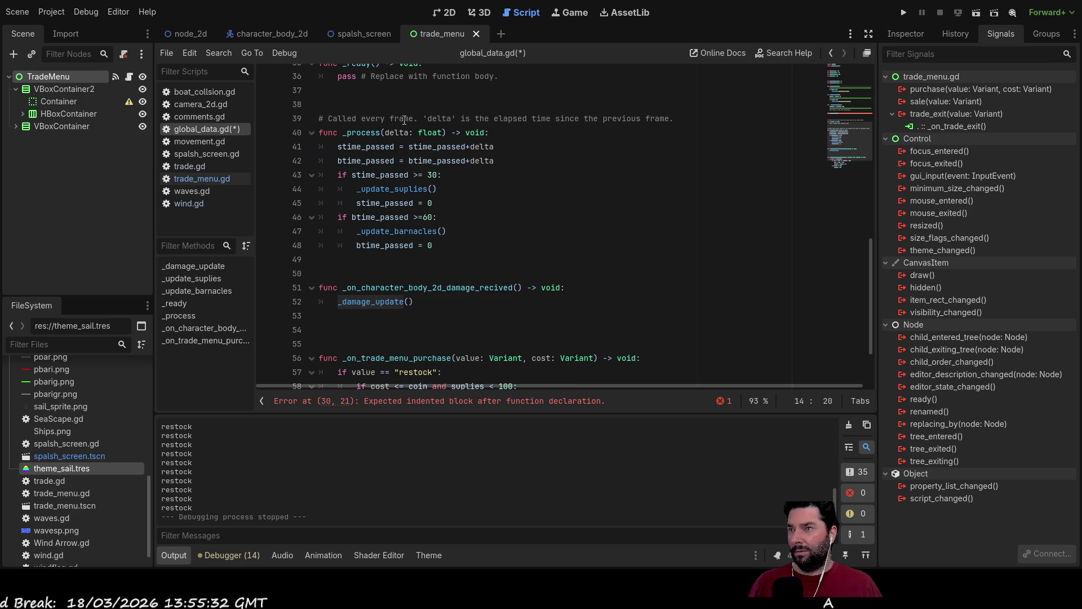
scroll(417, 245, "up", 10)
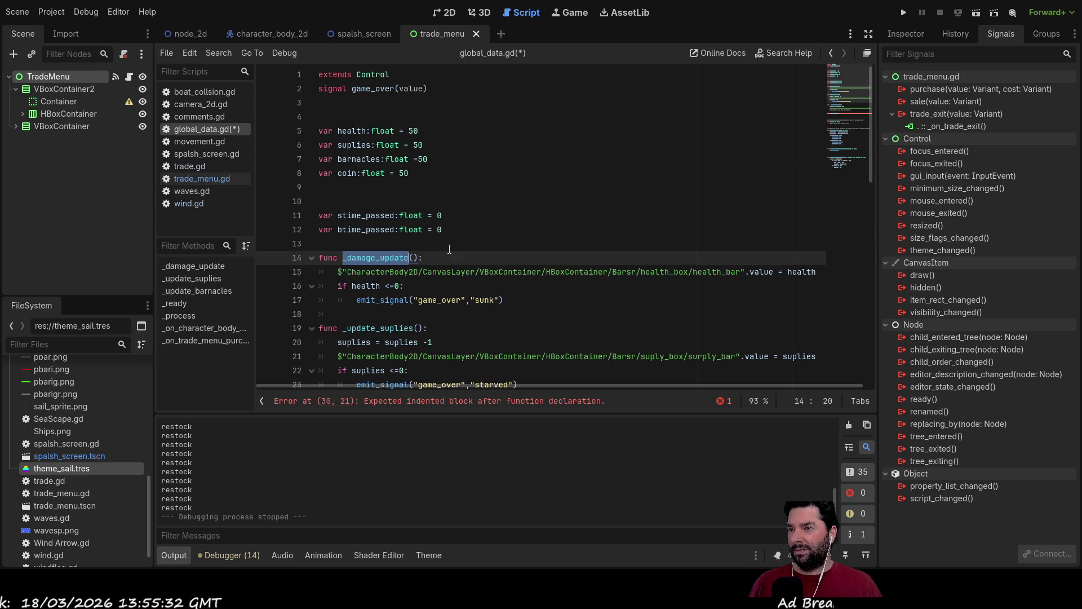
scroll(449, 249, "down", 3)
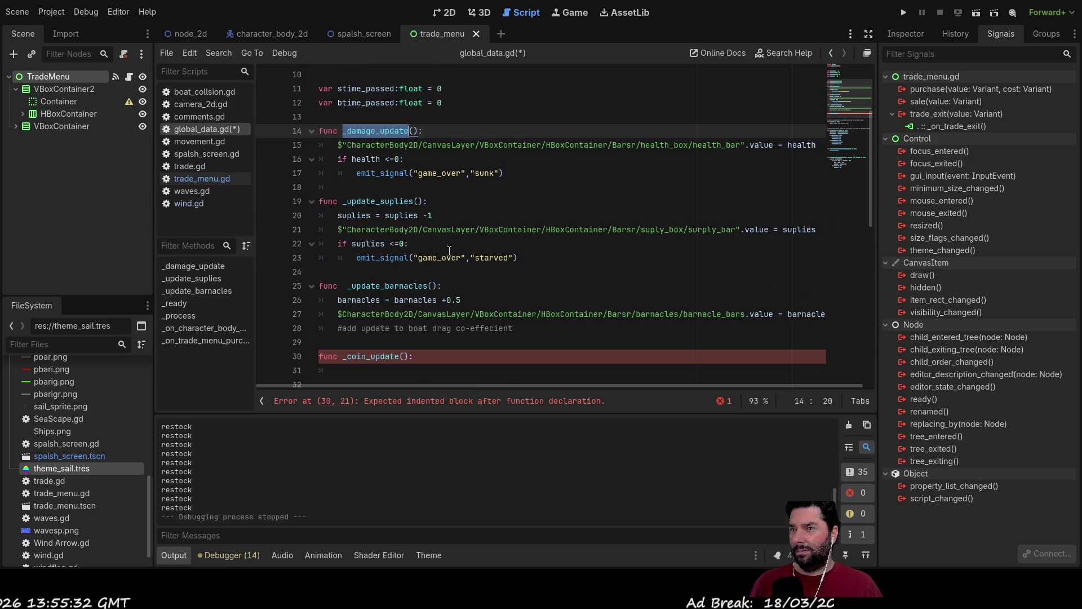
scroll(456, 248, "up", 1)
scroll(458, 248, "up", 3)
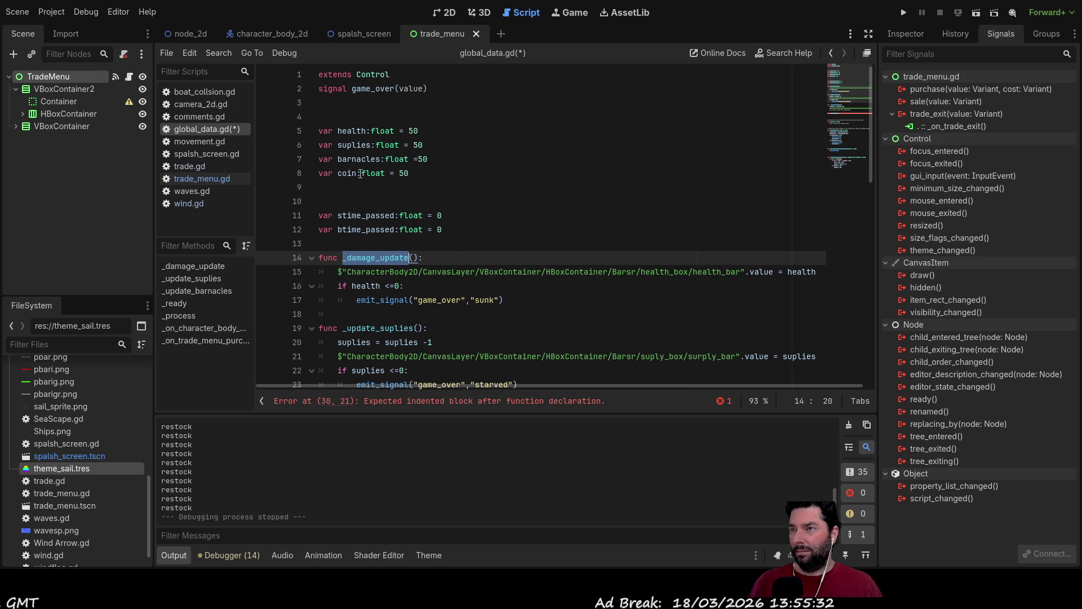
left_click(409, 173)
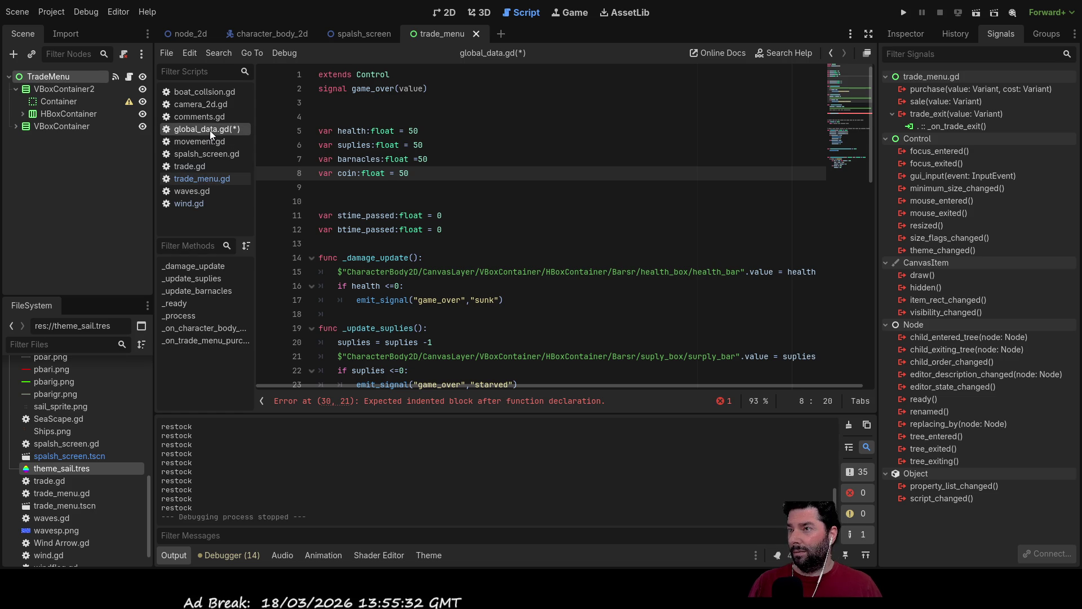
left_click(213, 180)
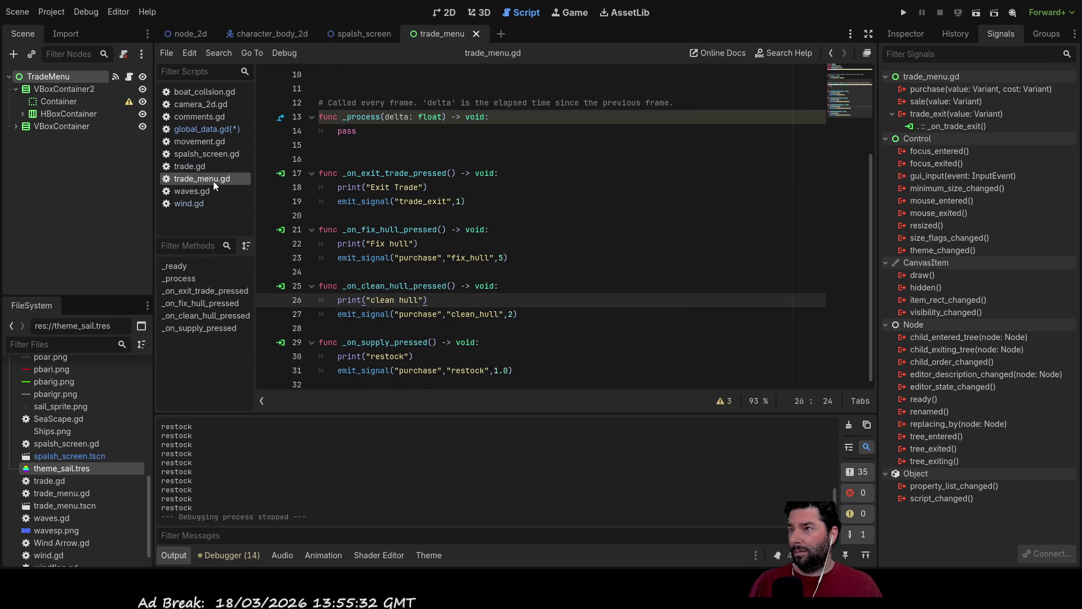
left_click(211, 129)
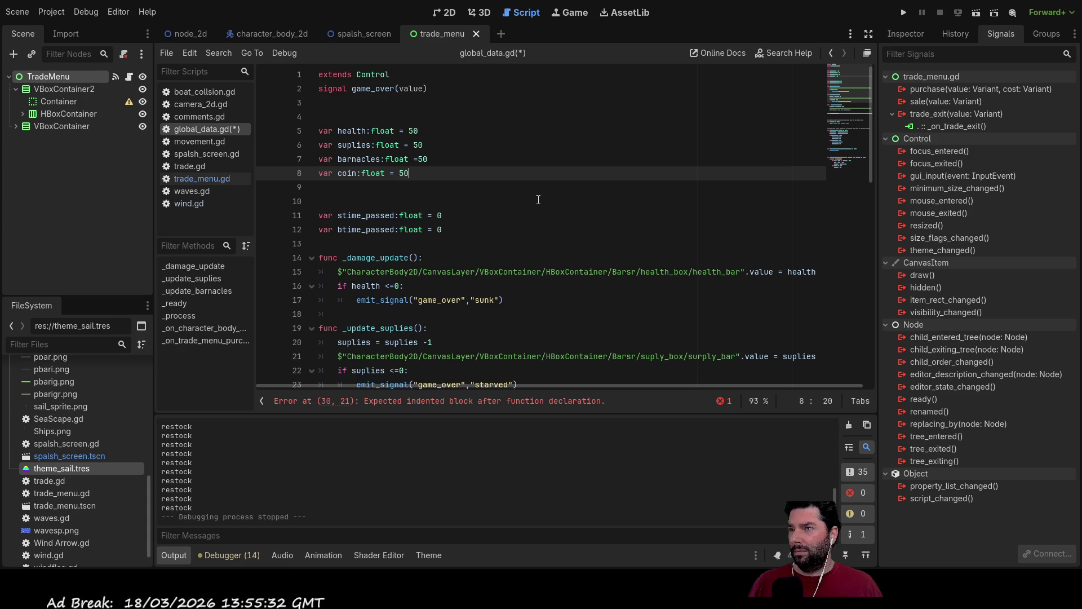
left_click(211, 180)
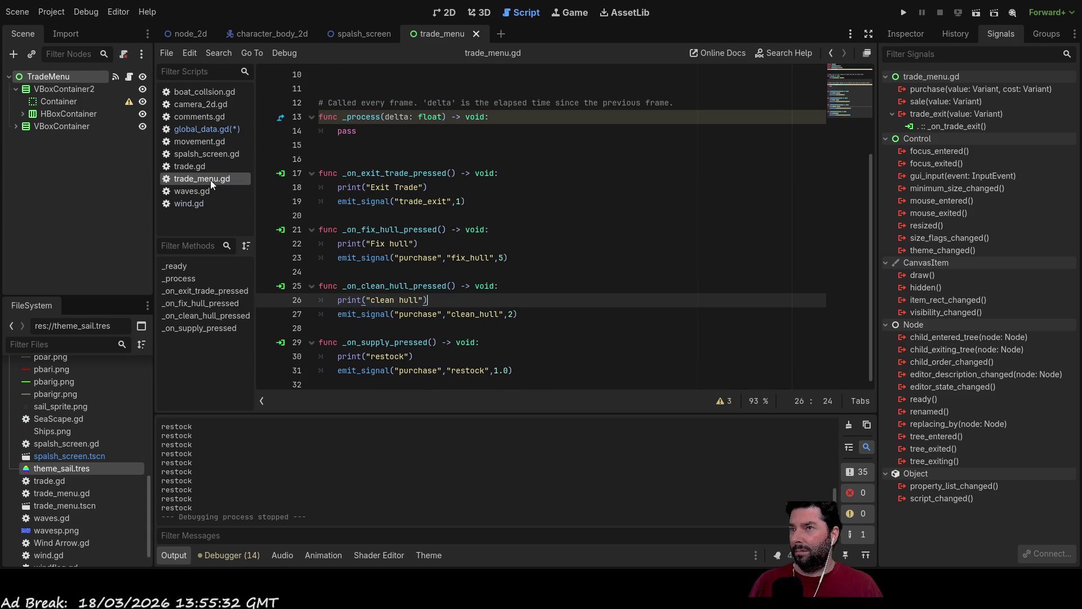
left_click(204, 130)
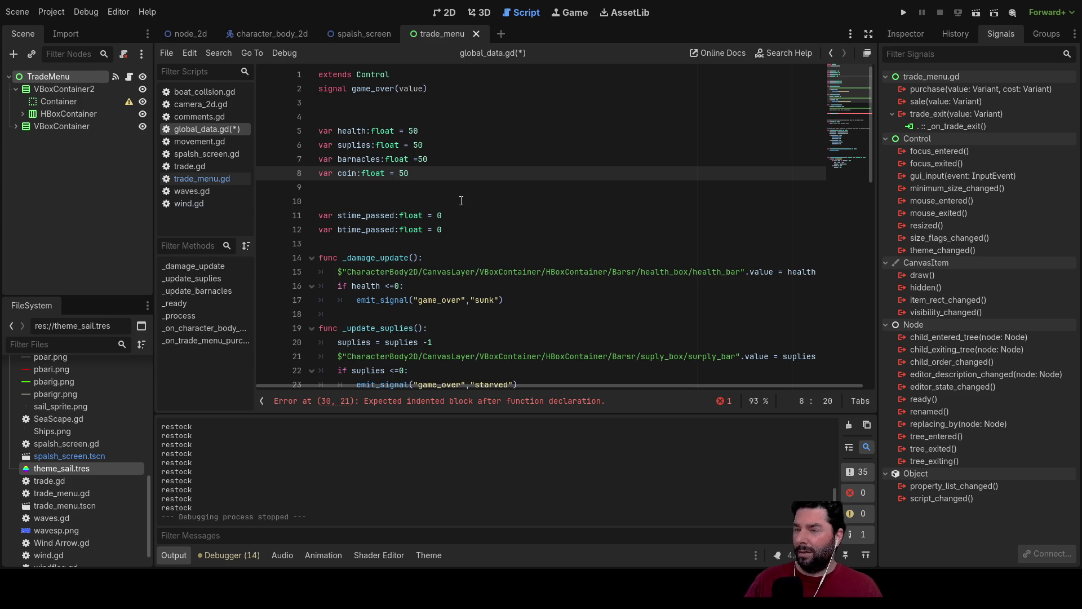
scroll(456, 206, "down", 5)
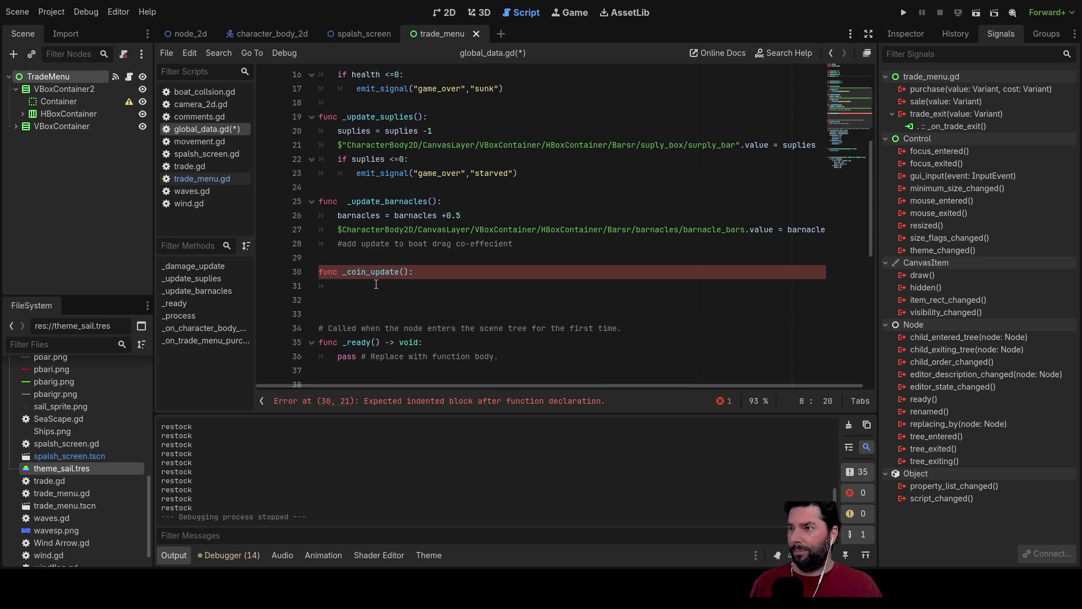
- Begin a '$' node path in the _coin_update body and open the node_2d World scene
left_click(348, 287)
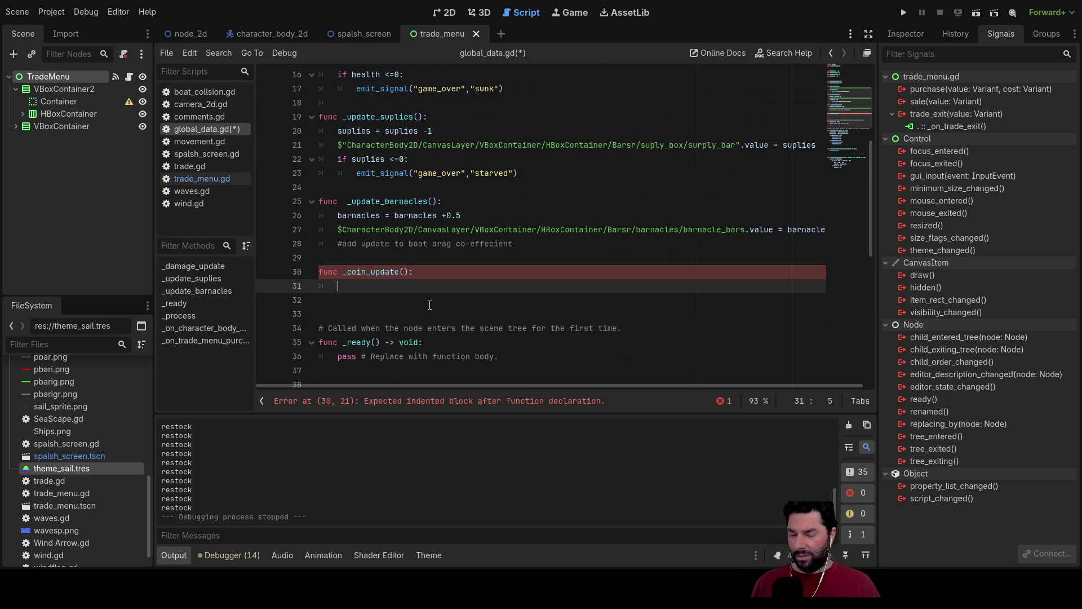
type("$")
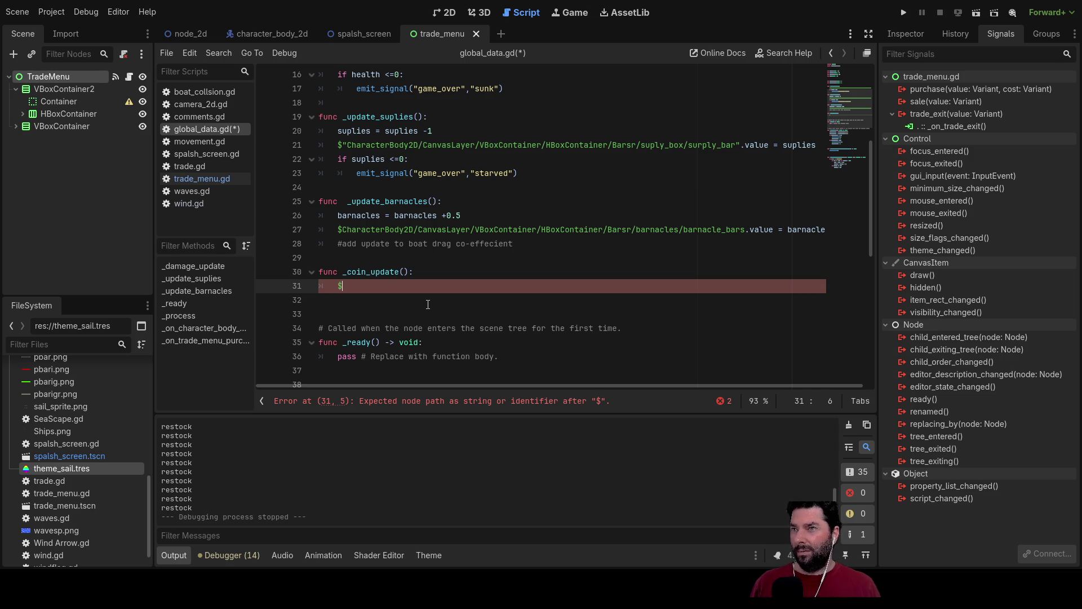
left_click(201, 33)
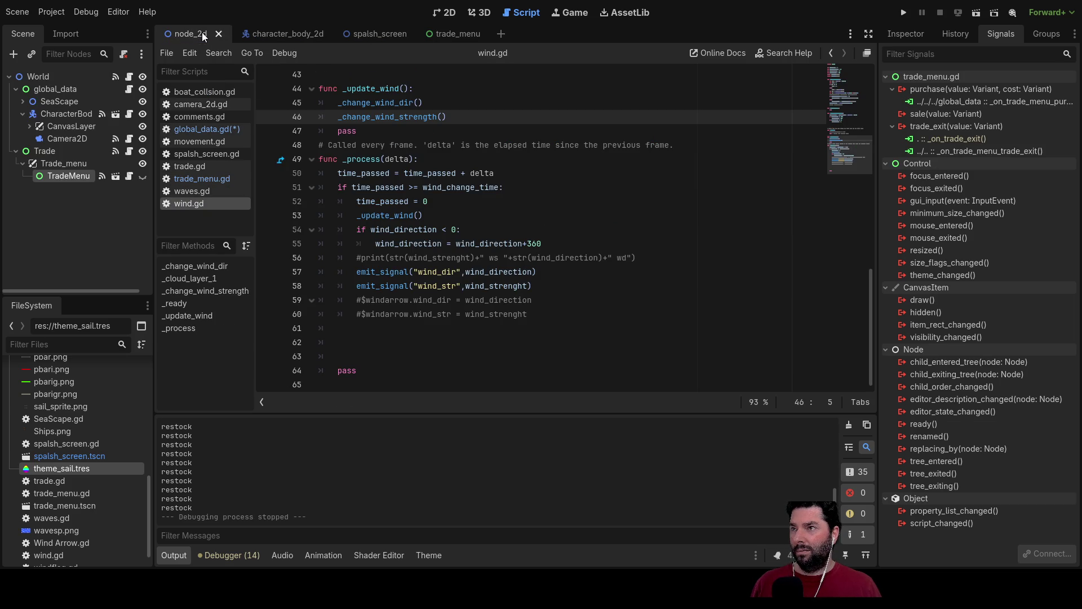
left_click(210, 130)
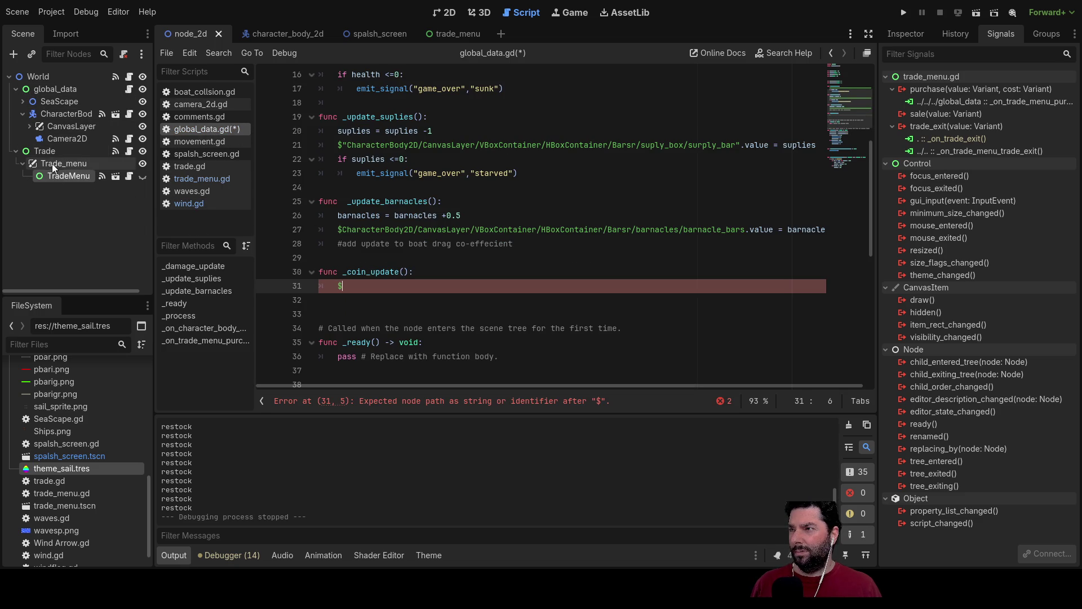
- Expand the CanvasLayer HUD in the Scene dock, widen the dock, and show the 2D view
left_click(34, 126)
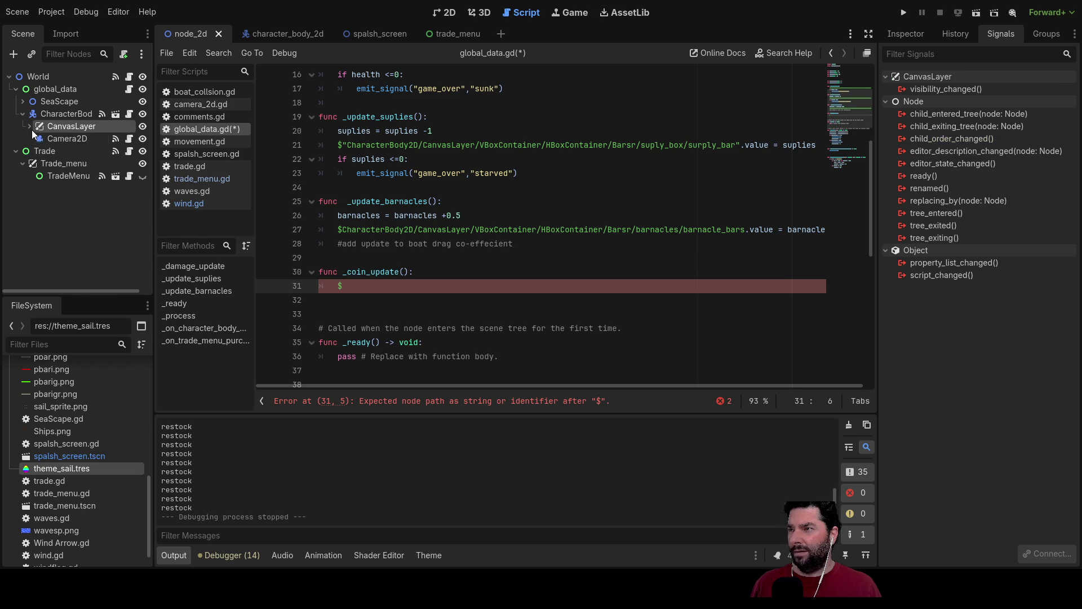
left_click(30, 126)
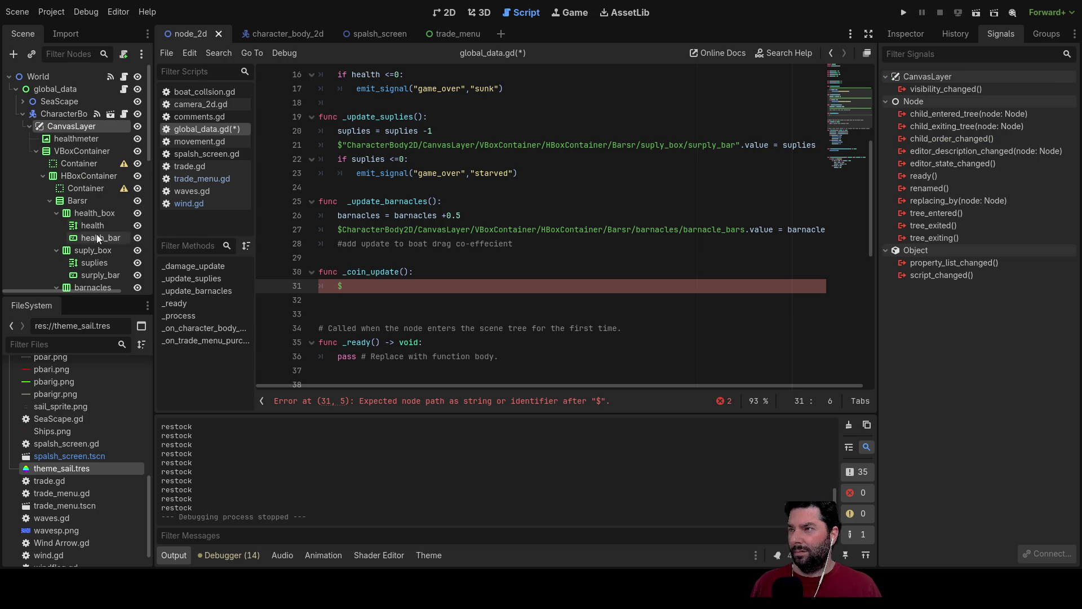
scroll(92, 246, "down", 3)
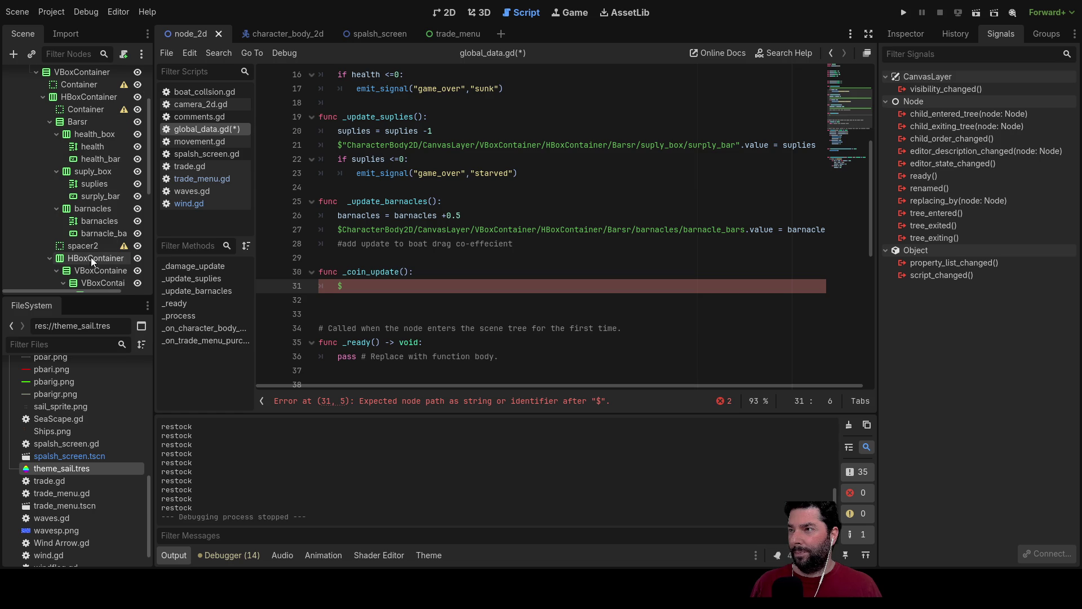
scroll(91, 257, "down", 2)
scroll(79, 263, "down", 1)
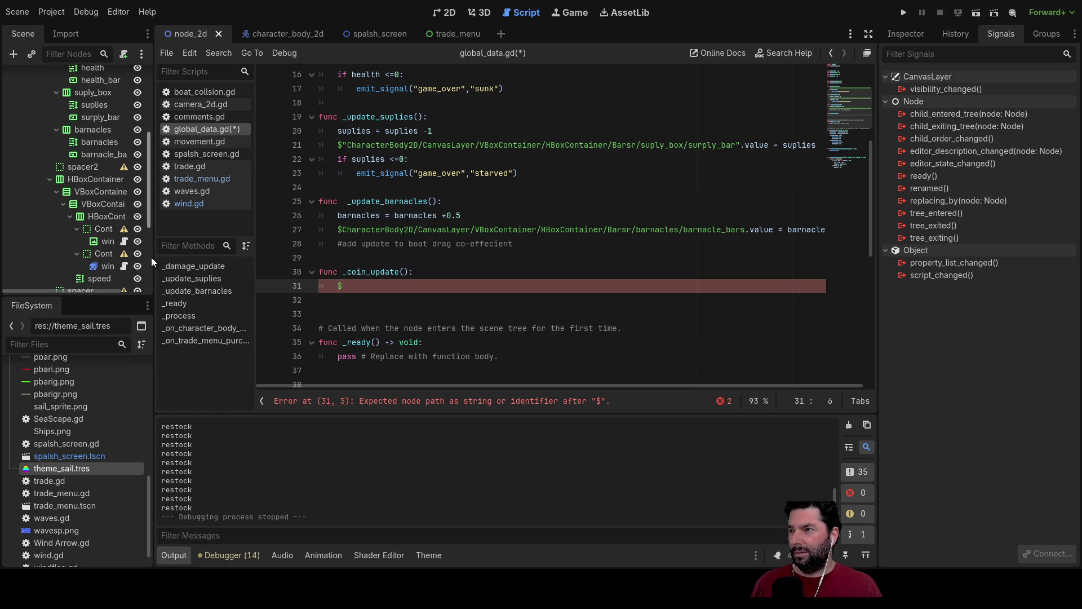
left_click_drag(154, 257, 211, 257)
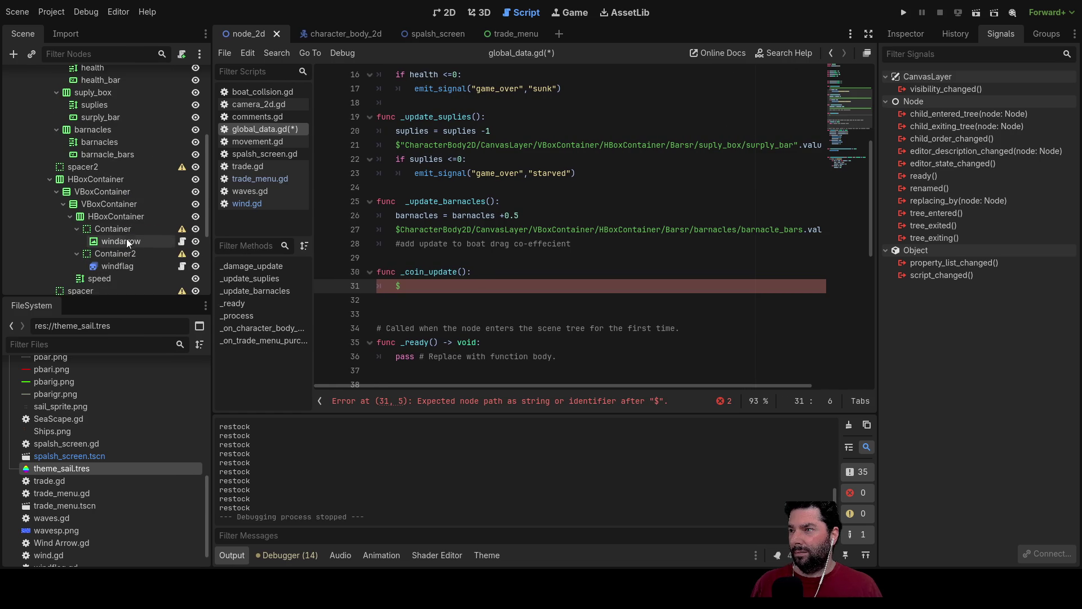
left_click(446, 13)
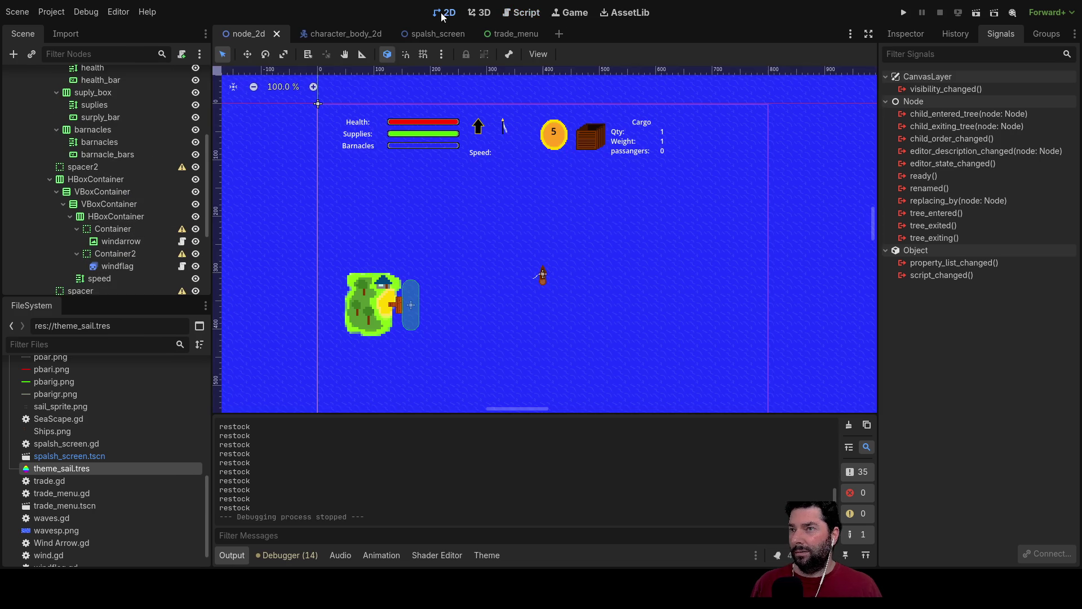
- Rename the coin counter's RichTextLabel under Container2 in the node_2d scene to 'cash'
left_click(555, 133)
scroll(107, 234, "down", 2)
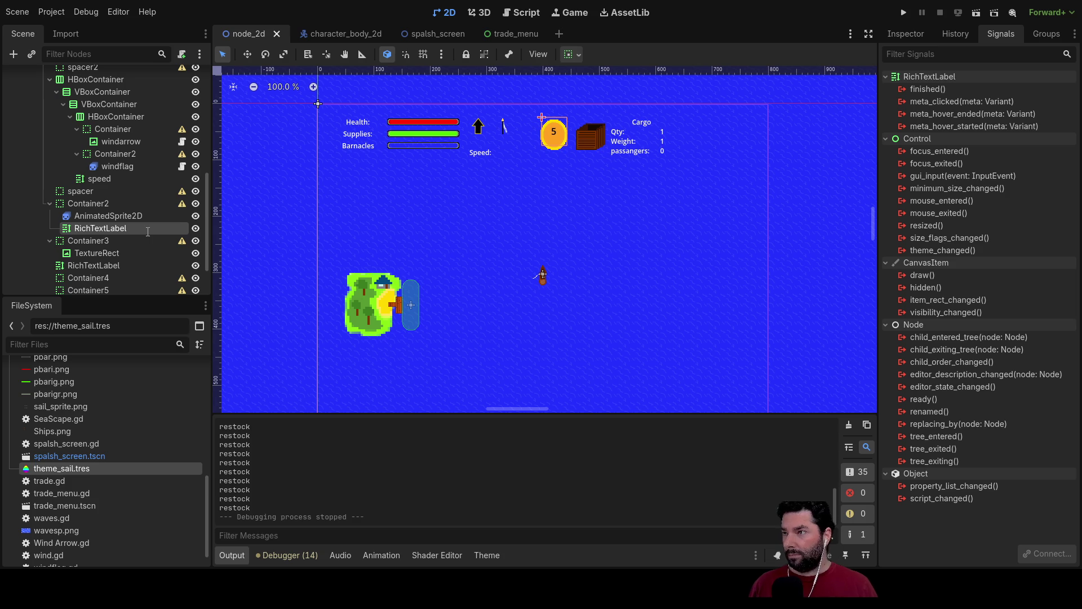
double_click(147, 228)
type("cash")
key("Return")
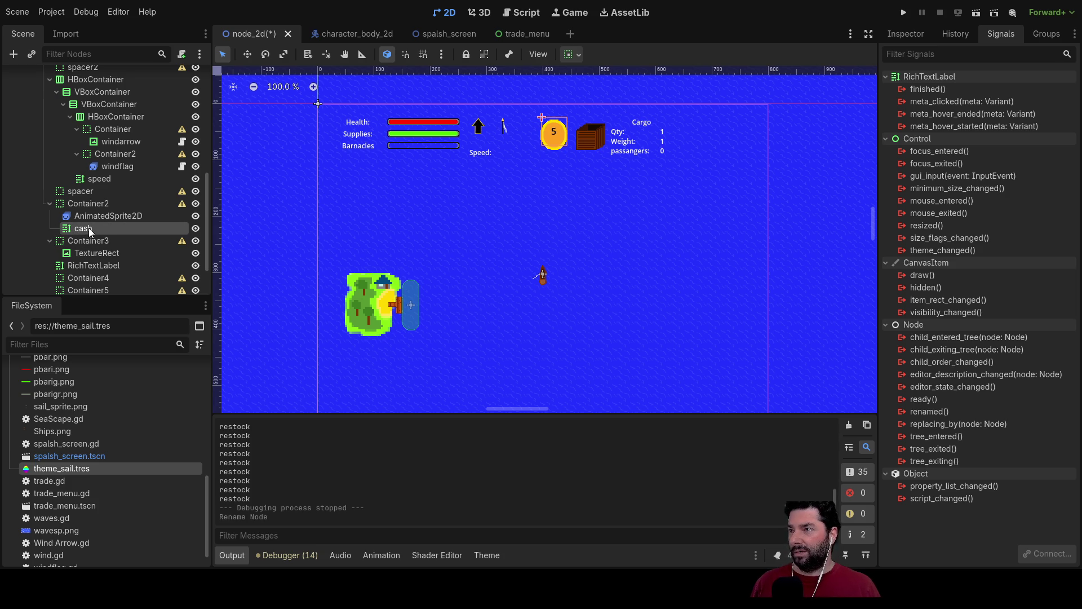
left_click(525, 12)
- Write _coin_update to set $CharacterBody2D/CanvasLayer/VBoxContainer/HBoxContainer/Container2/cash.text = coin
mouse_move(82, 227)
left_mouse_down()
mouse_move(282, 248)
mouse_move(407, 284)
left_mouse_up()
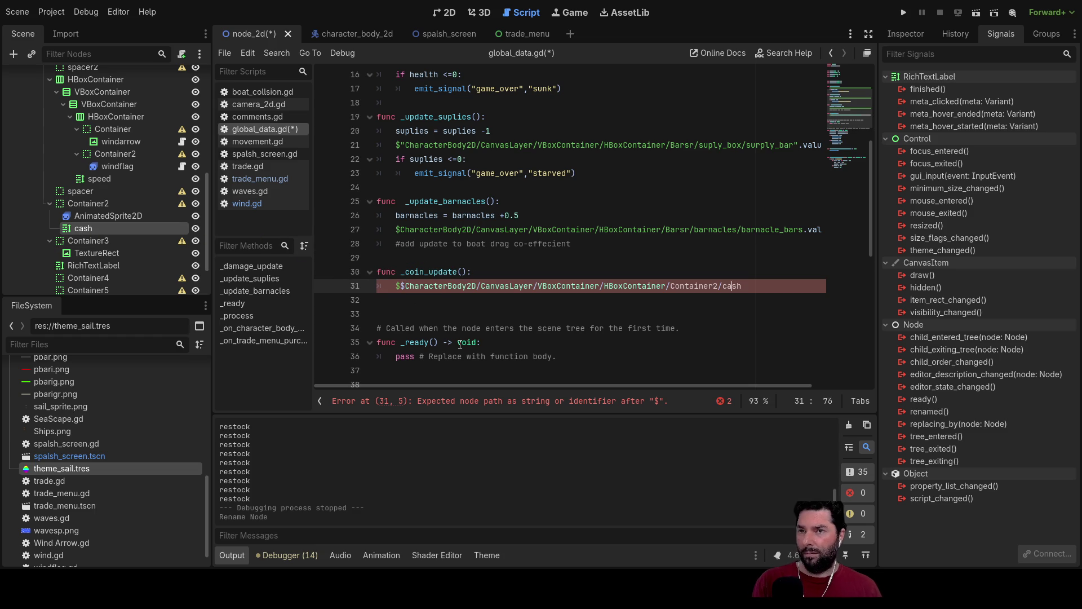
key("Left")
key("Left")
key("Left")
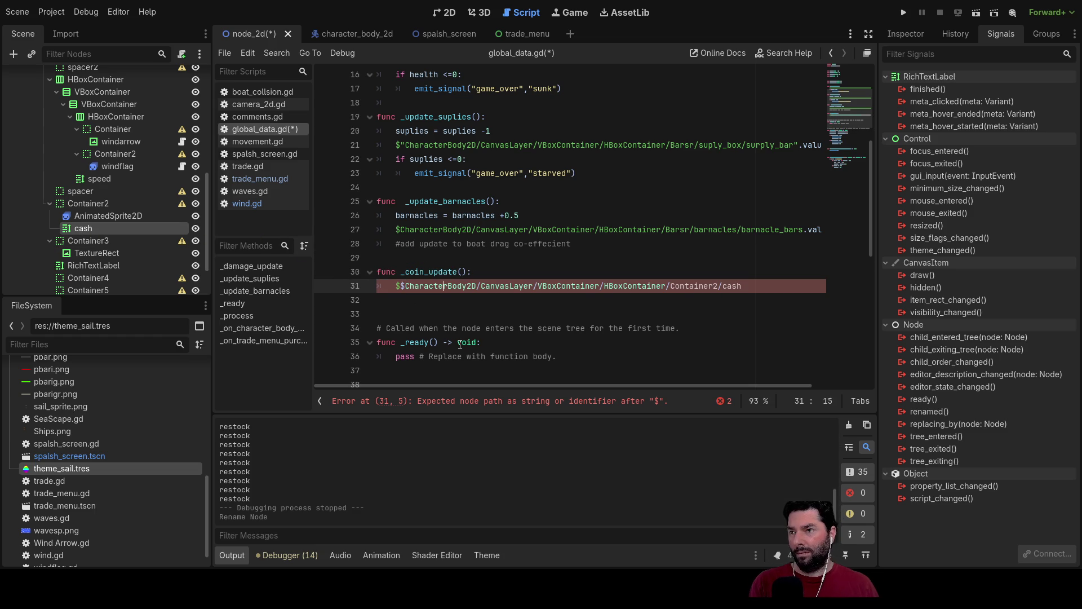
key("Delete")
key("Right")
key("Right")
key("Right")
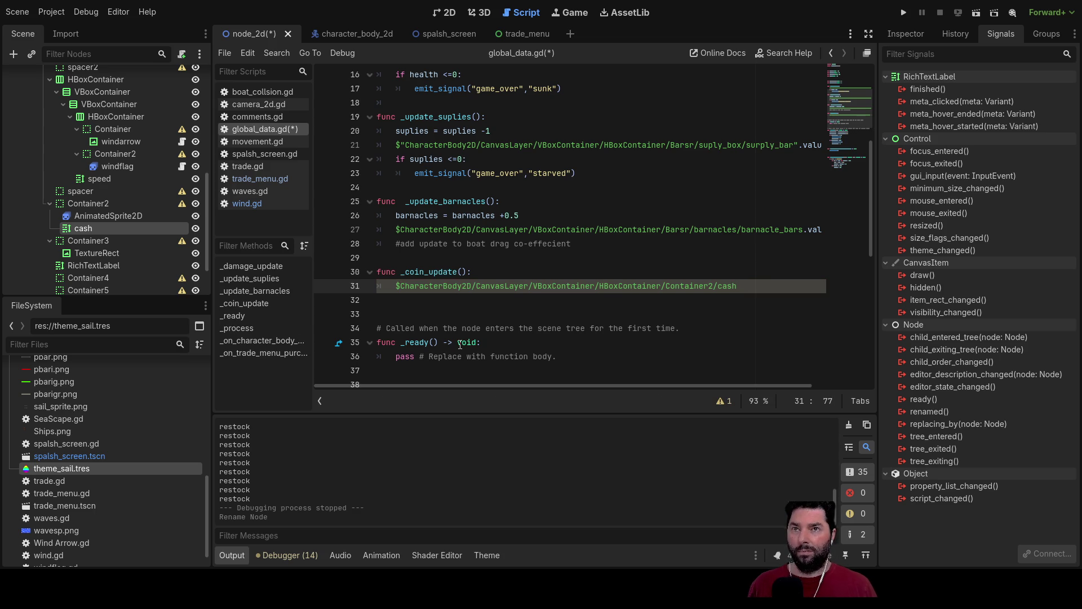
left_click(920, 38)
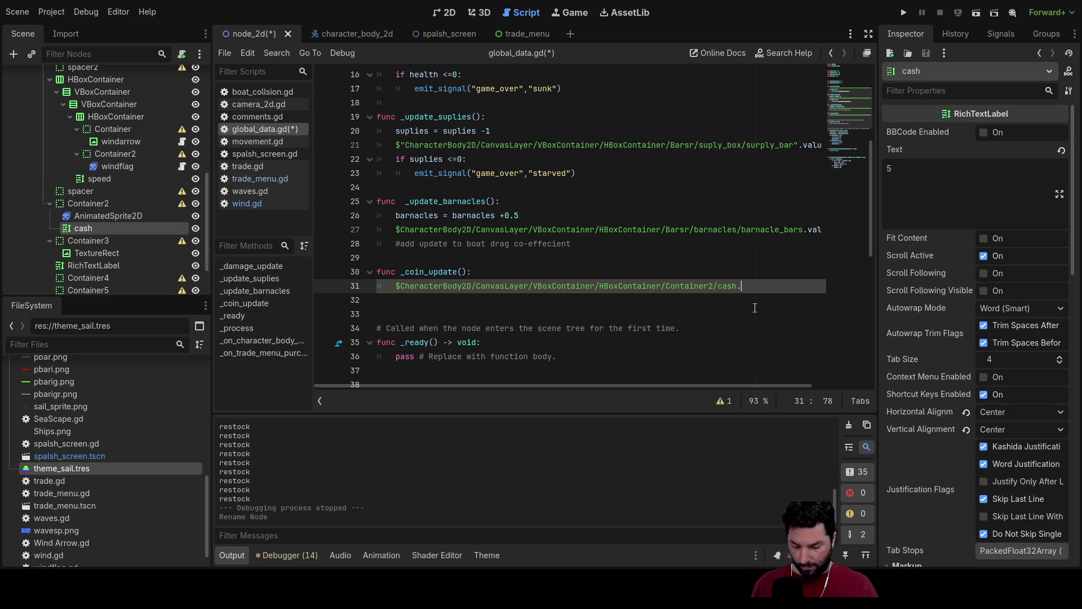
type("text = ")
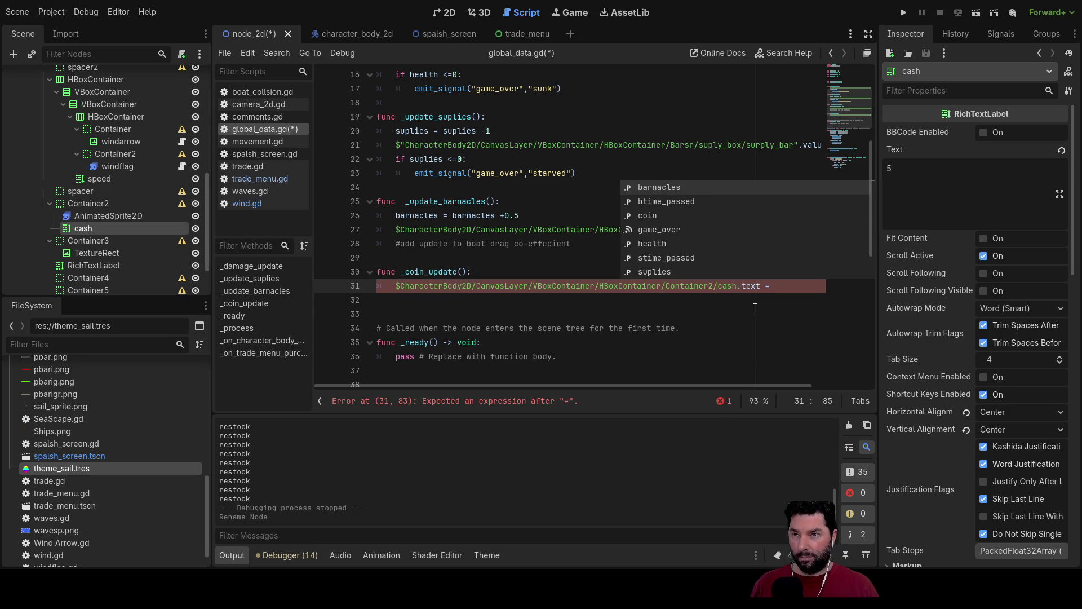
type("coin")
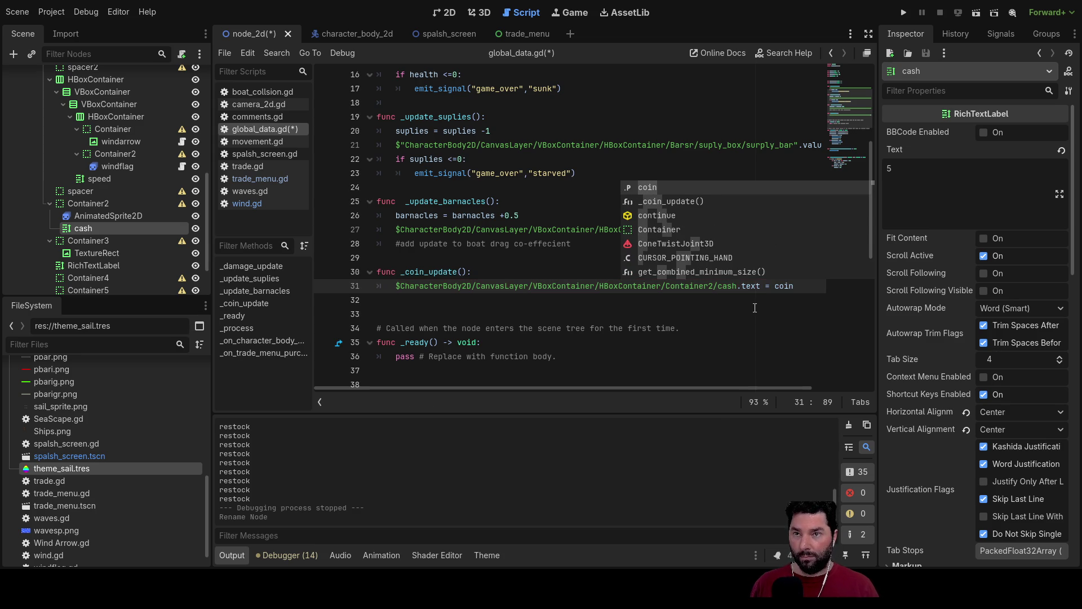
left_click(415, 307)
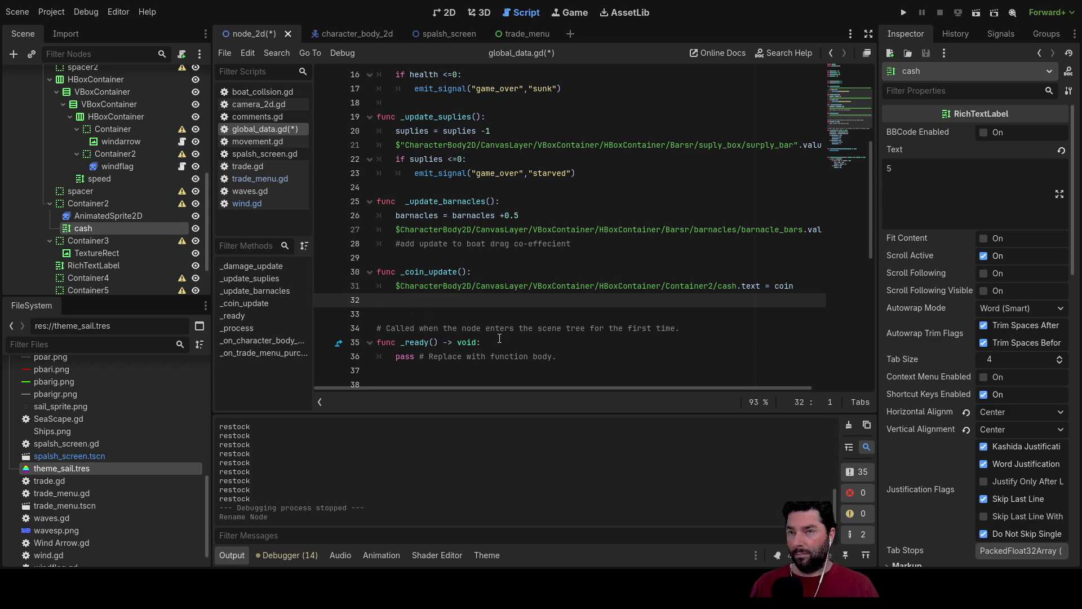
scroll(490, 301, "up", 1)
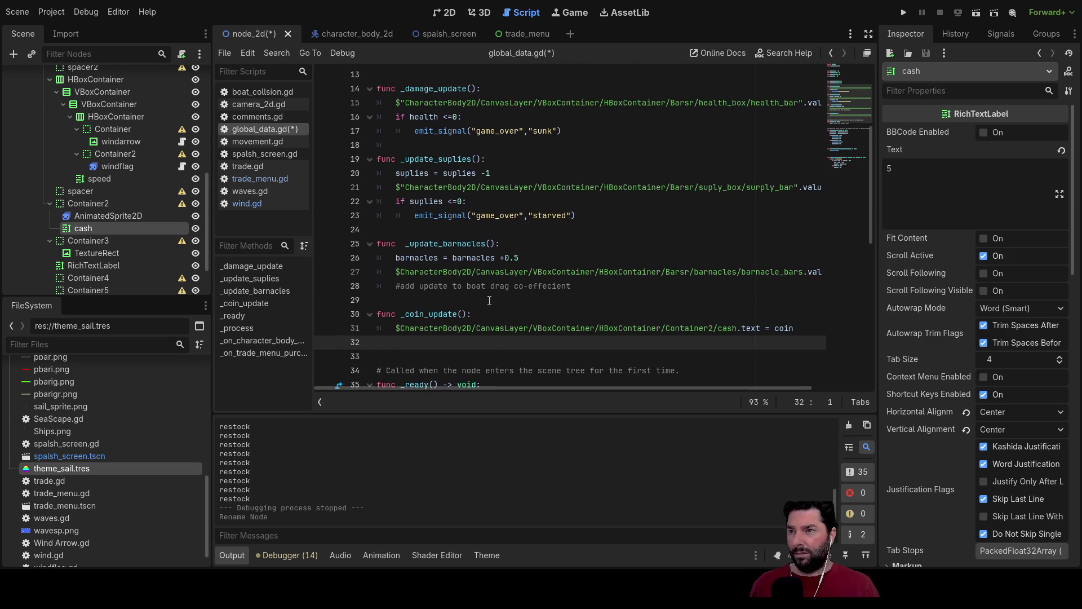
double_click(433, 313)
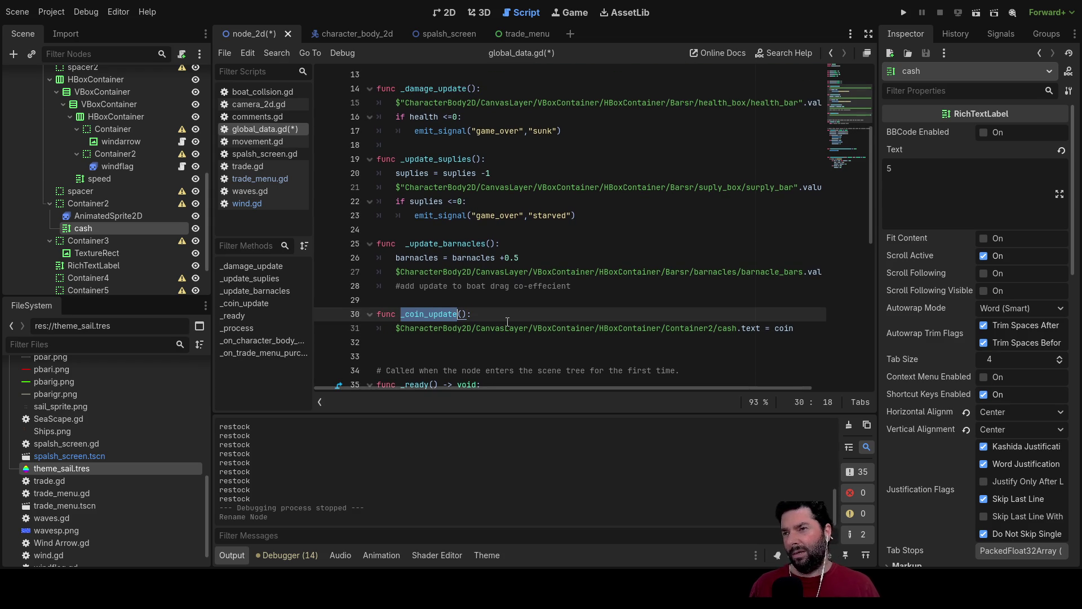
- Paste a _coin_update() call on a new line under the suplies + 50 restock line
scroll(507, 321, "up", 4)
scroll(478, 268, "down", 5)
scroll(478, 268, "up", 2)
mouse_move(472, 188)
left_mouse_down()
mouse_move(402, 189)
mouse_move(469, 186)
left_mouse_up()
key("ctrl+c")
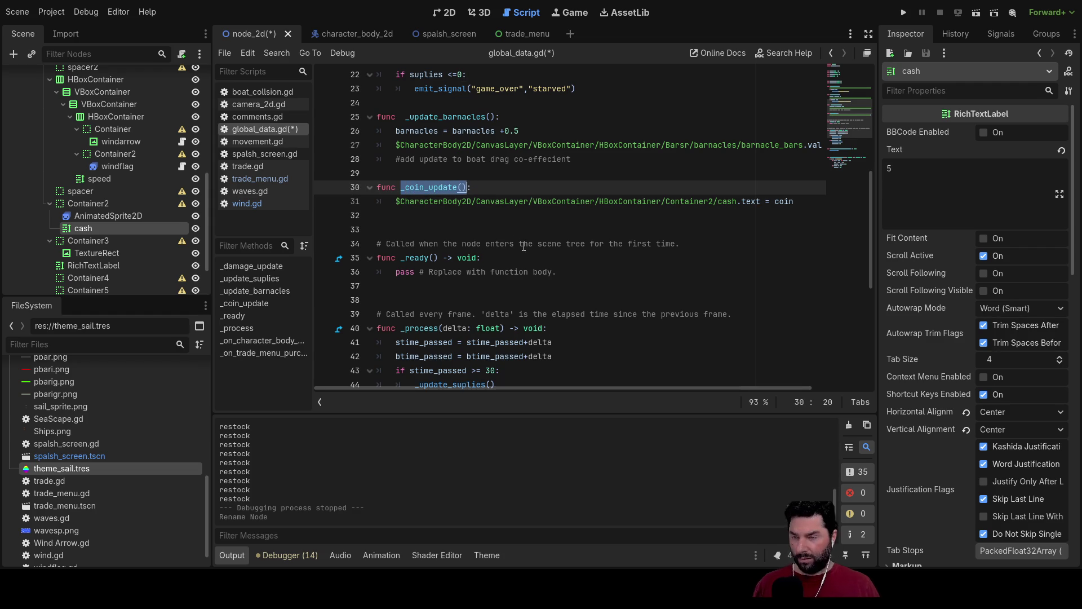
scroll(522, 243, "down", 6)
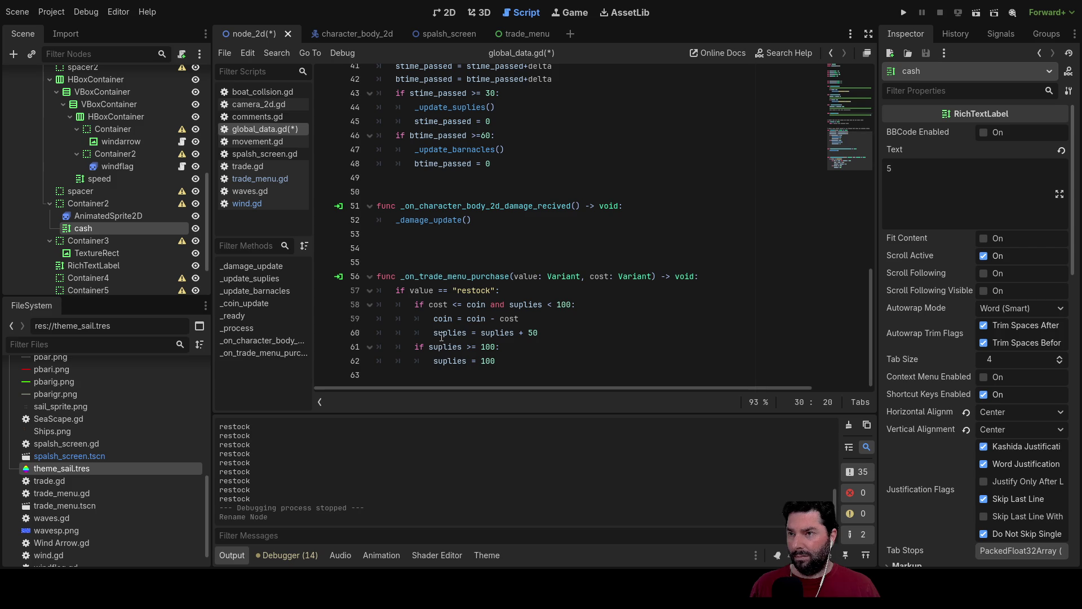
left_click(541, 332)
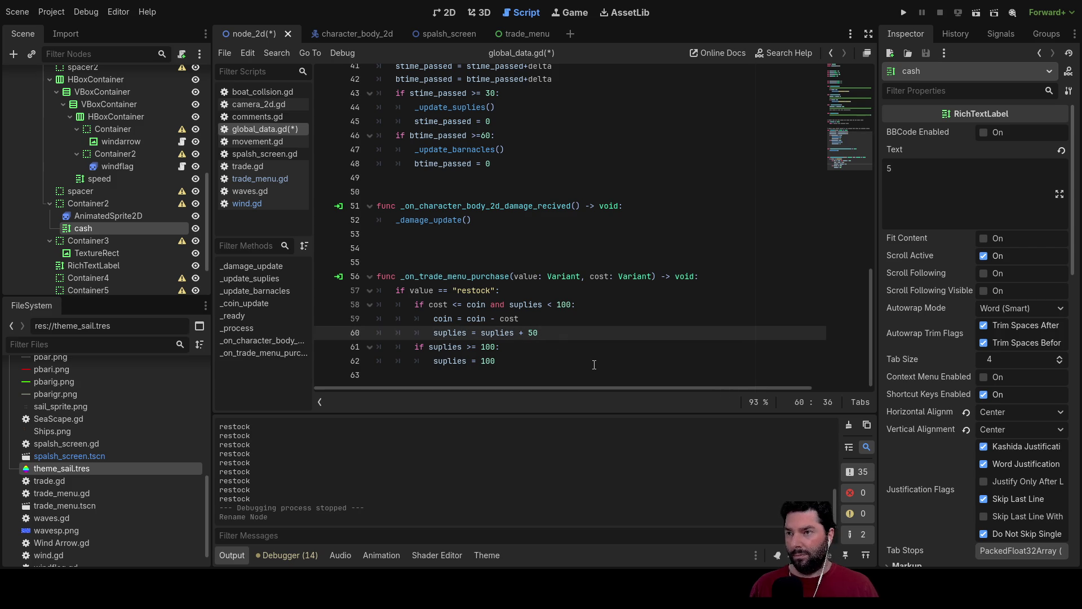
key("Return")
key("ctrl+v")
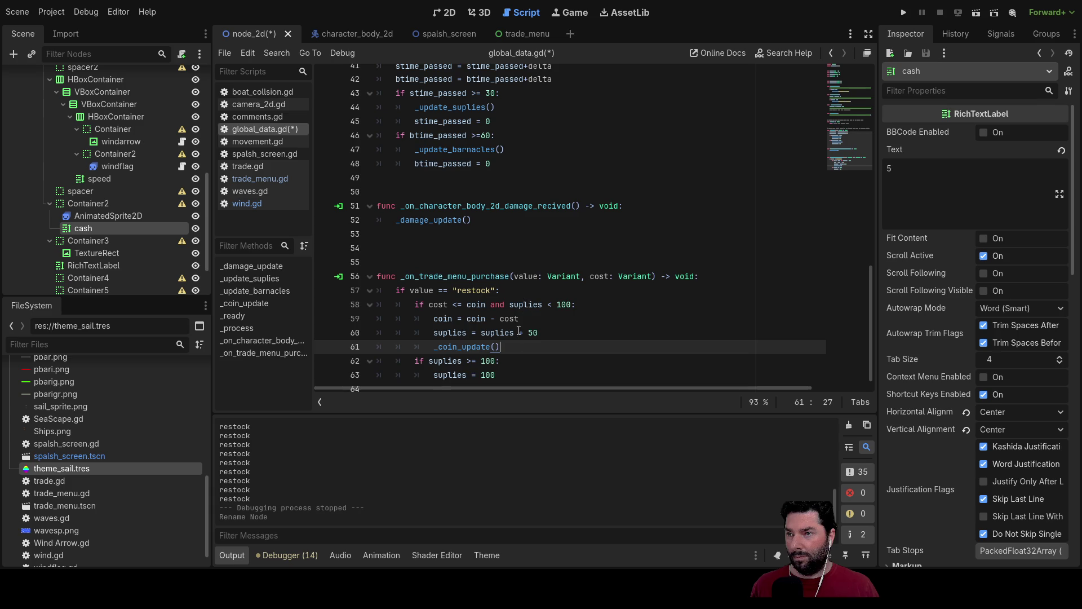
- Add an else: branch that prints "no trade already full" when the restock is refused
scroll(518, 354, "down", 1)
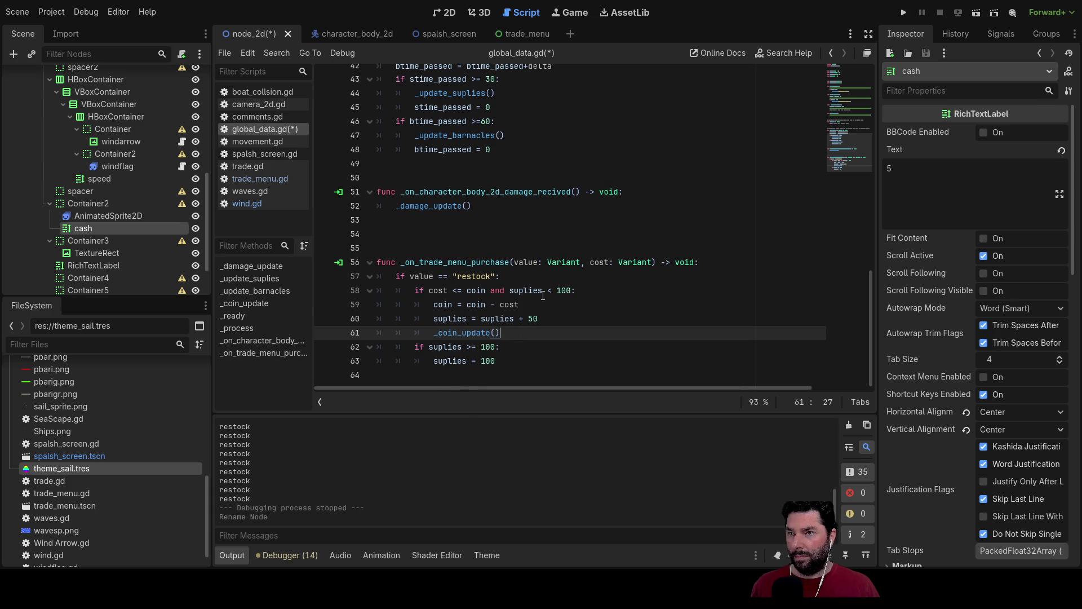
left_click(419, 291)
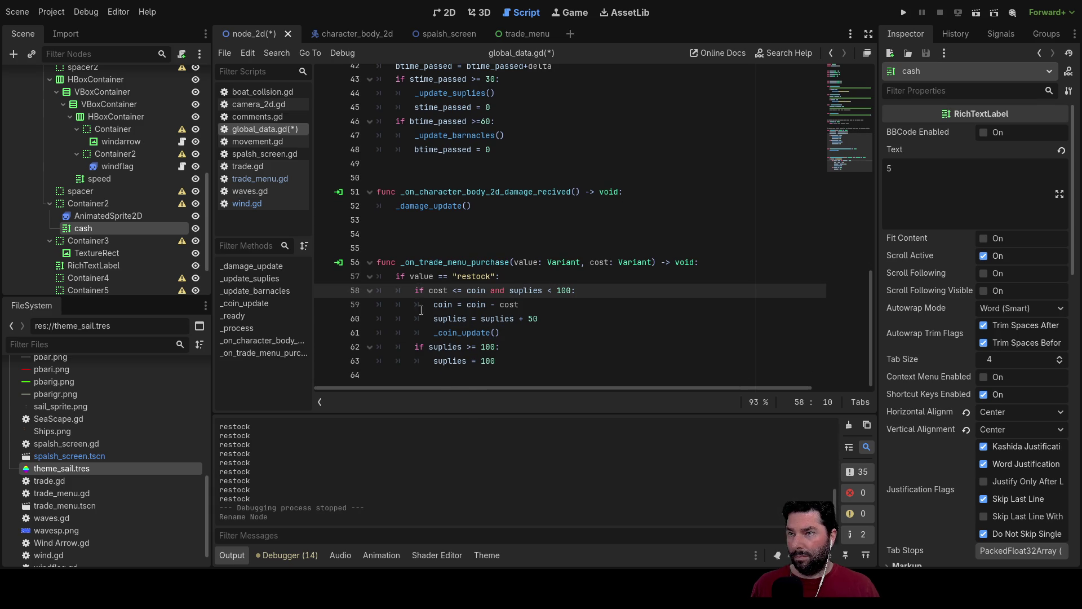
left_click(421, 346)
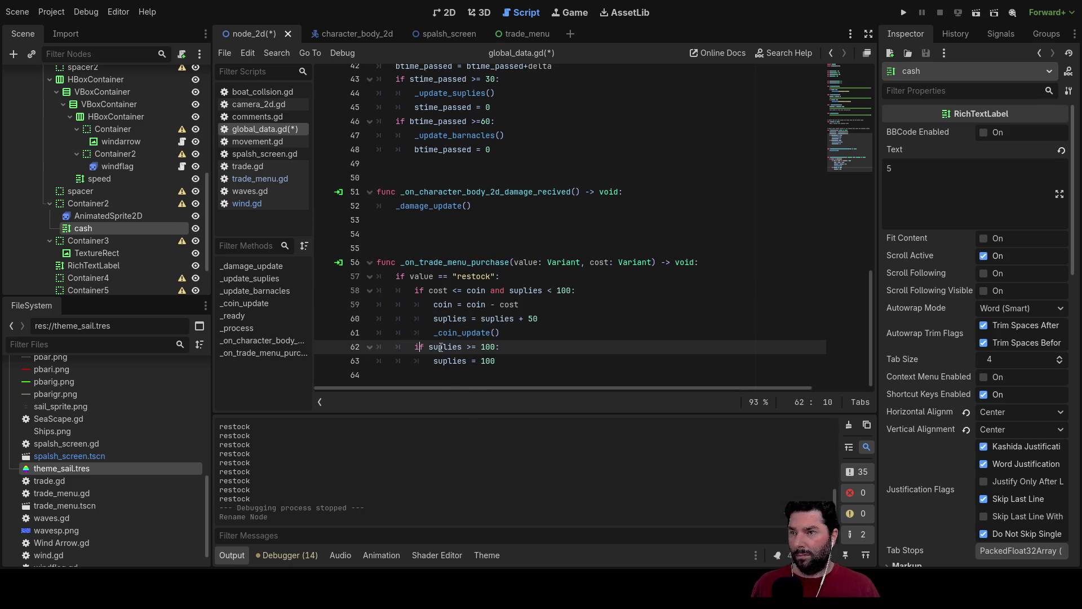
key("Return")
key("Up")
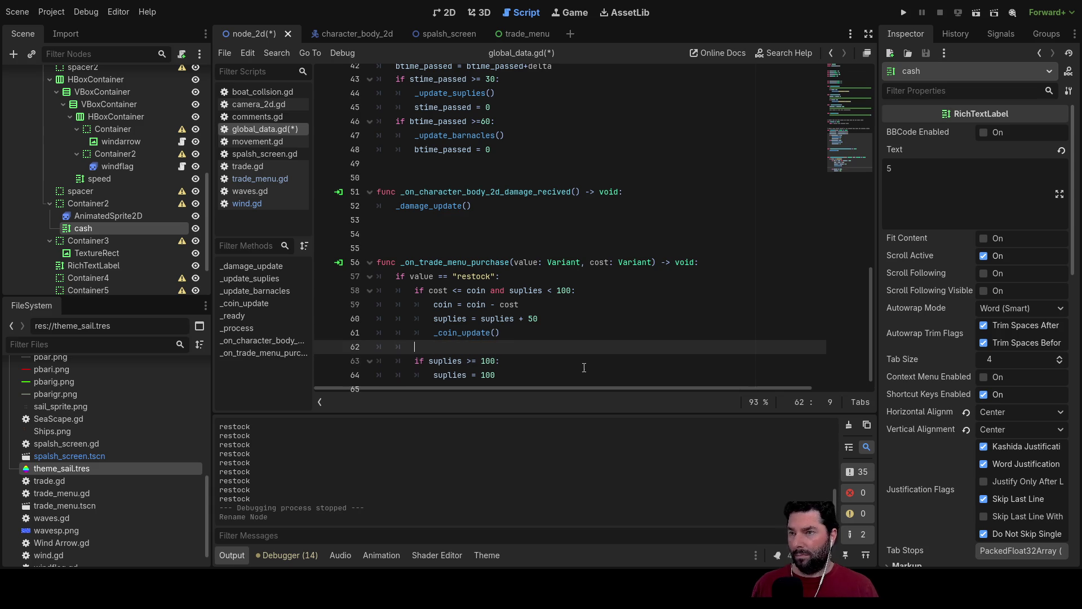
type("else")
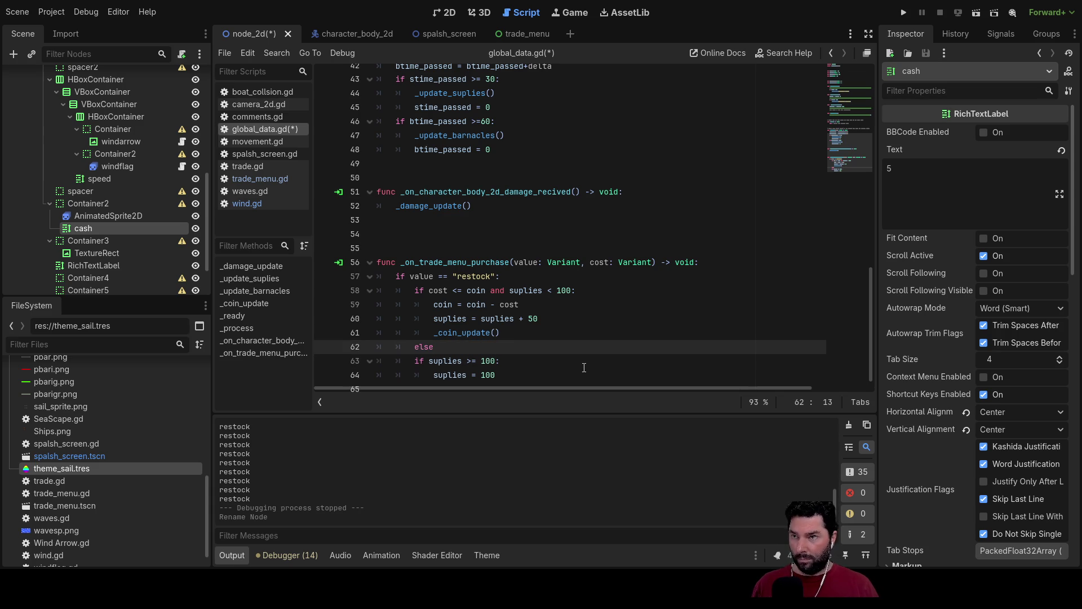
type(":")
key("Return")
type("print no")
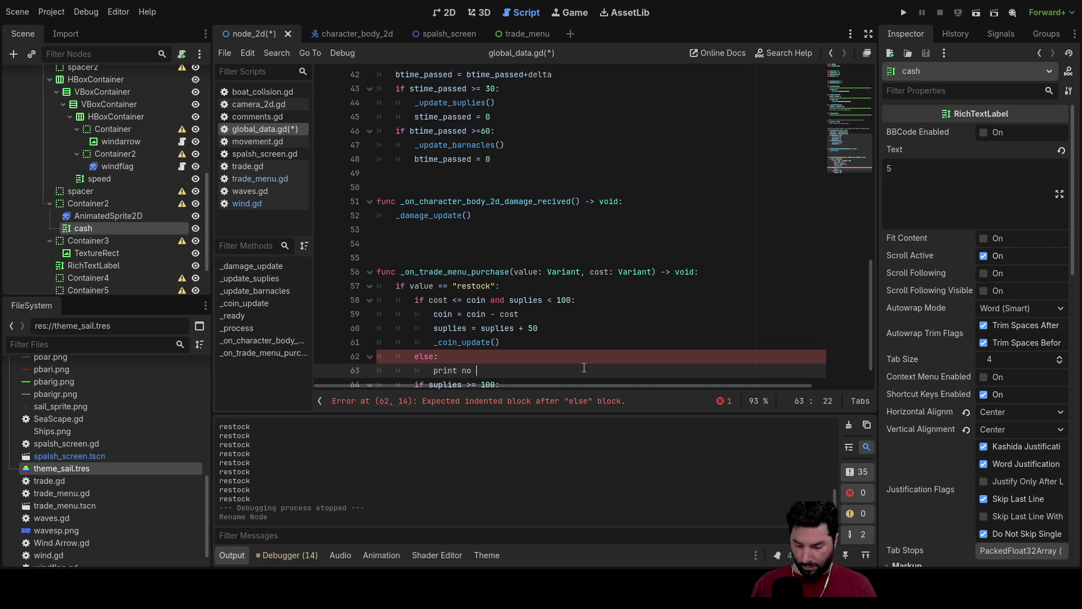
type("trade")
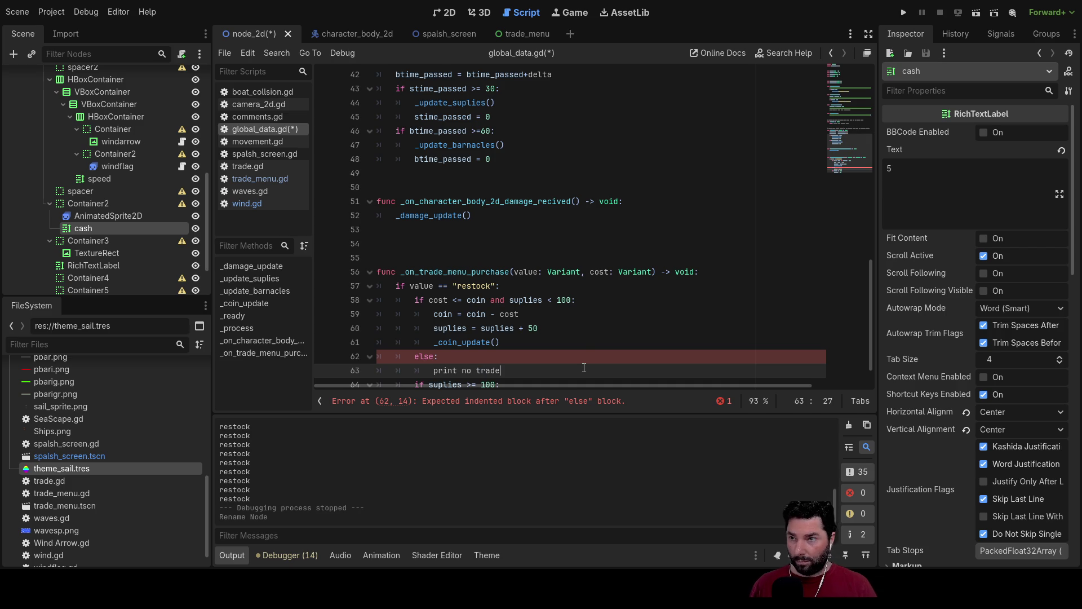
key("Left")
key("Left")
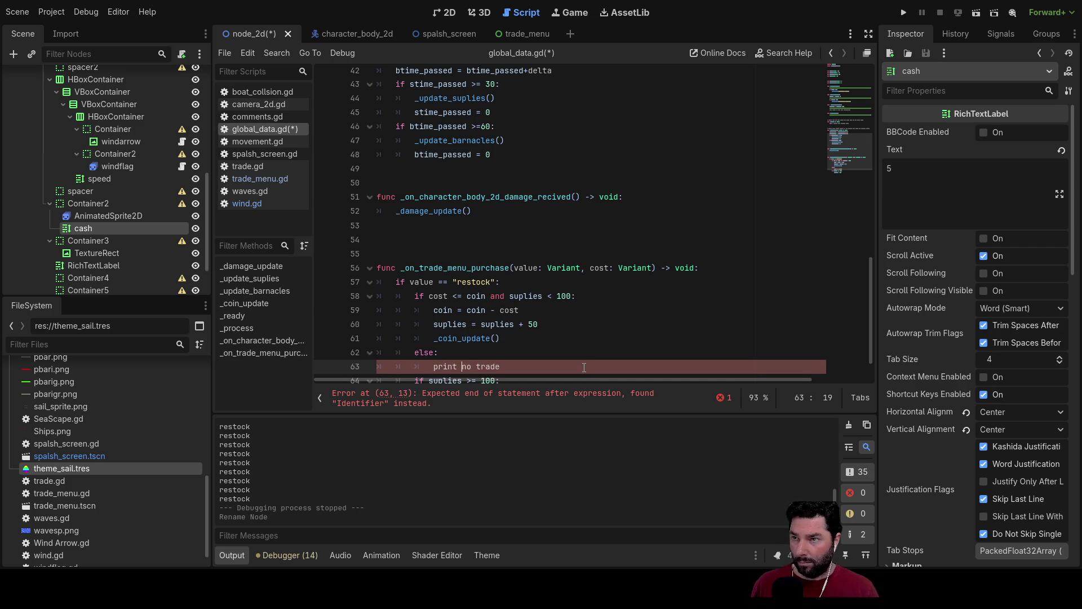
type("()")
type("\"")
type("no trade al")
type("ready full")
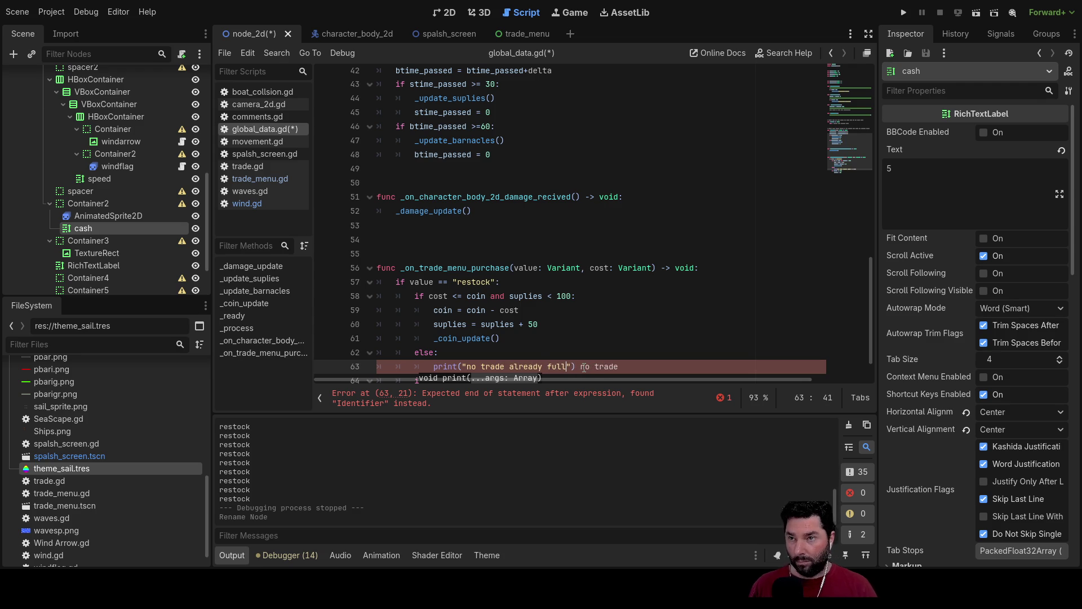
key("Delete")
key("Delete")
key("Delete")
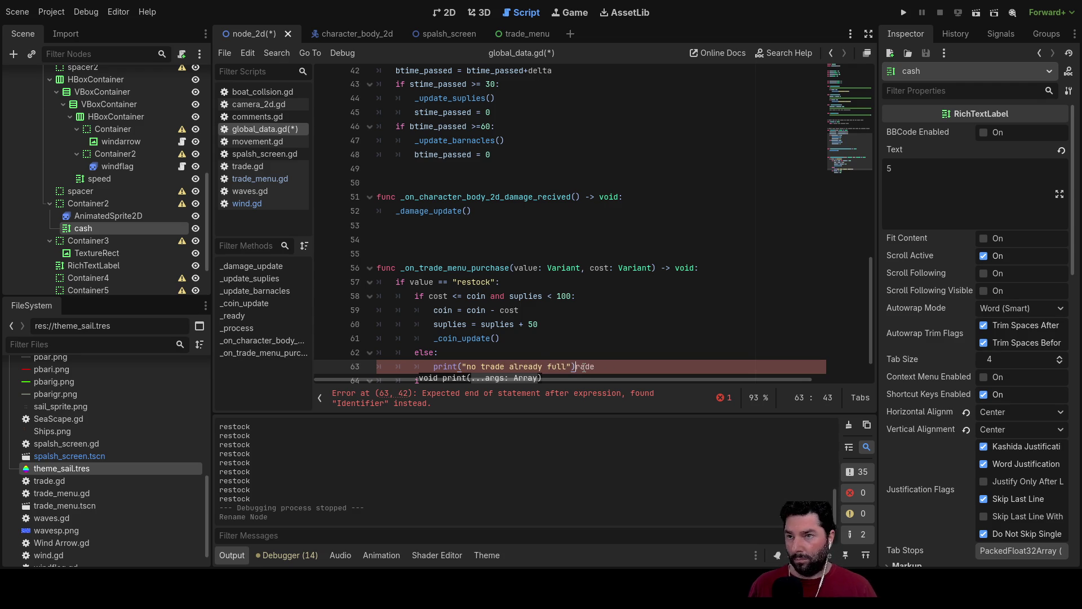
key("Return")
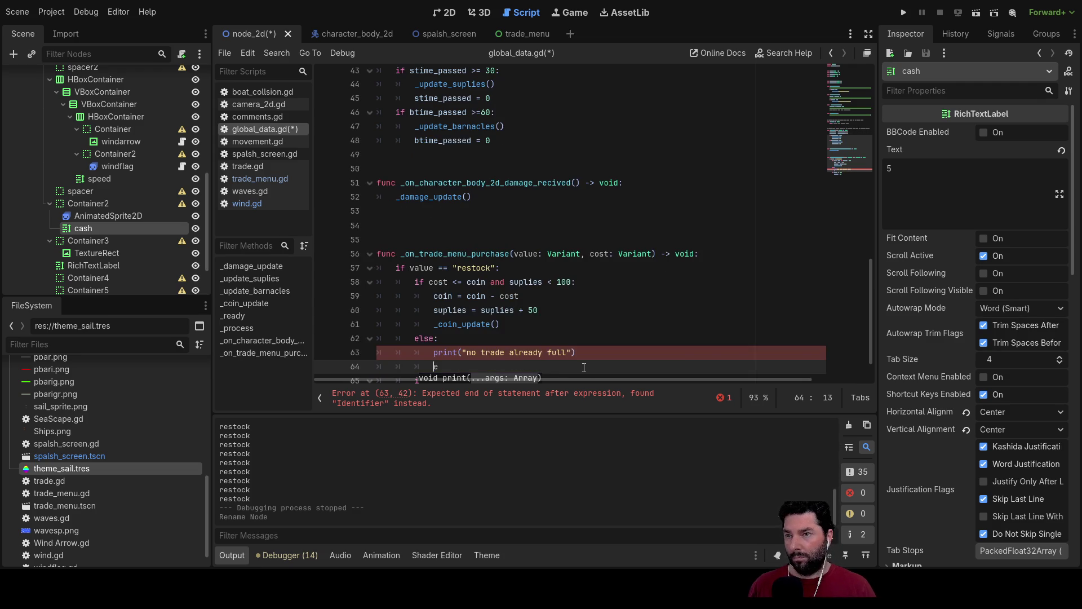
key("BackSpace")
key("BackSpace")
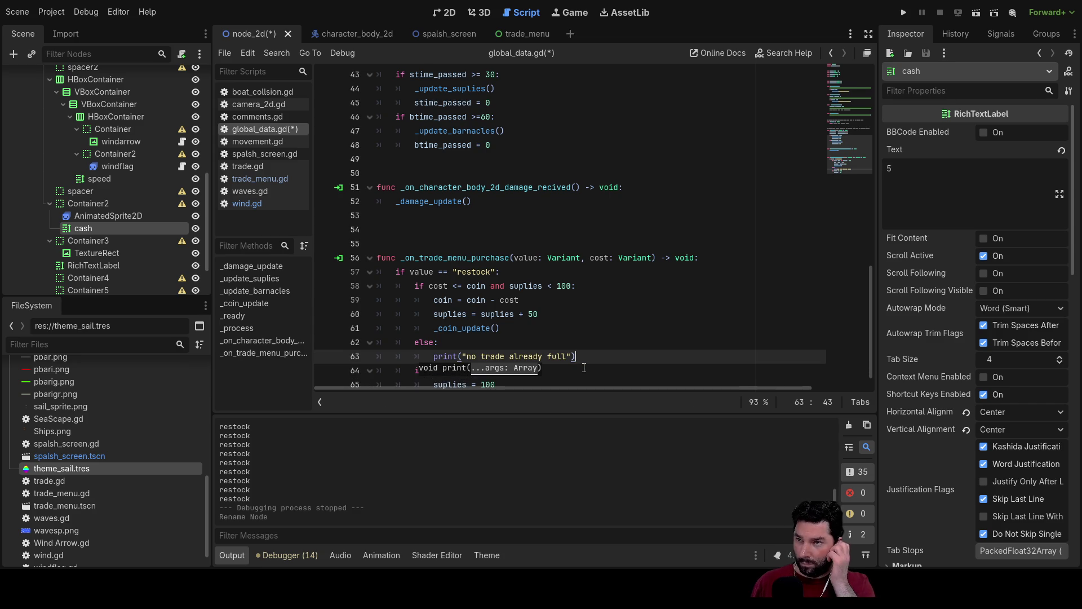
scroll(519, 269, "down", 1)
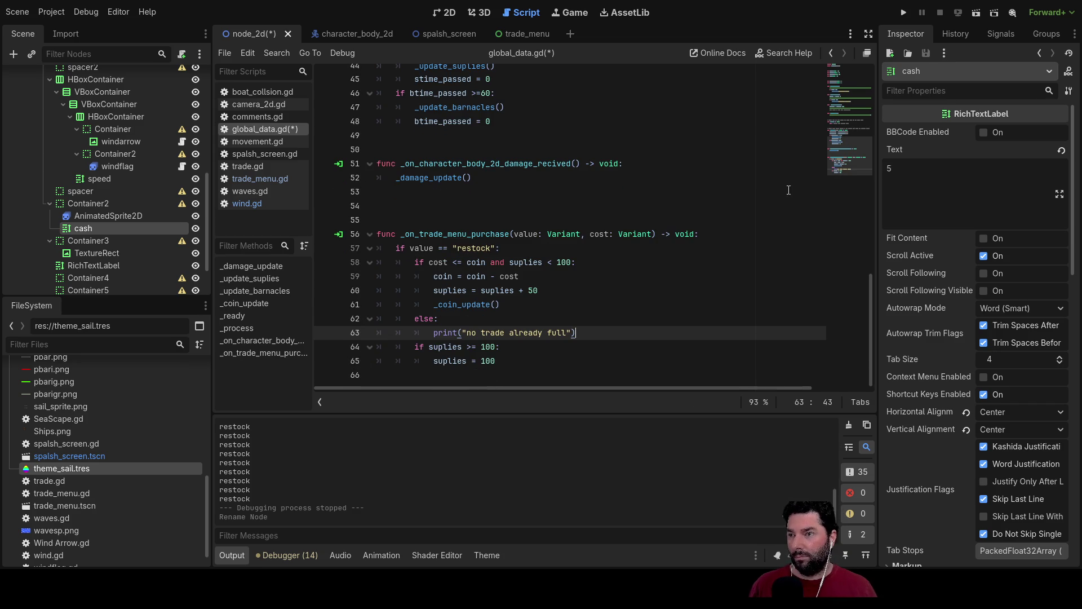
left_click(904, 11)
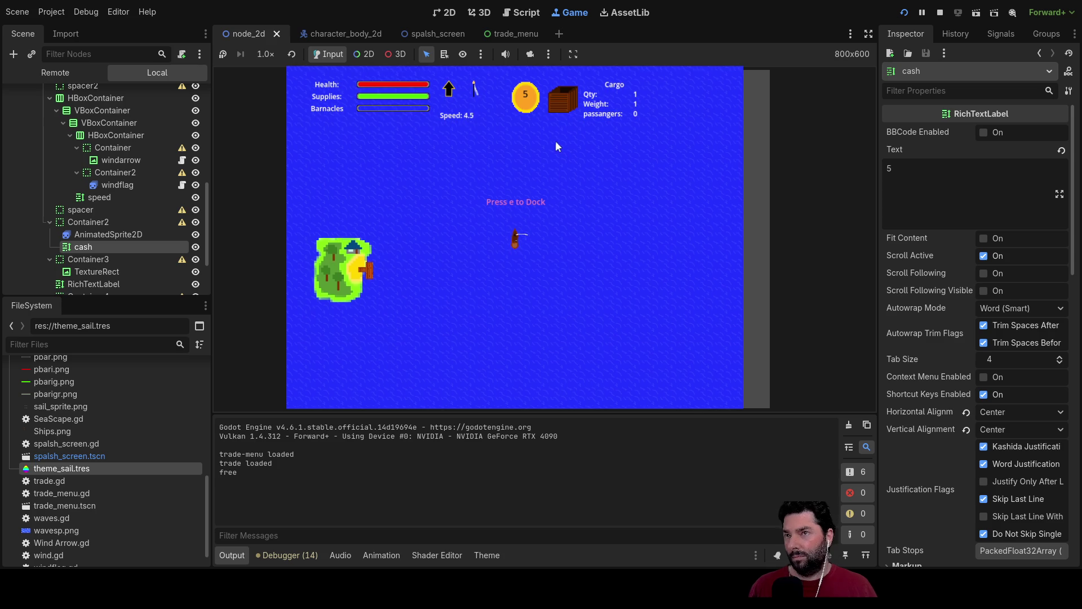
- Buy supplies at the dock, hit the float-to-text error, then change cash.text to str(coin)
key("e")
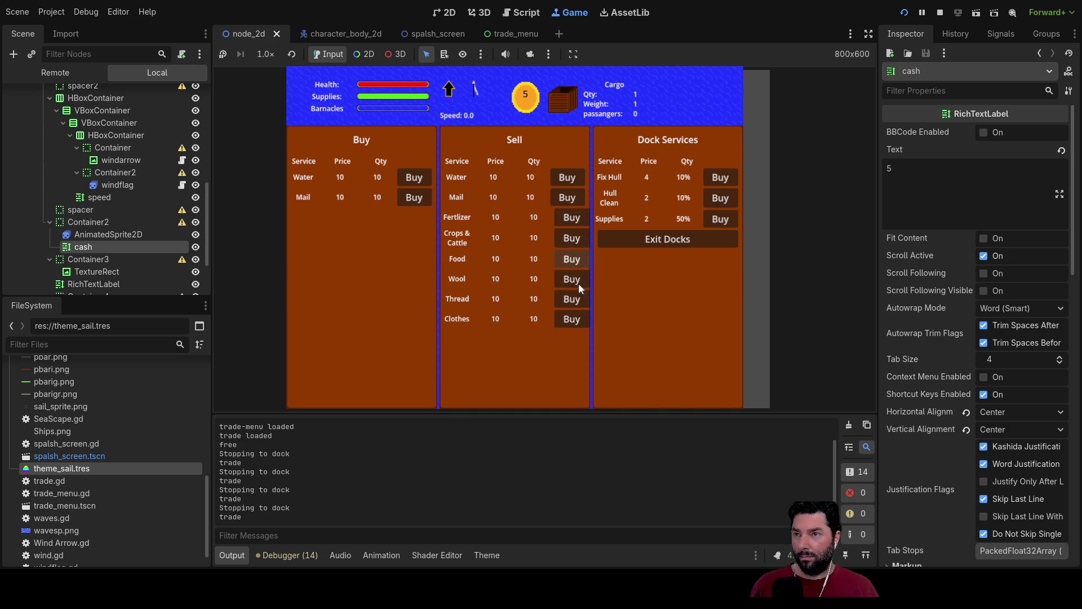
left_click(720, 218)
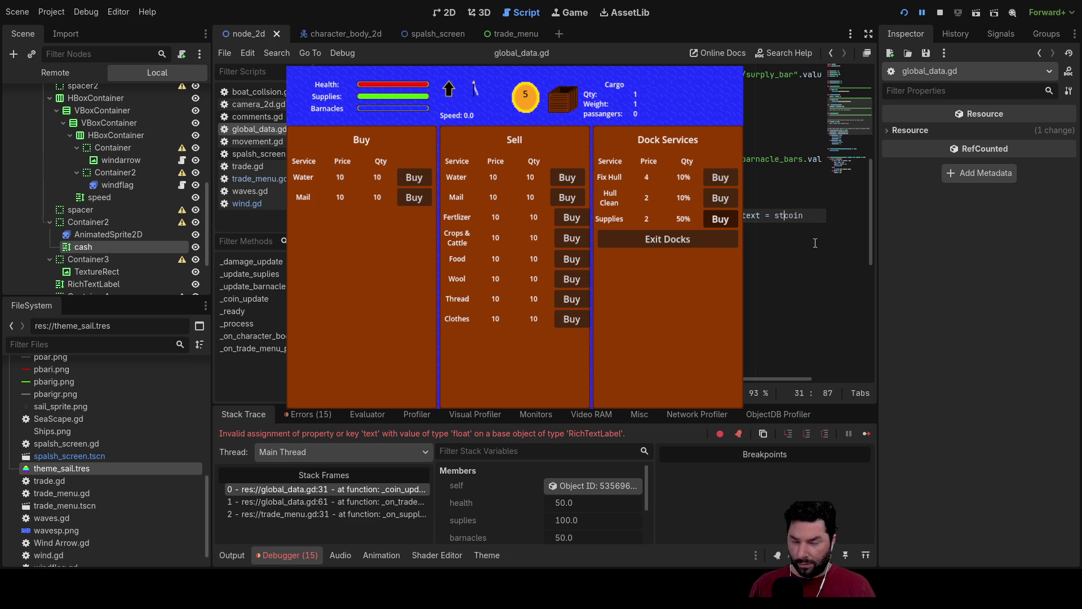
type("r(coin")
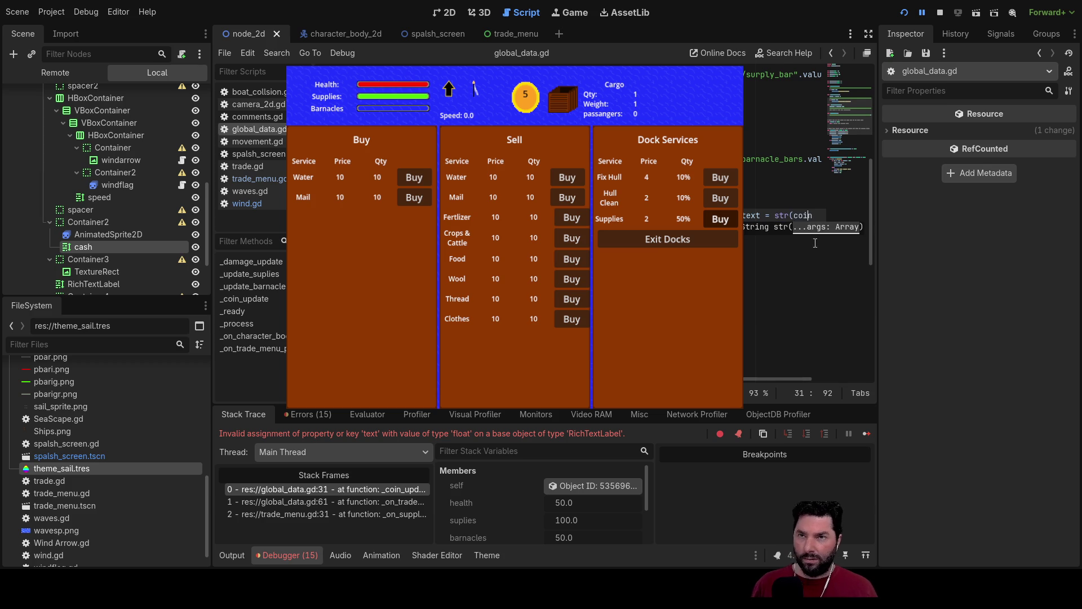
type(")")
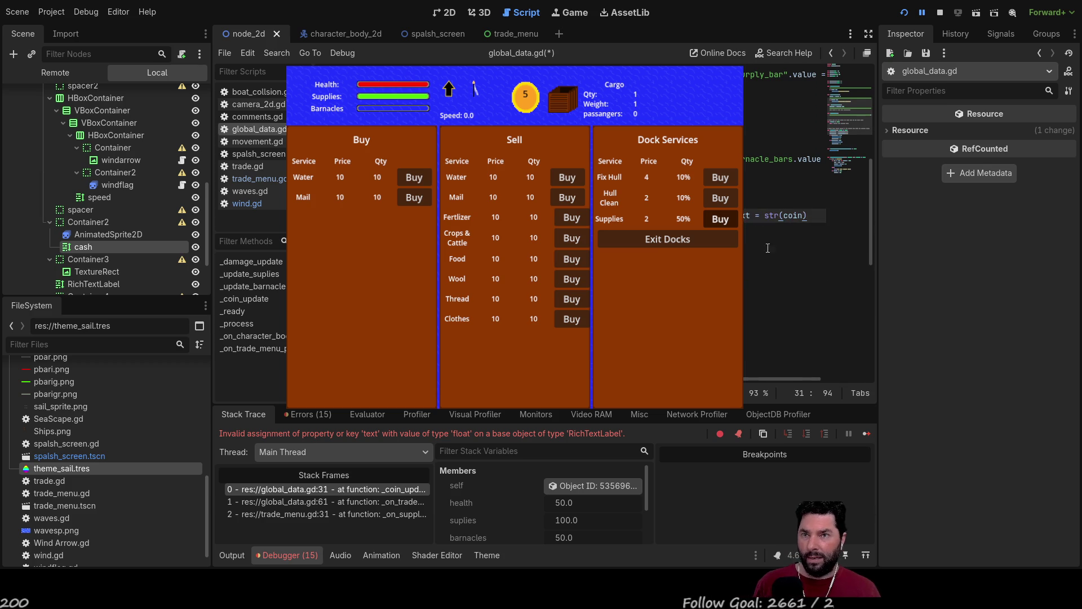
key("Return")
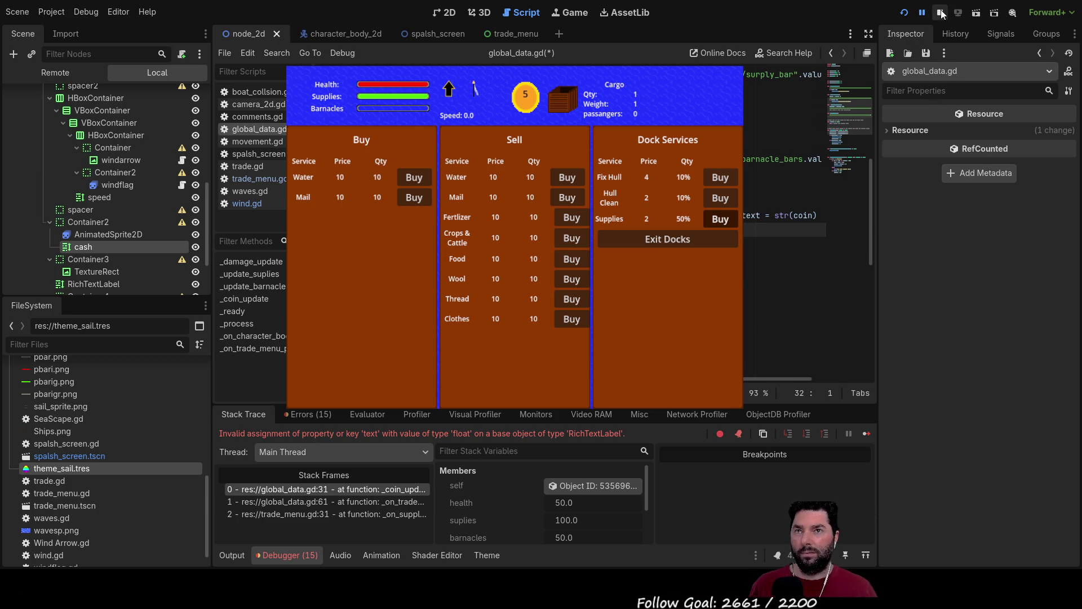
key("F8")
- Rerun the game, dock with E and buy supplies twice so cash shows 49.0
left_click(903, 13)
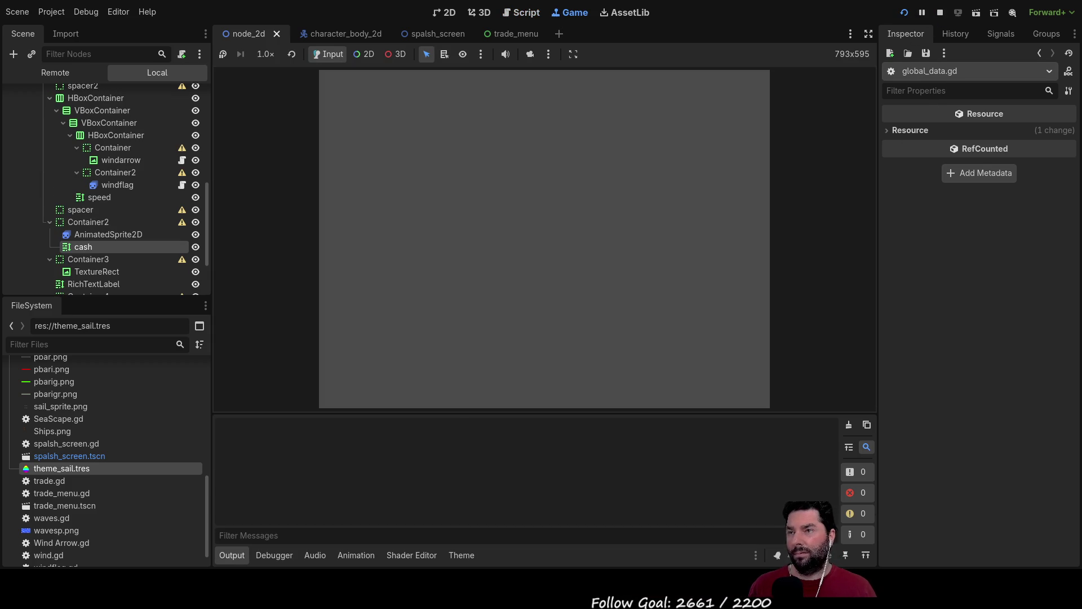
left_click(391, 83)
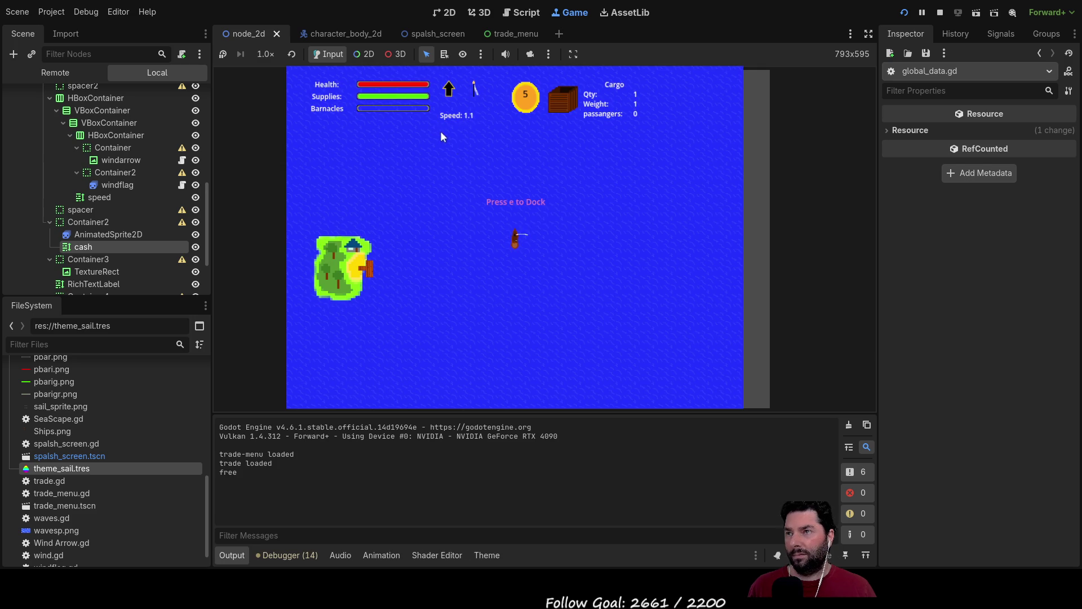
key("e")
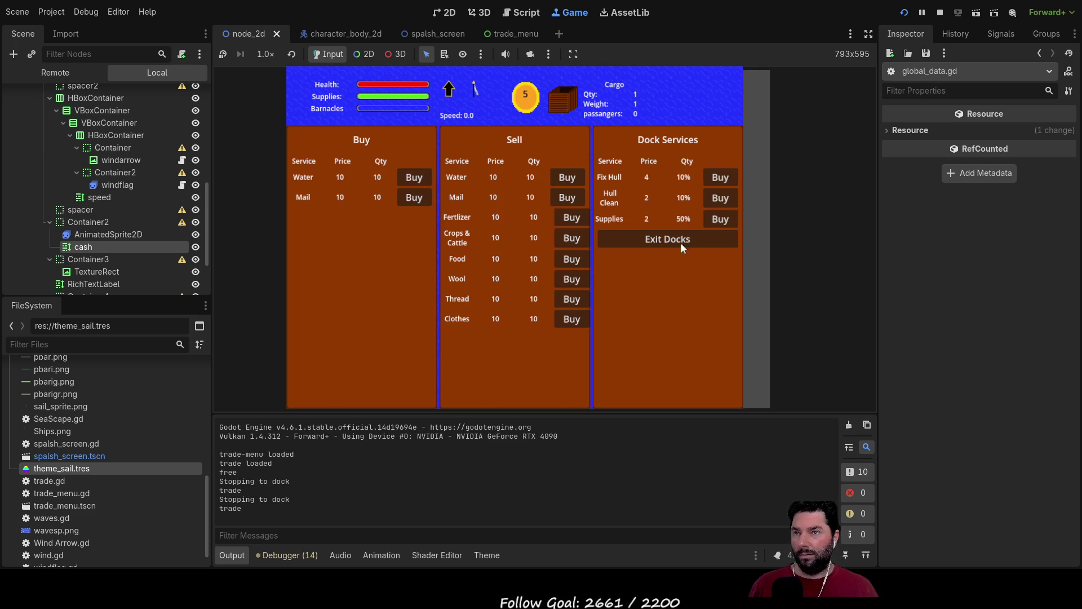
left_click(719, 219)
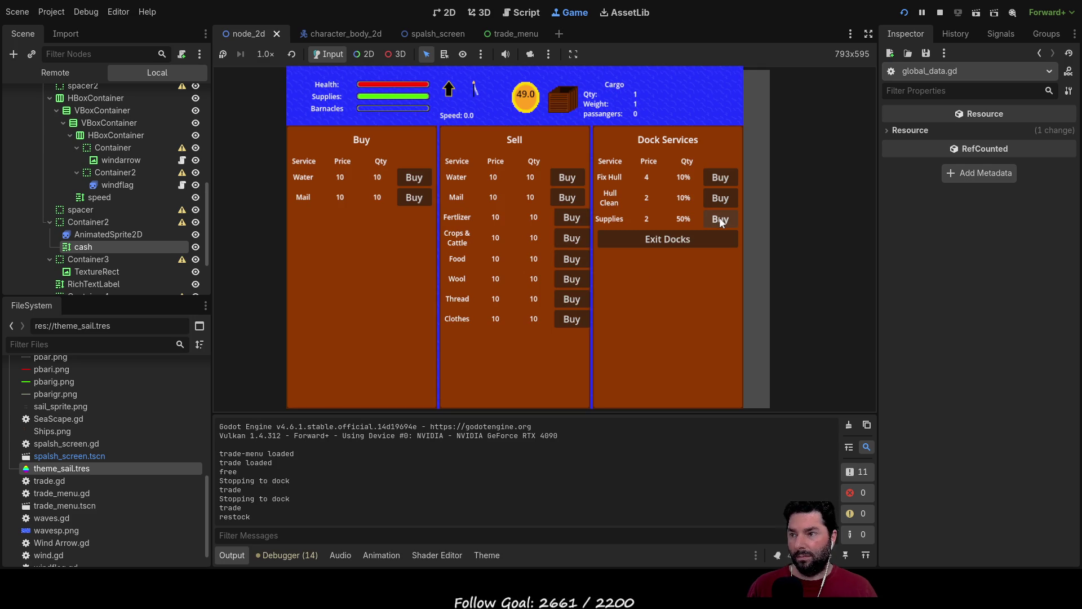
left_click(719, 217)
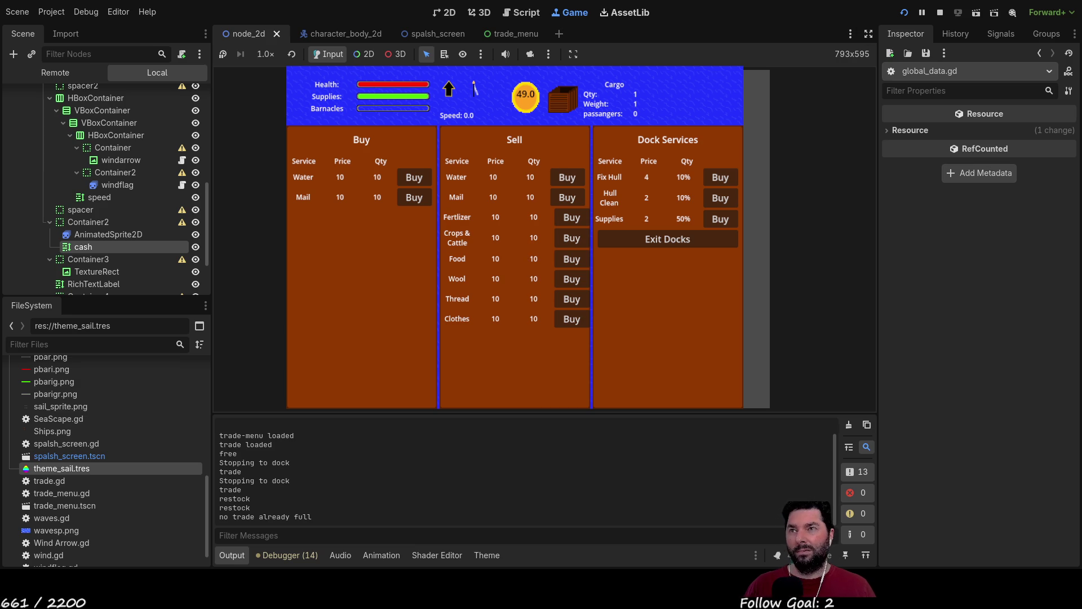
- Stop the game and start a 'var update =' line above the cash.text line
key("F8")
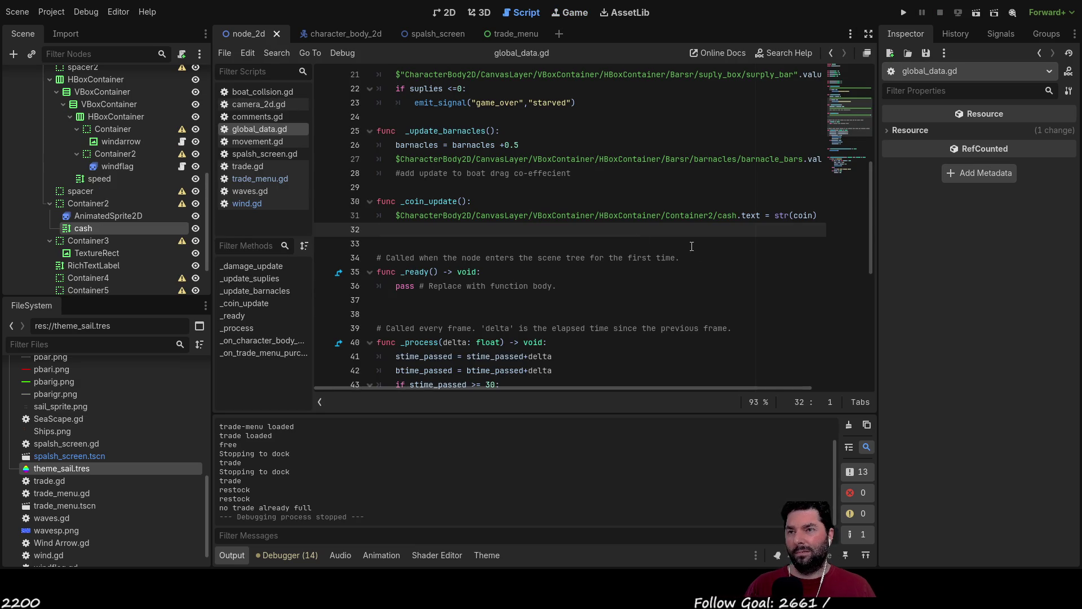
left_click(399, 216)
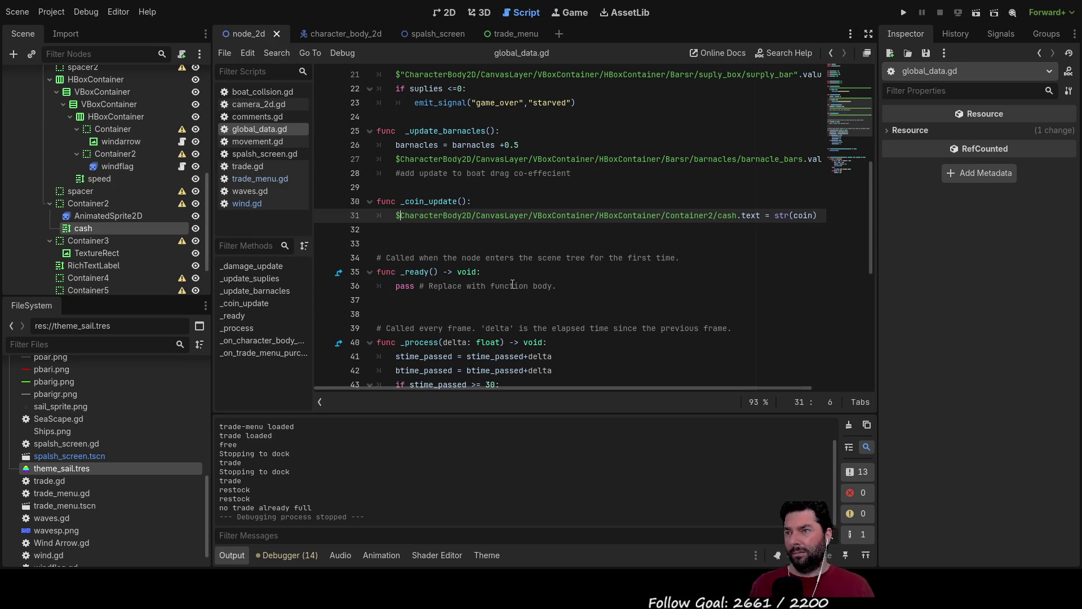
key("Return")
key("Up")
key("Down")
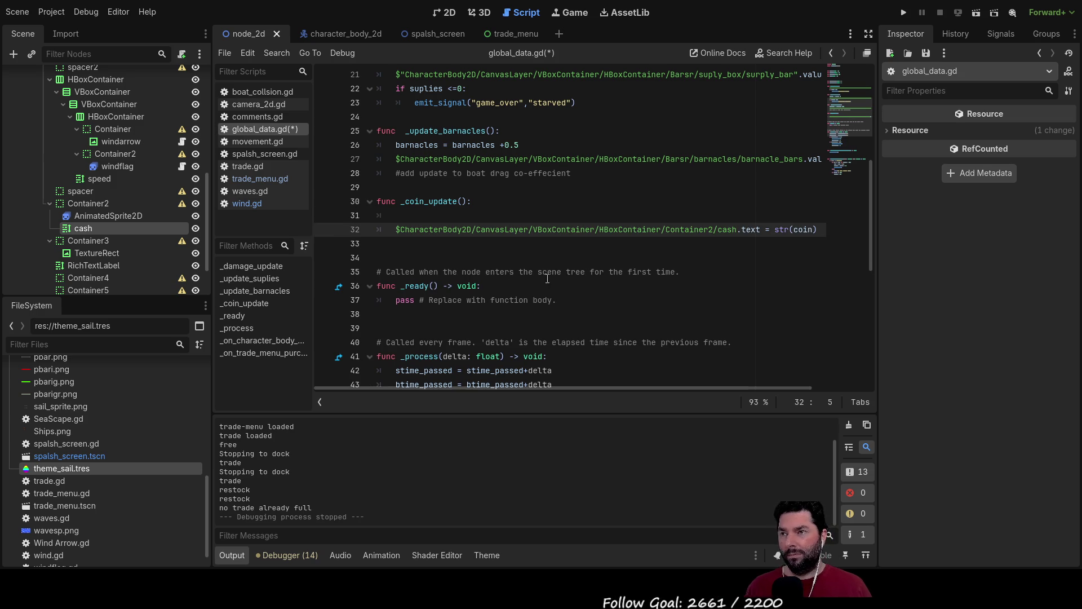
key("Up")
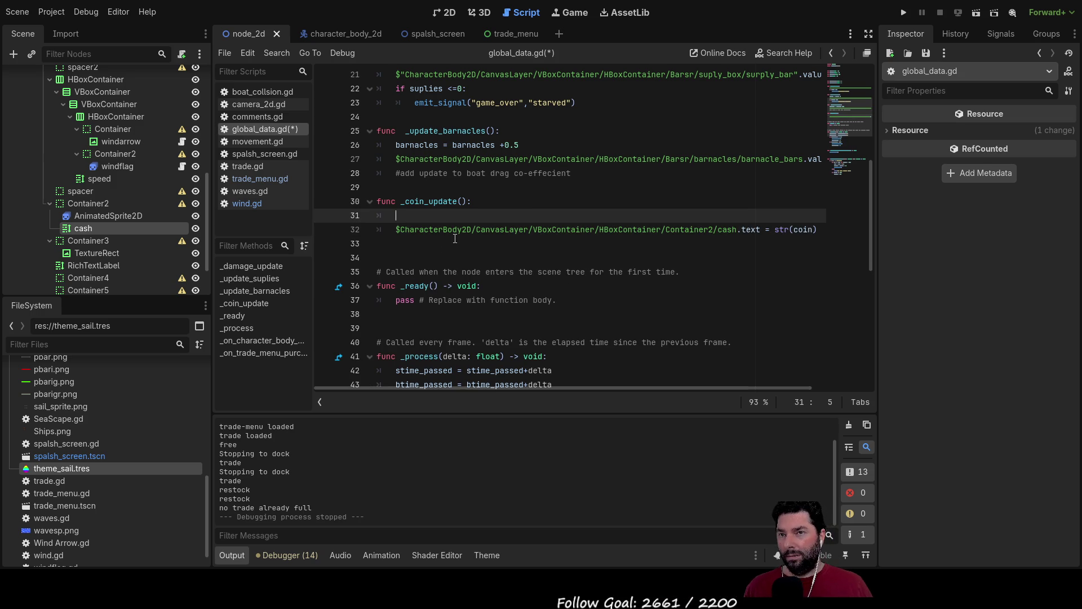
type("_coin_update()")
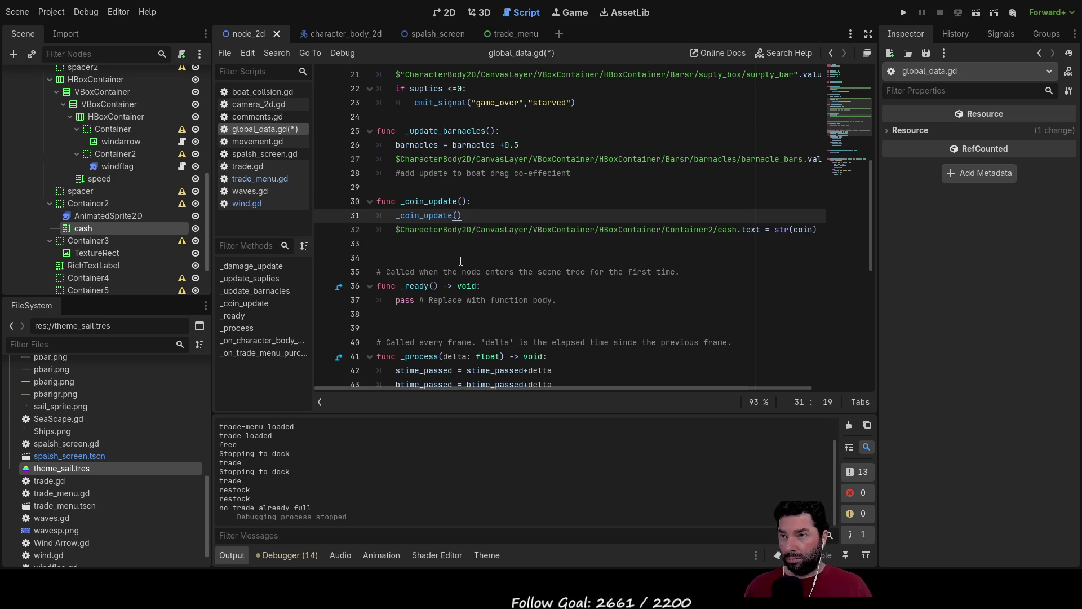
key("shift+Left")
key("shift+Left")
key("shift+Left")
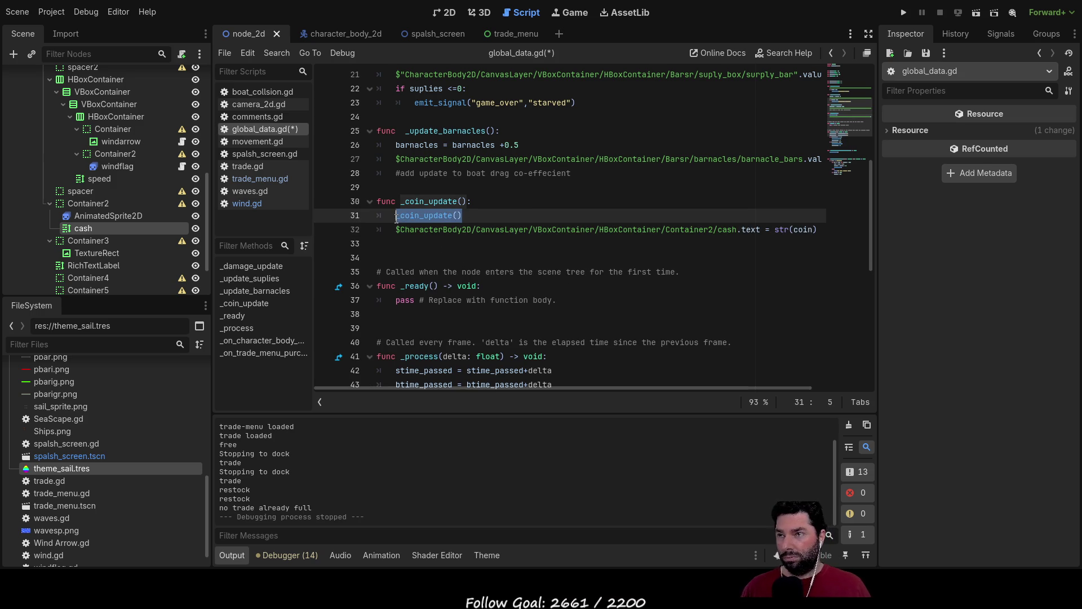
key("BackSpace")
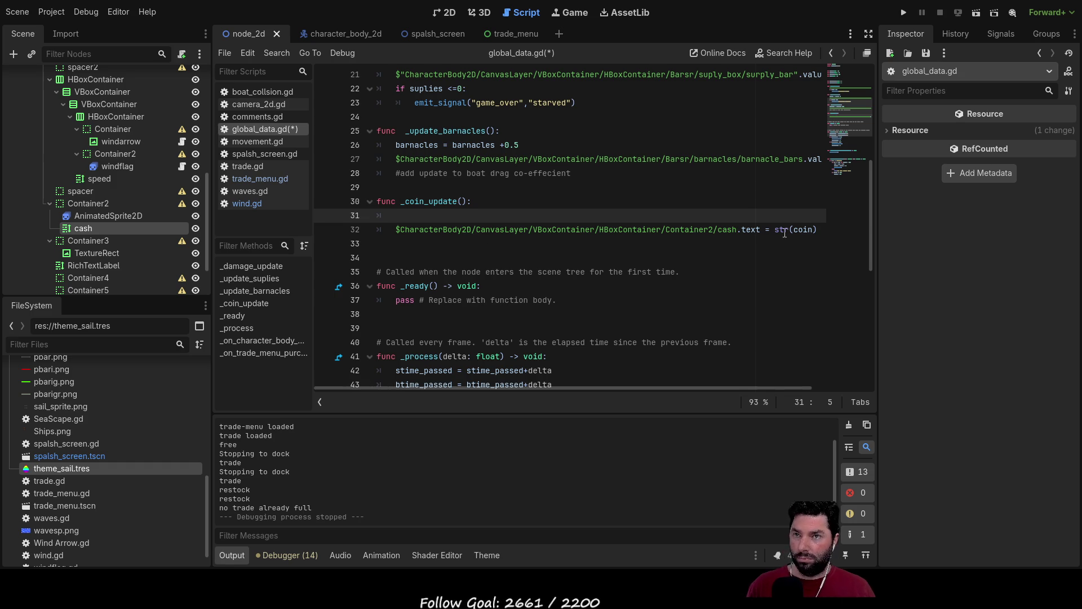
double_click(799, 230)
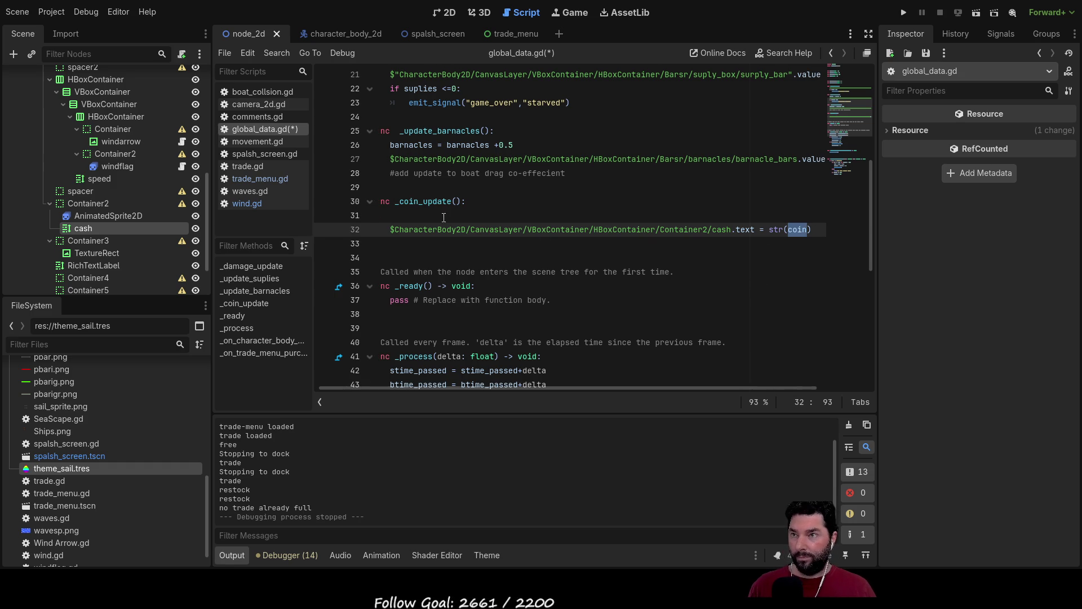
key("Up")
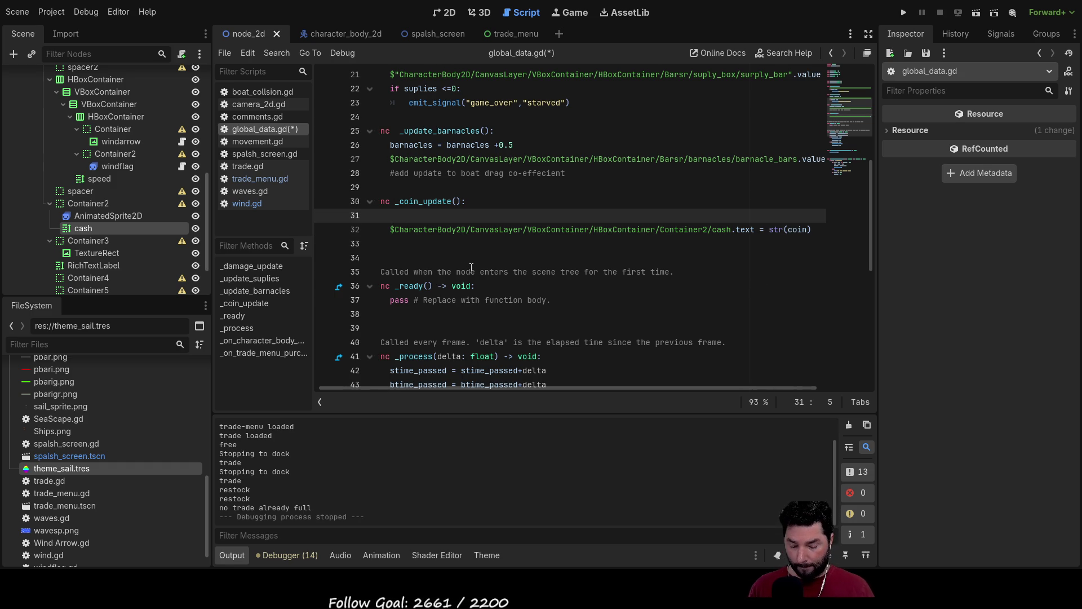
type("var u")
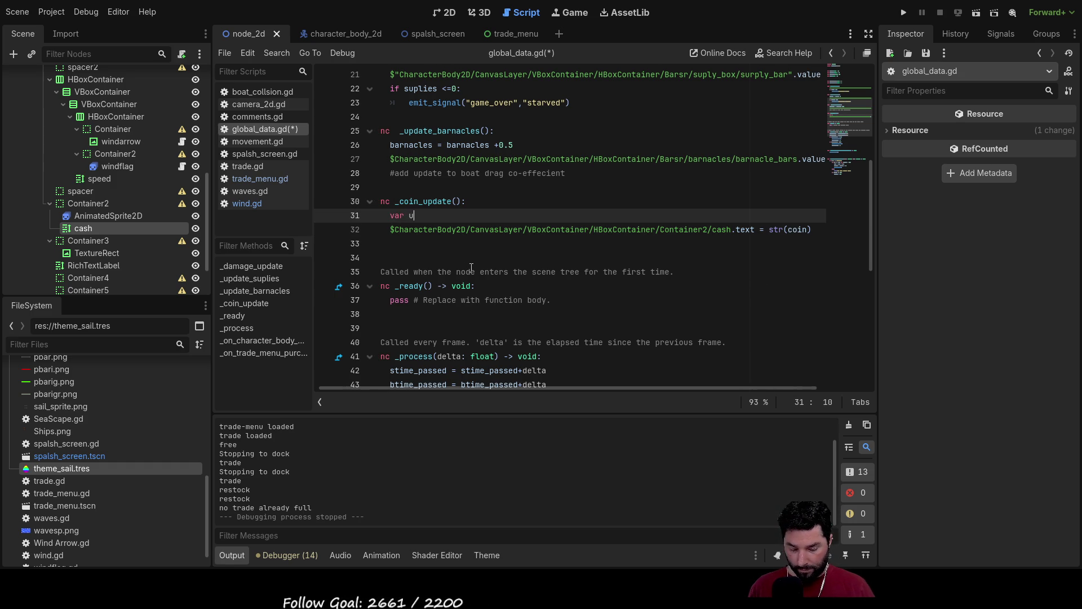
type("pdate =")
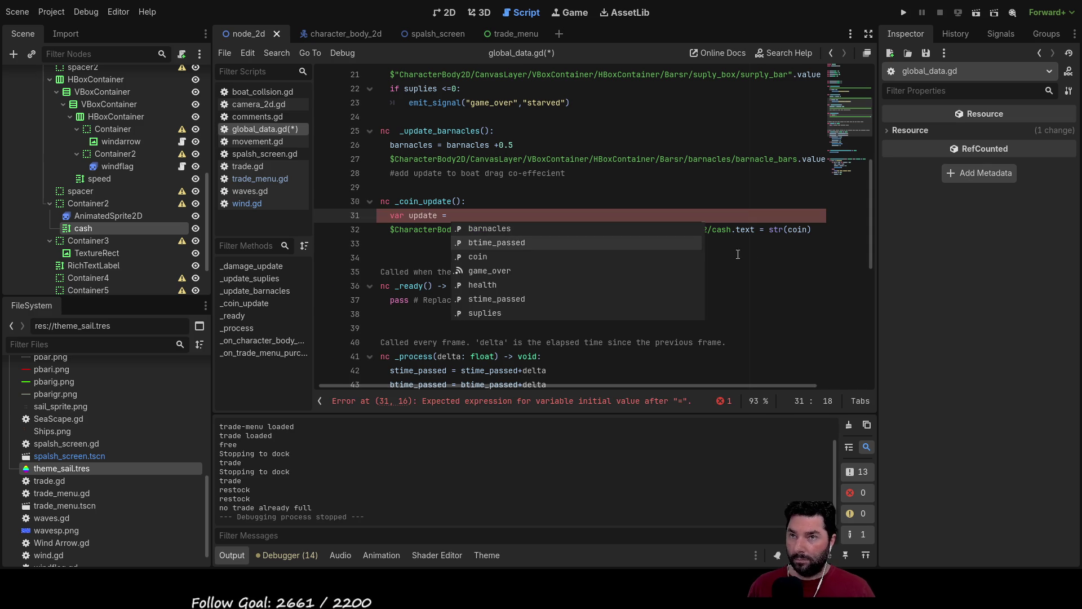
- Make the update value round(coin) by reworking a pasted str(coin) expression
left_click_drag(767, 229, 810, 230)
key("ctrl+c")
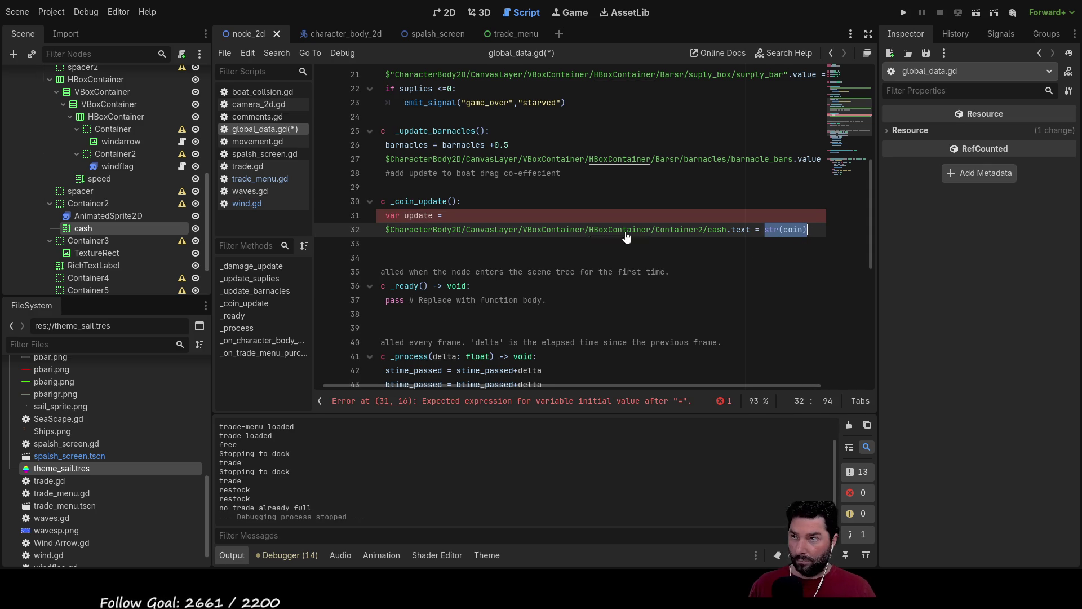
left_click(445, 215)
key("ctrl+v")
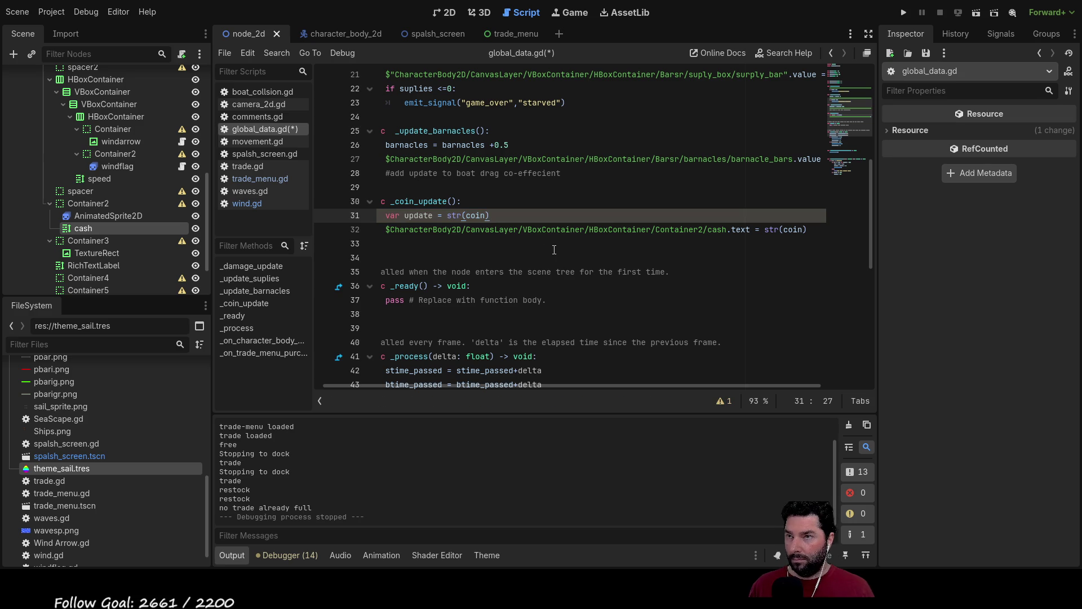
key("Left")
key("Left")
key("Left")
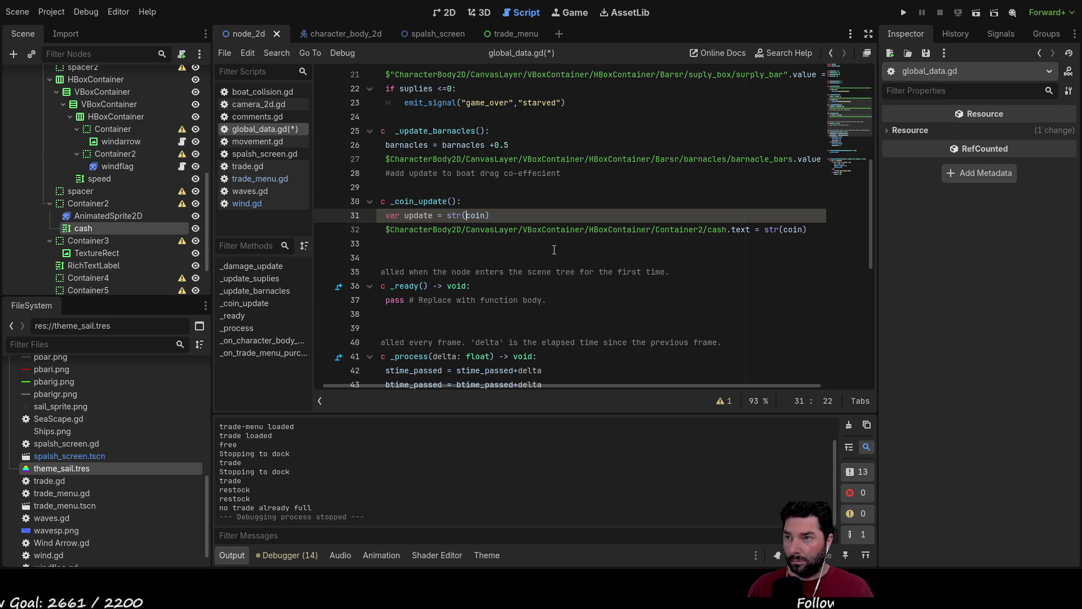
type("nd")
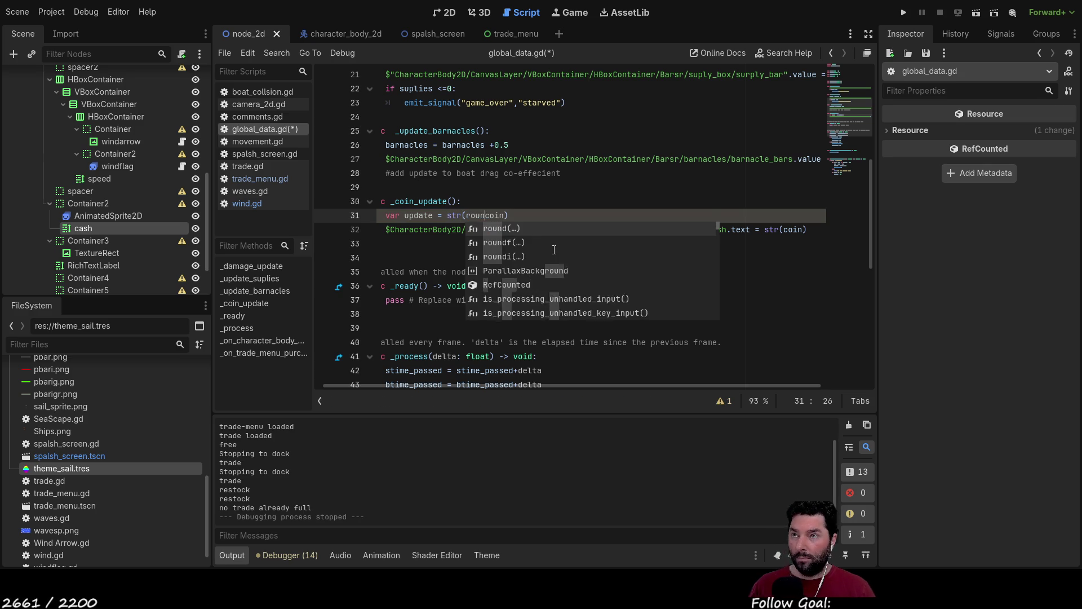
type("(coin")
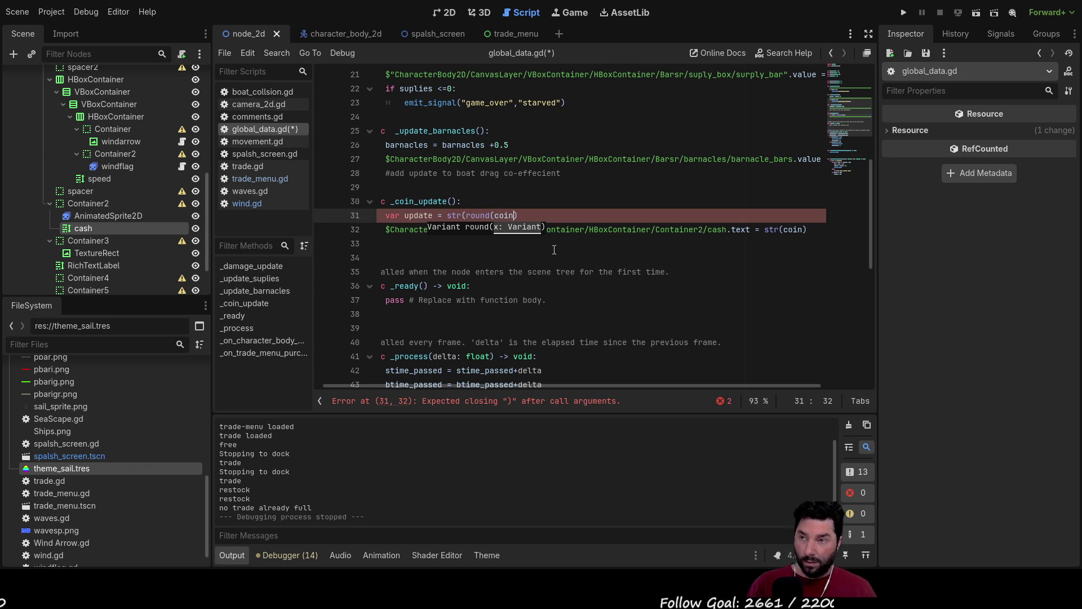
type(")")
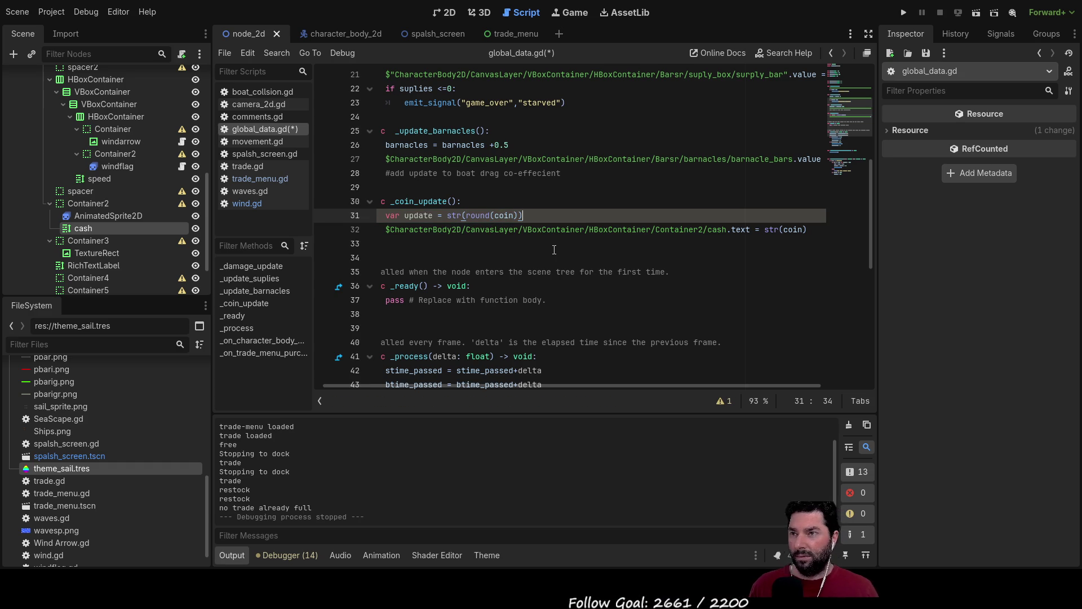
key("Home")
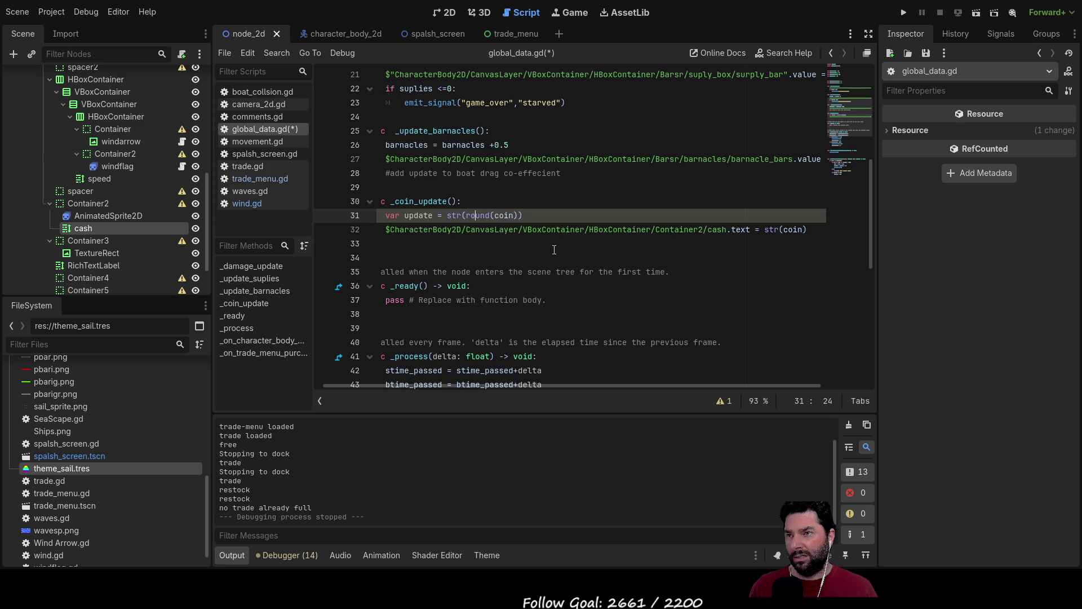
key("Down")
key("Return")
key("Return")
key("Return")
key("Up")
key("Up")
key("Up")
key("ctrl+Right")
key("ctrl+Right")
key("ctrl+Right")
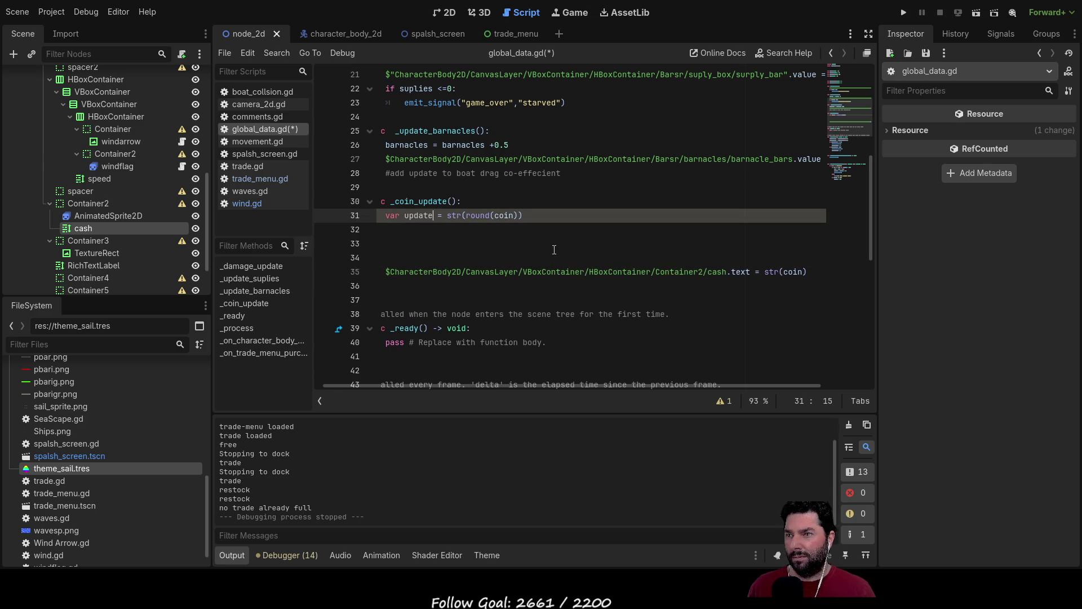
key("BackSpace")
key("BackSpace")
key("BackSpace")
key("Delete")
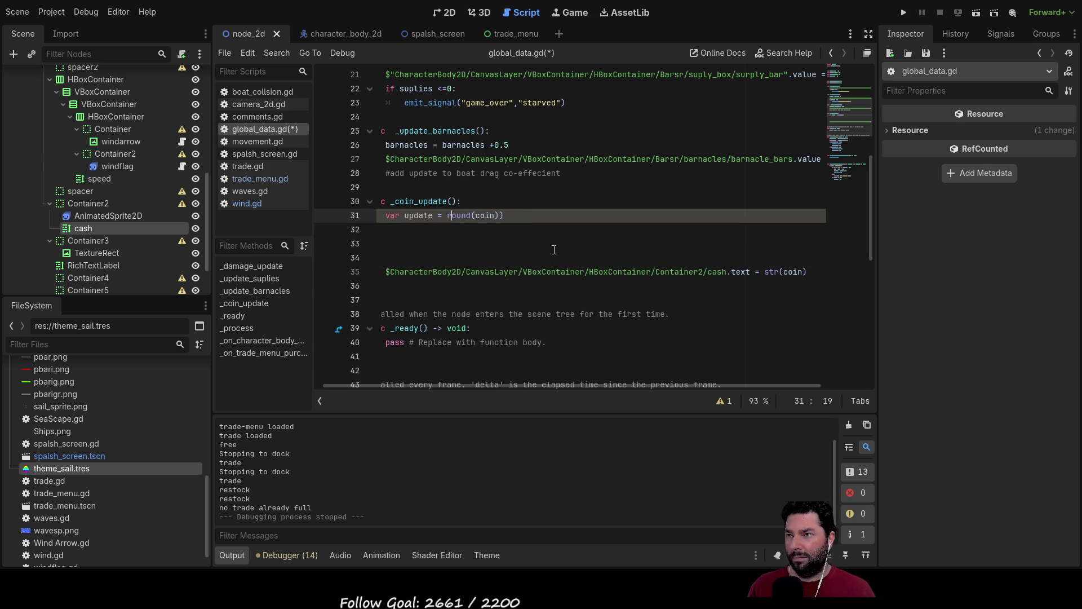
key("End")
key("BackSpace")
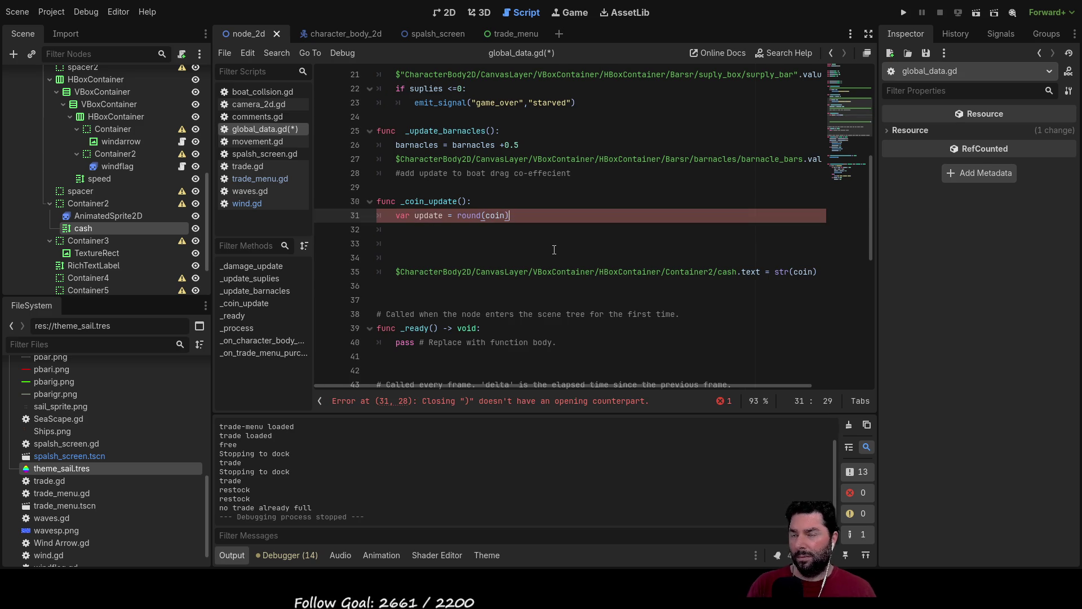
key("Down")
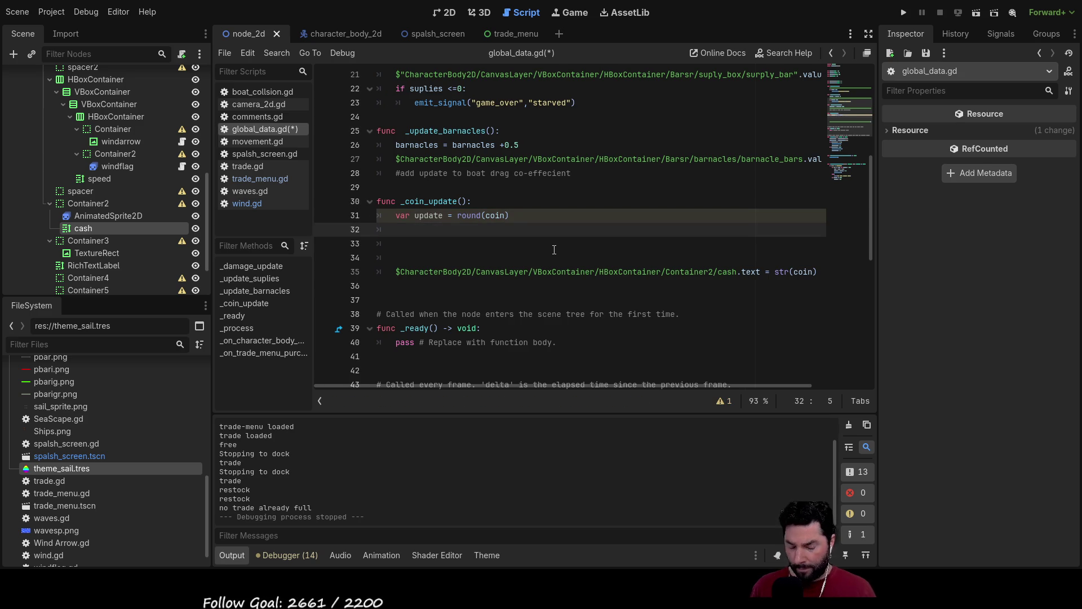
- Write 'if update > 1000' on line 32 and start an indented line beneath it
type("update")
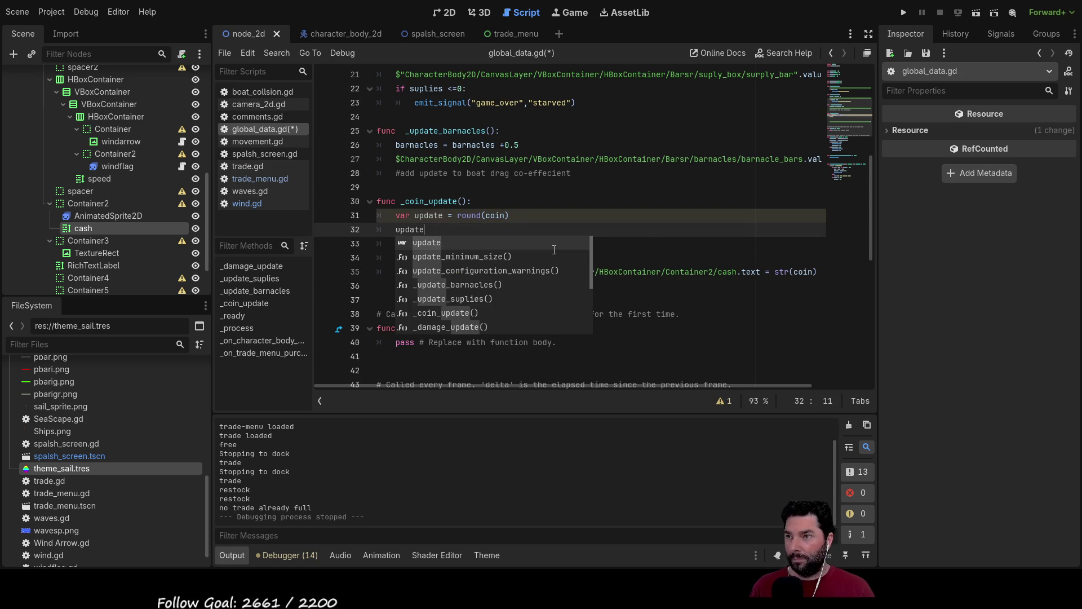
key("Escape")
key("Home")
type("if")
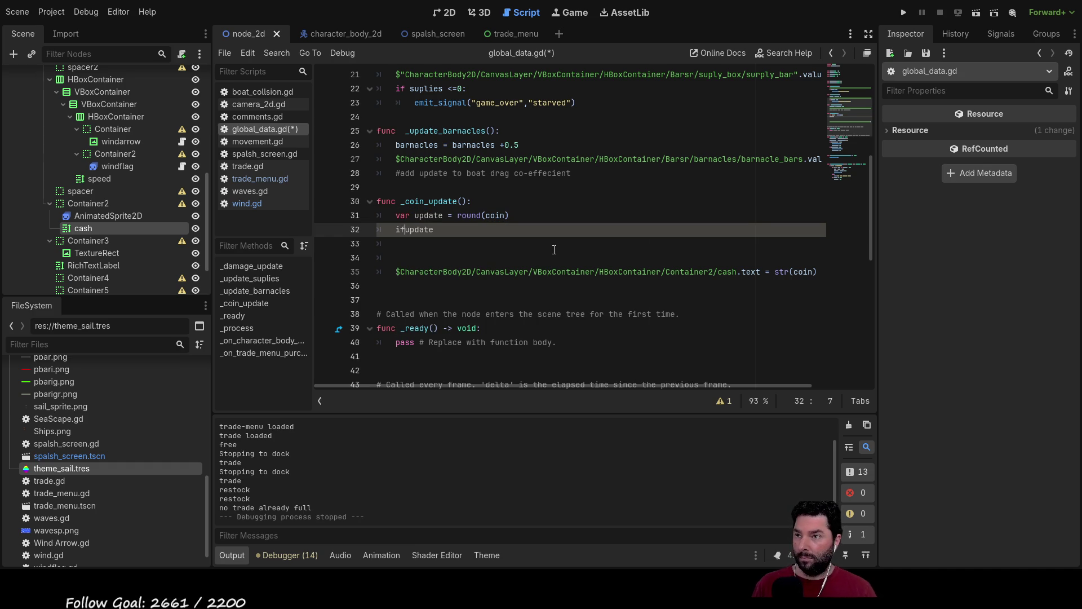
key("End")
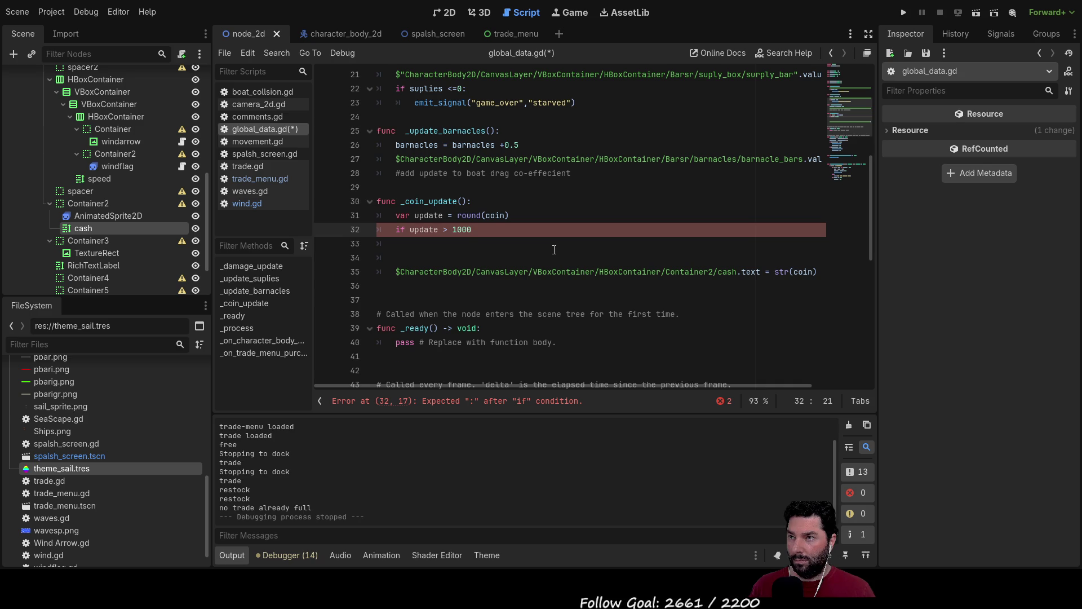
key("Return")
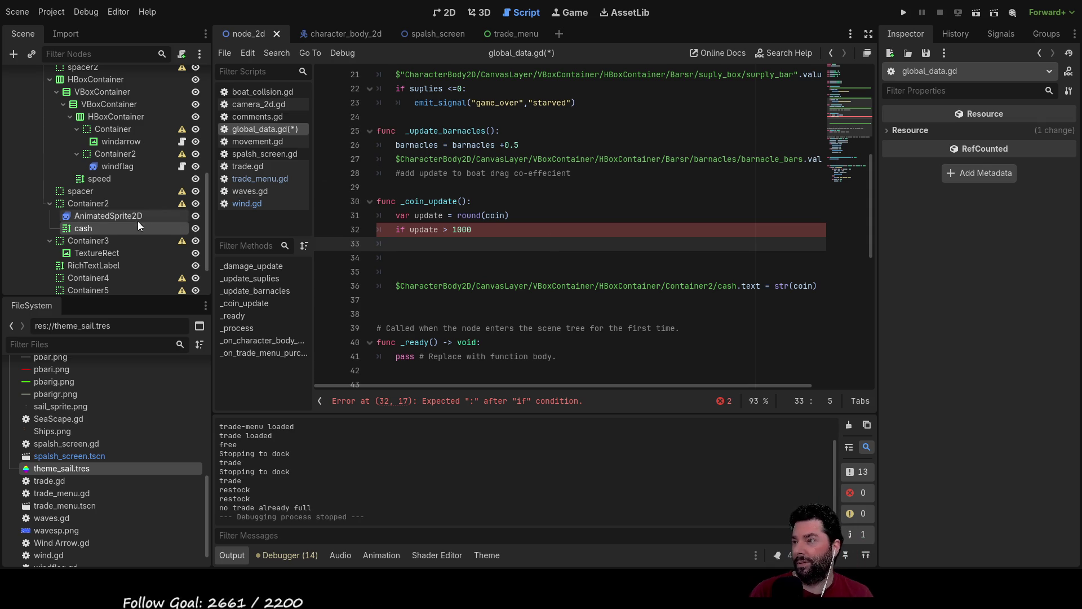
- Check the cash label's Mouse settings and the AnimatedSprite2D coin node, then expand cash's Tooltip section
left_click(94, 227)
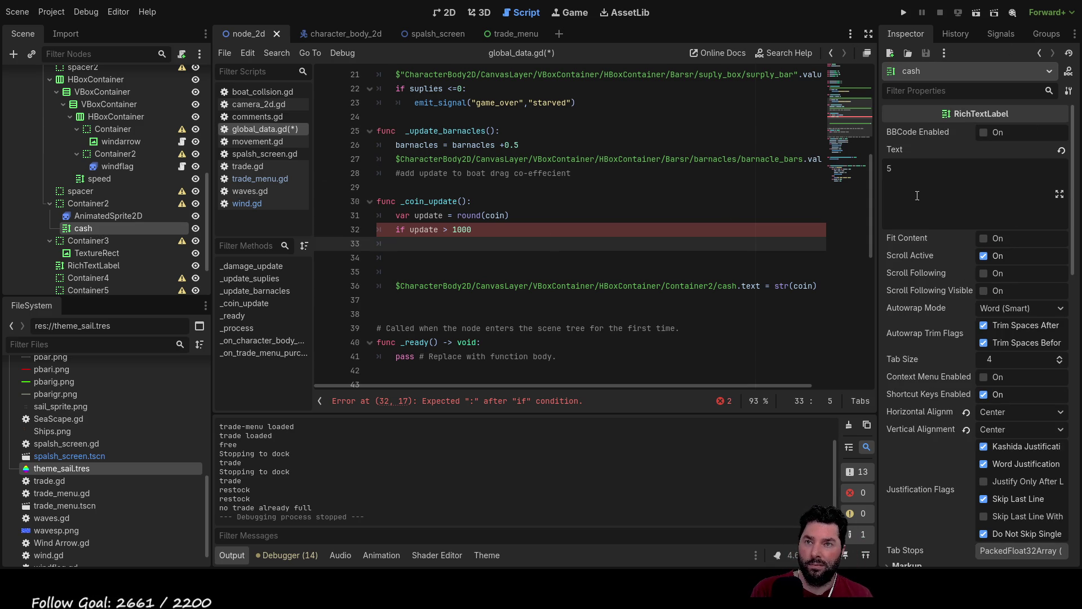
scroll(925, 417, "down", 5)
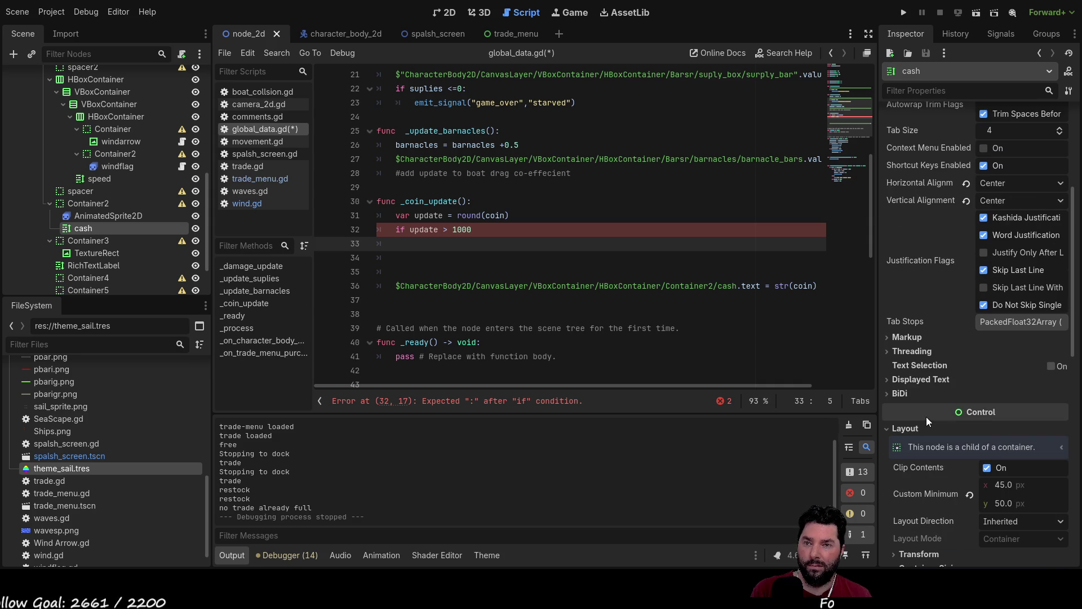
scroll(927, 417, "down", 8)
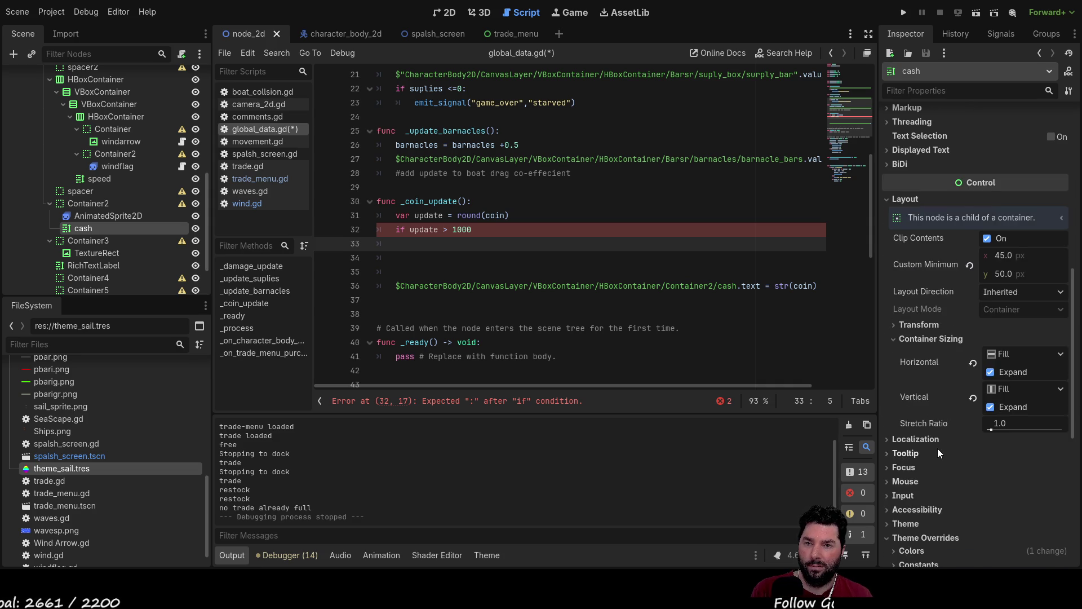
left_click(889, 367)
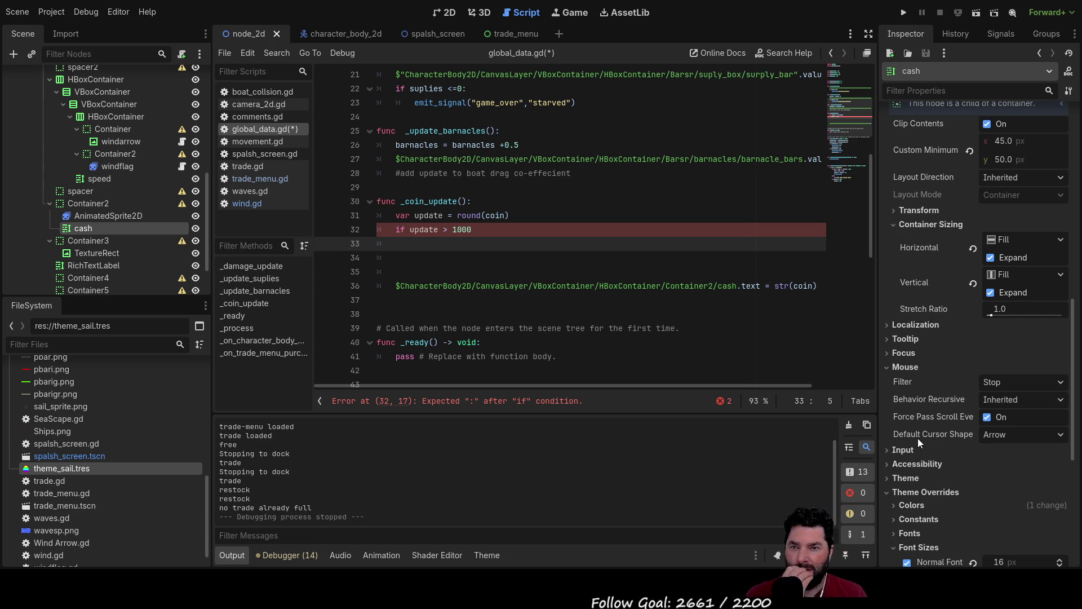
scroll(920, 445, "down", 1)
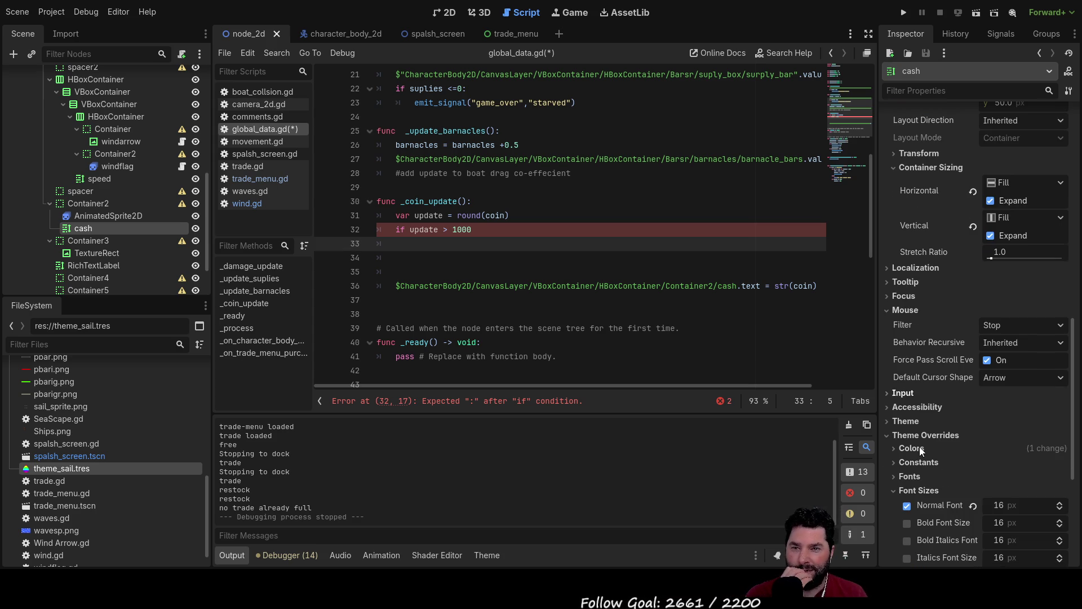
left_click(892, 310)
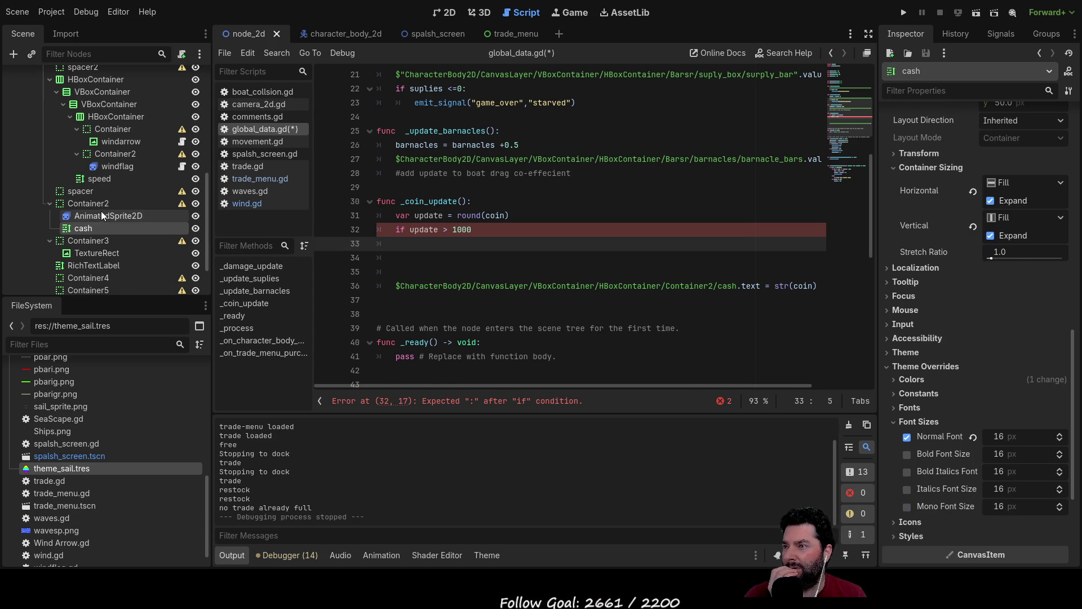
left_click(101, 212)
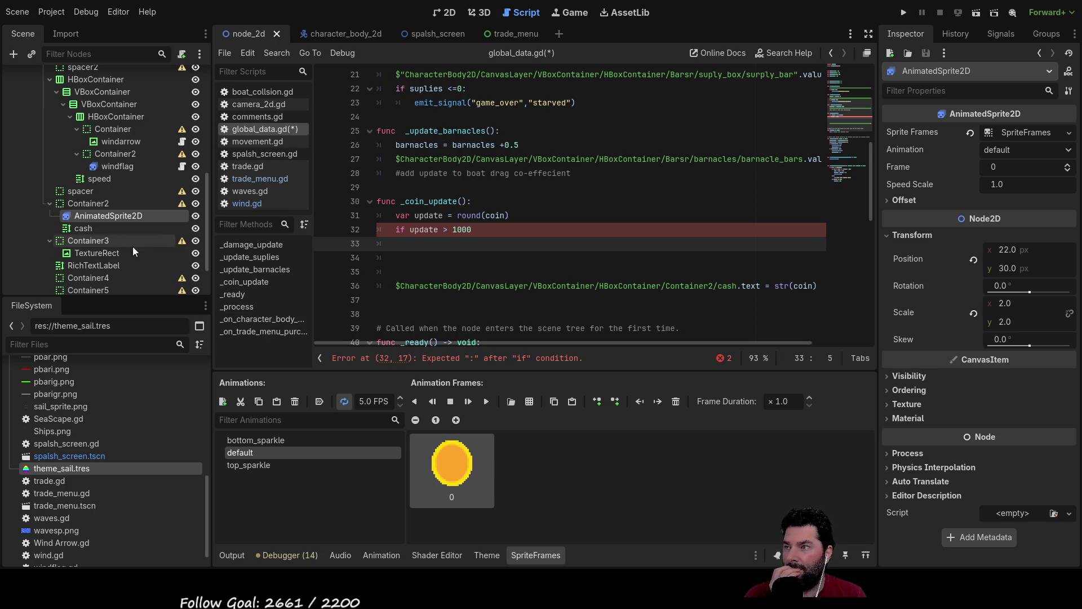
left_click(90, 228)
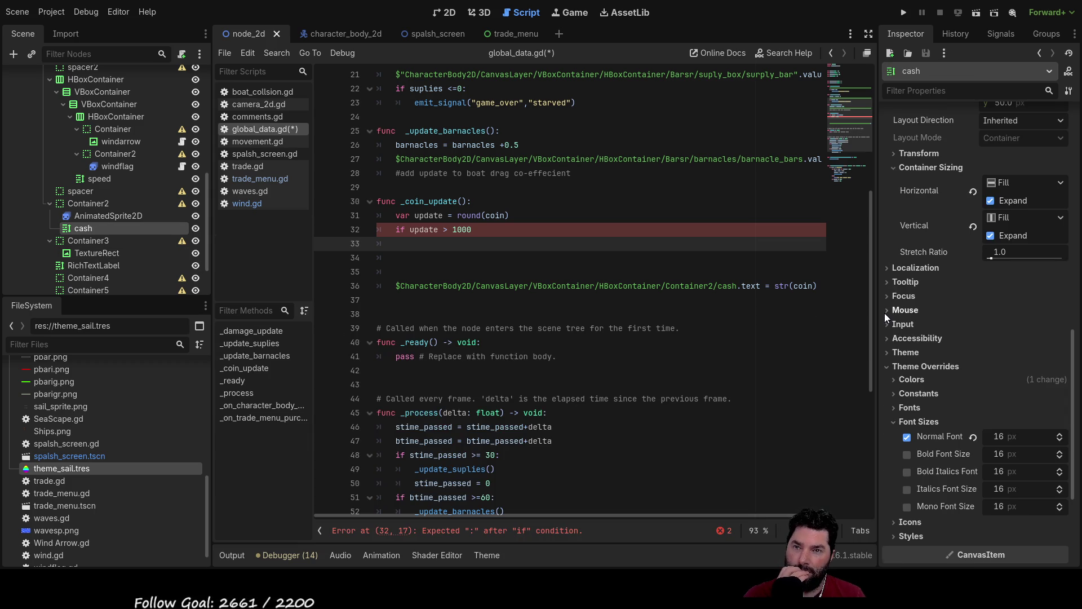
left_click(887, 311)
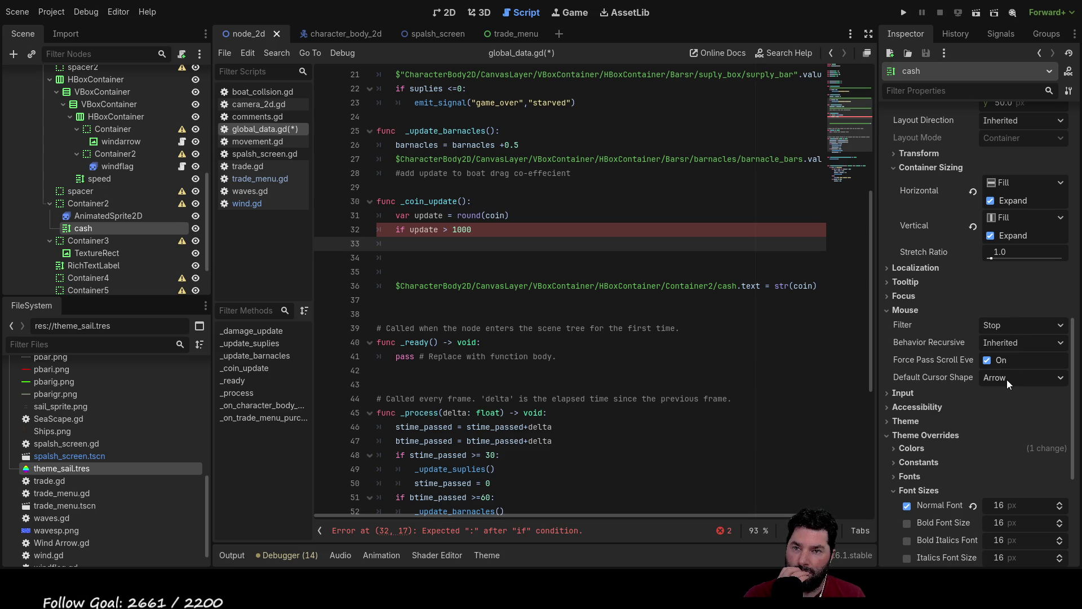
left_click(889, 312)
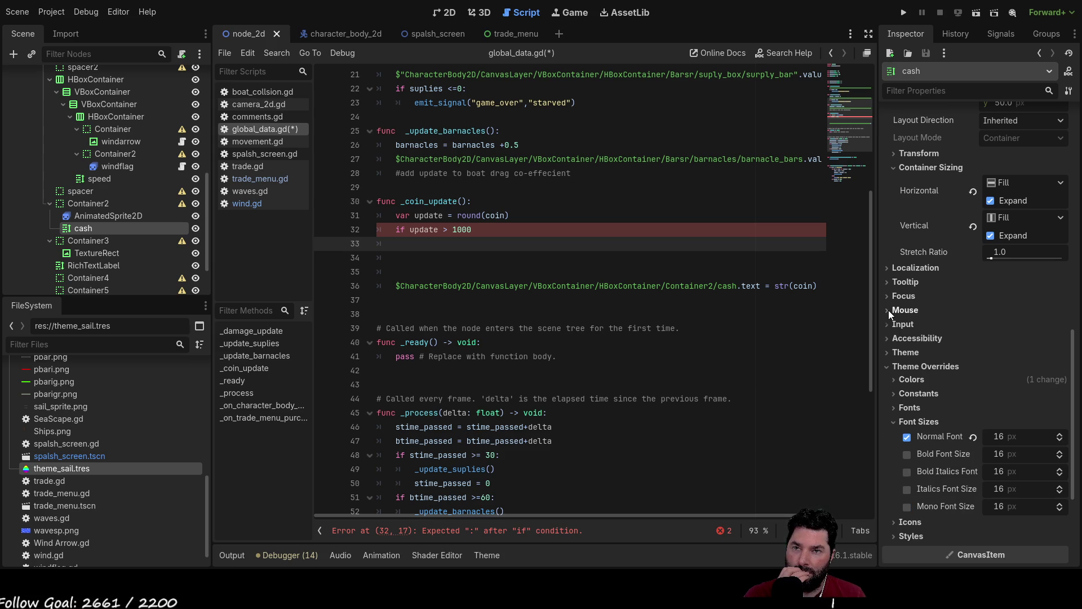
left_click(891, 284)
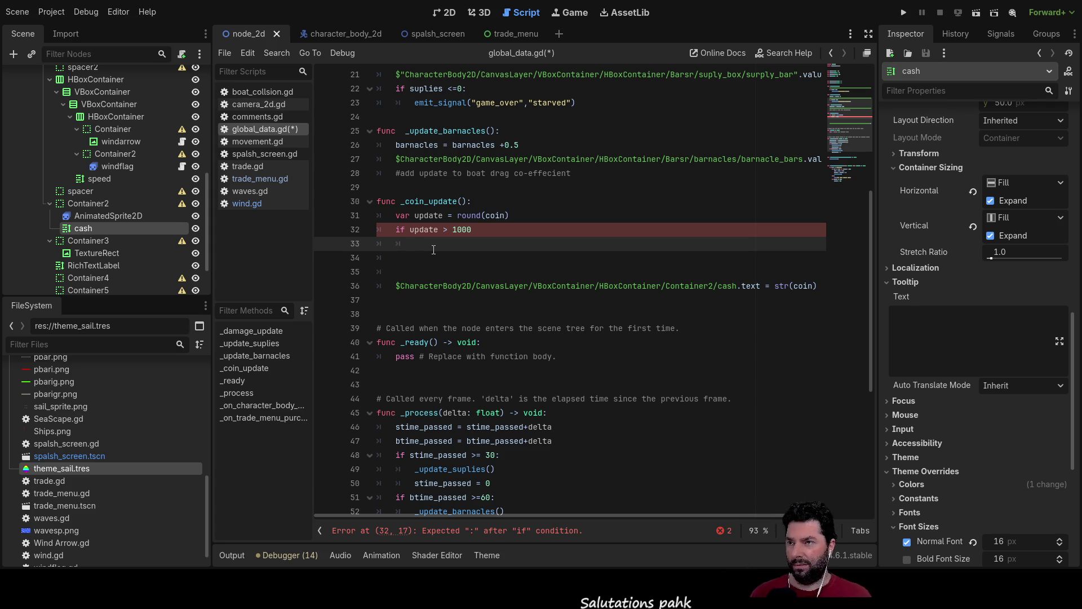
- Add the colon to the if line and write 'update = update/1000' in its body
left_click(503, 232)
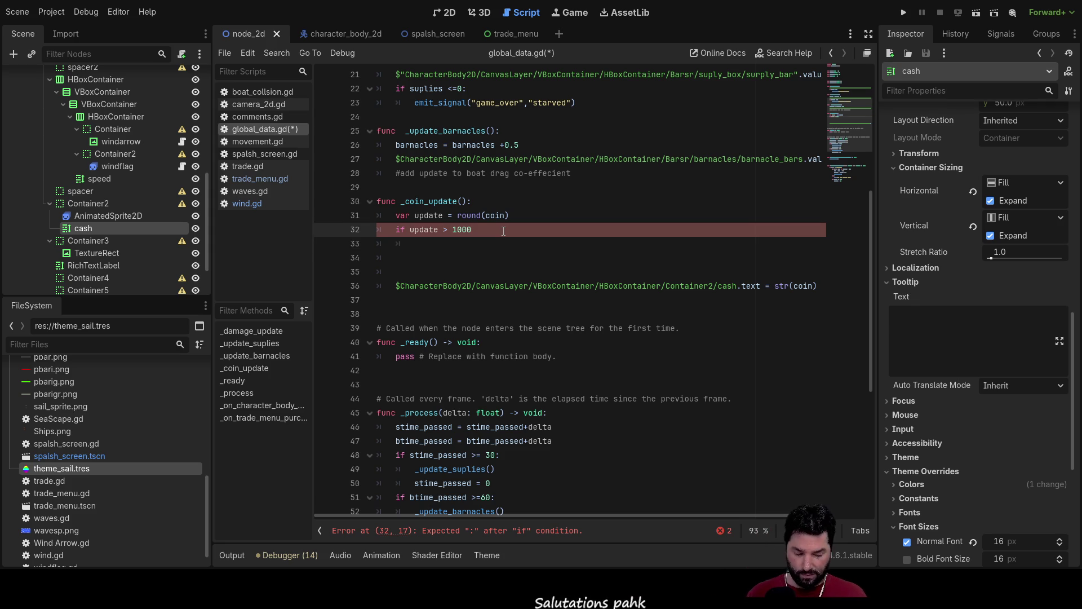
type(":")
key("Down")
key("Tab")
type("update")
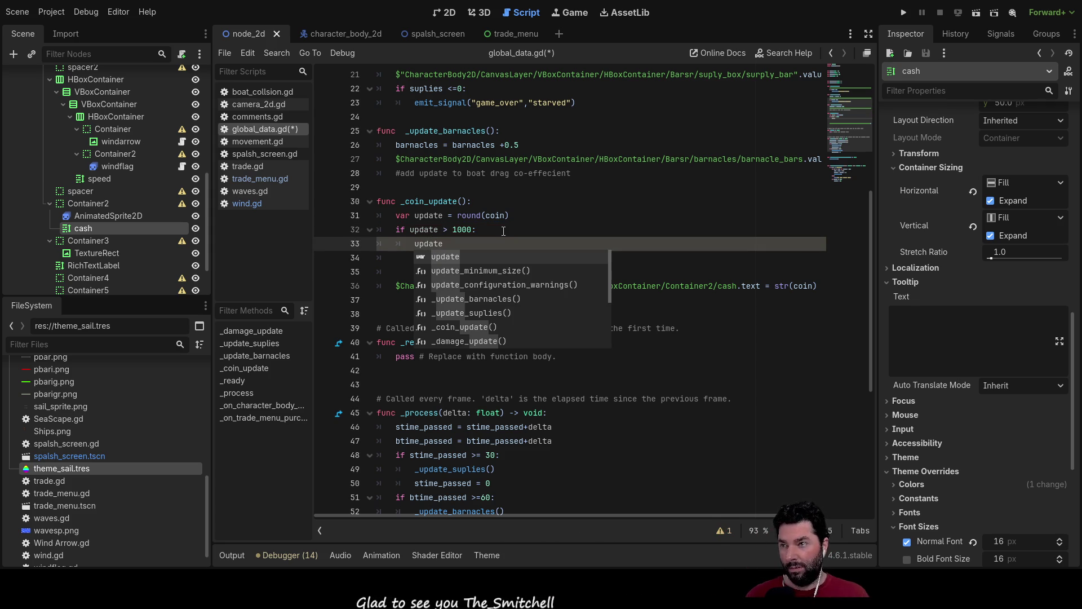
type(" = u")
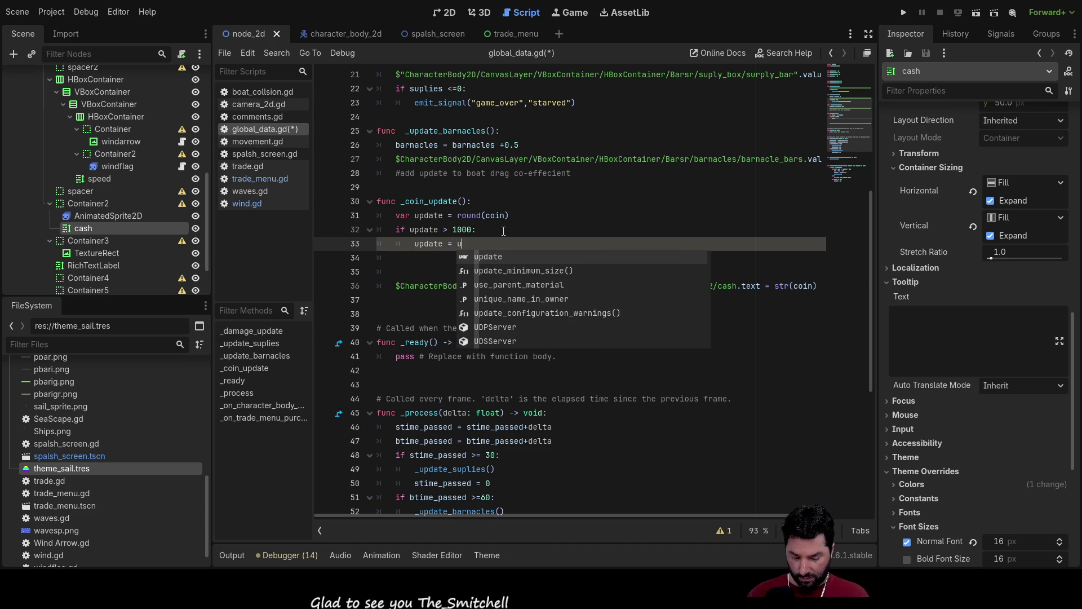
type("pdate/1000")
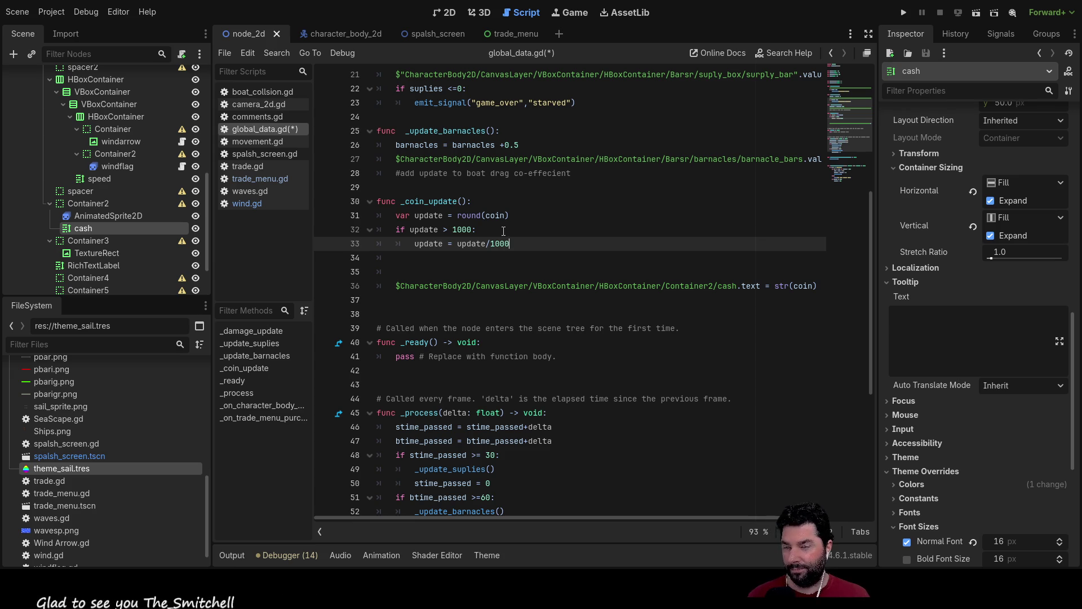
- Change the comparison to 'update >= 1000' so exactly 1000 is included
key("Down")
key("Up")
key("Up")
key("Left")
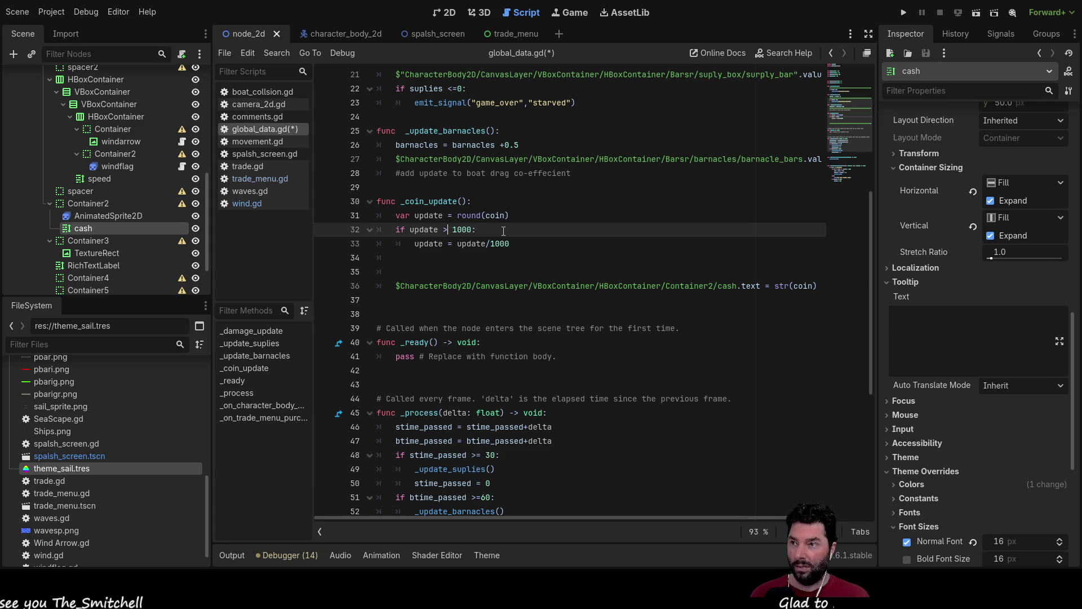
key("ctrl+space")
key("Down")
key("Down")
key("Up")
key("Up")
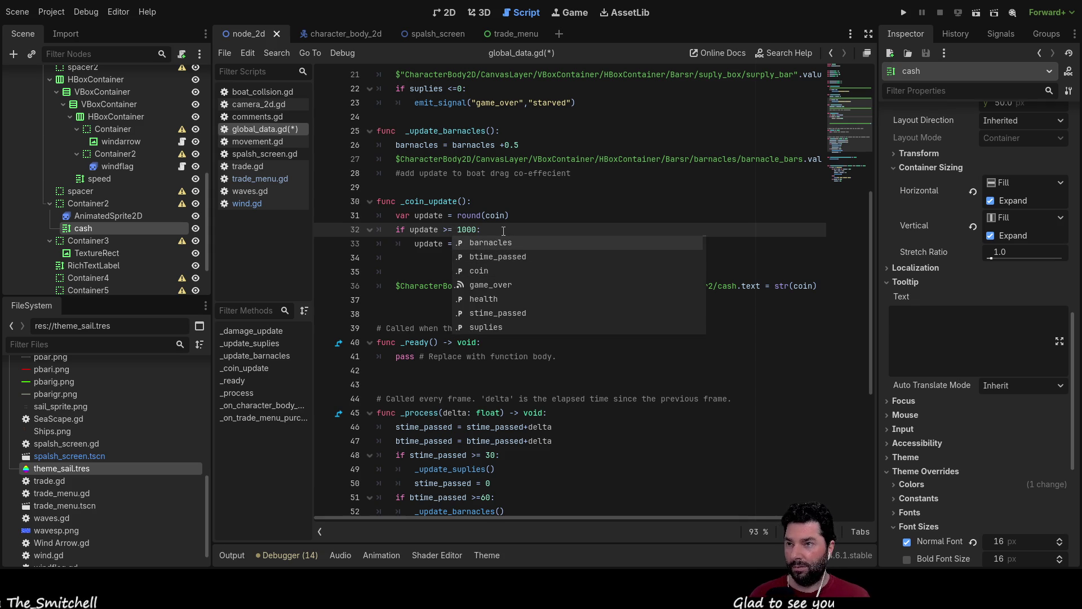
left_click(543, 207)
left_click(454, 256)
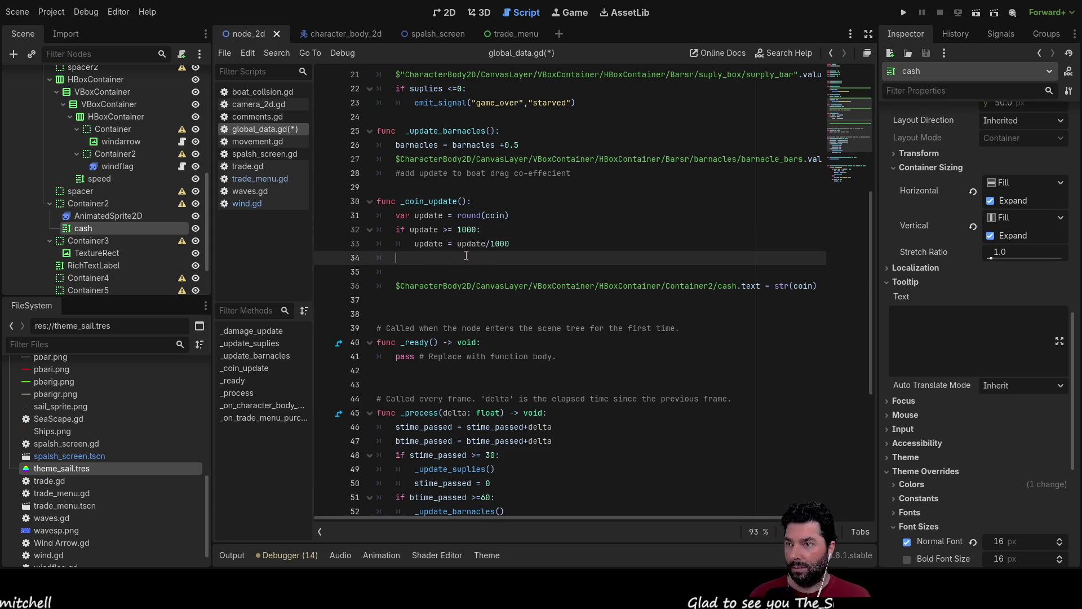
key("Up")
key("Down")
key("Up")
key("Down")
key("Up")
key("Down")
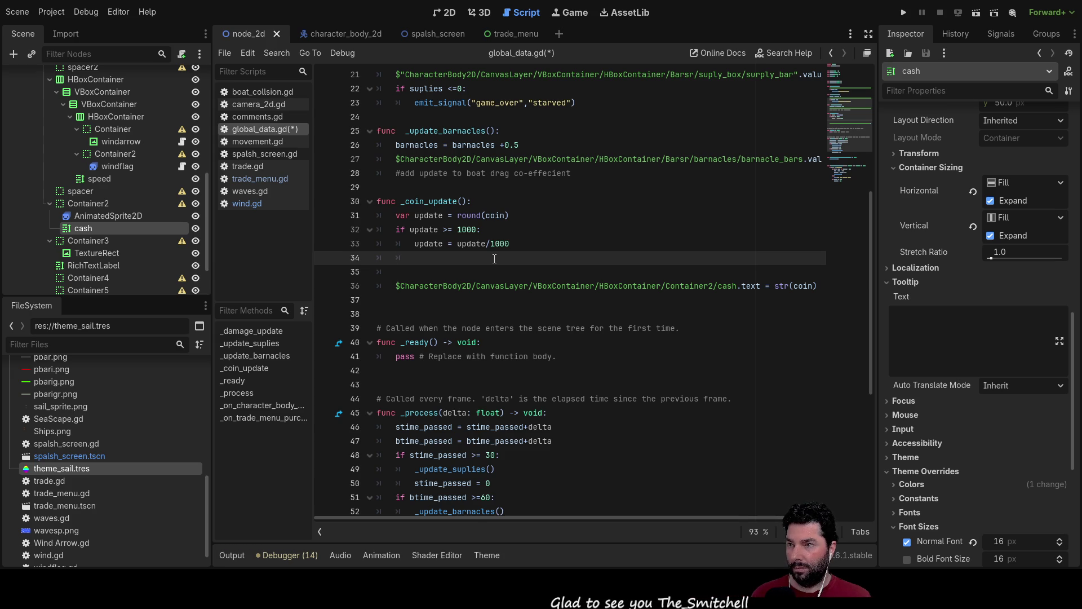
key("Up")
key("Right")
key("Right")
key("Right")
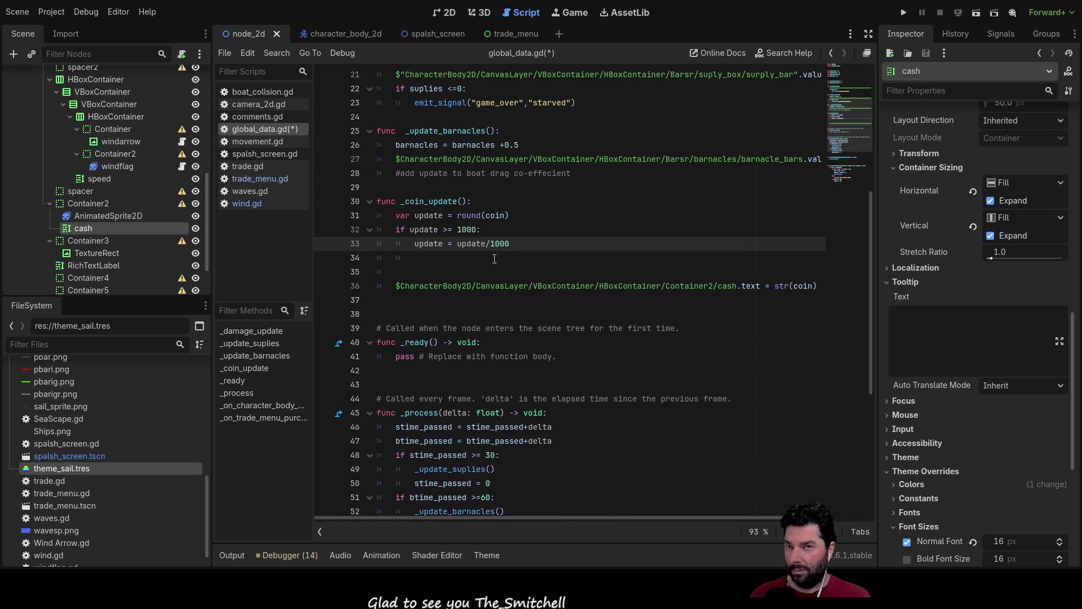
left_click(467, 216)
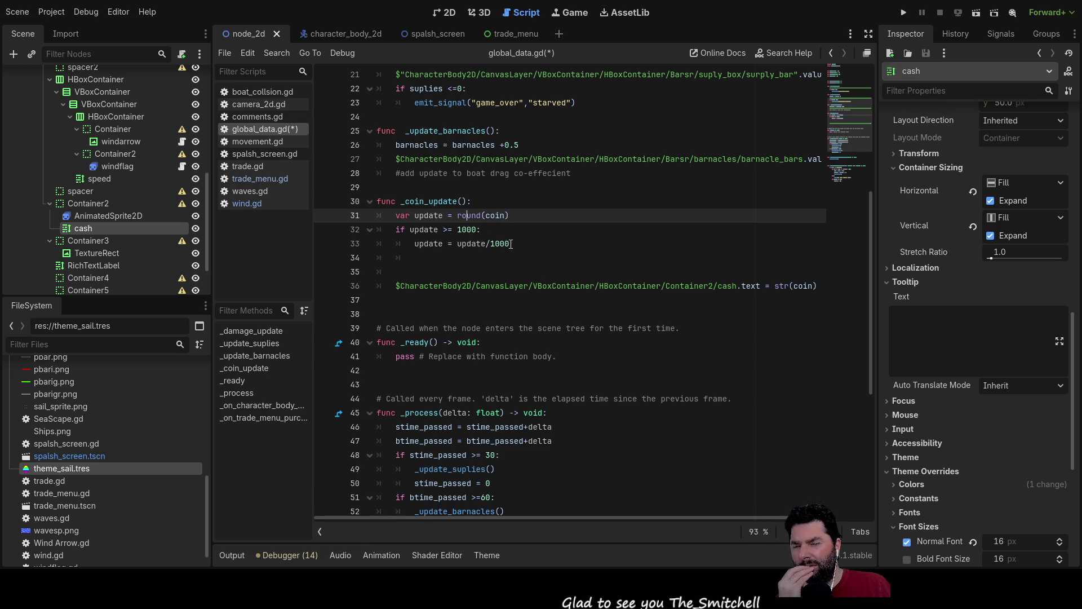
left_click(457, 245)
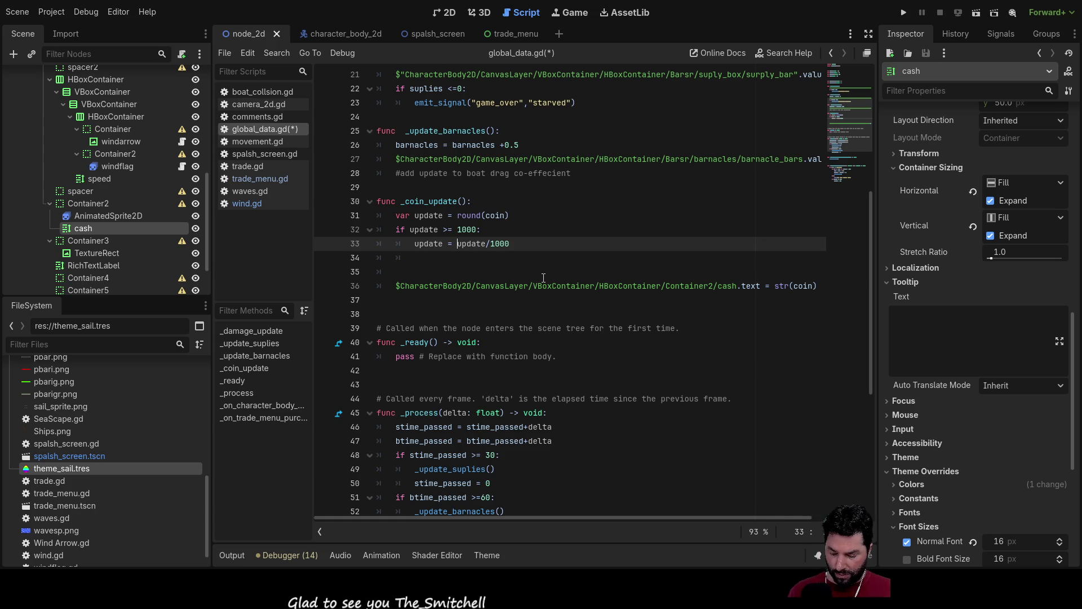
- Round the division to two decimals with floor((update/1000)*100)/100 on line 33
type("florr")
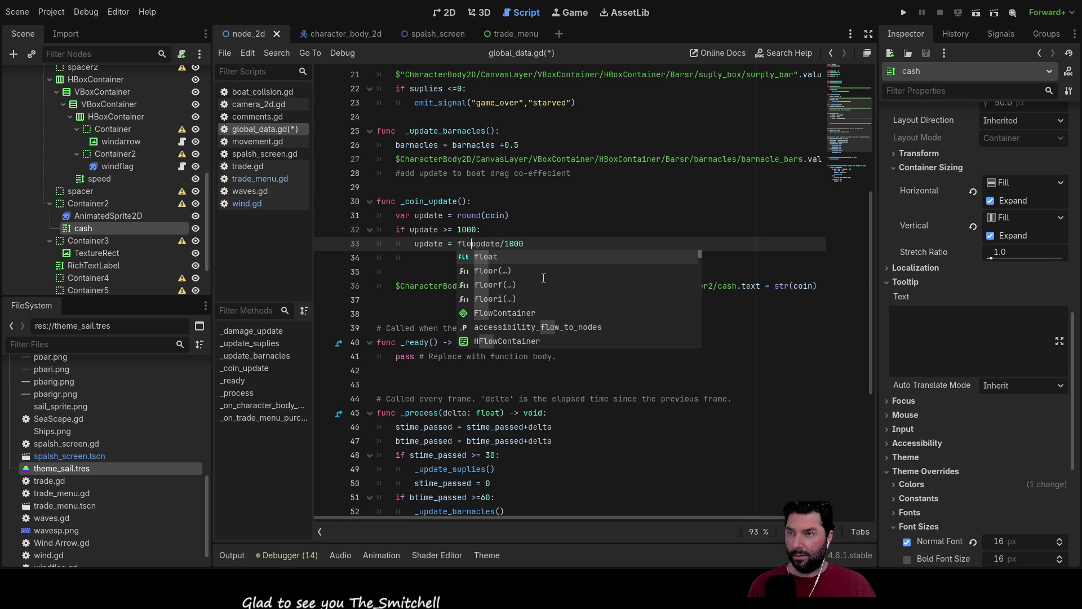
key("BackSpace")
key("BackSpace")
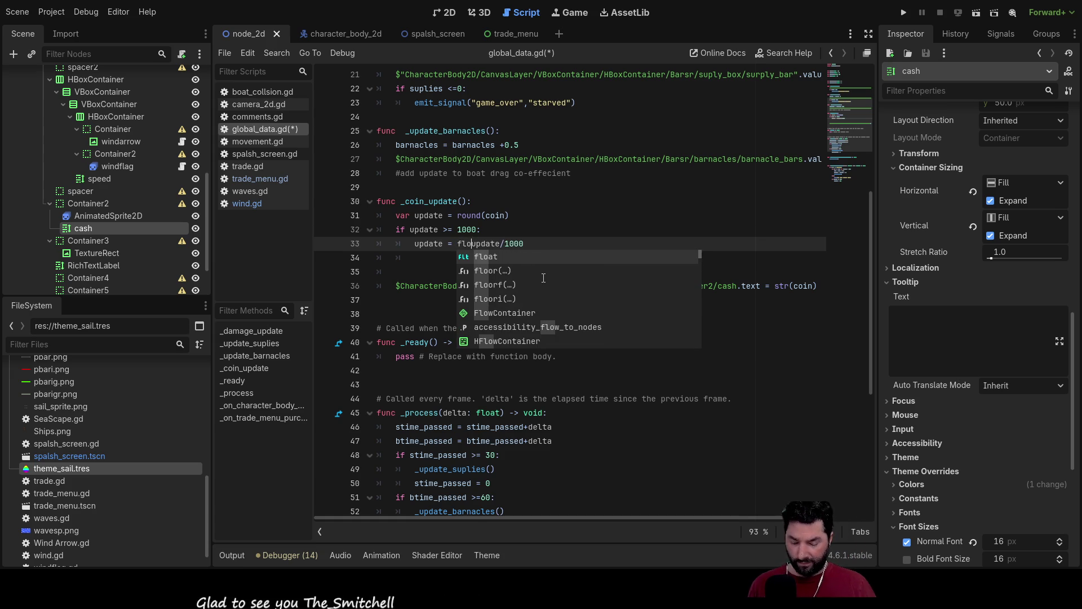
type("or")
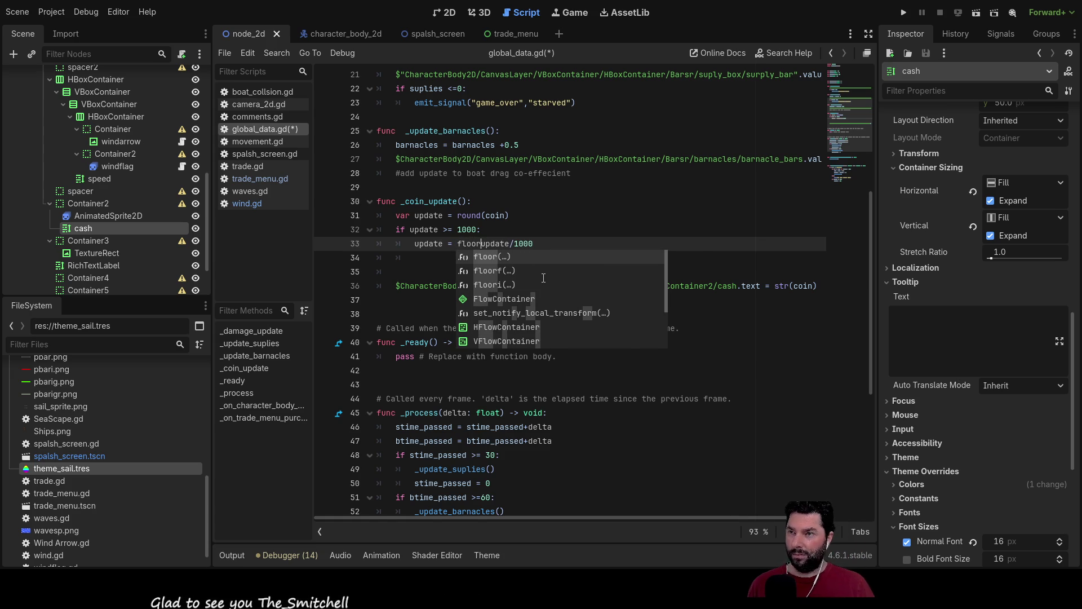
type("(")
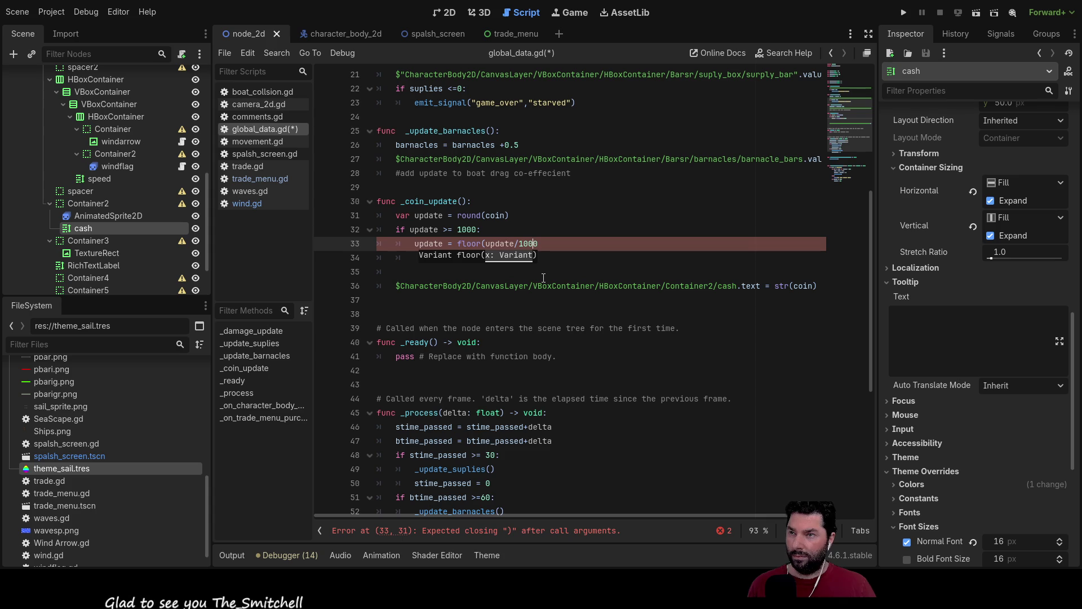
type(")")
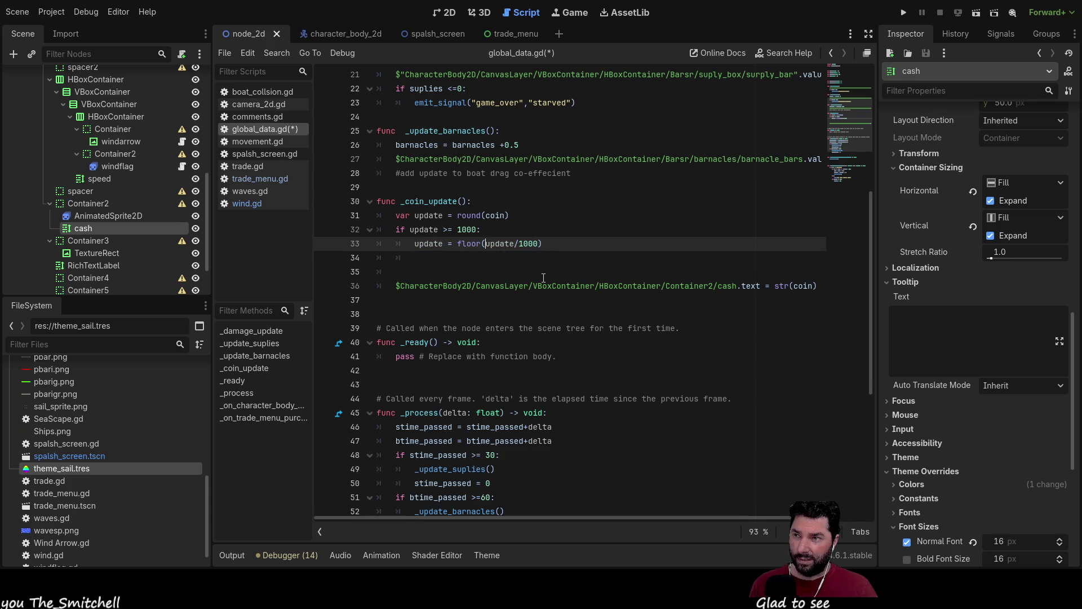
type("(")
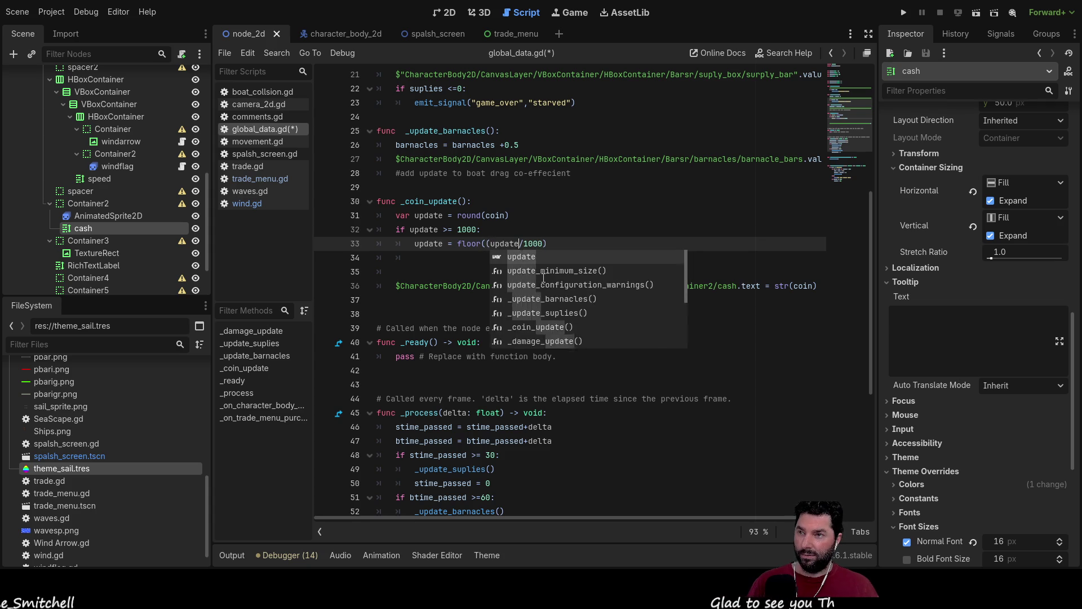
key("Escape")
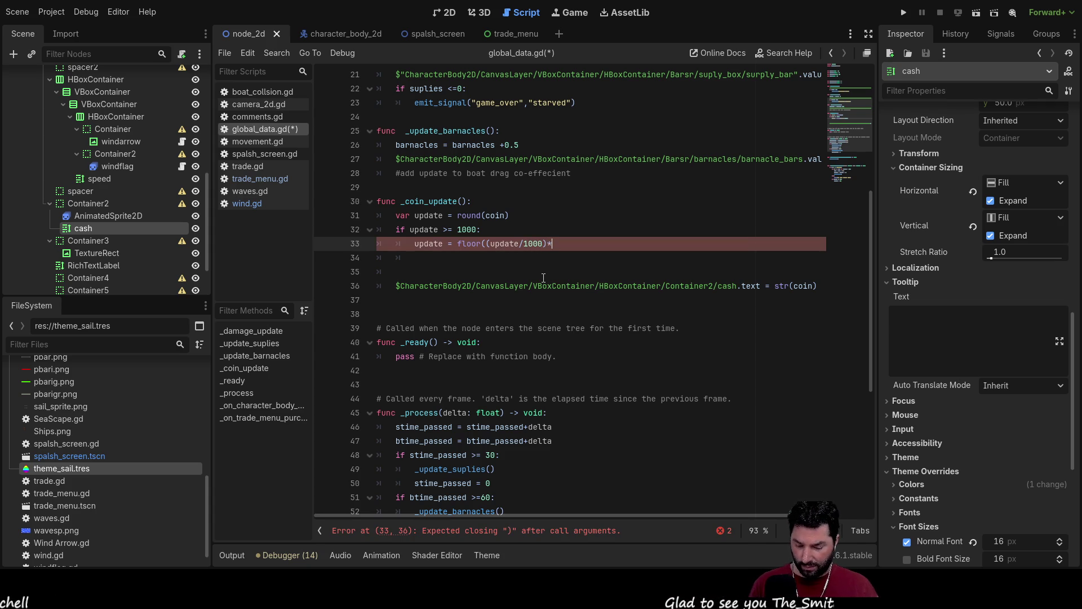
type("100)/")
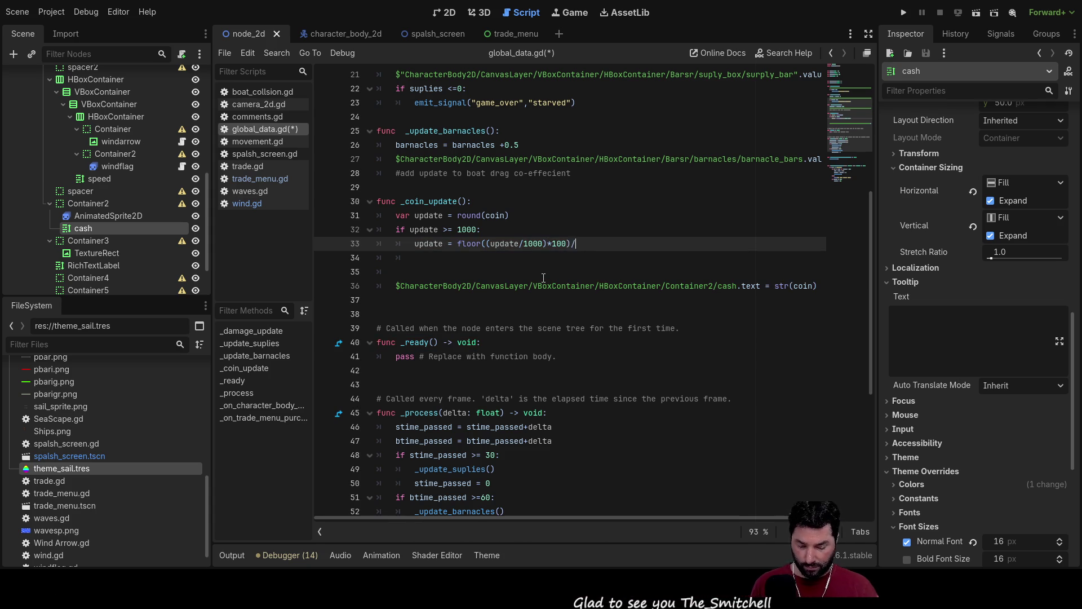
- Wrap the floor expression in str(...) with a +"k" suffix and dedent the next line
key("Left")
key("Left")
key("Left")
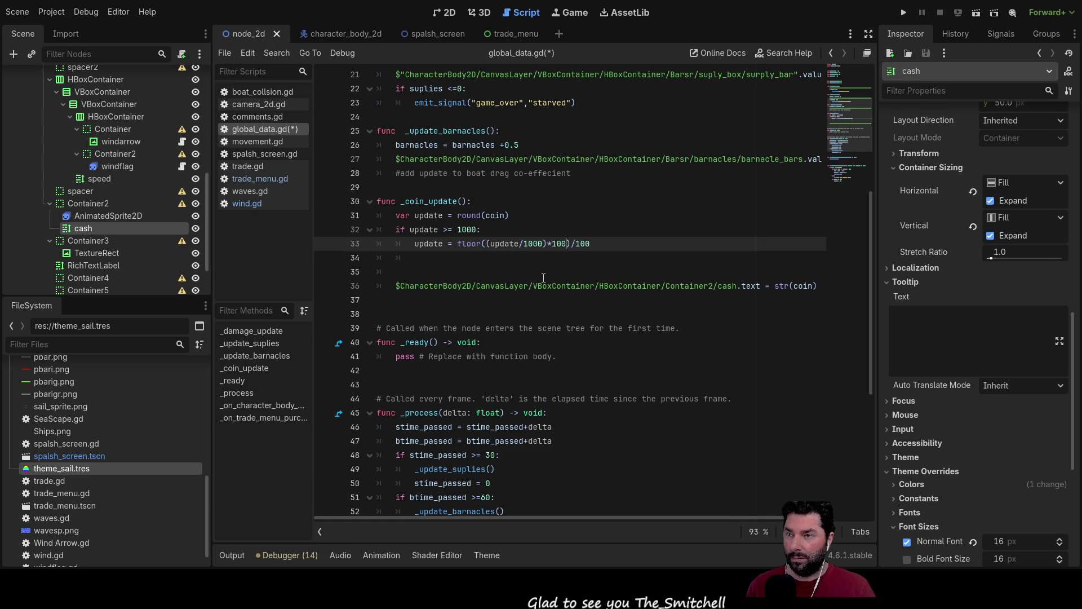
key("Left")
key("Left")
key("Left")
type("str(")
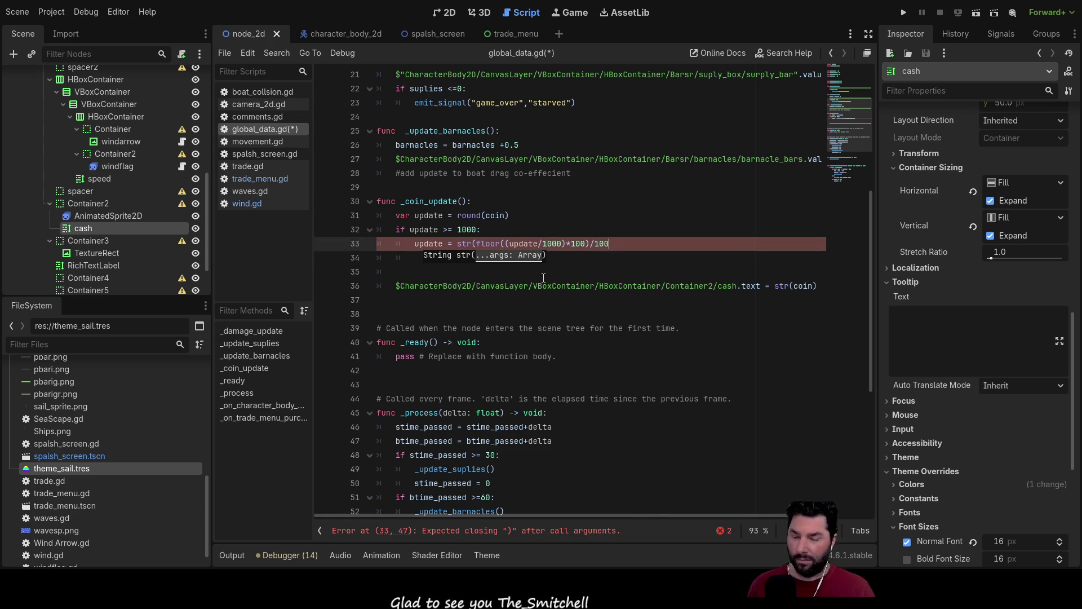
key("End")
type(")")
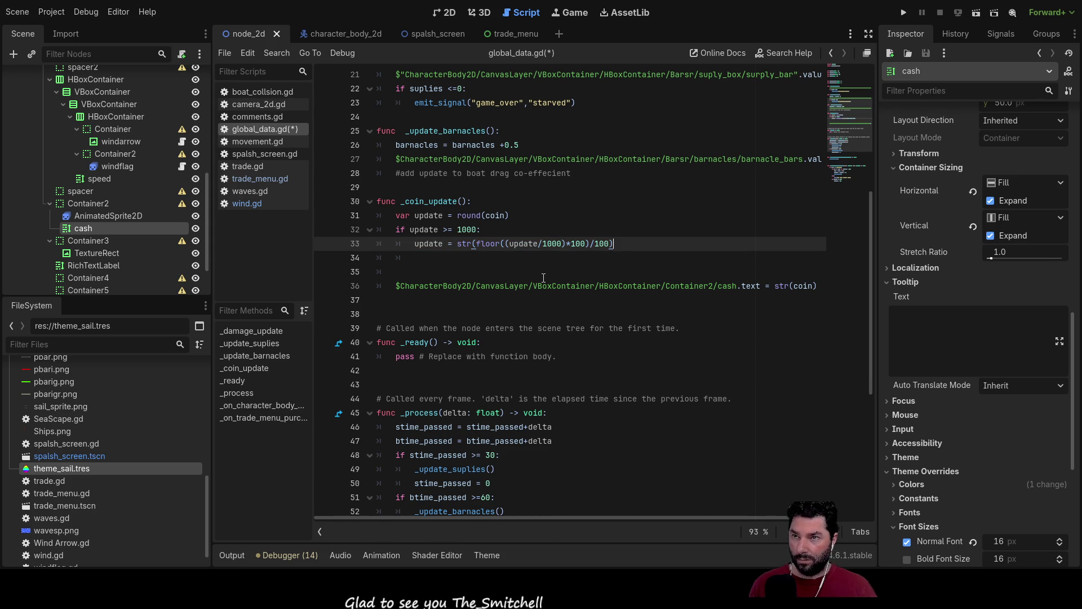
type("+")
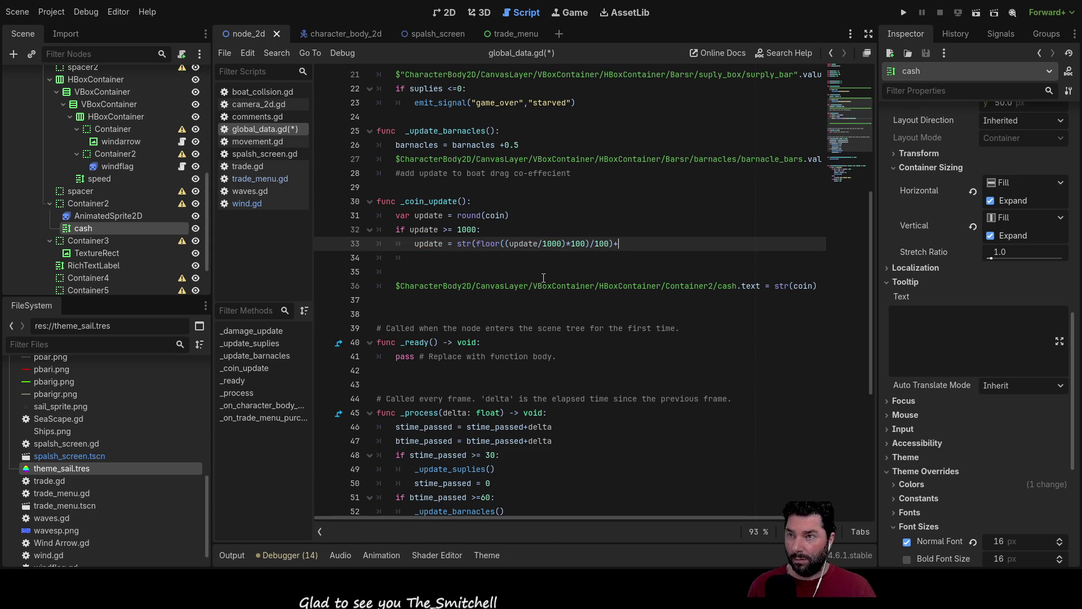
type("\"")
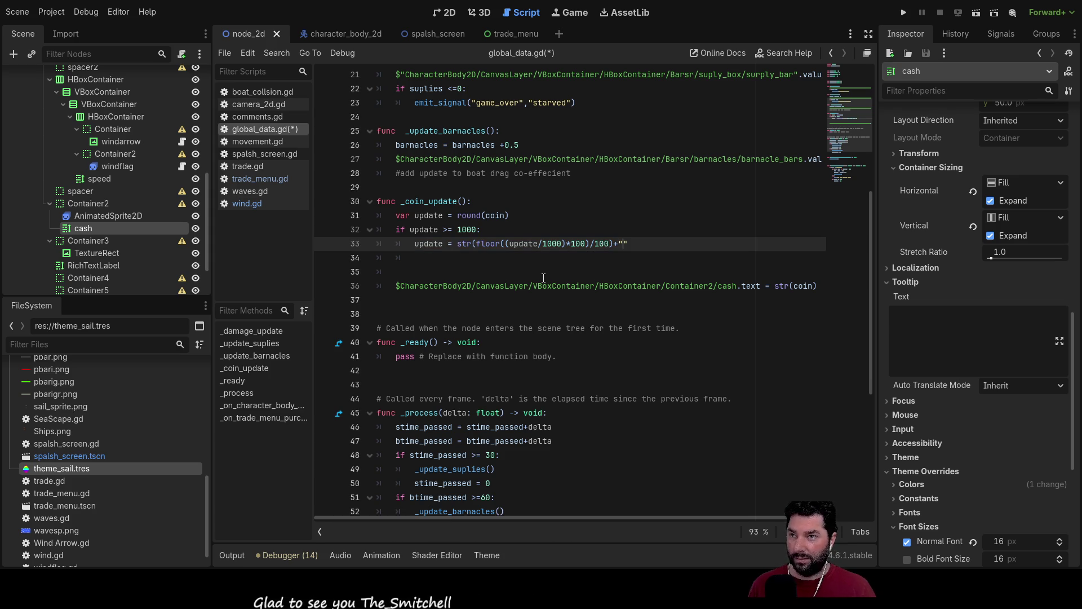
type("k")
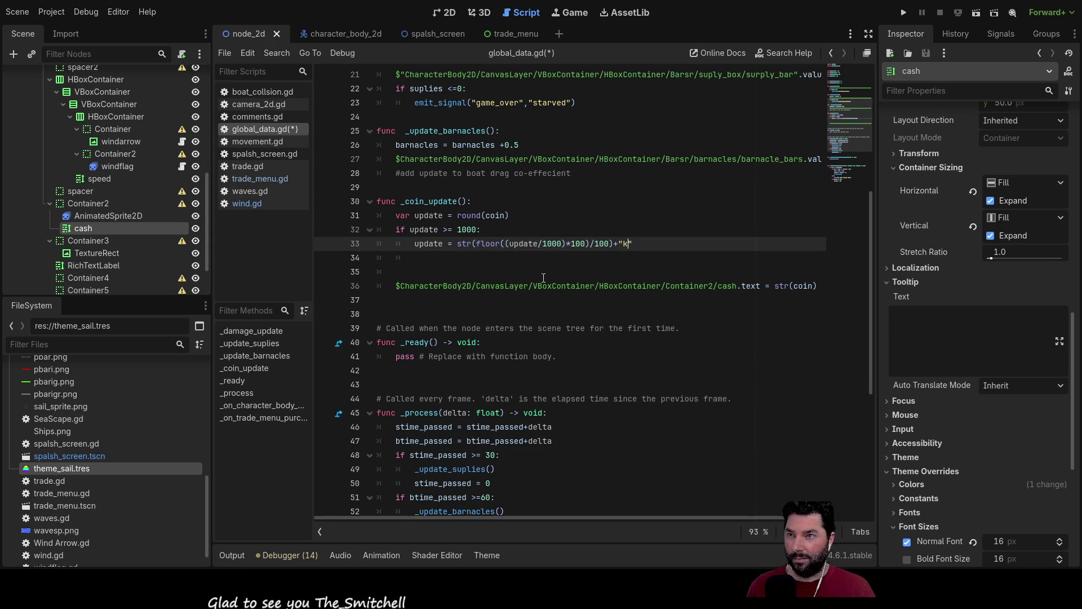
key("Down")
key("BackSpace")
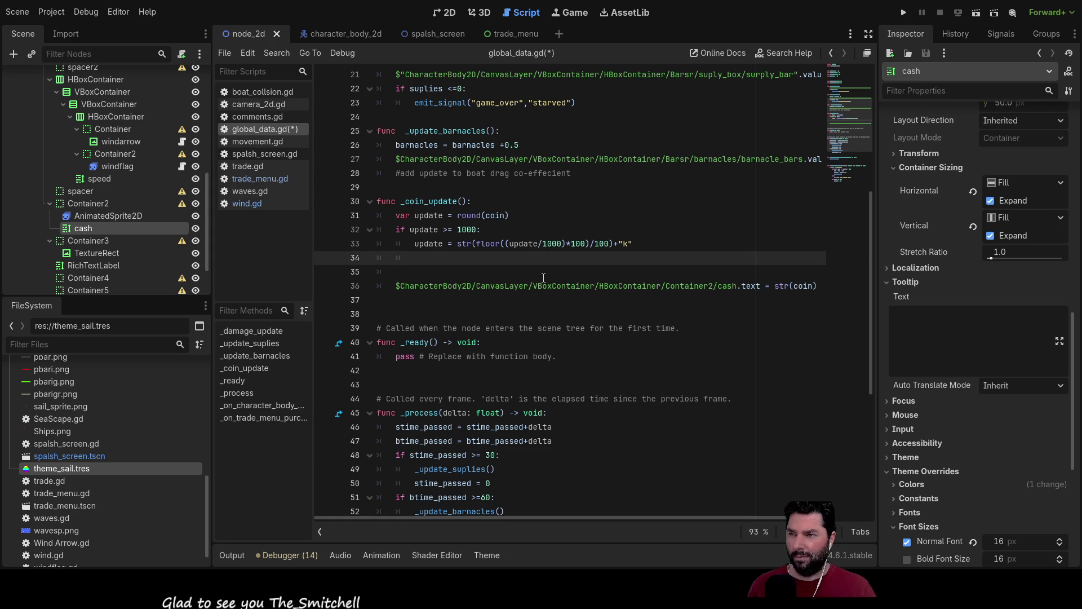
- Add an else branch whose body is str(update) in _coin_update
type("else")
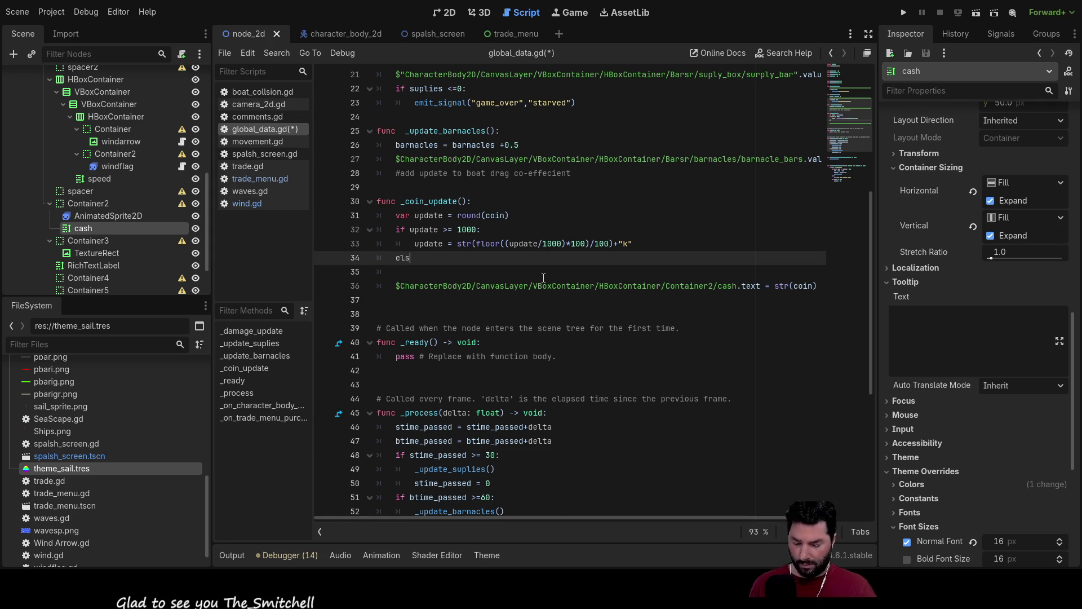
key("Return")
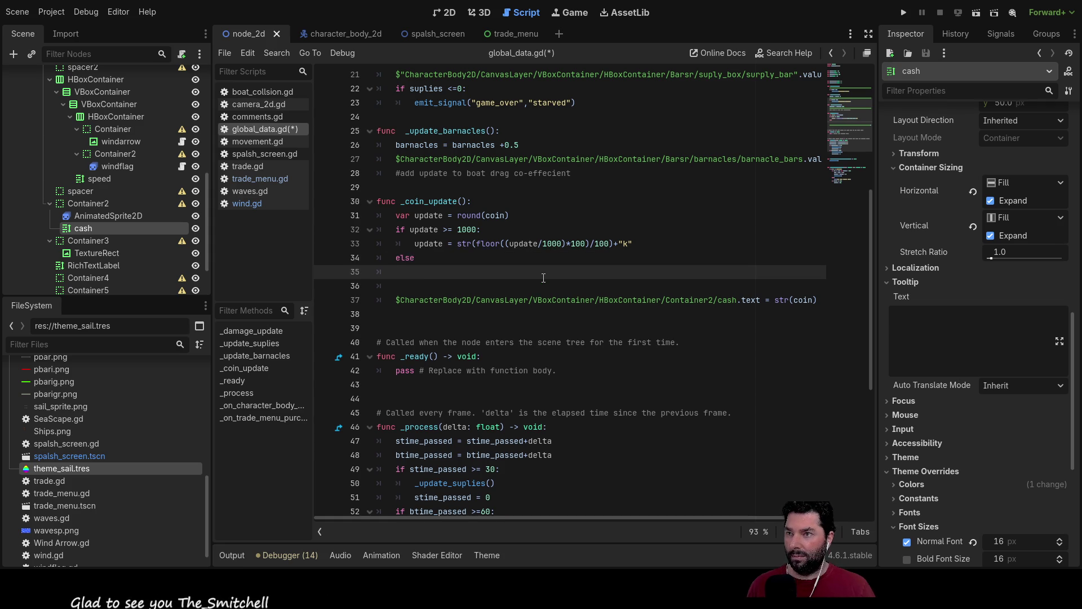
key("Tab")
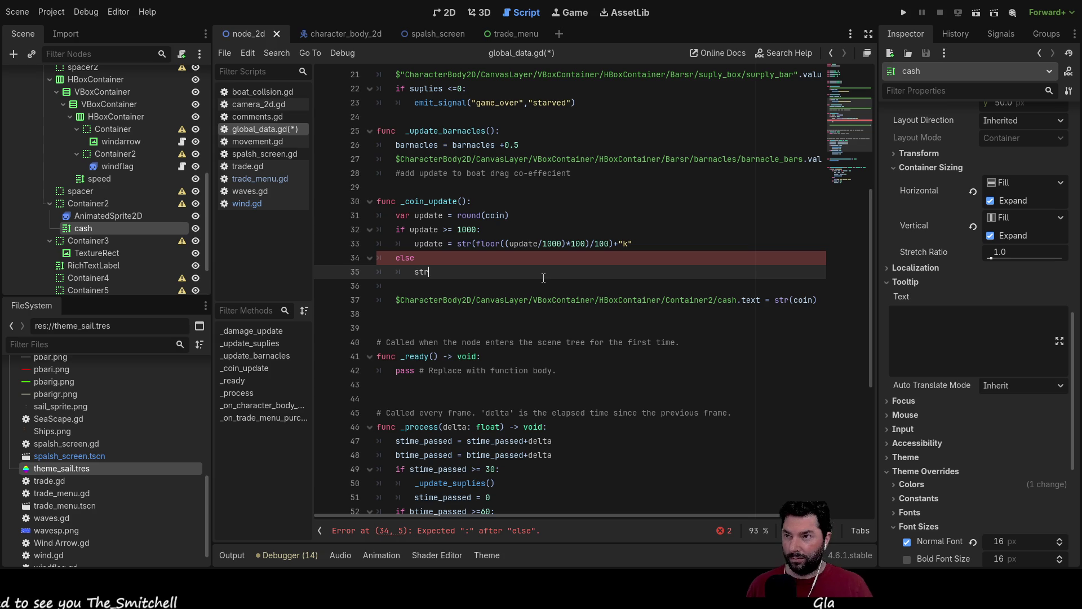
type("(update")
key("Return")
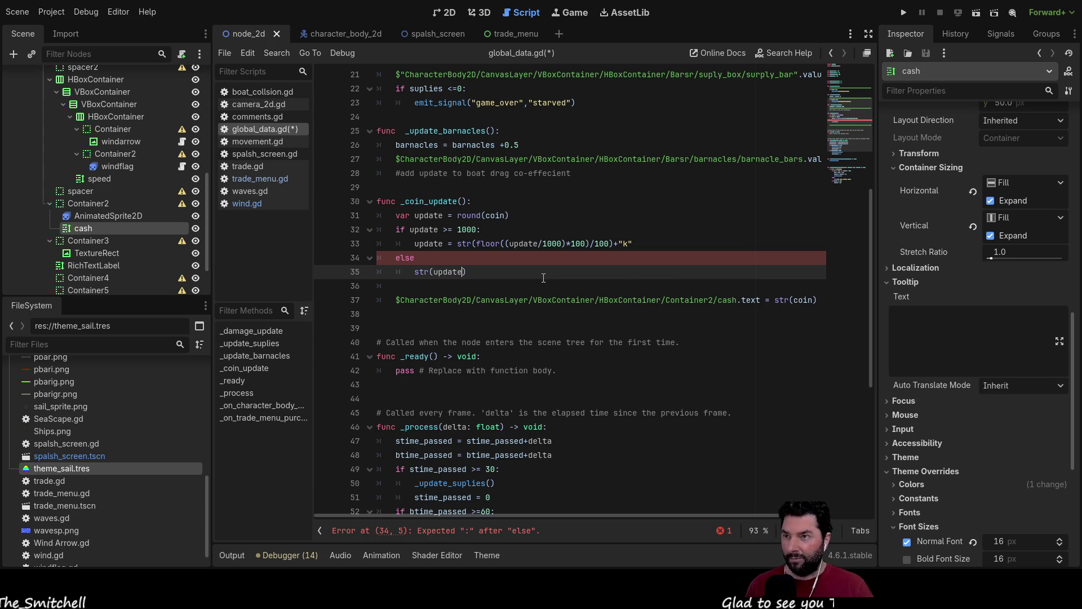
type(")")
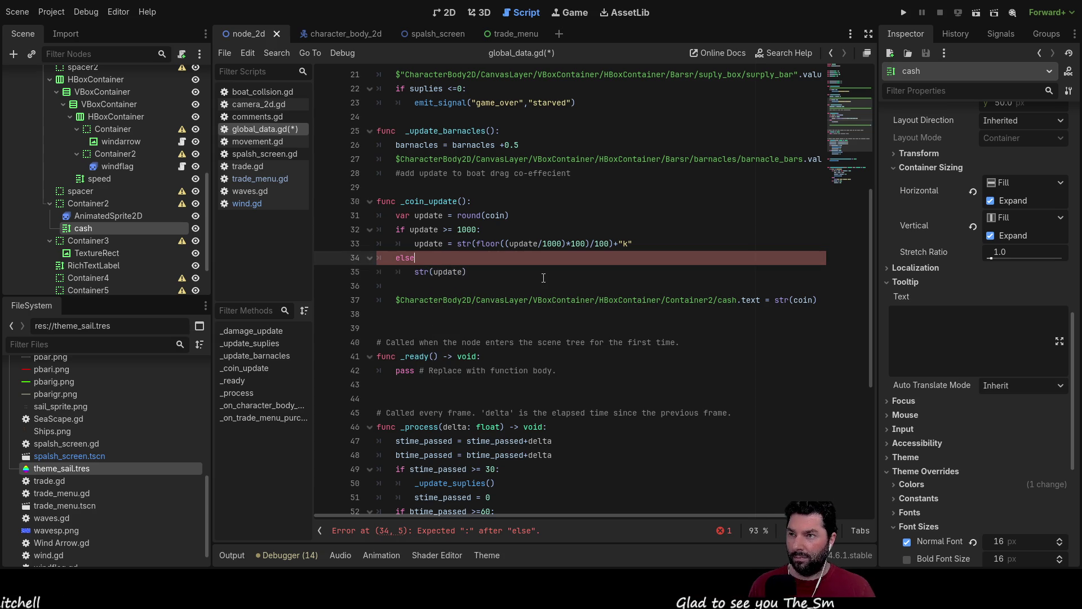
- Replace str(coin) with update in the cash.text line and remove the blank line above it
left_click(775, 303)
left_click_drag(810, 299, 811, 300)
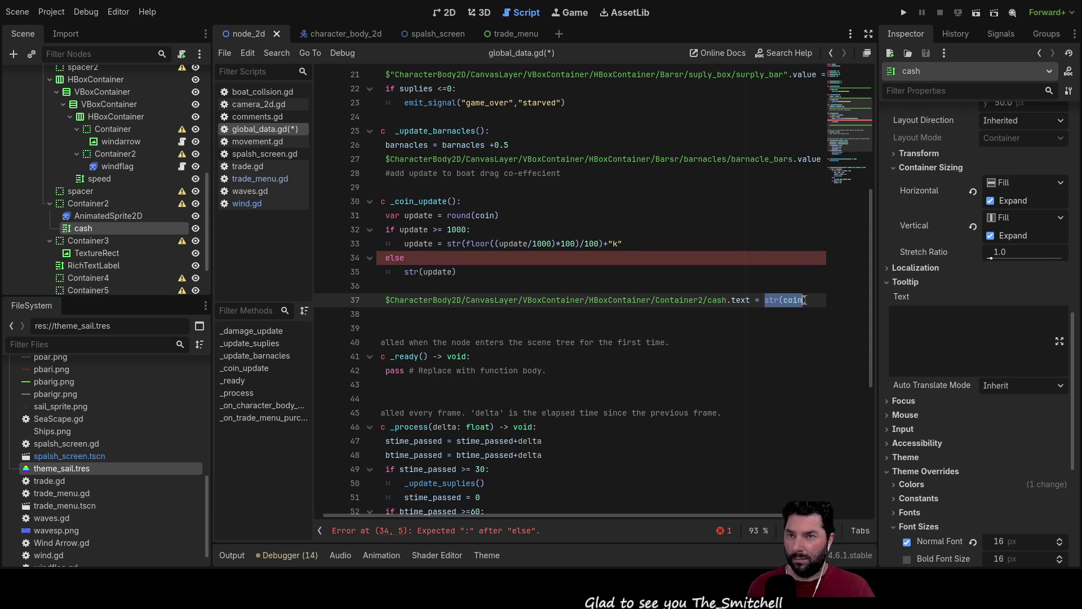
type("update")
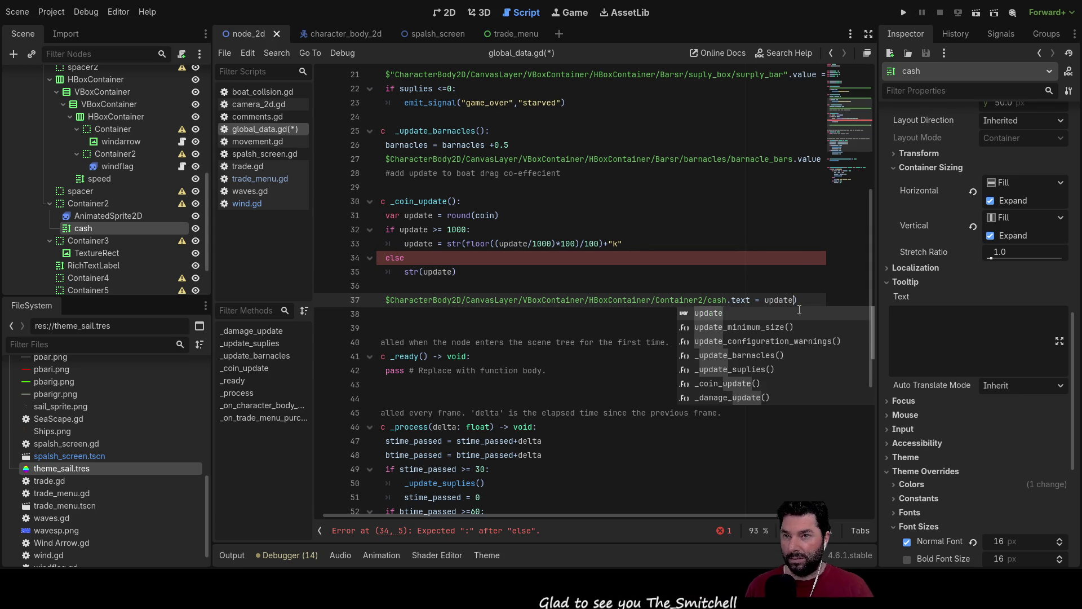
key("Delete")
key("Up")
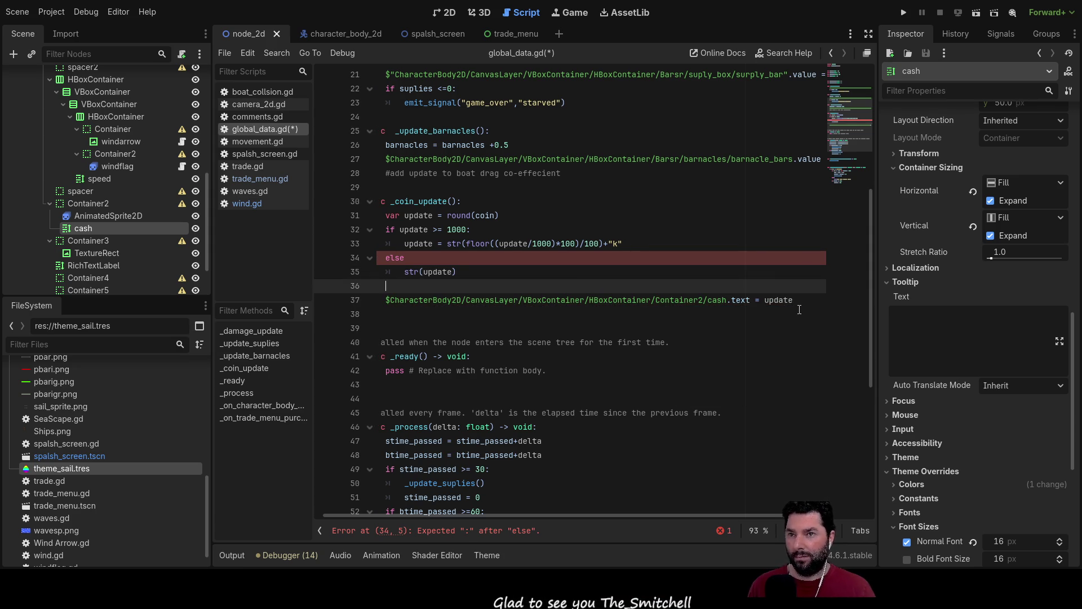
key("Delete")
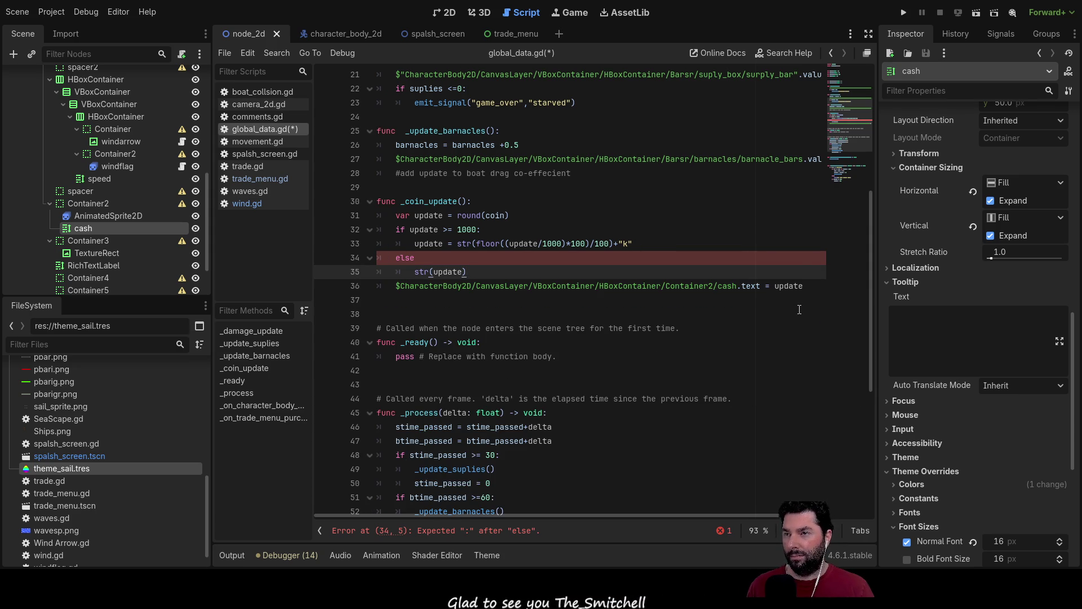
key("Up")
key("Up")
key("Up")
key("Down")
key("Down")
key("Down")
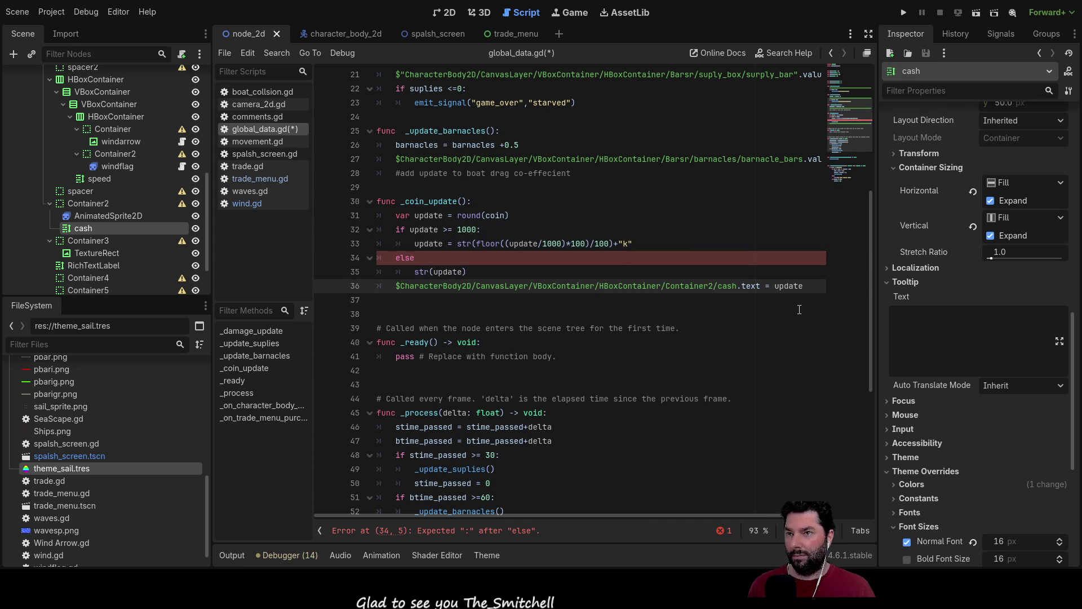
- Change the starting coin to 1150 and run the game from its menu
left_click(495, 221, "ctrl")
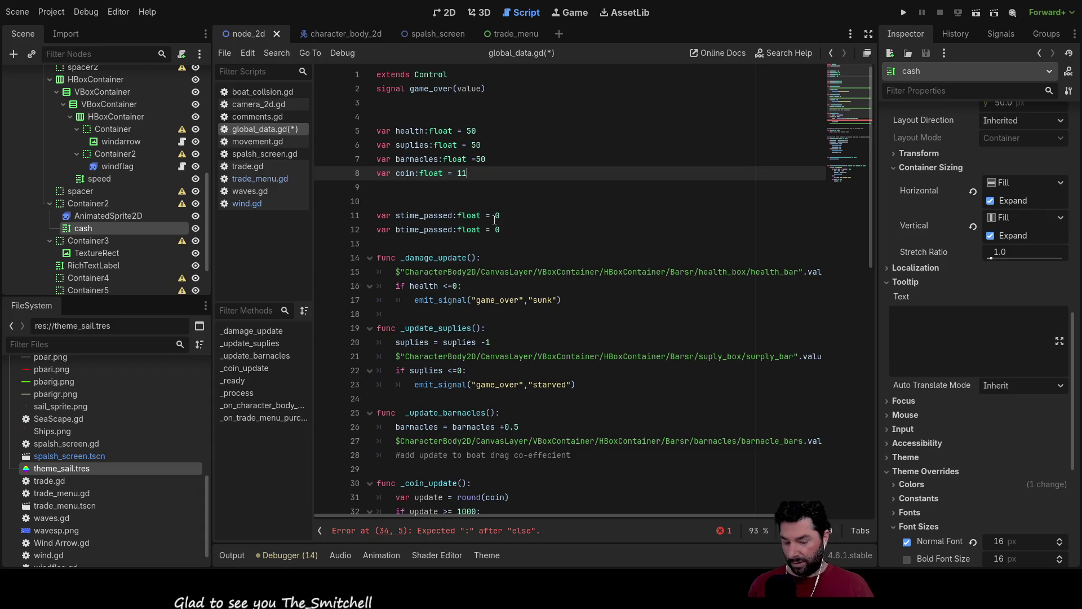
type("50")
key("Up")
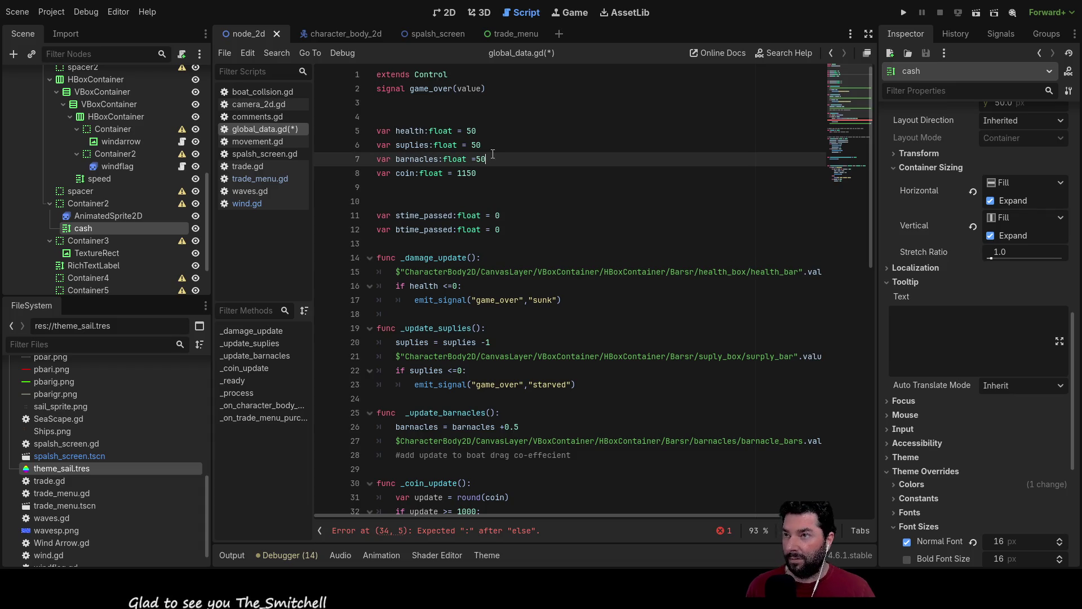
left_click(904, 13)
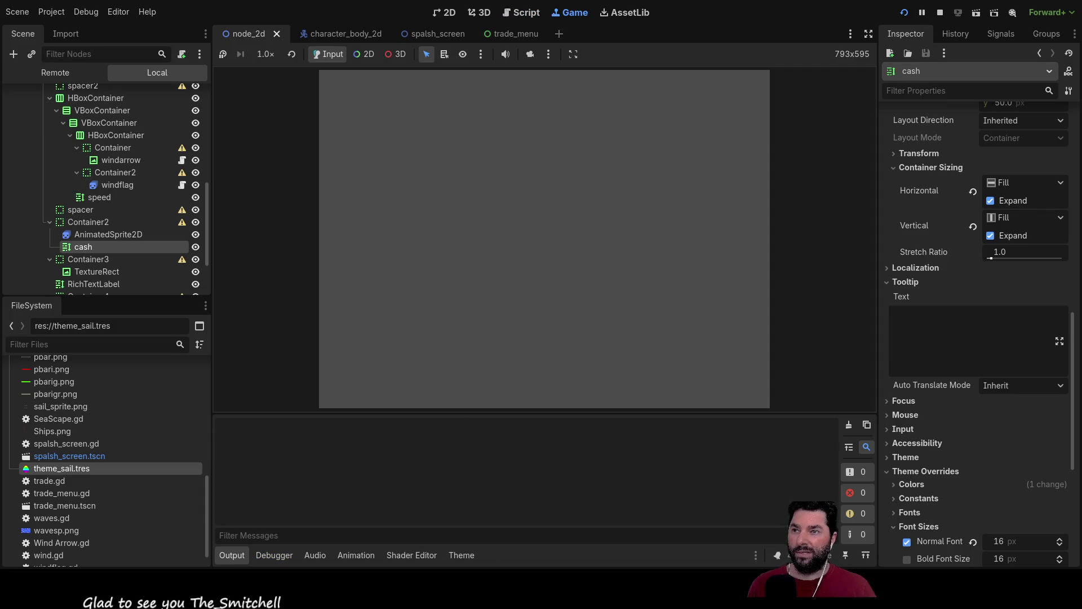
left_click(409, 93)
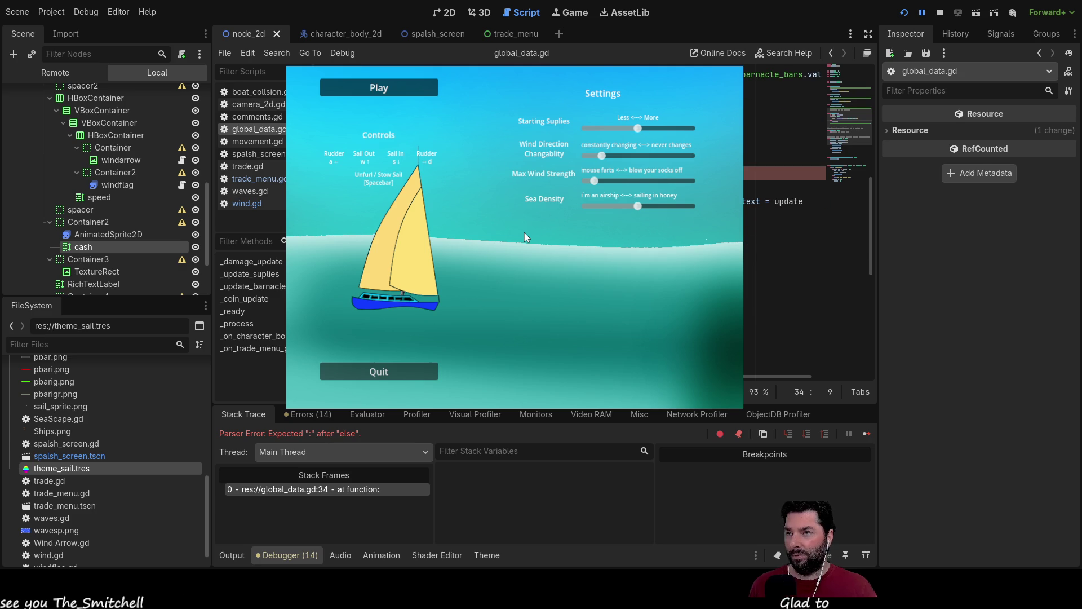
- Add the missing colon after else, then restart the game and play again
type(":")
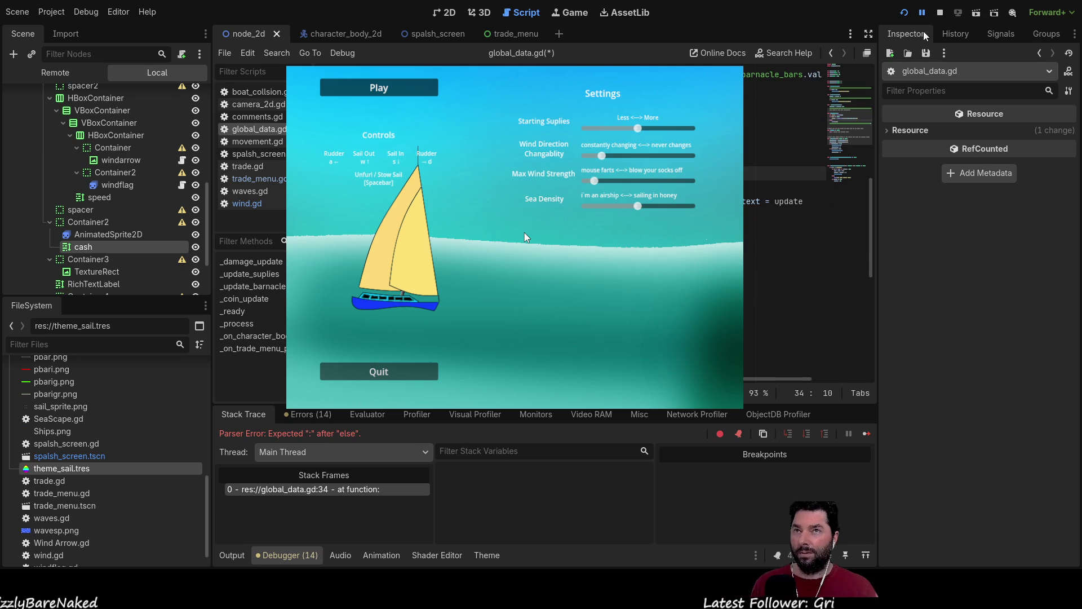
left_click(934, 14)
left_click(903, 14)
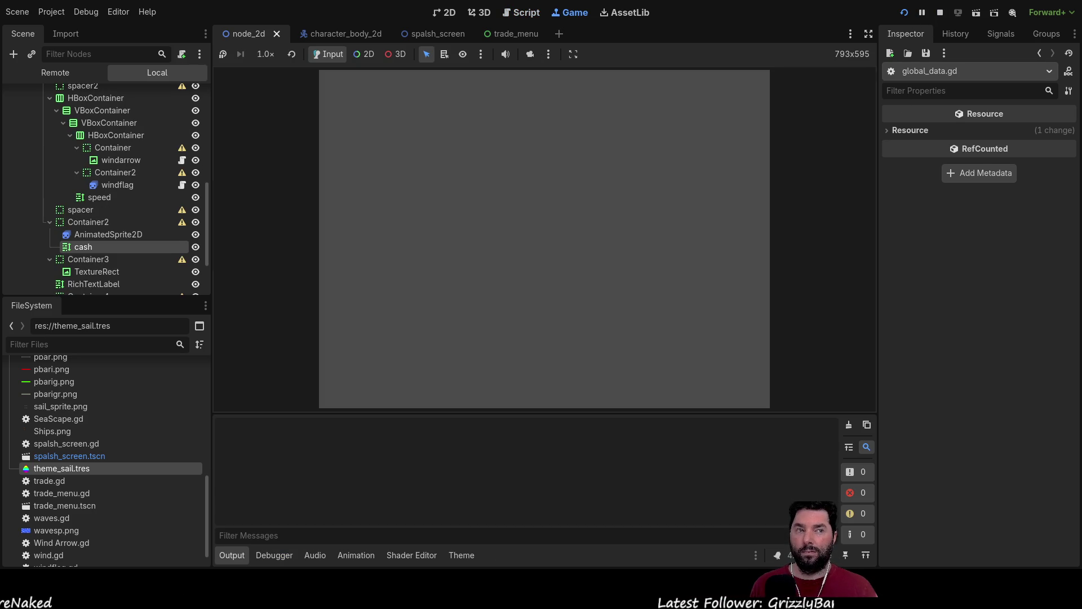
left_click(409, 91)
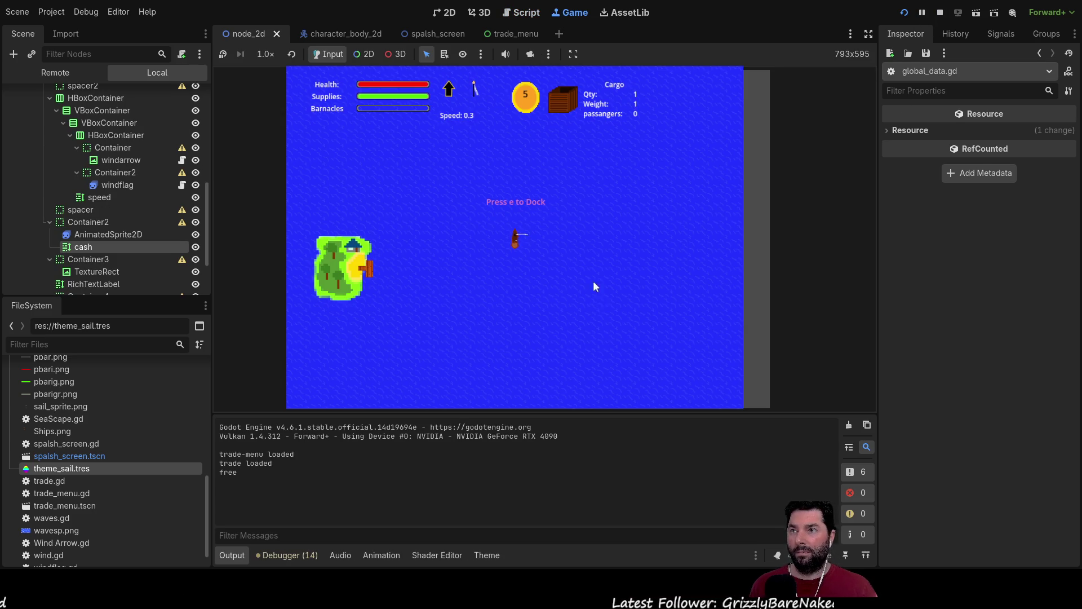
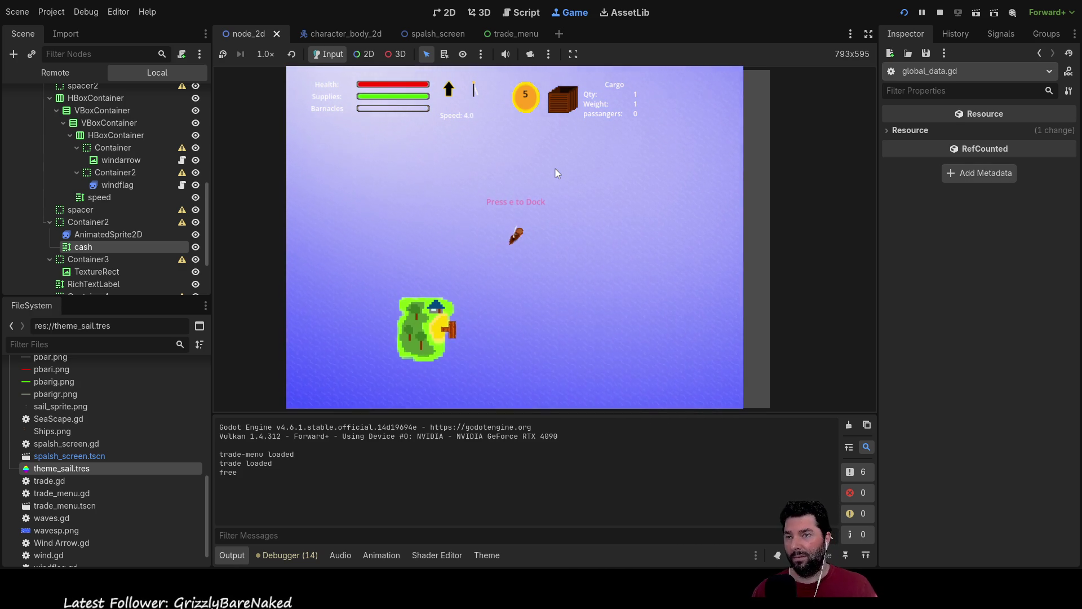
- Dock at the island, buy supplies repeatedly until cash reads 1.14k, then stop the game
scroll(566, 302, "up", 3)
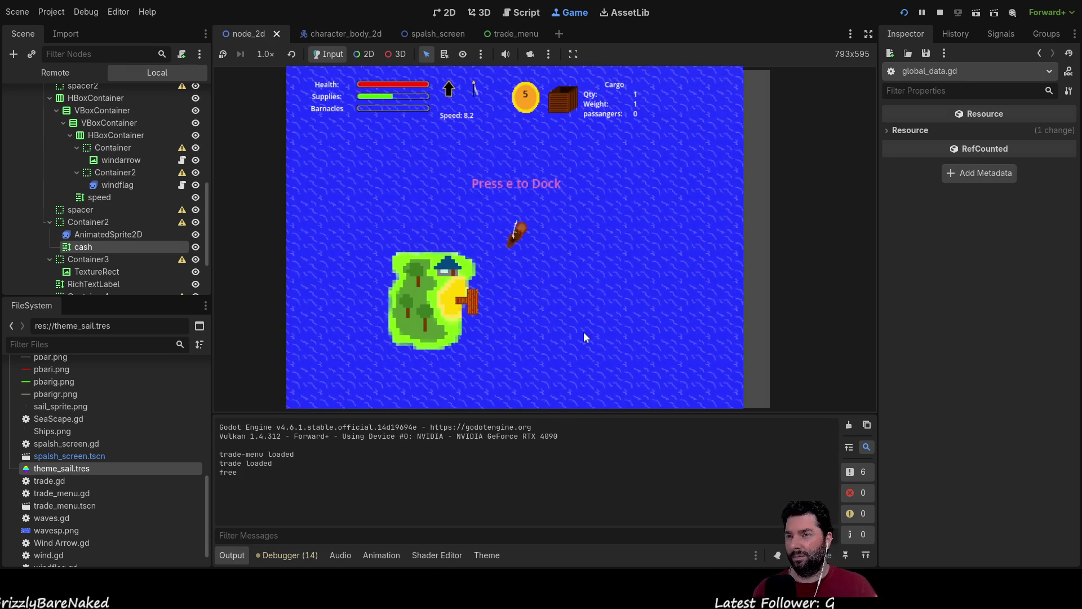
key("e")
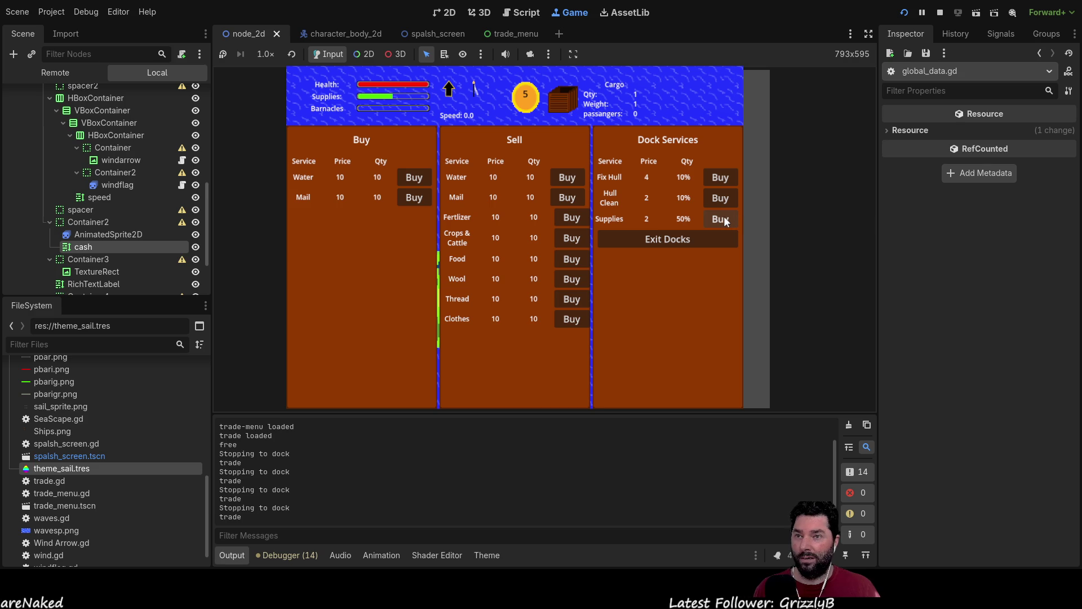
left_click(720, 219)
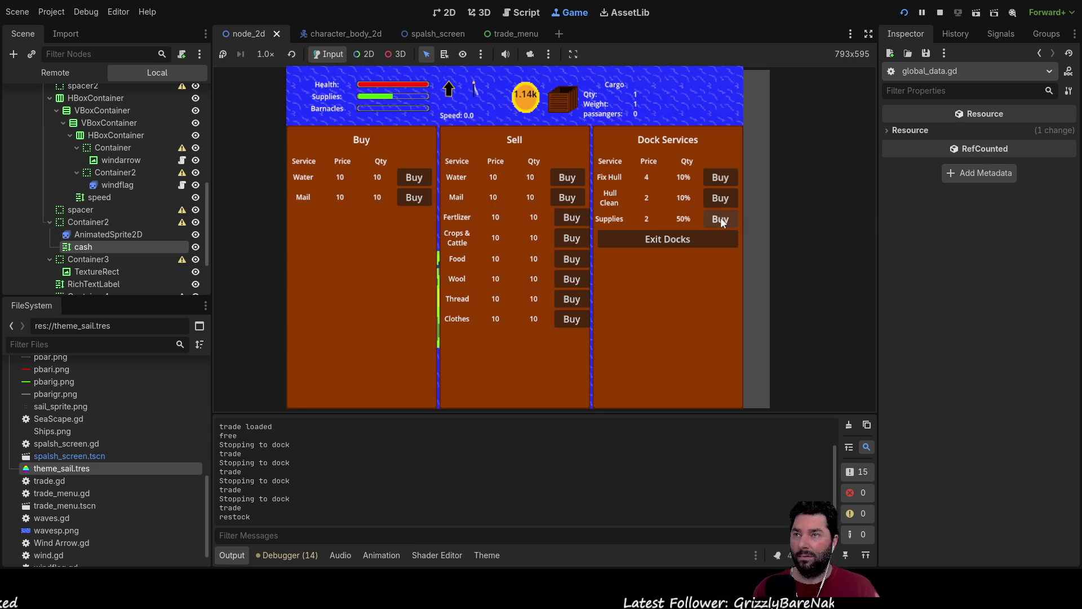
left_click(724, 218)
left_click(724, 219)
left_click(724, 219)
left_click(723, 219)
left_click(723, 219)
left_click(724, 219)
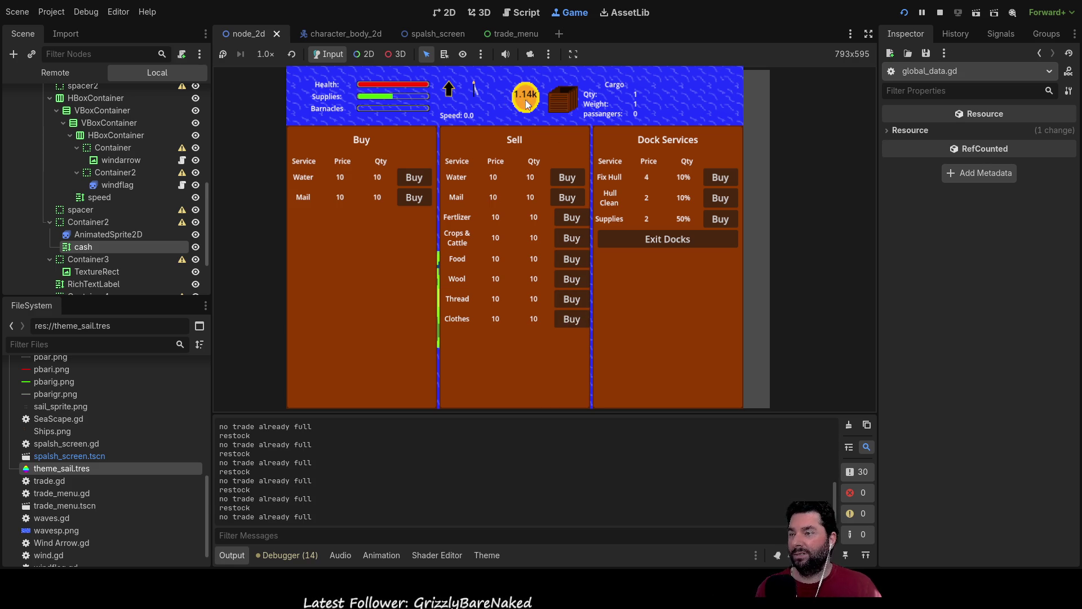
left_click(940, 12)
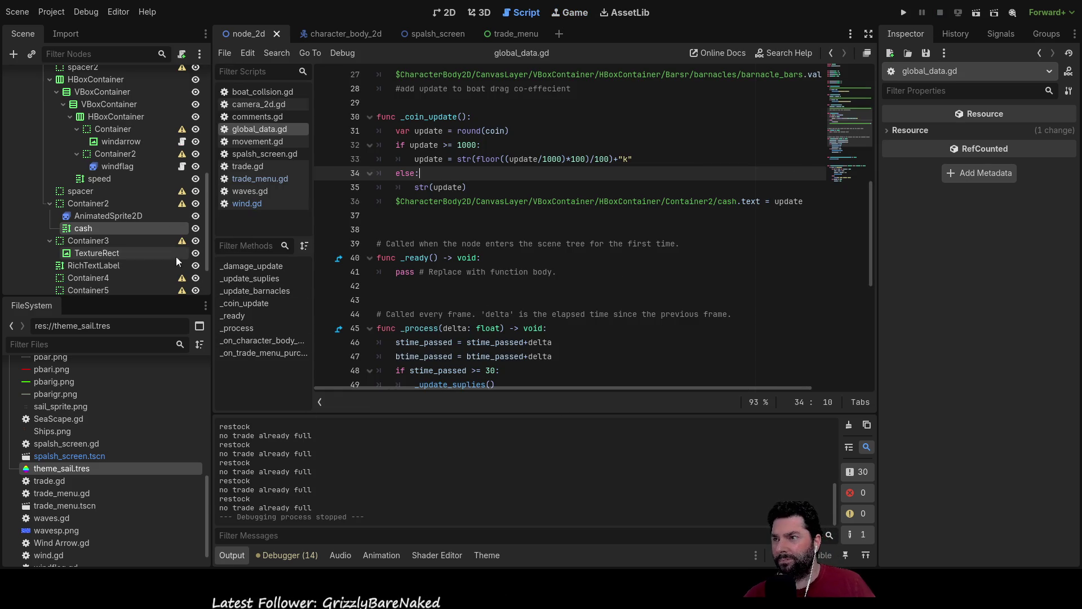
- Select the coin's AnimatedSprite2D and play its bottom_sparkle animation in the 2D view
left_click(96, 216)
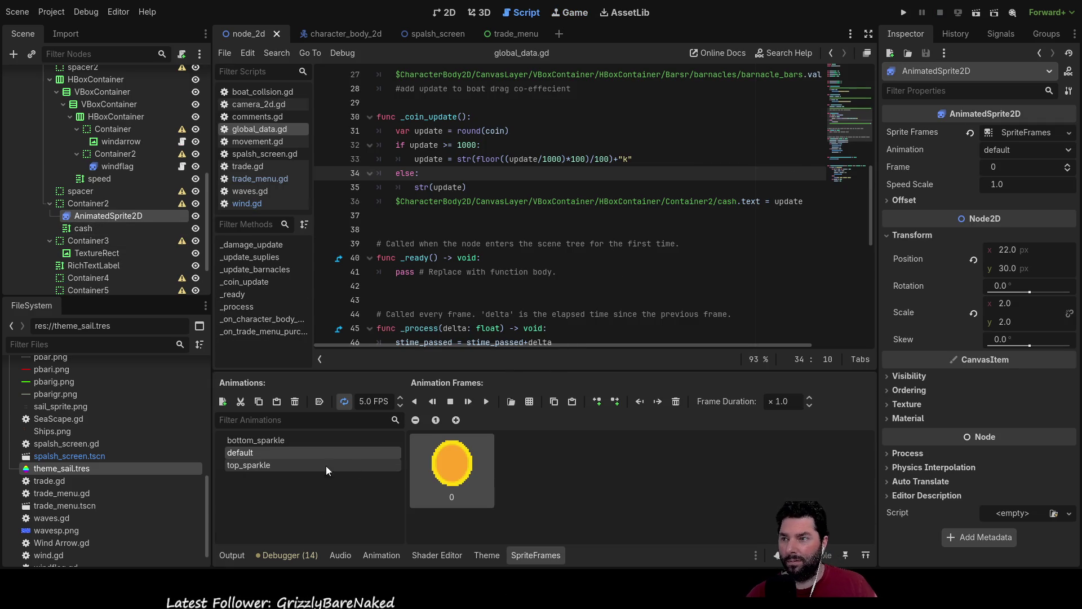
left_click(271, 439)
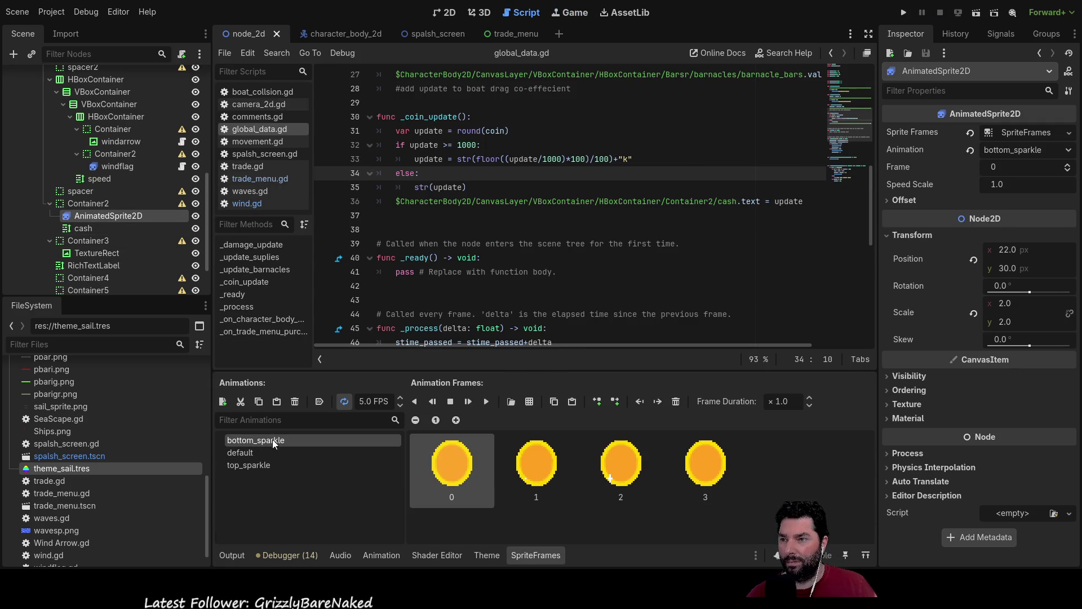
left_click(486, 402)
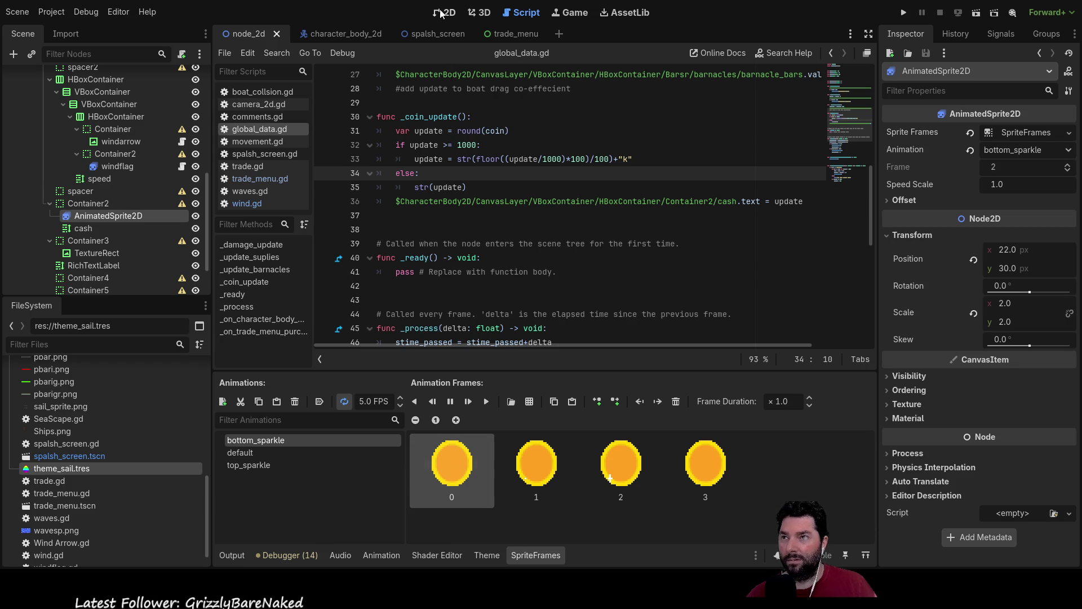
left_click(437, 12)
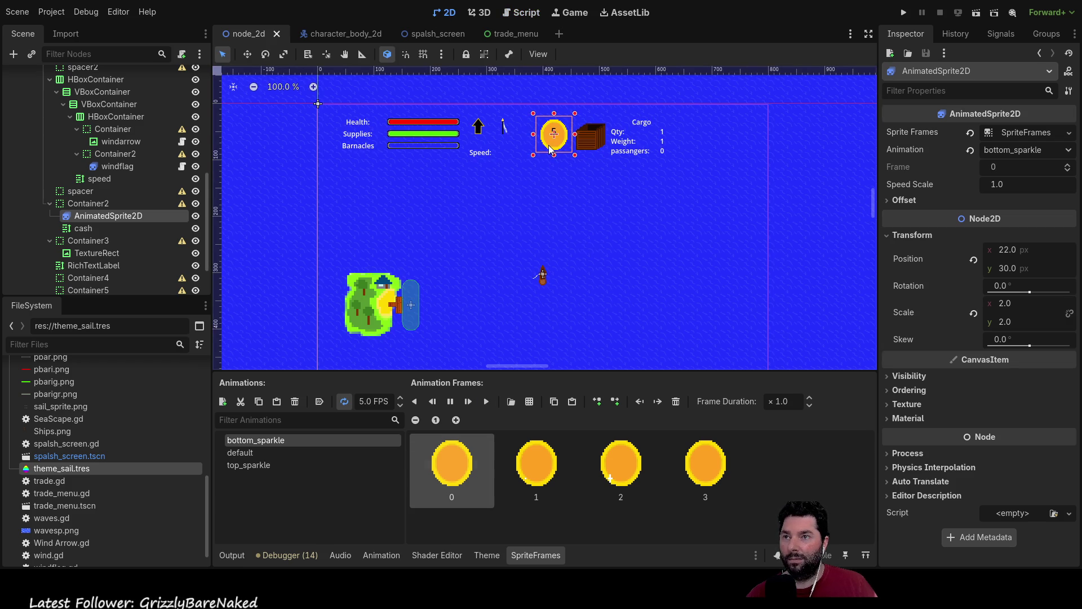
- Cycle the coin through the top_sparkle, default and bottom_sparkle animations
left_click(245, 464)
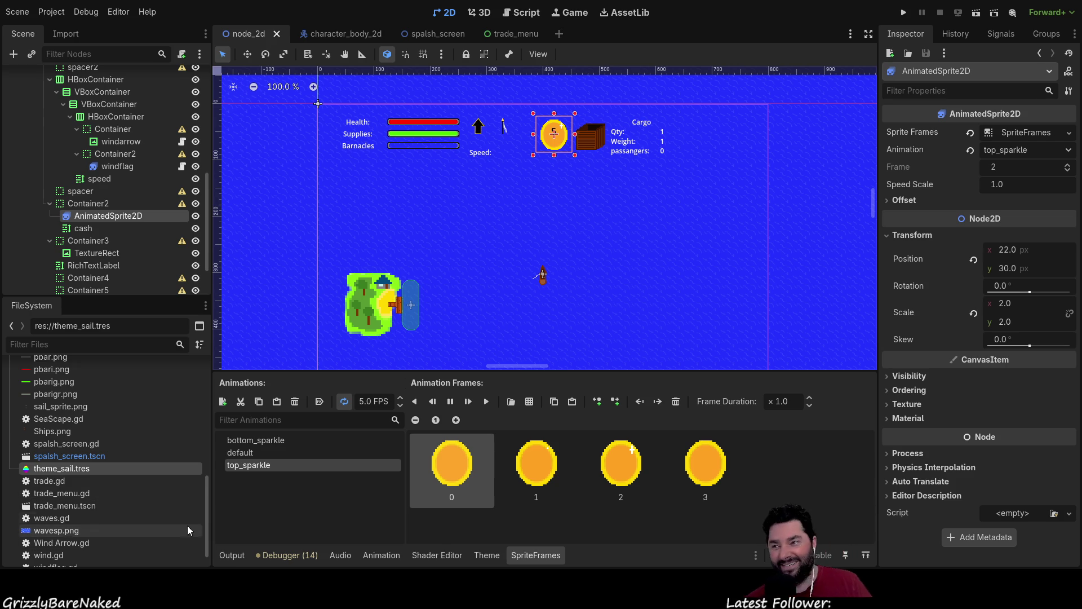
left_click(239, 454)
left_click(262, 441)
left_click(239, 451)
left_click(245, 465)
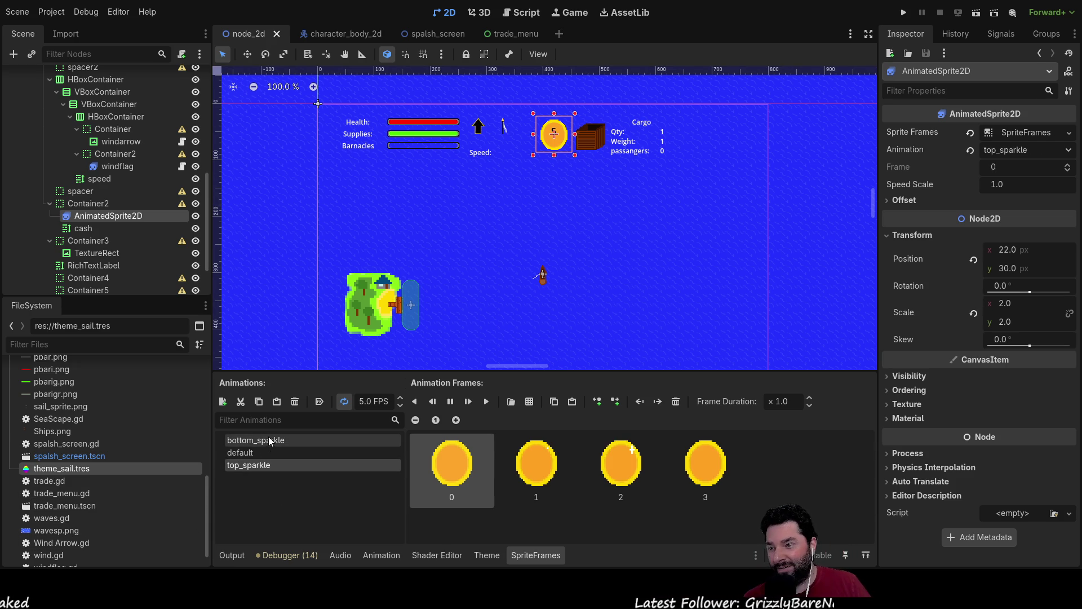
left_click(269, 440)
left_click(254, 453)
left_click(248, 466)
- Compare the animations once more, leave the coin on default, and return to global_data.gd
left_click(253, 451)
left_click(254, 441)
left_click(248, 453)
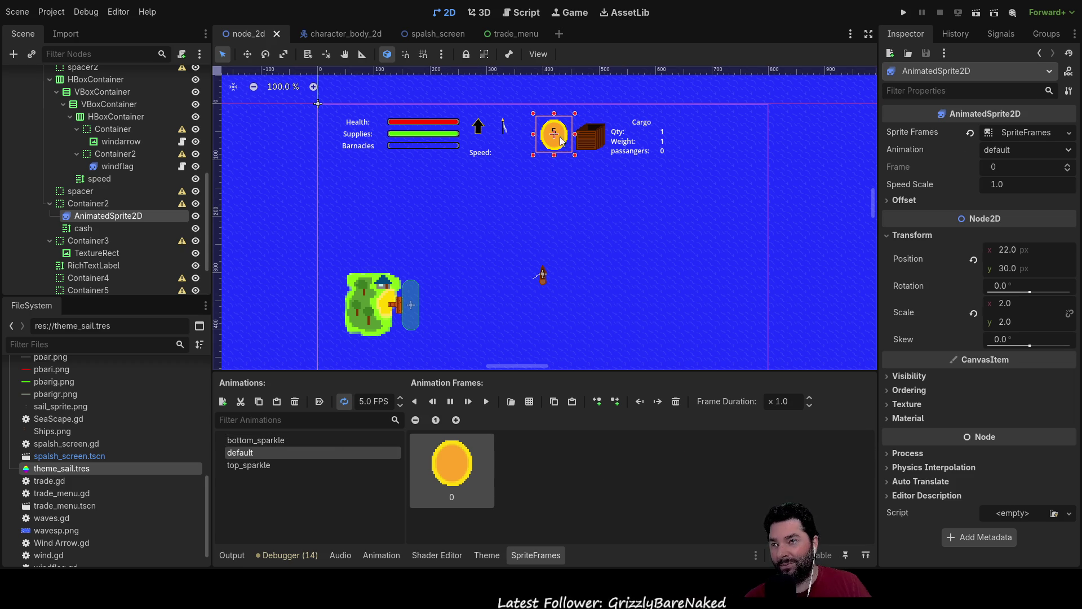
left_click(286, 464)
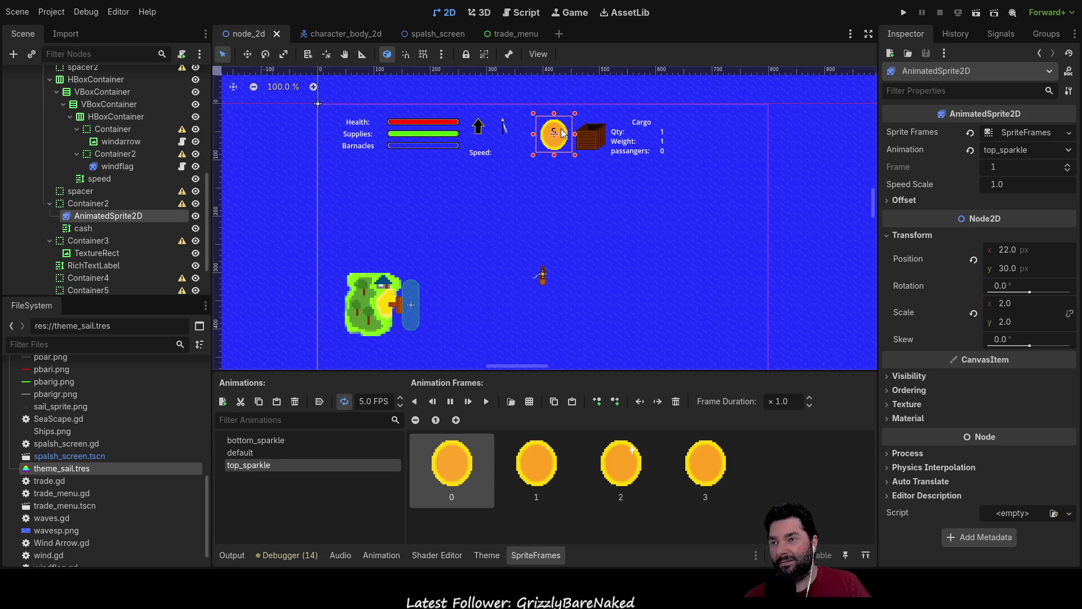
left_click(266, 441)
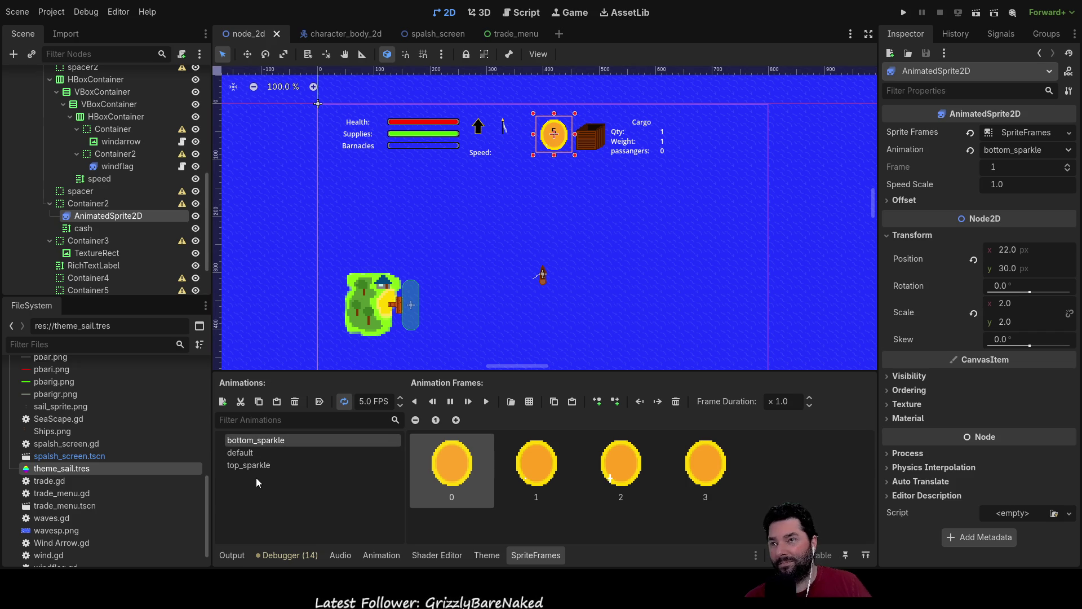
left_click(244, 451)
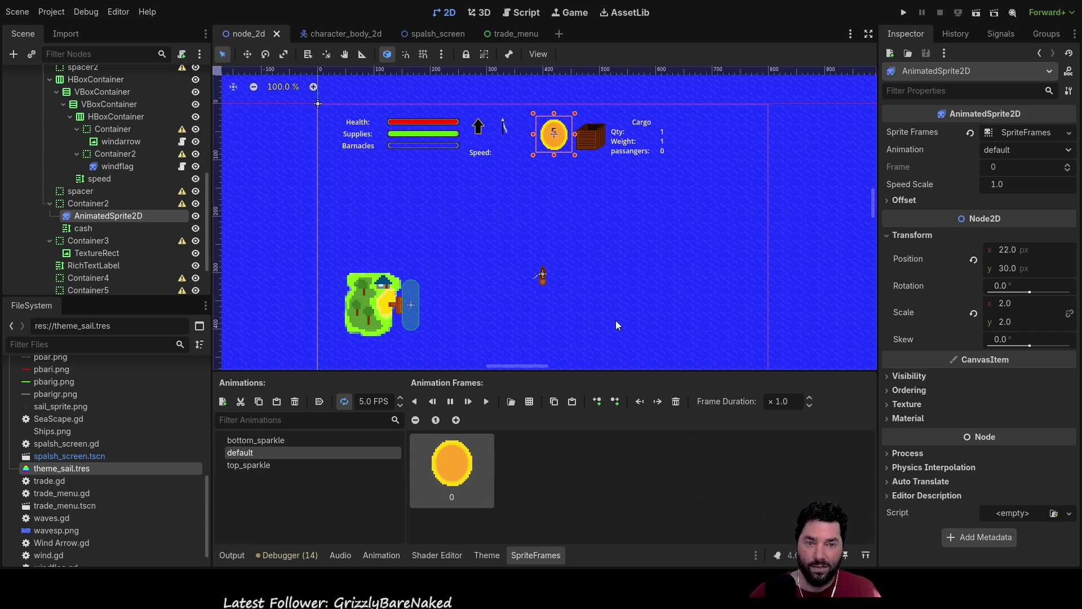
left_click(526, 14)
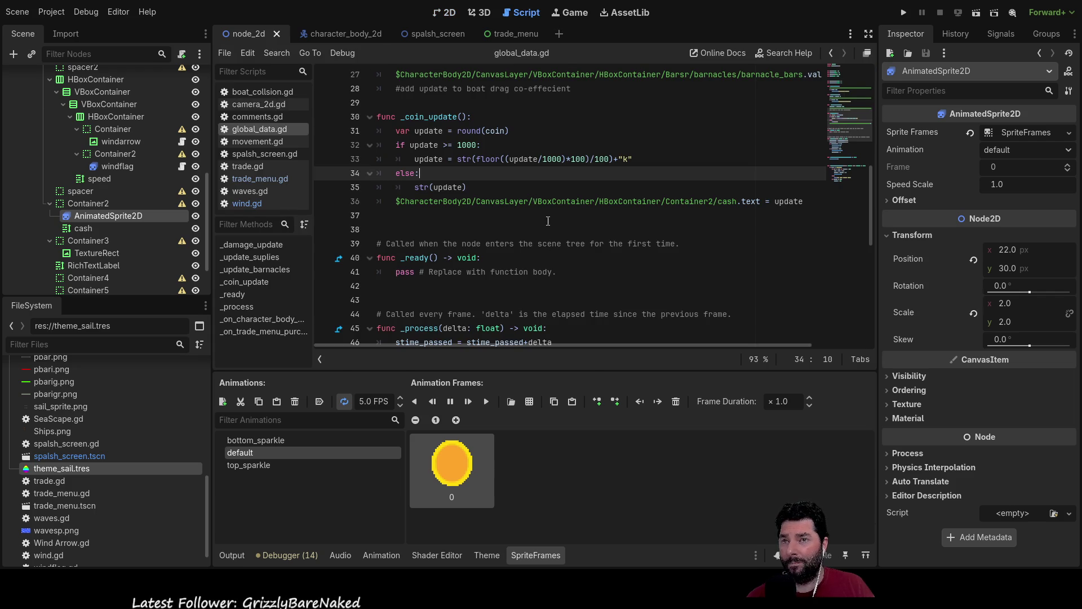
- Change the starting coin value on line 8 from 1150 to 50, then scroll through the script
scroll(541, 214, "up", 9)
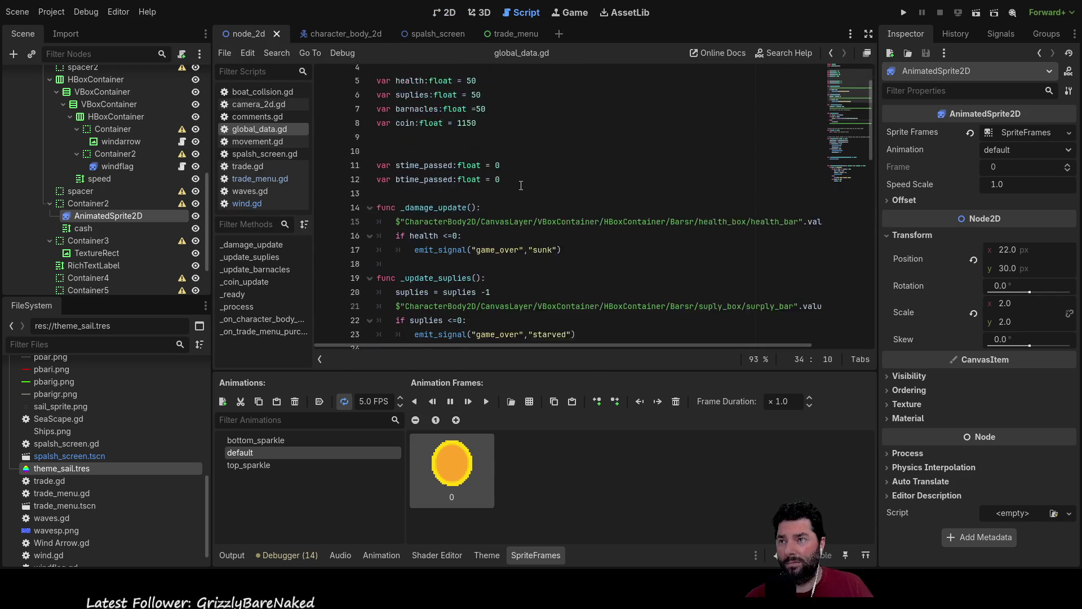
double_click(467, 173)
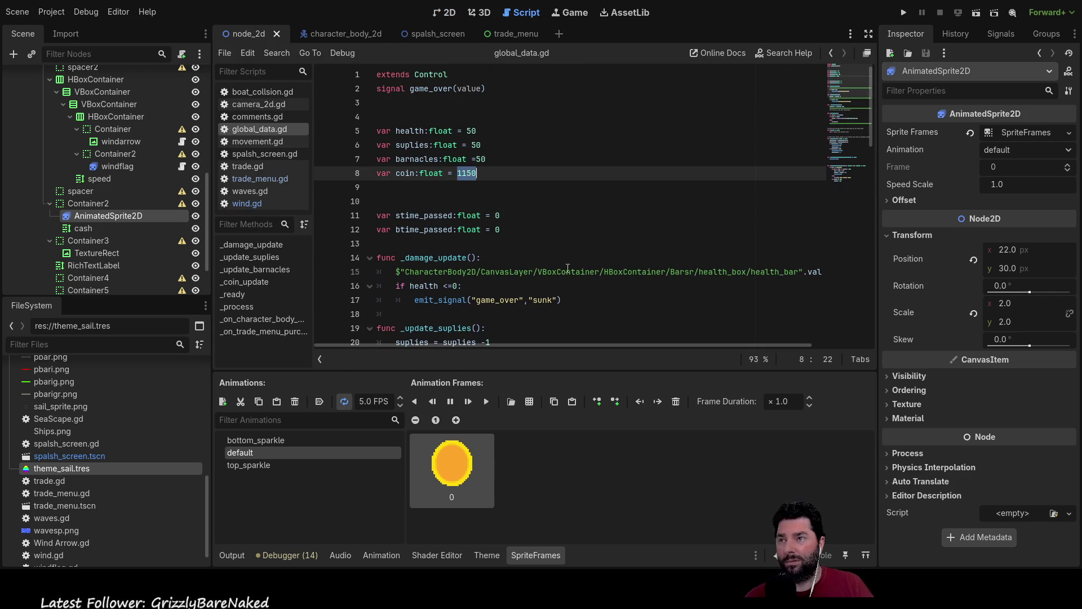
type("50")
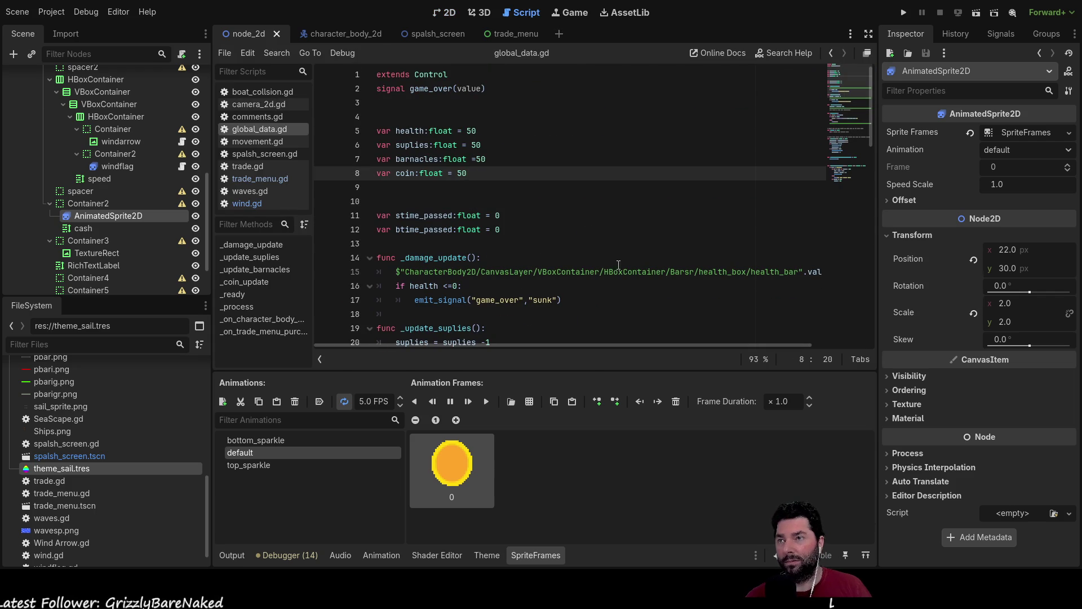
left_click(491, 165)
scroll(529, 226, "down", 10)
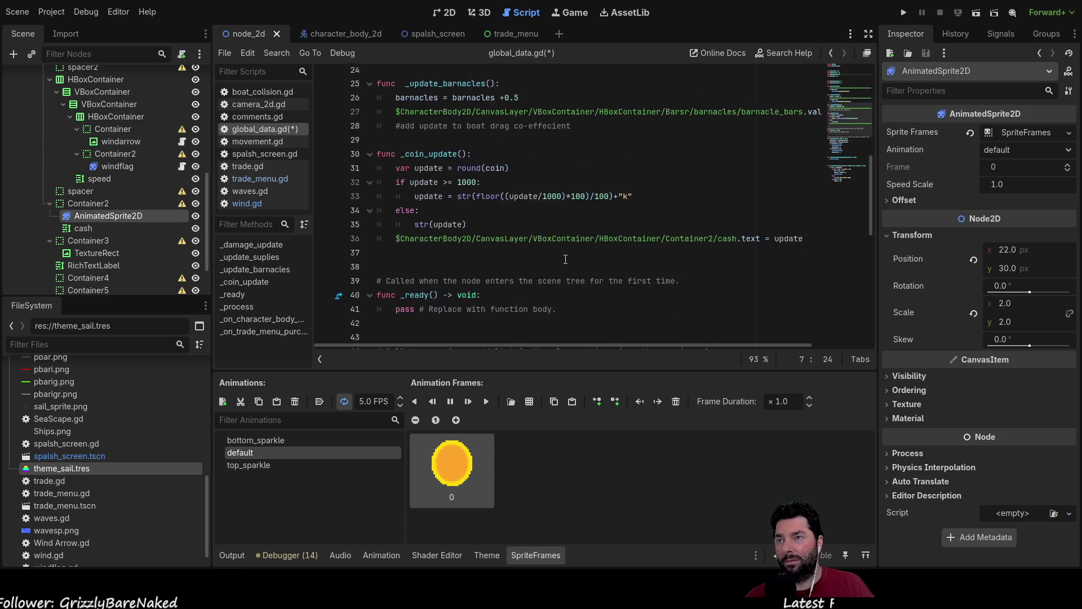
scroll(567, 260, "down", 4)
scroll(568, 261, "up", 12)
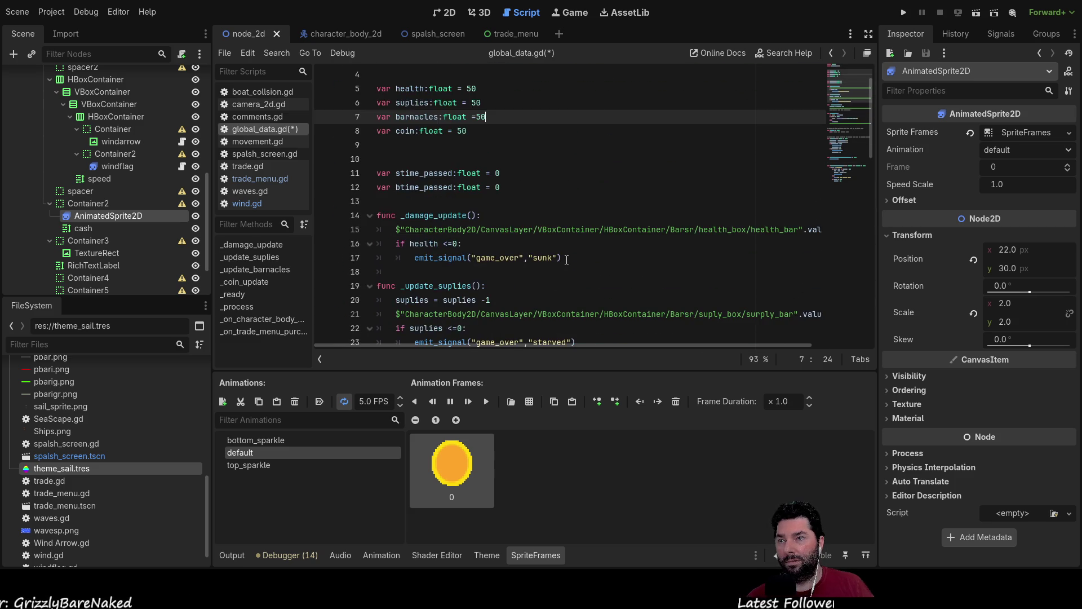
scroll(568, 261, "down", 14)
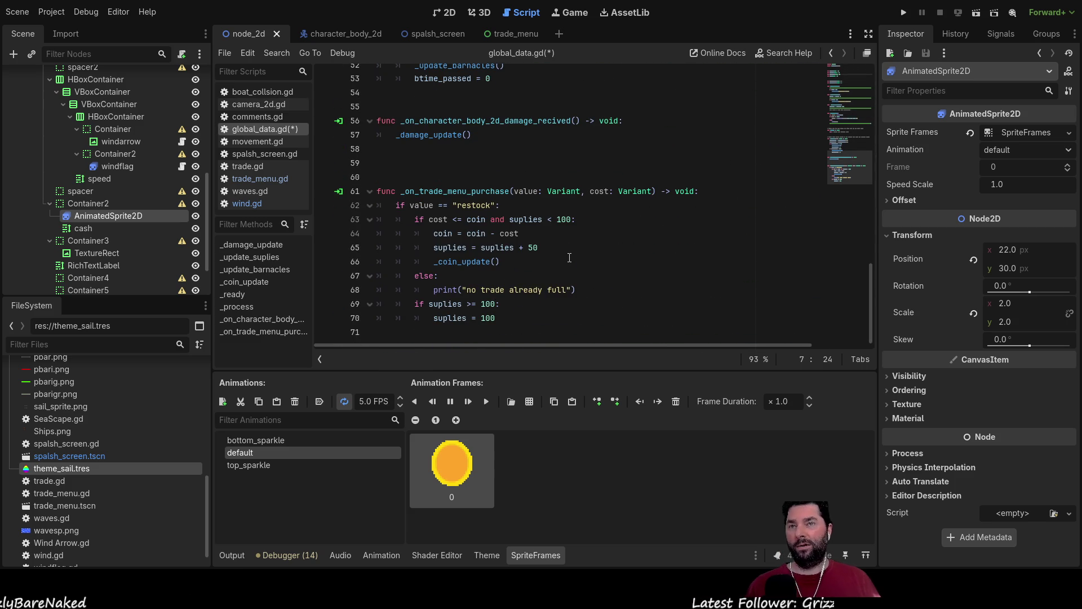
scroll(571, 257, "up", 17)
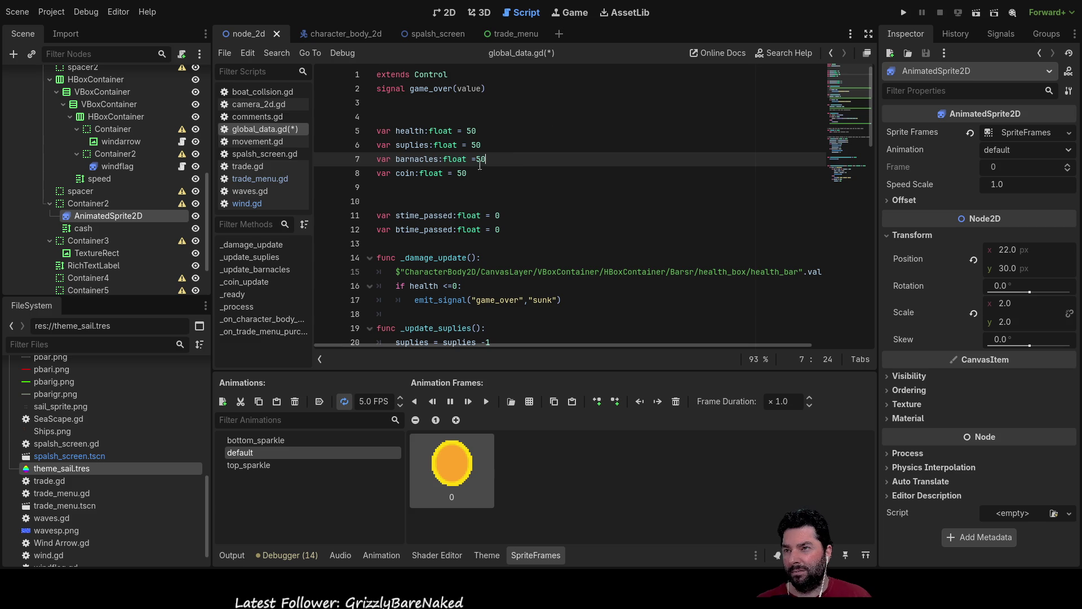
scroll(572, 255, "down", 5)
scroll(564, 248, "up", 5)
scroll(558, 243, "down", 9)
scroll(558, 242, "down", 8)
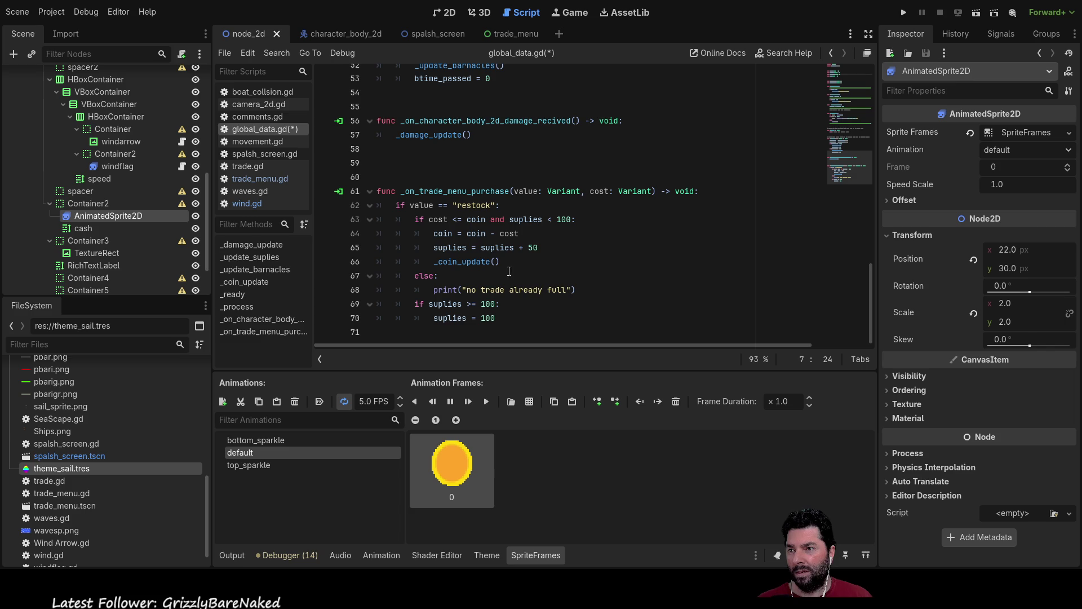
- Insert a blank line 71 below the restock branch of _on_trade_menu_purchase
left_click(550, 326)
key("Return")
key("Return")
key("Return")
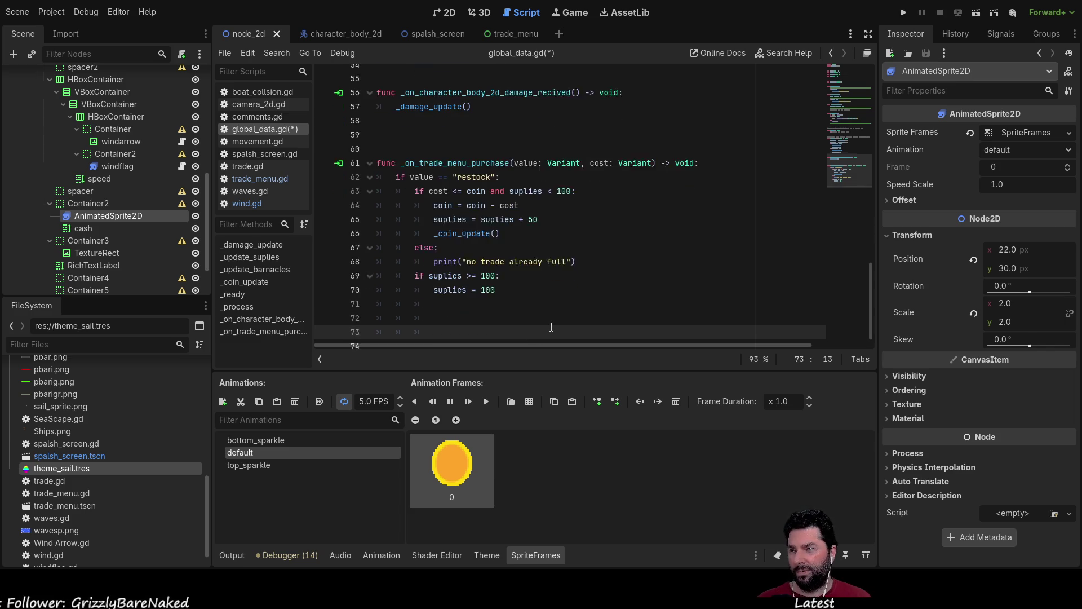
key("Up")
key("Up")
key("Up")
key("Down")
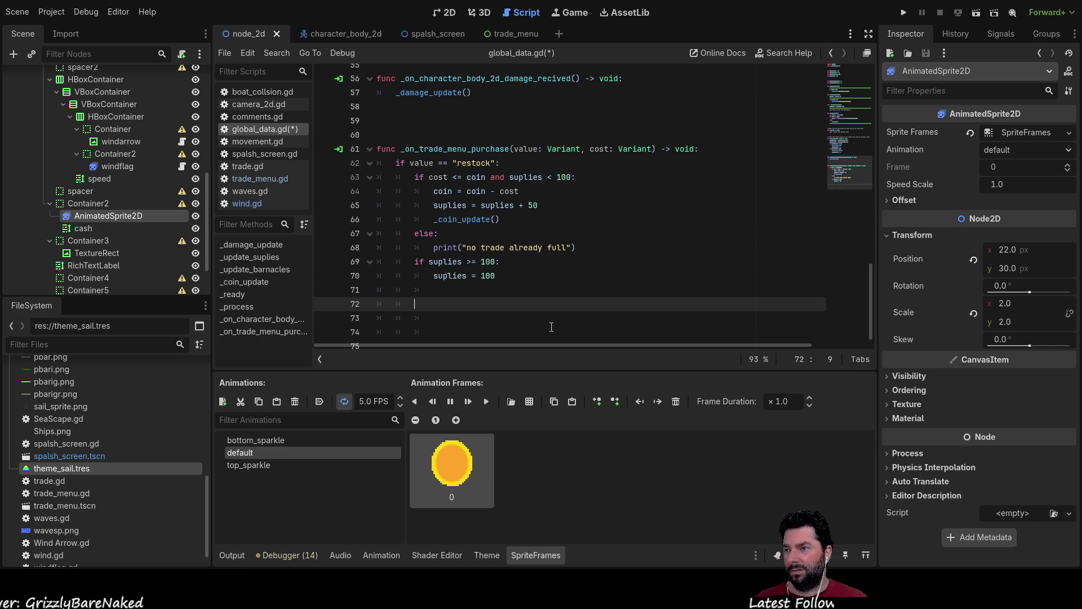
key("Up")
key("Up")
key("Up")
key("Down")
key("Down")
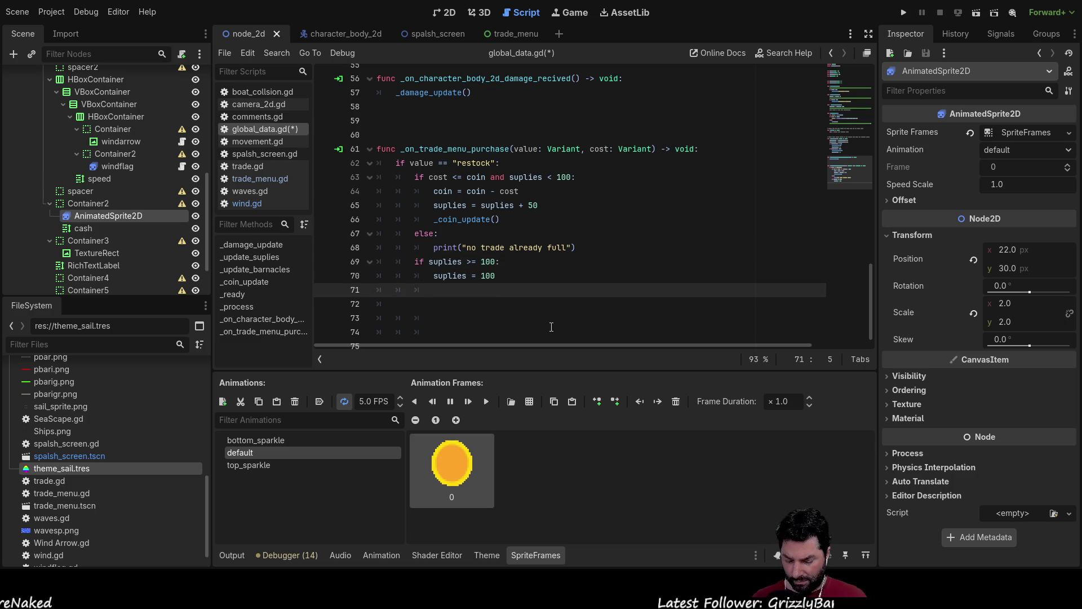
- Type elif value == "" on the new line, then switch to trade.gd
type("e")
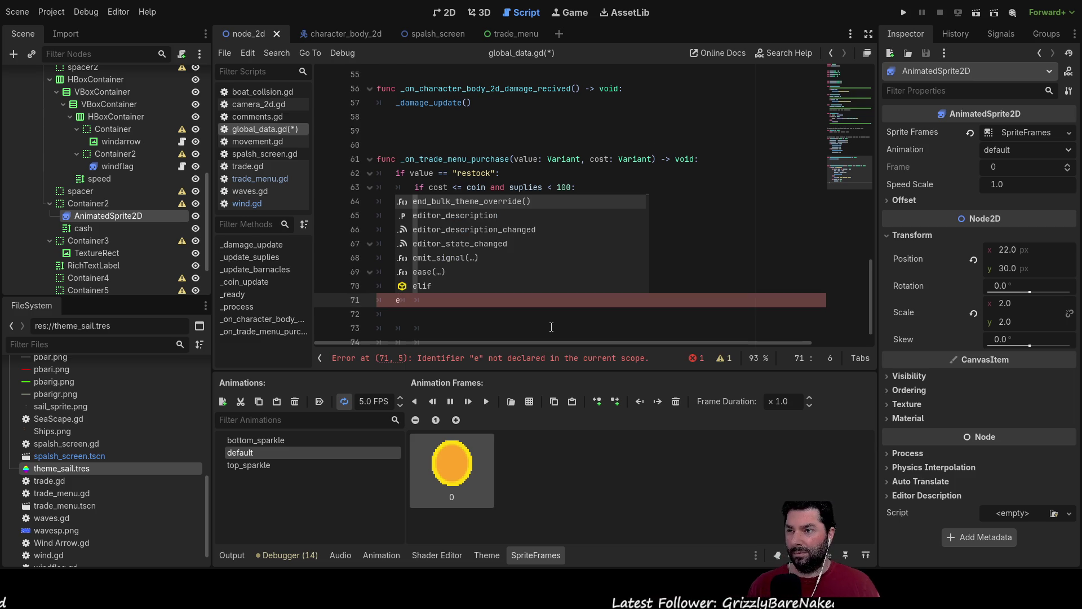
key("Up")
key("Down")
key("Down")
key("Down")
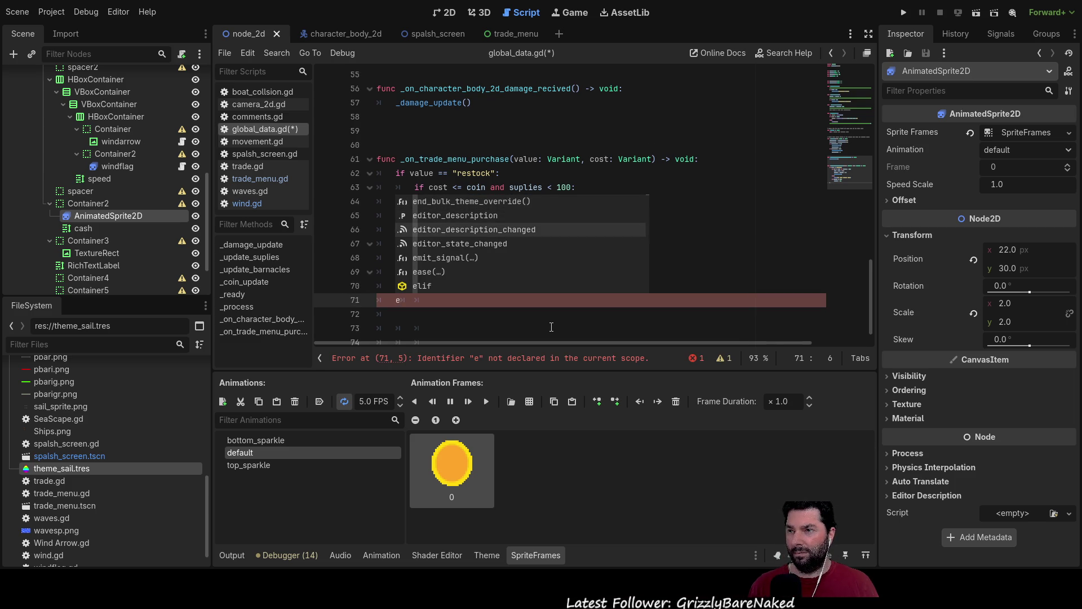
type("lif ")
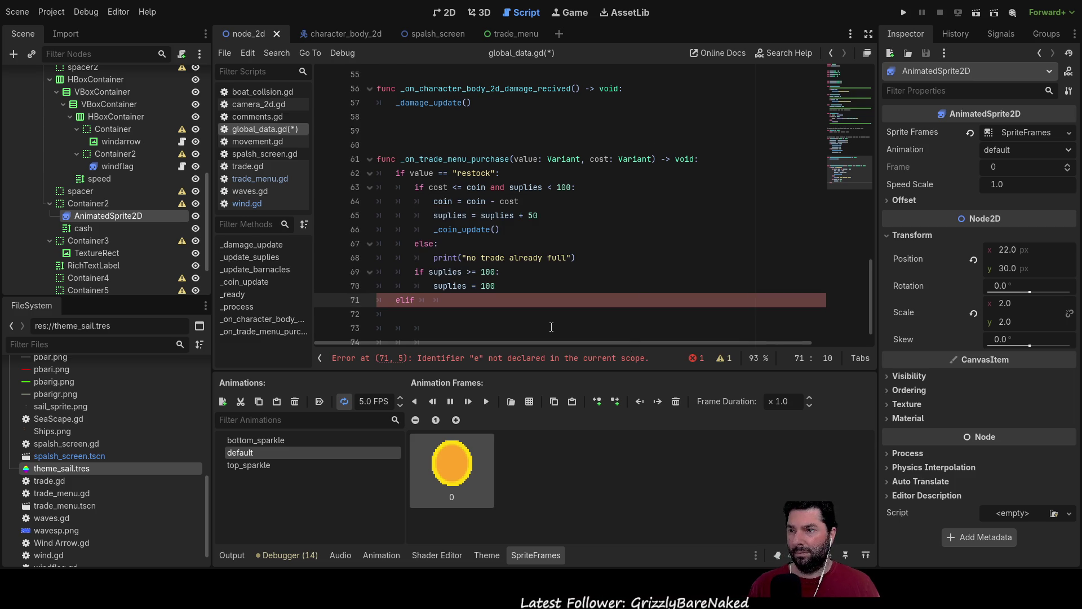
type("value")
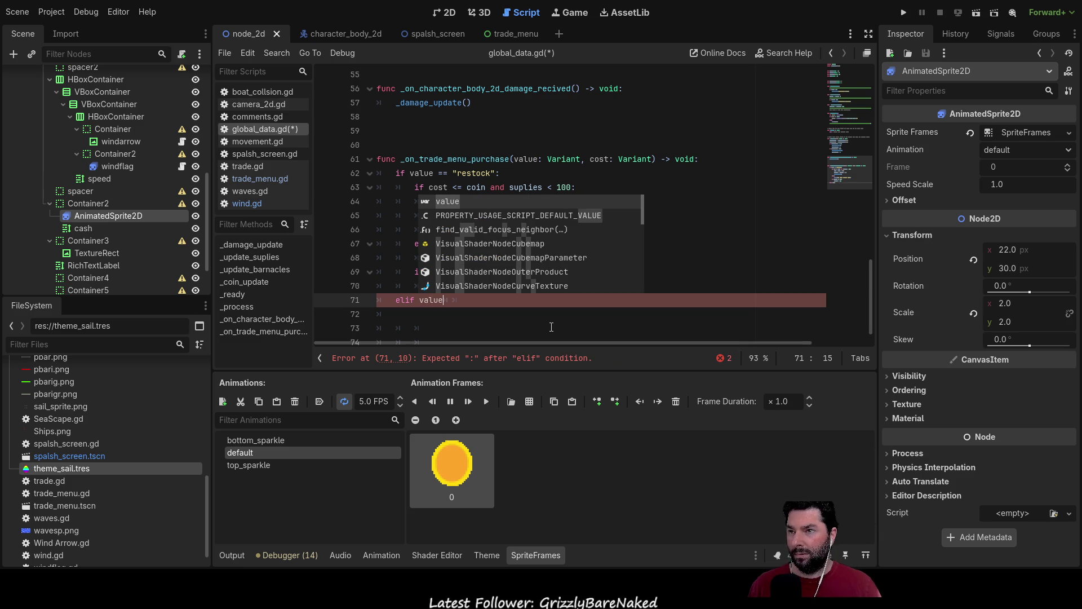
type(" == \"")
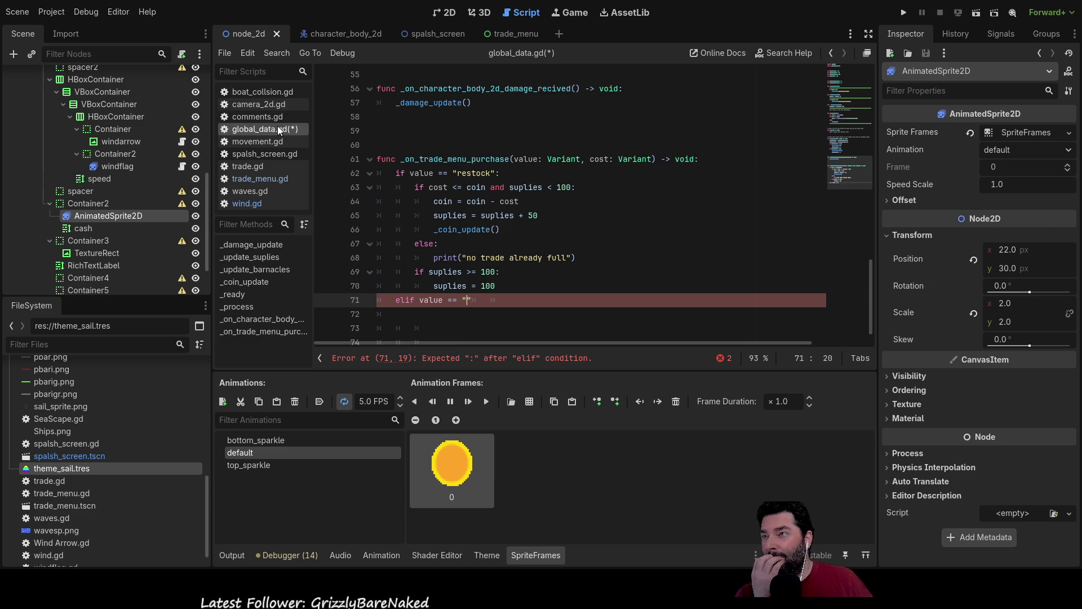
left_click(246, 167)
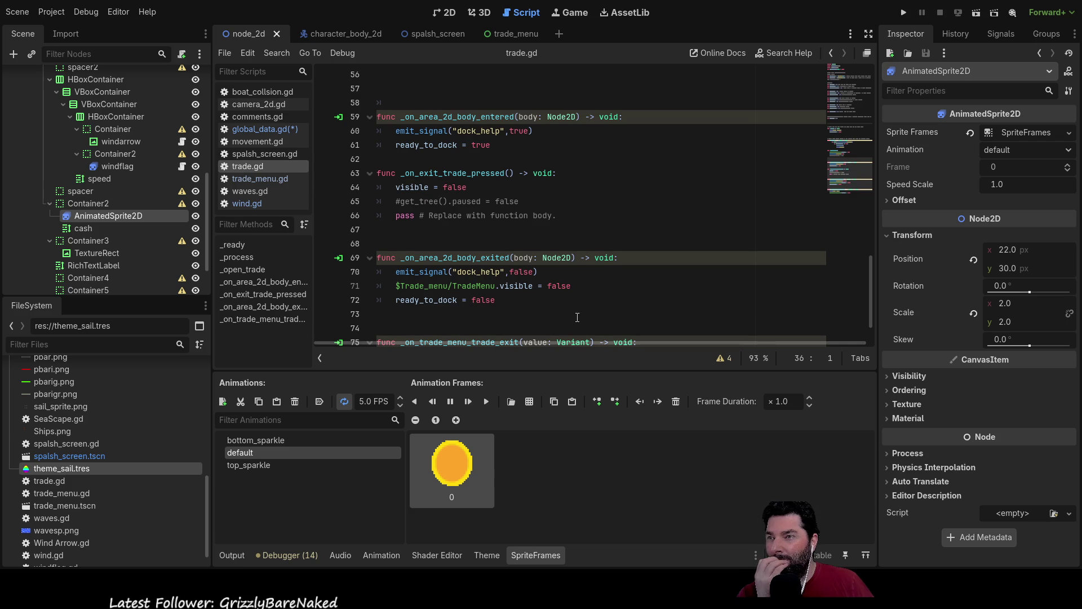
- Scroll through trade.gd to review its code
scroll(594, 297, "up", 6)
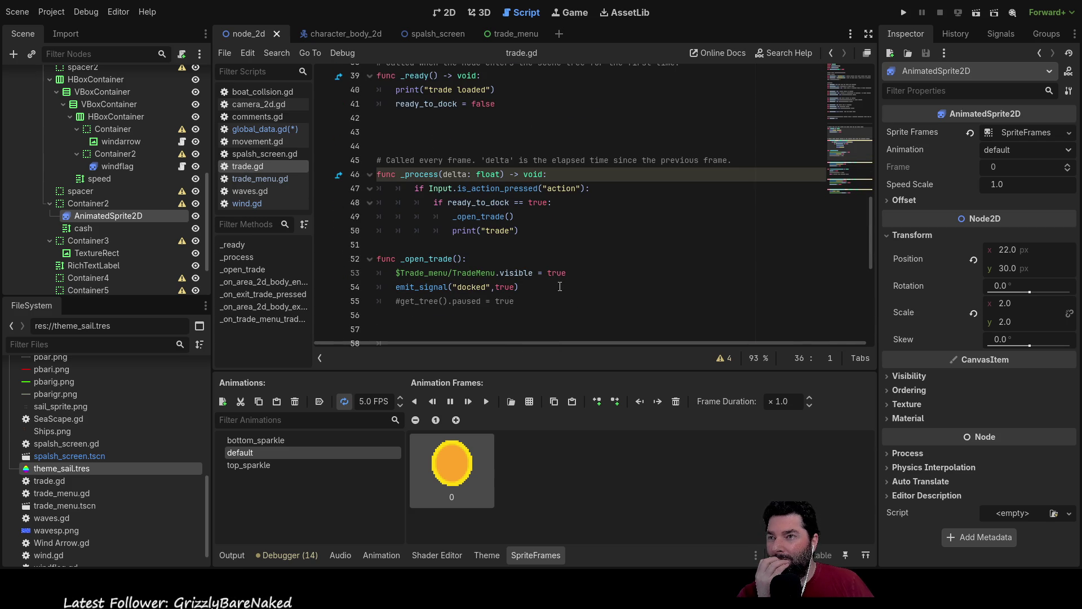
scroll(596, 270, "up", 13)
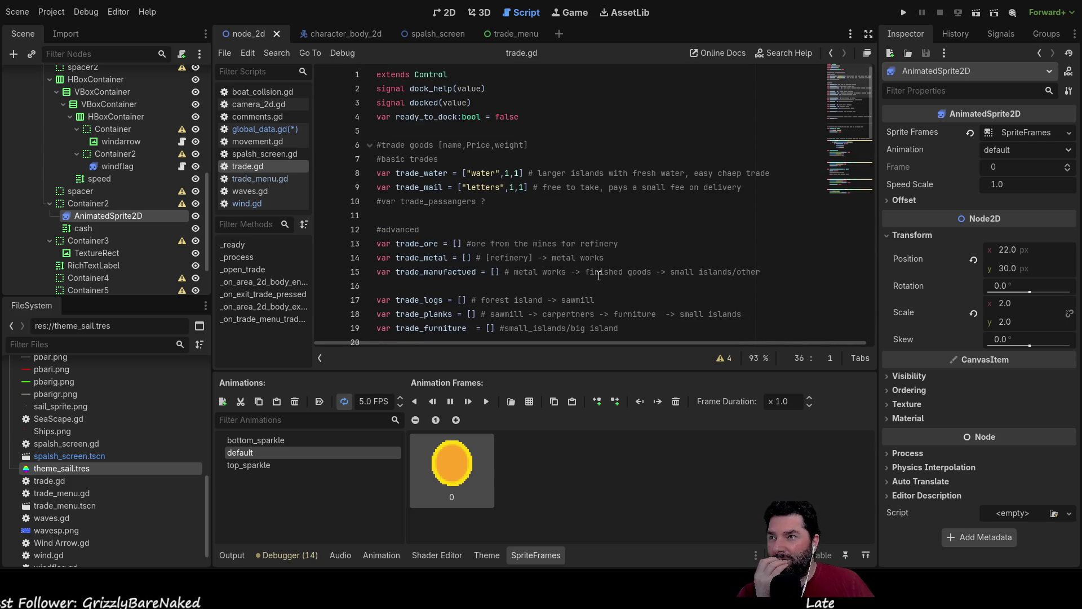
scroll(571, 261, "down", 7)
scroll(562, 267, "up", 5)
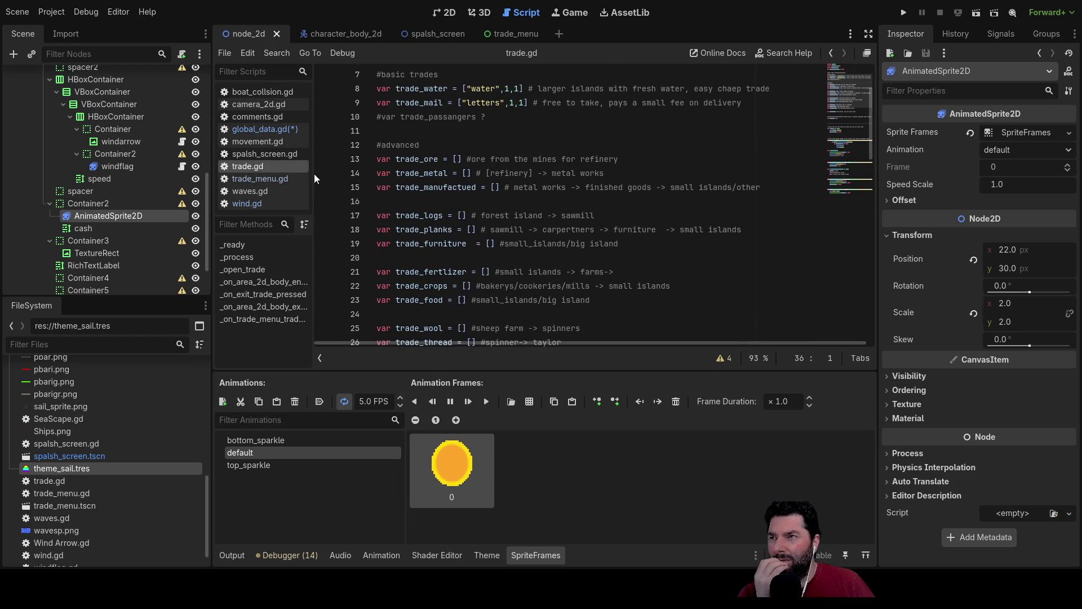
scroll(567, 239, "down", 12)
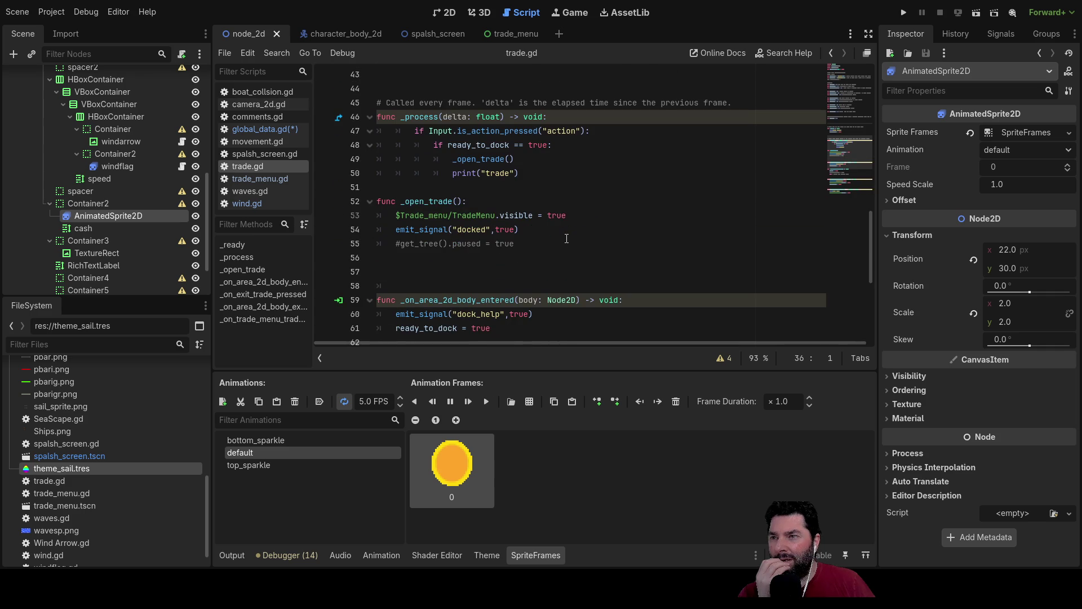
scroll(566, 238, "down", 5)
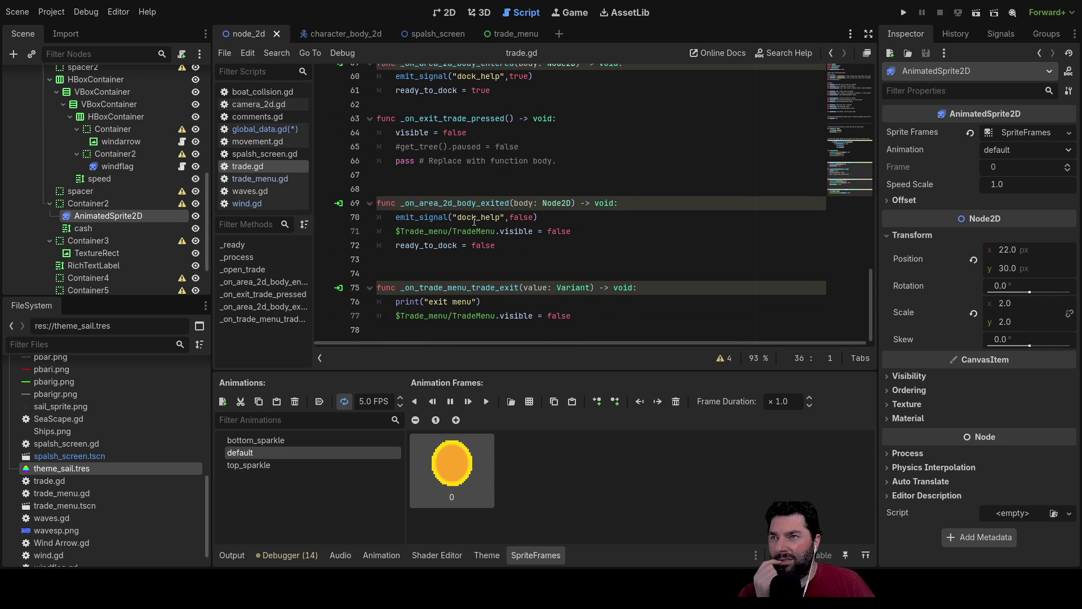
scroll(467, 298, "up", 3)
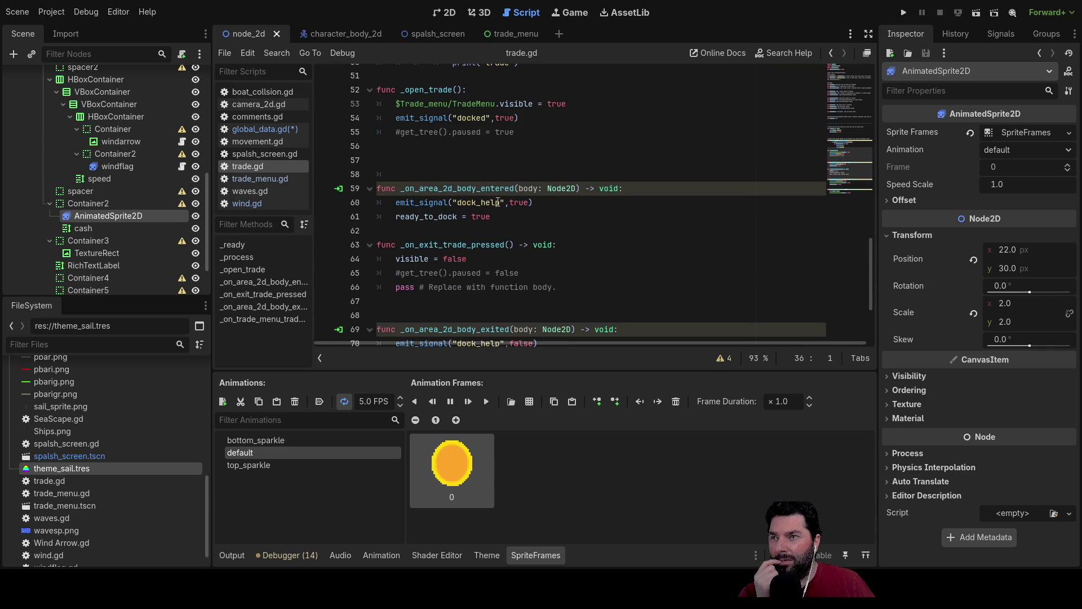
- Take the fix_hull purchase name from line 23 of trade_menu.gd back into global_data.gd
left_click(255, 180)
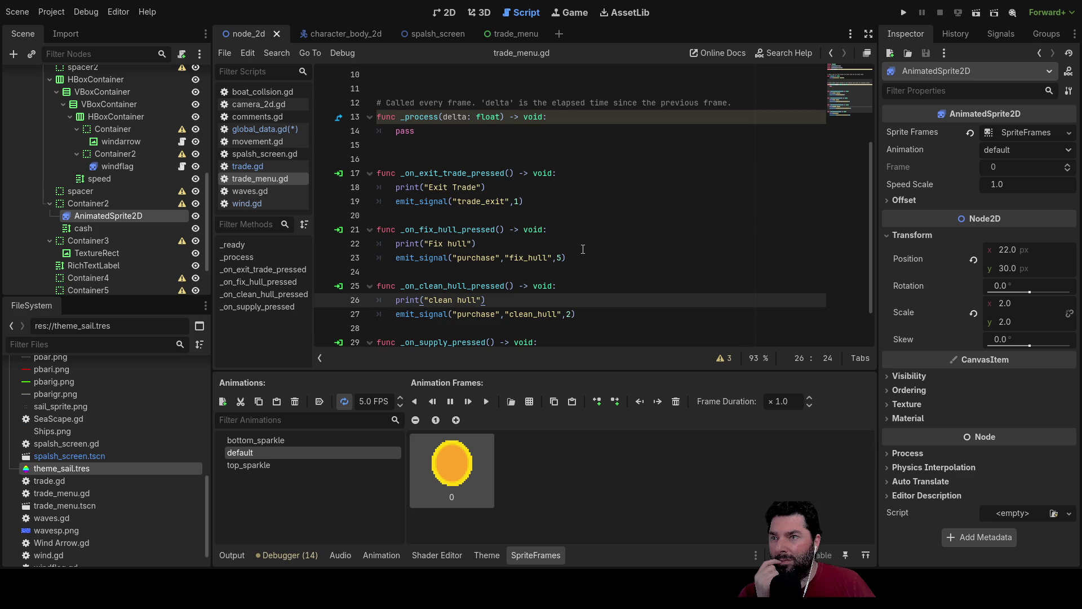
scroll(583, 249, "down", 1)
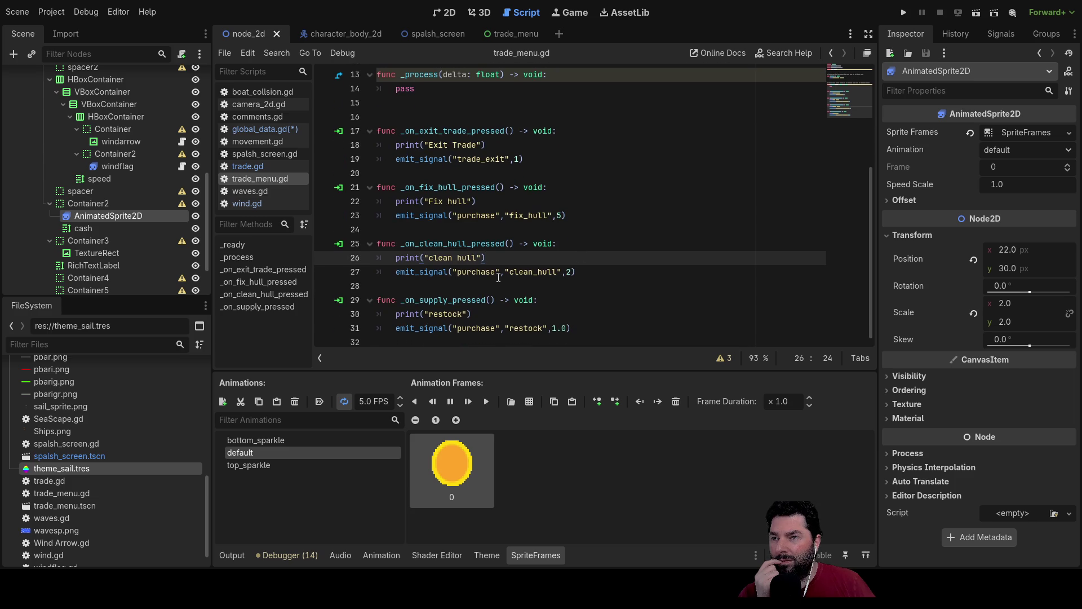
double_click(532, 216)
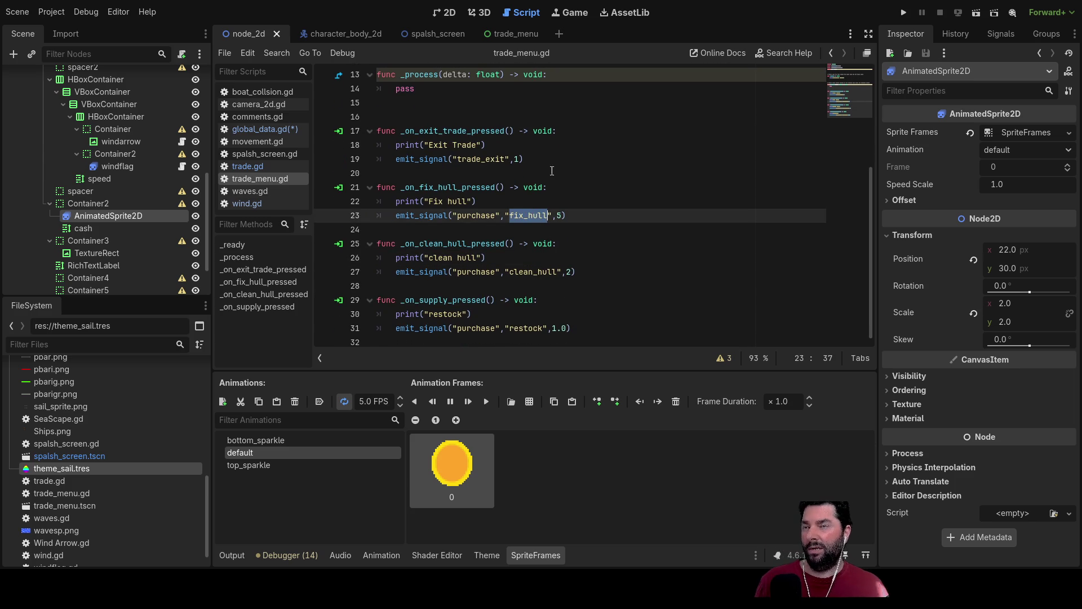
left_click(264, 130)
- Finish elif value == "fix_hull": and duplicate it as an elif value == "clean_hull": branch
scroll(508, 242, "down", 1)
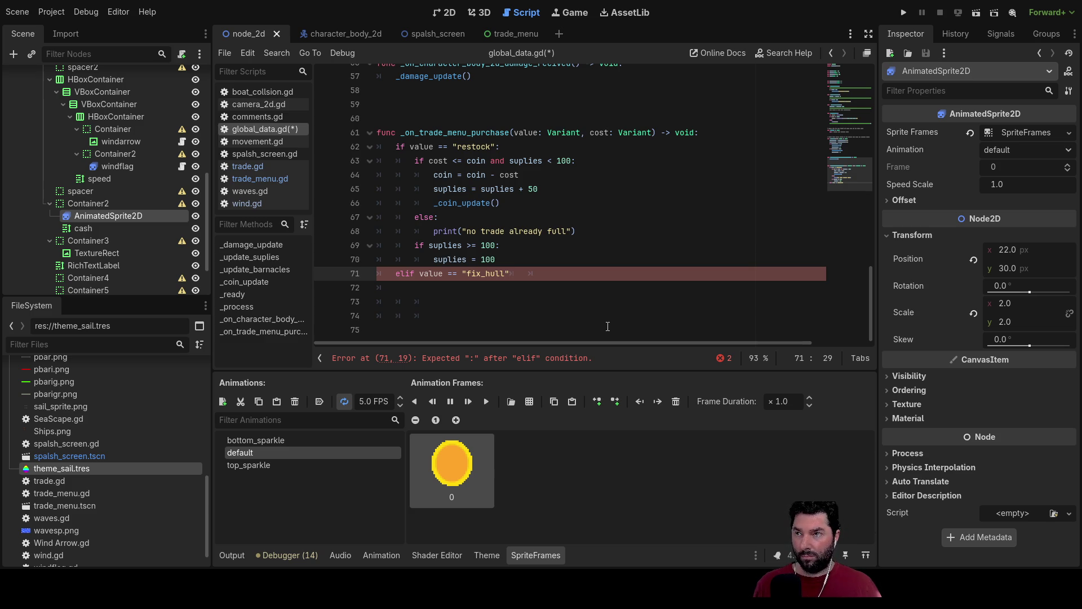
type(":")
key("Return")
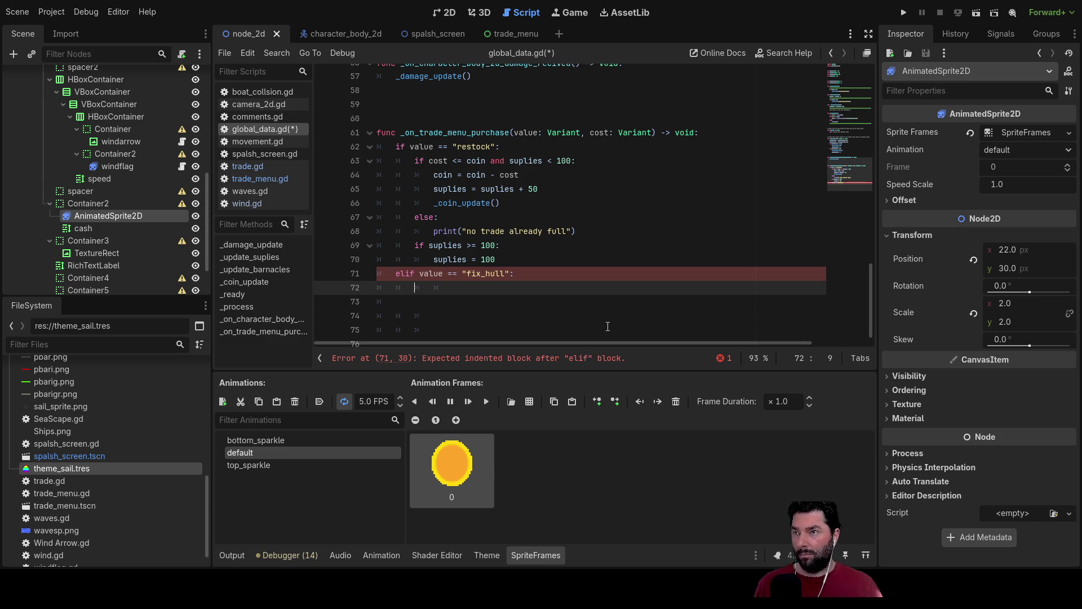
key("Up")
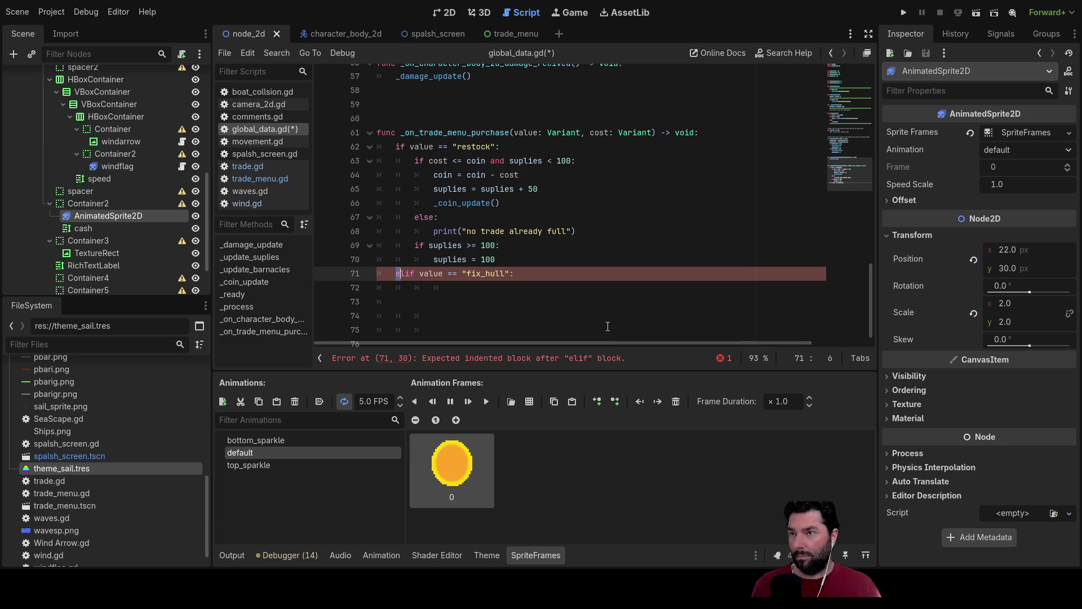
key("shift+Right")
key("shift+Right")
key("shift+Right")
key("ctrl+c")
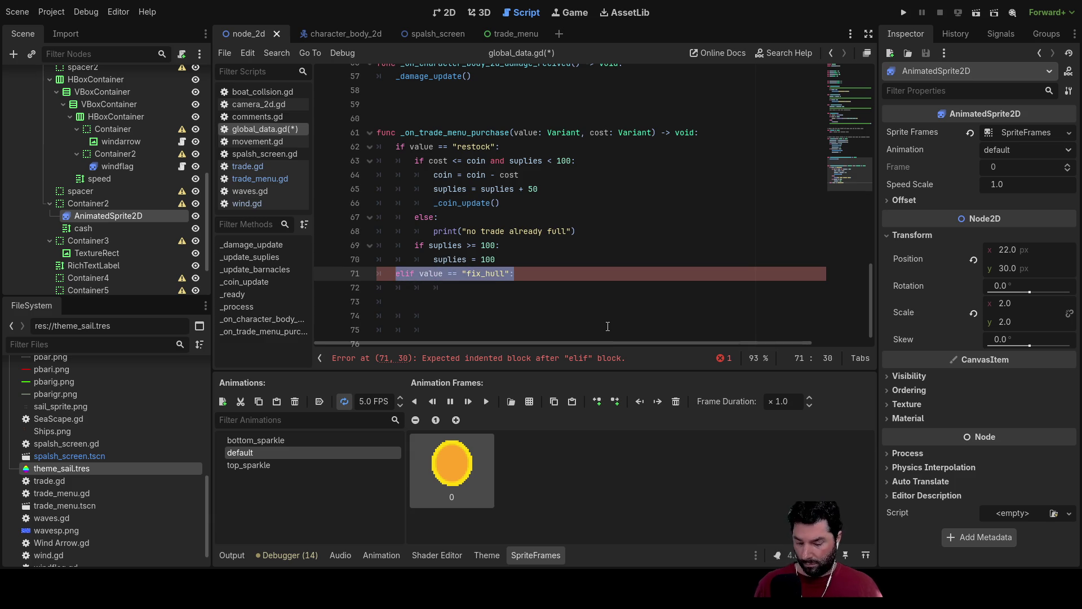
key("Down")
key("ctrl+v")
key("Left")
key("Left")
key("BackSpace")
key("BackSpace")
key("BackSpace")
type("clean")
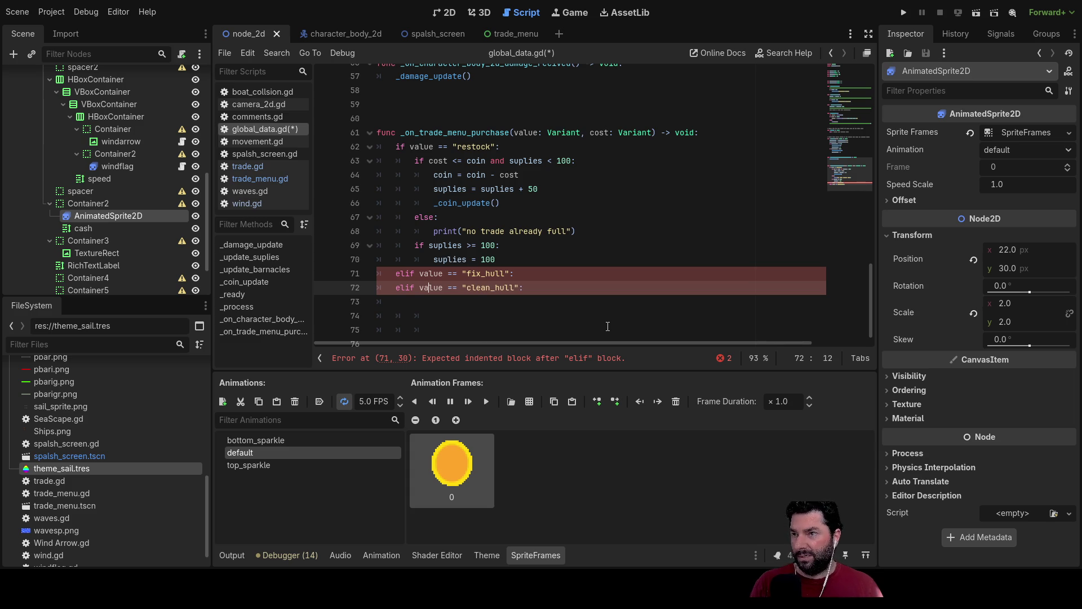
key("Return")
key("Return")
key("Return")
key("Up")
key("Up")
key("Up")
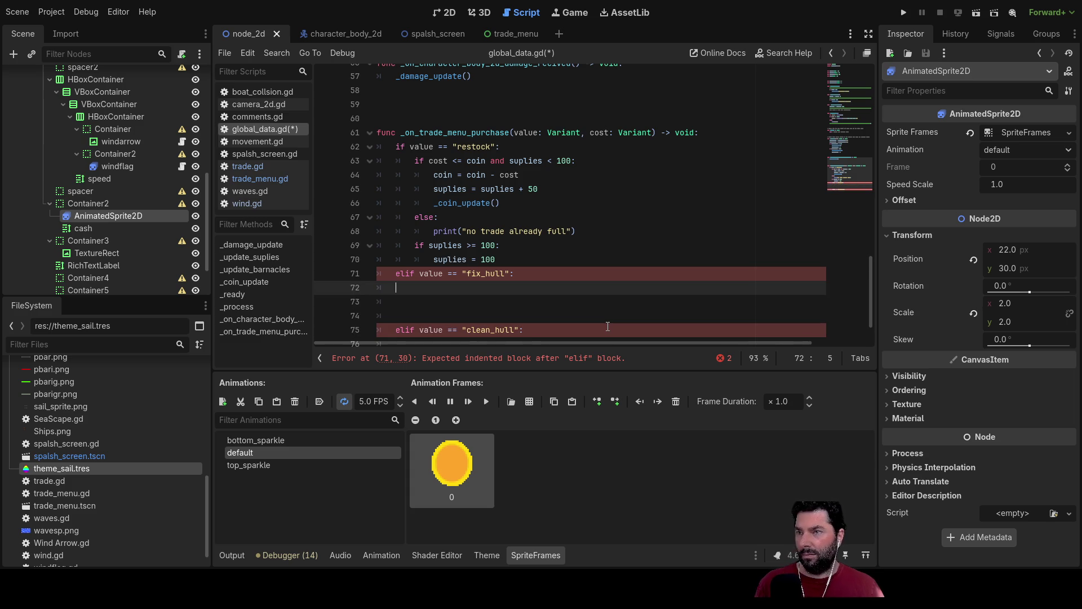
- Paste the restock cost-and-coin block under both new branches and remove the extra blank line
mouse_move(415, 162)
left_mouse_down()
mouse_move(569, 159)
mouse_move(558, 202)
left_mouse_up()
key("ctrl+c")
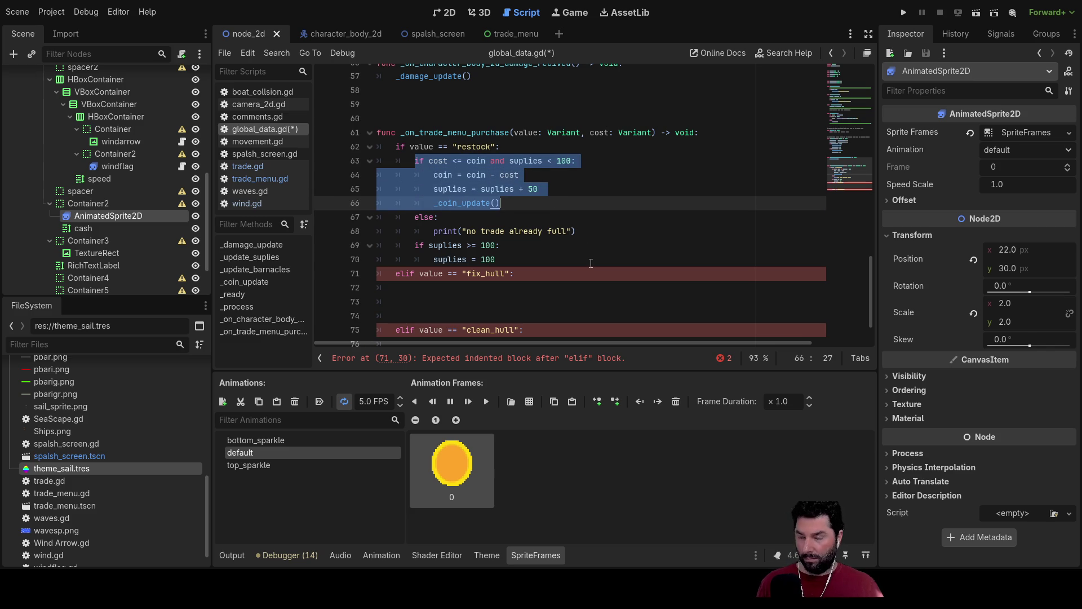
left_click(429, 287)
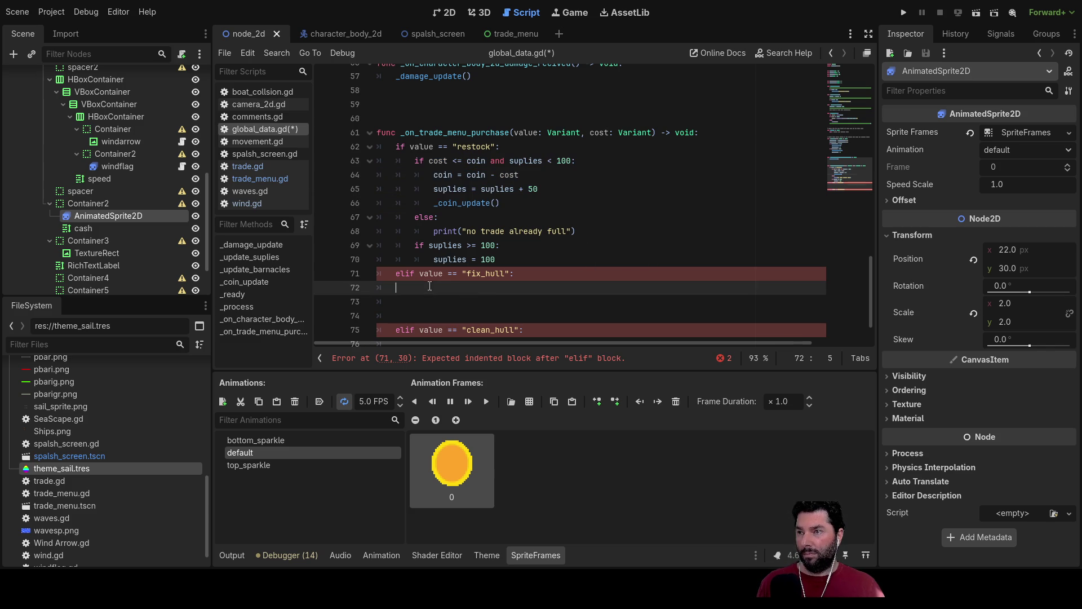
key("ctrl+v")
scroll(507, 299, "down", 2)
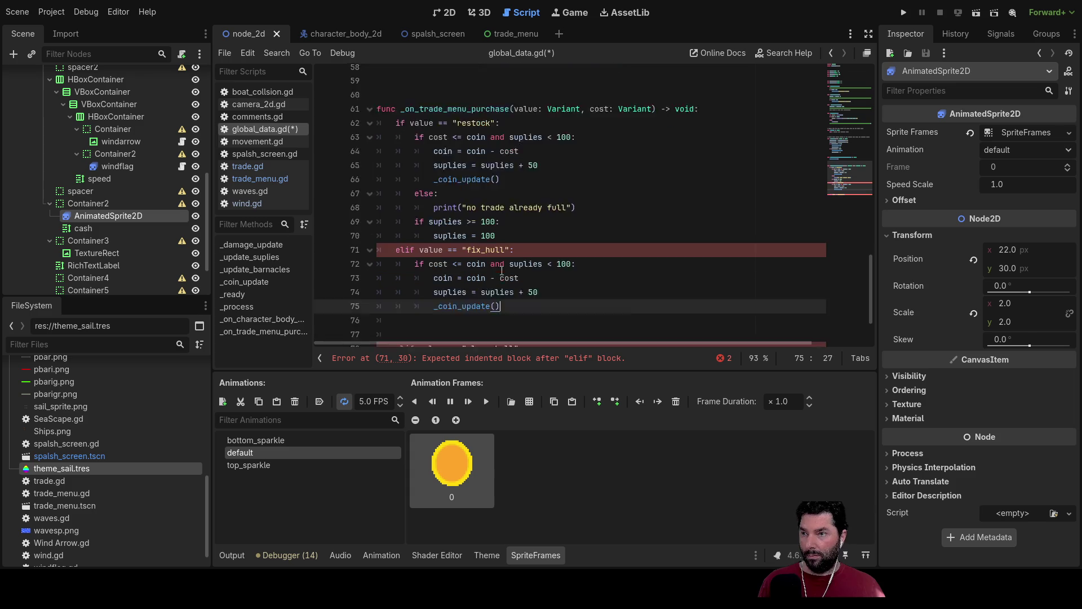
left_click(440, 288)
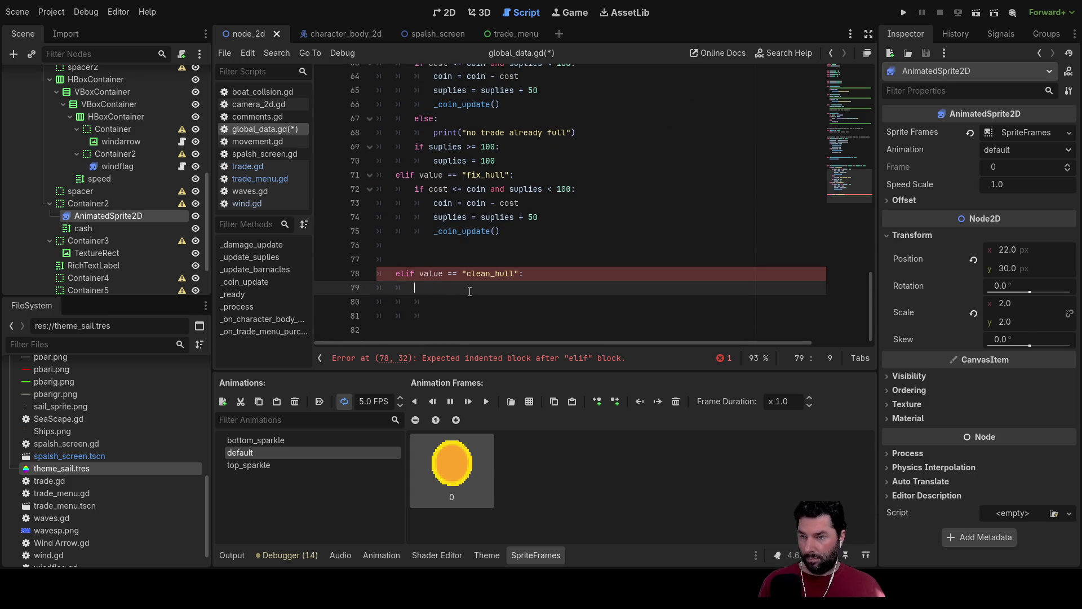
key("ctrl+v")
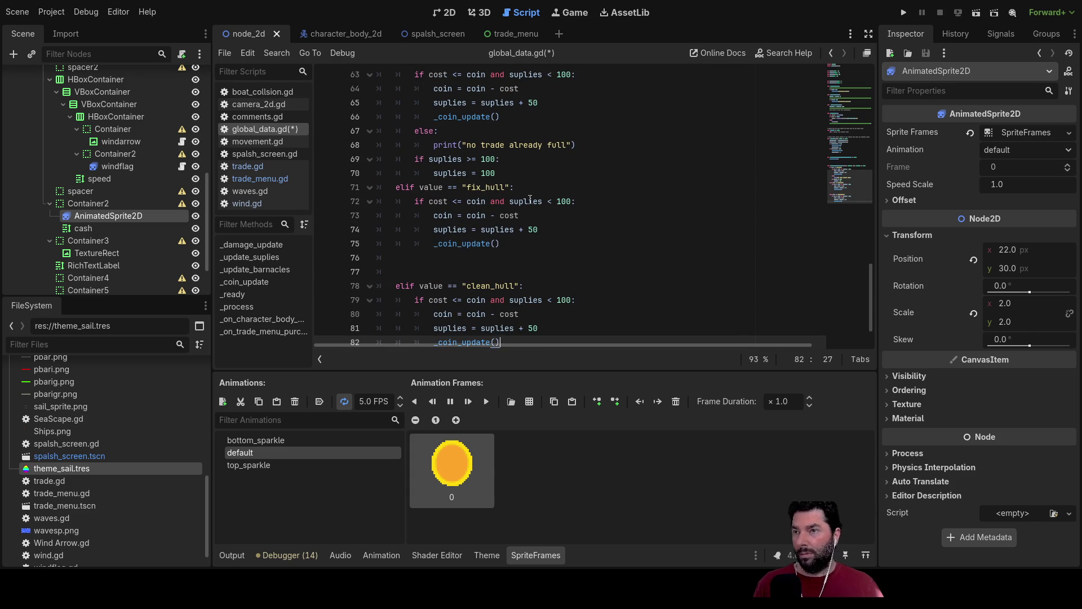
scroll(479, 226, "up", 3)
scroll(429, 254, "down", 3)
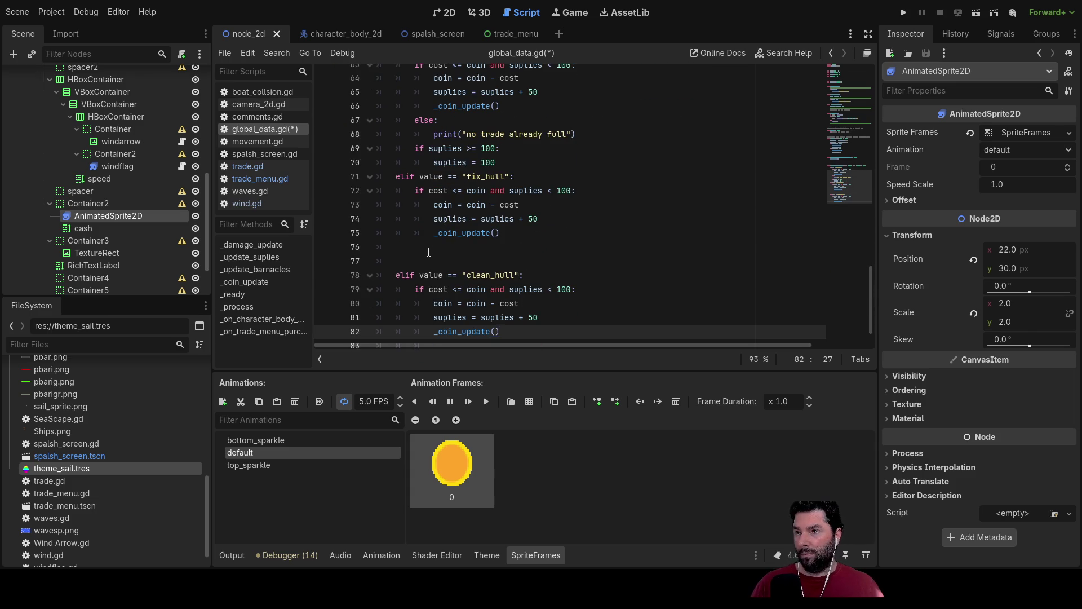
left_click(431, 252)
key("Delete")
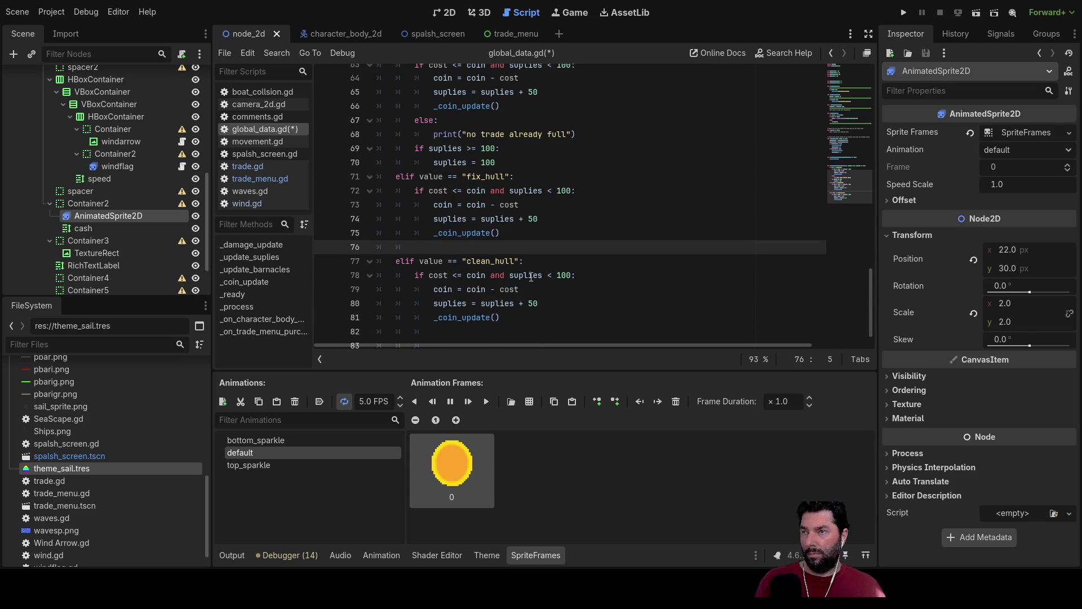
key("Delete")
key("Delete")
key("Delete")
type("e")
left_click(566, 197)
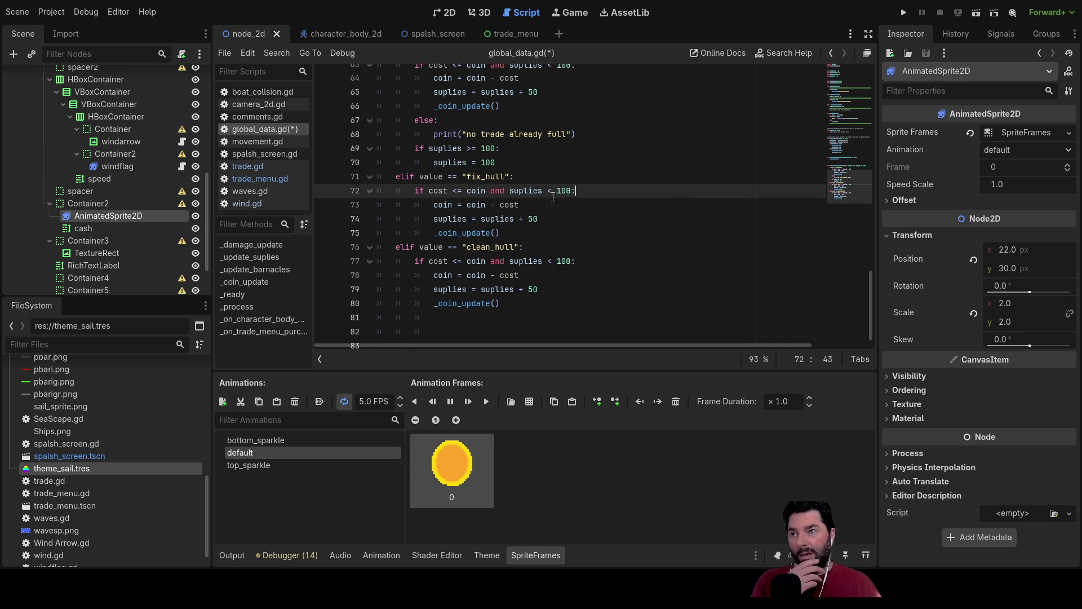
- Insert blank lines before the fix_hull and clean_hull branches
left_click(397, 177)
key("Return")
key("Down")
key("Down")
key("Down")
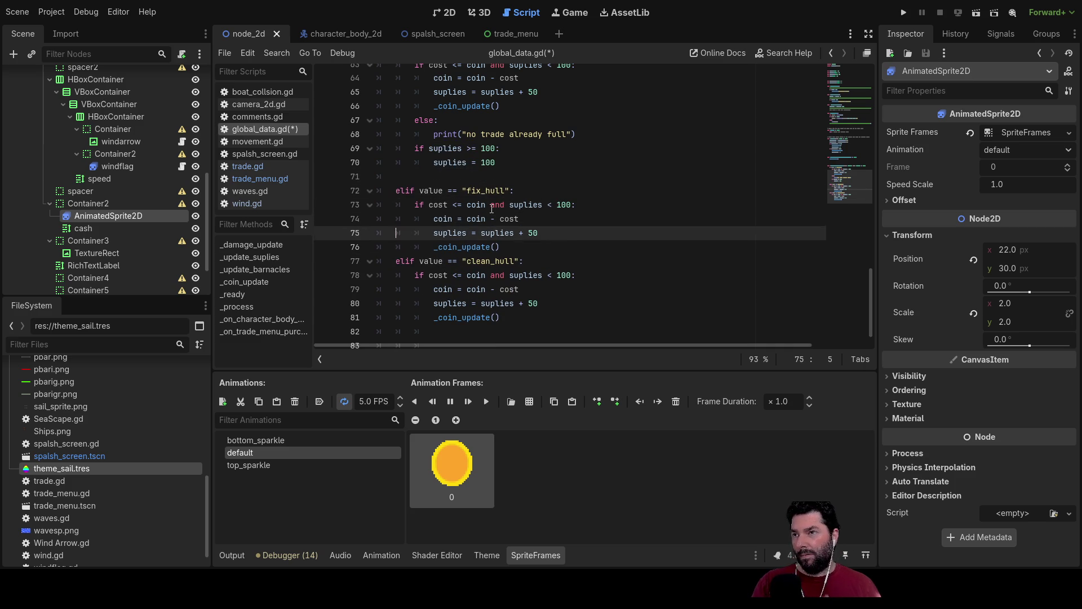
key("Return")
key("Up")
key("Up")
key("Up")
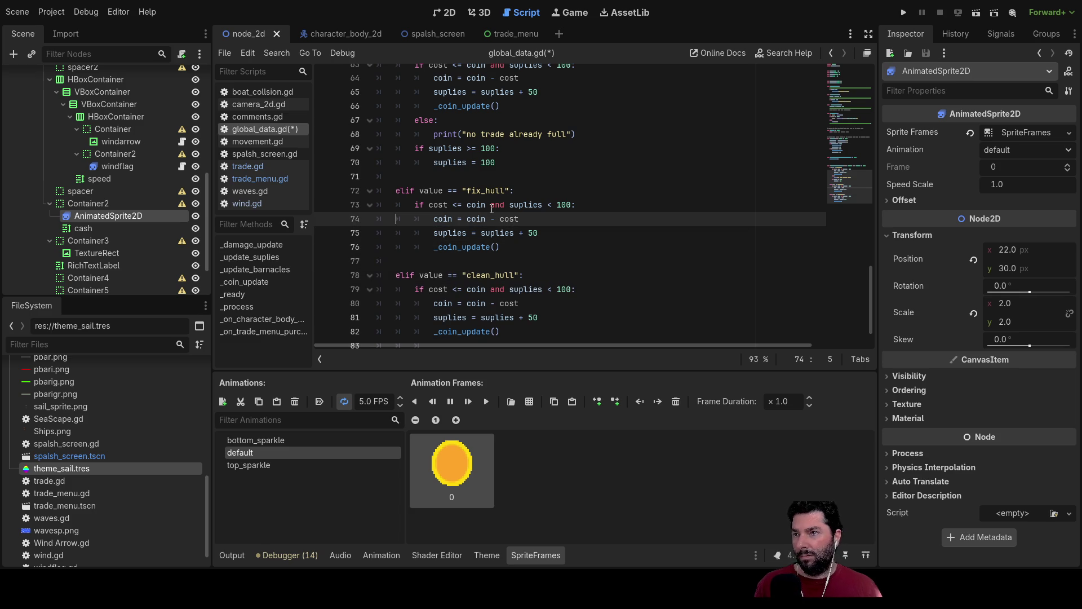
key("Up")
key("Up")
key("Up")
key("Down")
key("Down")
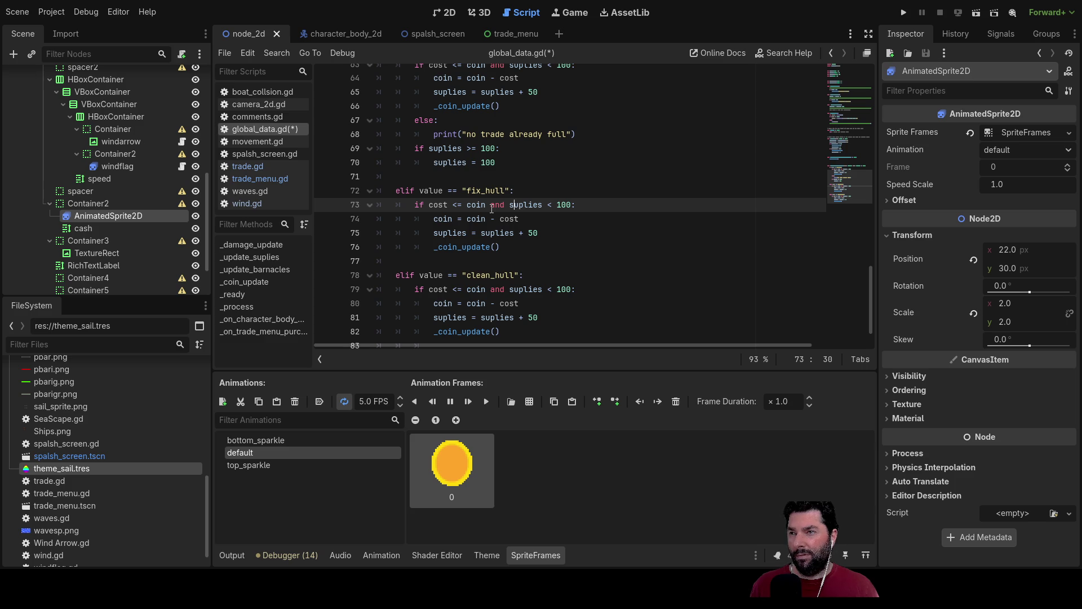
- Switch the fix_hull check and line 75 from suplies to health, adding 10 instead of 50
key("shift+Right")
key("shift+Right")
key("shift+Right")
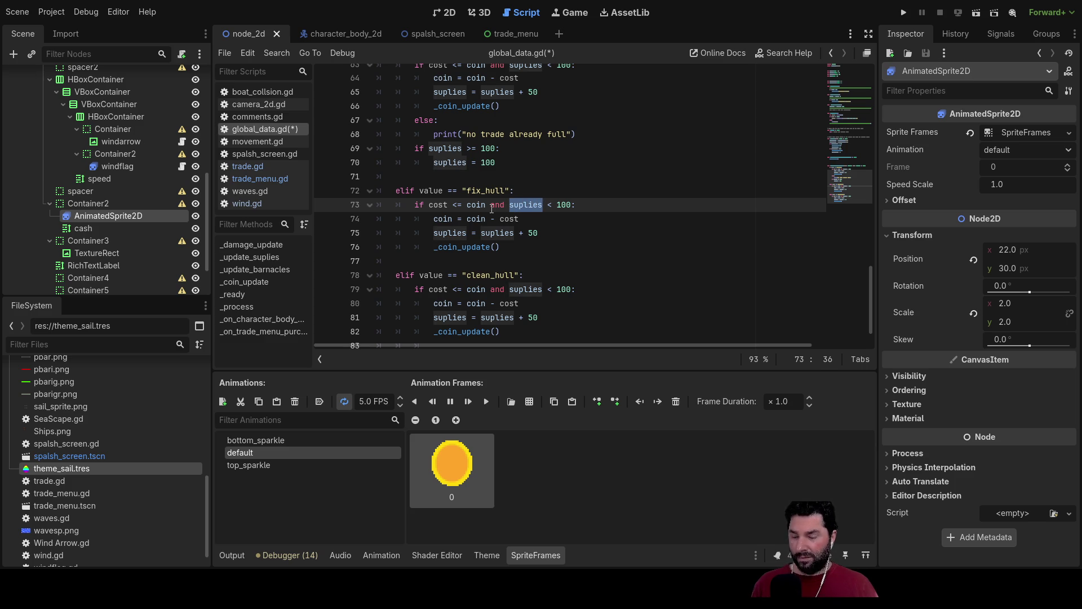
type("hea")
key("Return")
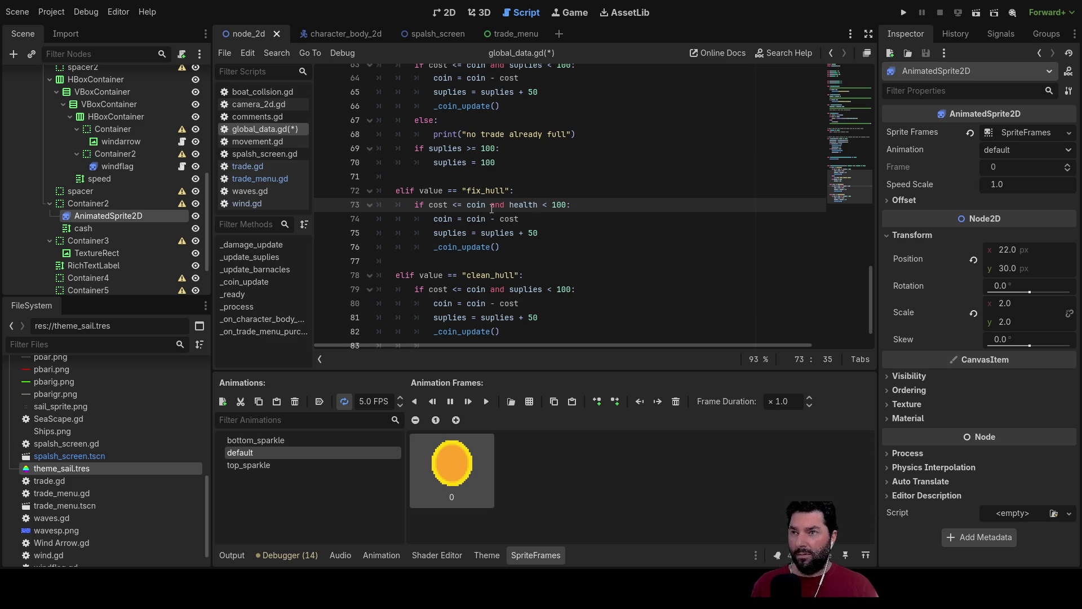
key("Down")
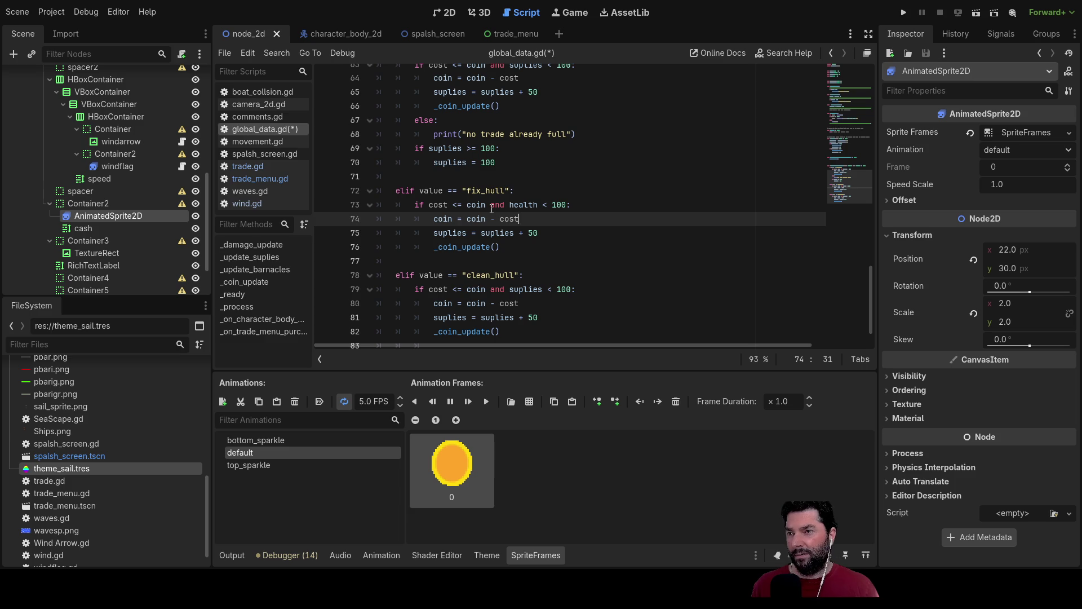
key("Down")
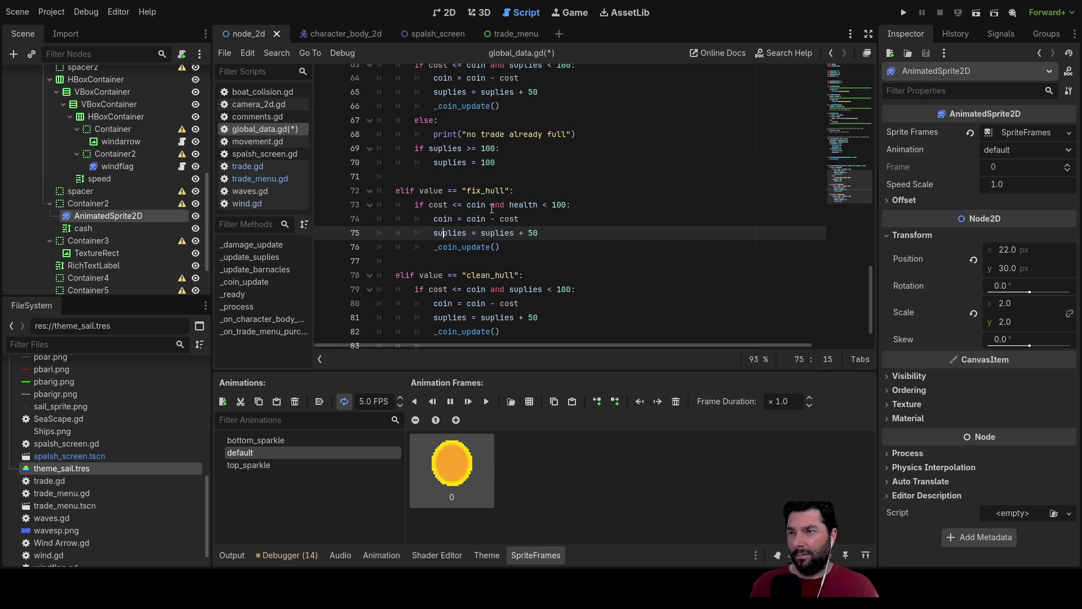
key("shift+Right")
key("shift+Right")
key("shift+Right")
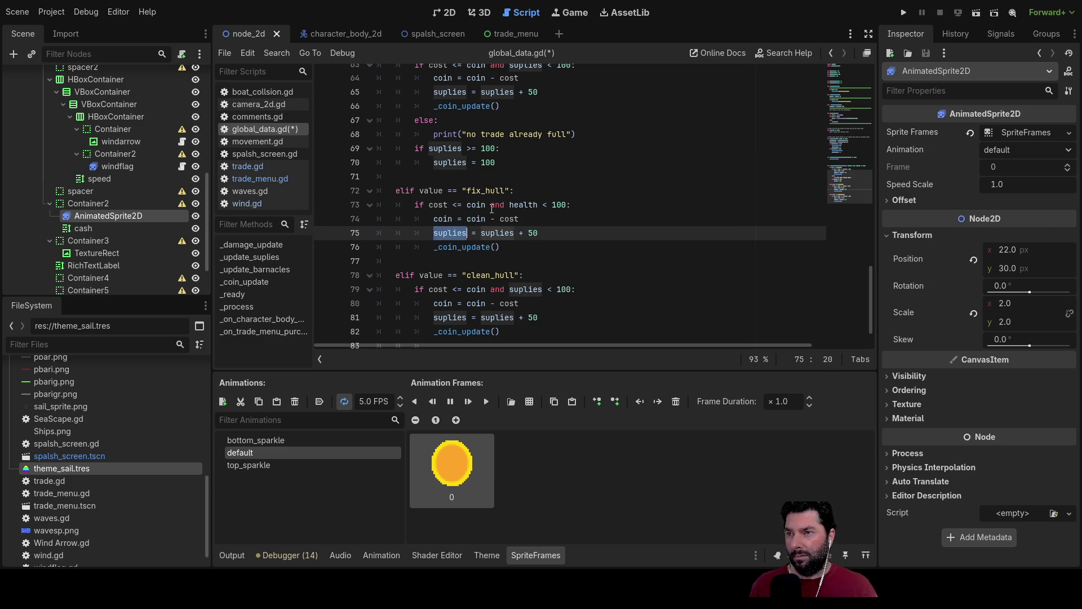
type("health")
key("Escape")
key("shift+Right")
key("shift+Right")
key("shift+Right")
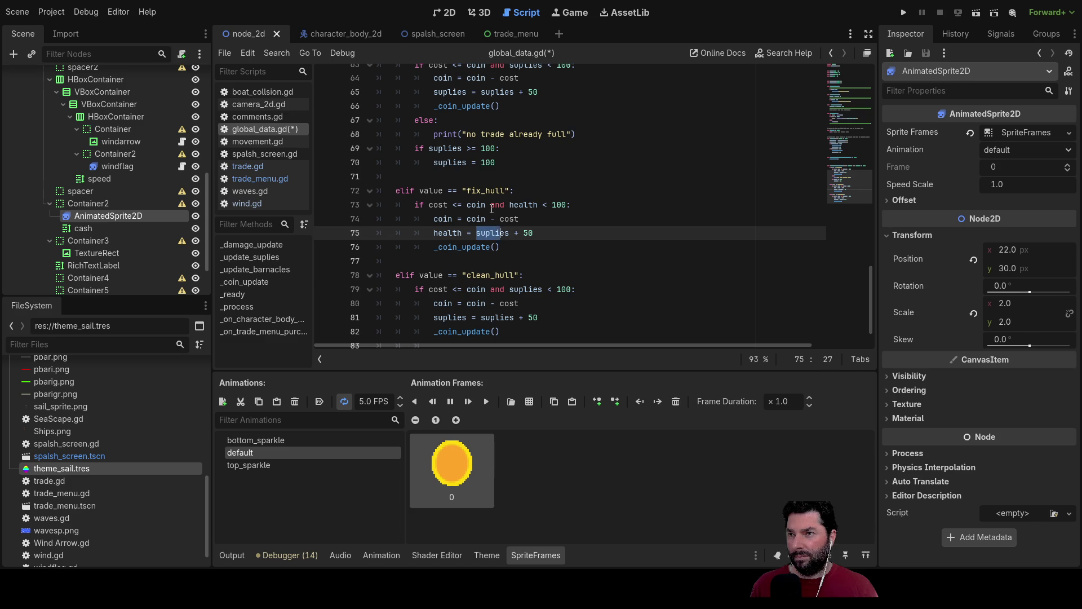
type("Healt")
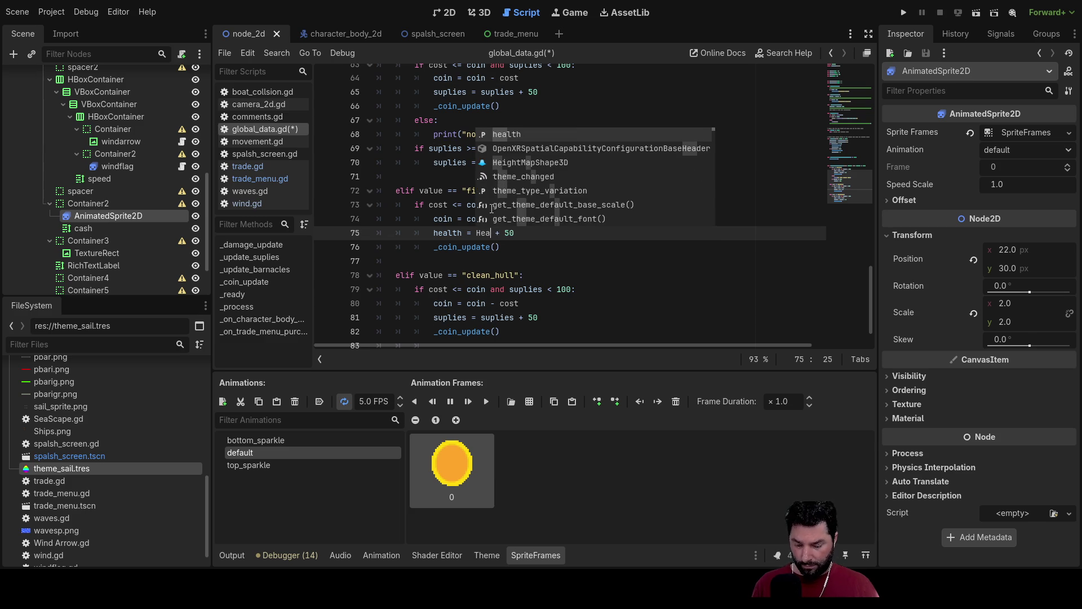
key("Return")
key("shift+Right")
key("shift+Right")
key("shift+Right")
type("10")
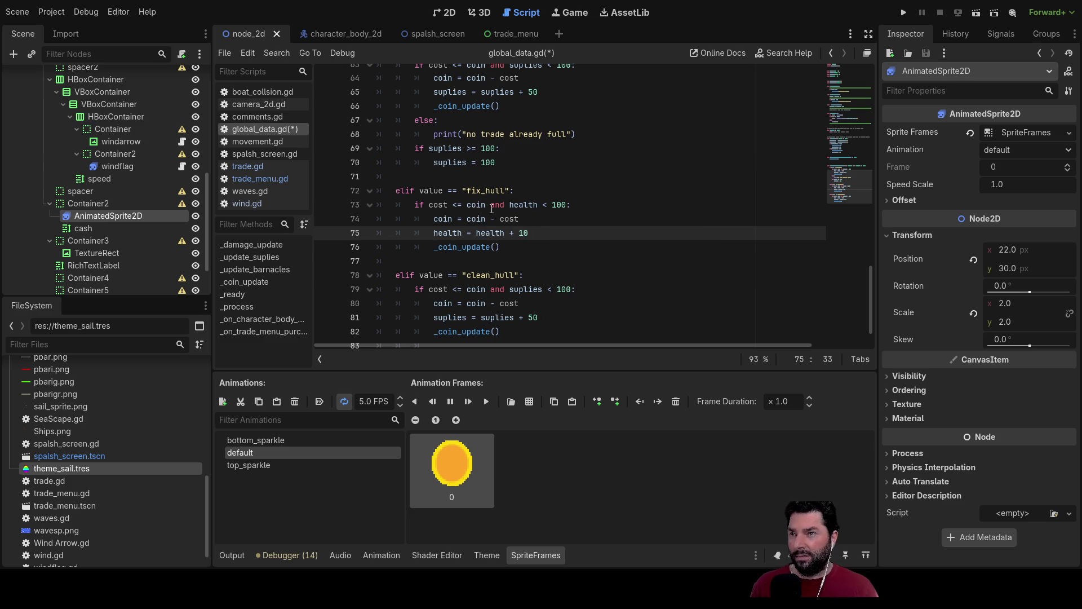
- Move to the clean_hull condition and select its suplies variable
key("Down")
key("Down")
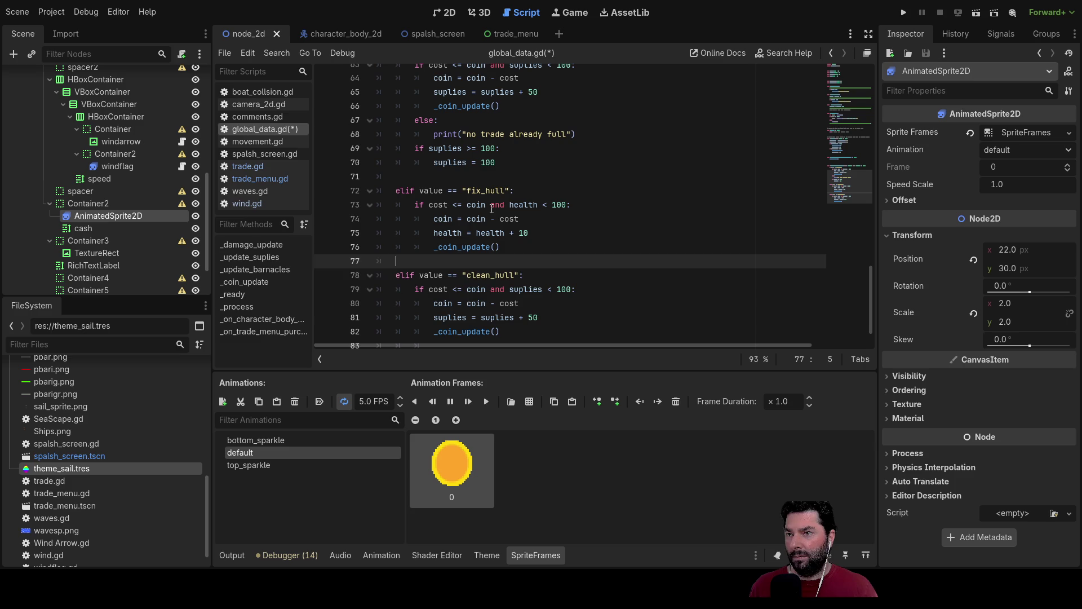
key("Down")
key("Down")
key("Down")
key("Up")
key("Up")
key("Up")
key("Down")
key("Up")
key("Down")
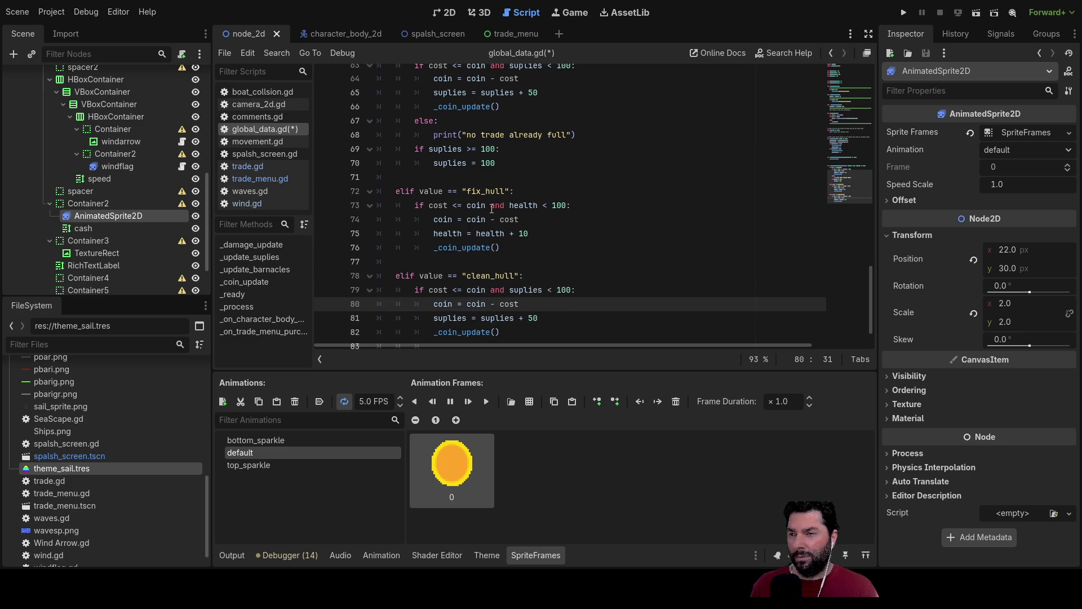
key("Up")
key("shift+Right")
key("shift+Right")
key("shift+Right")
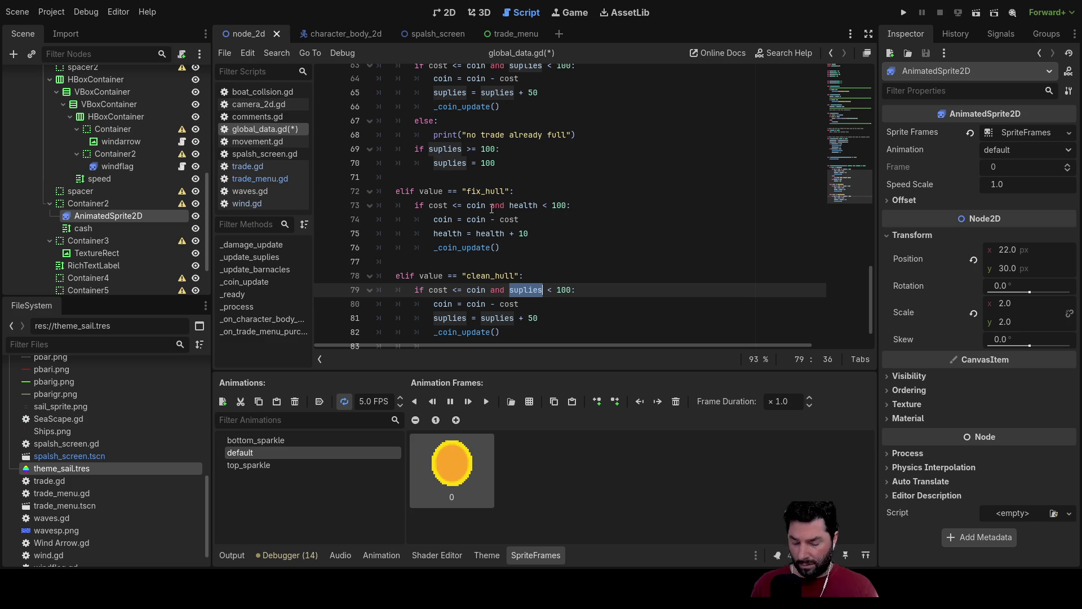
- Replace suplies with barnacles in the clean_hull condition on line 79
type("ba")
key("Return")
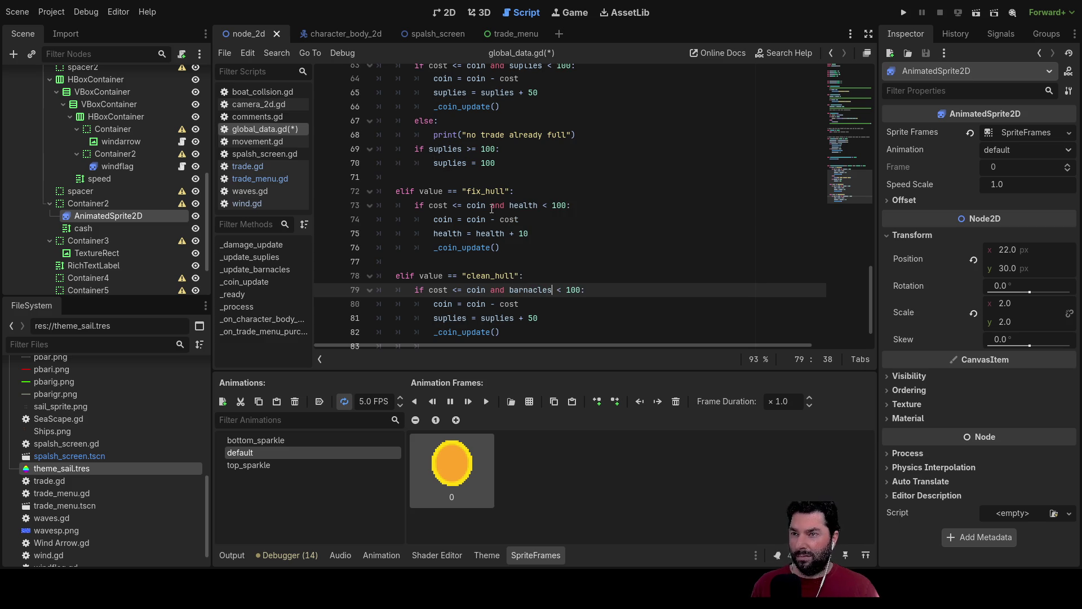
key("Down")
key("Down")
key("Up")
key("Up")
key("Left")
key("Down")
key("Down")
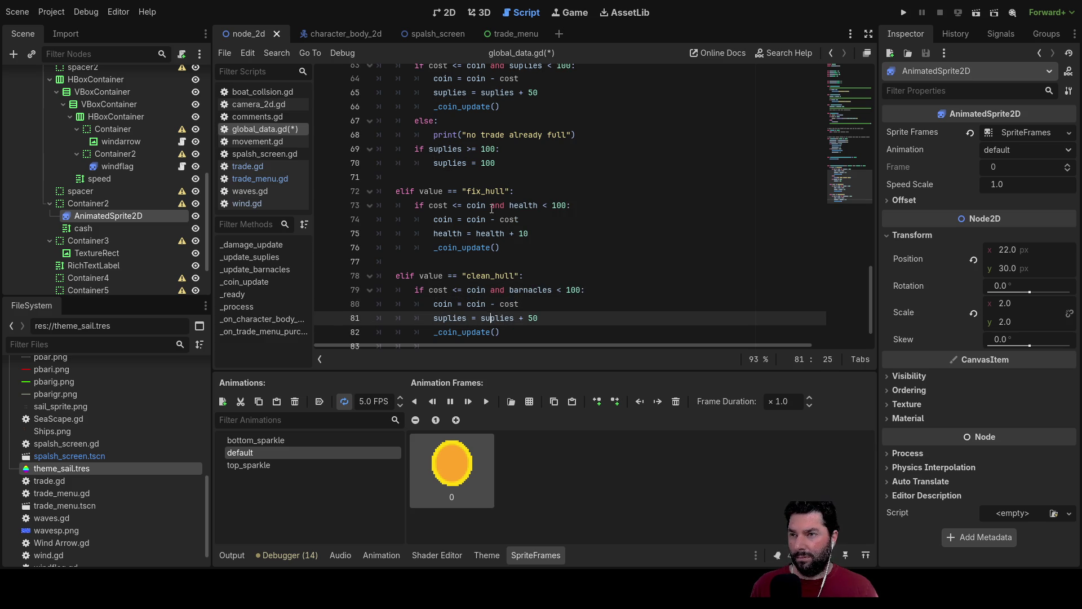
- Change both suplies on line 81 to barnacles, then scroll up to review the variables
key("shift+Right")
key("shift+Right")
key("shift+Right")
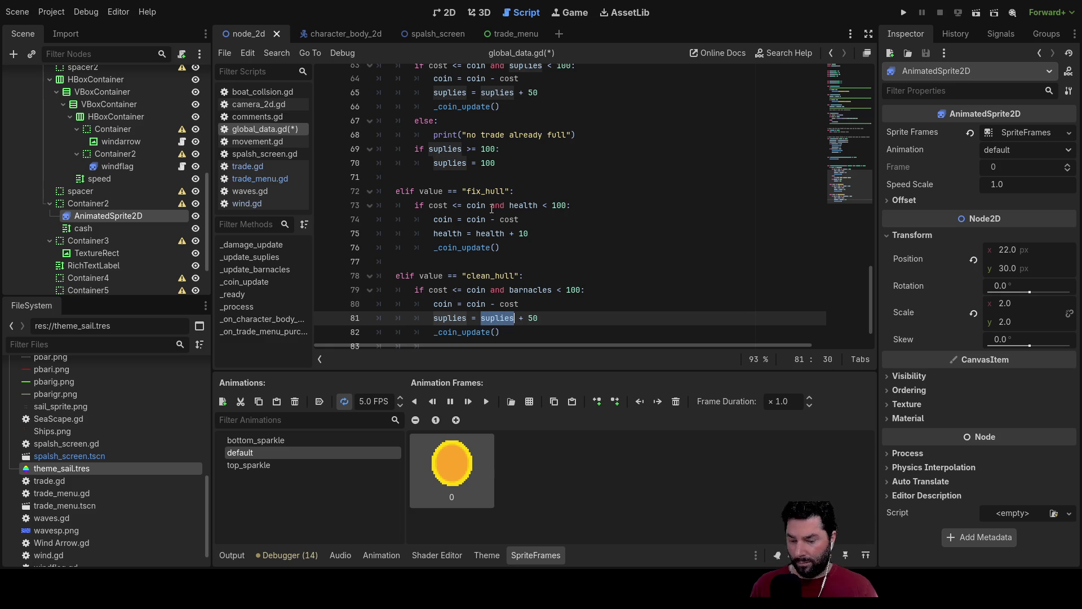
type("bar")
key("Return")
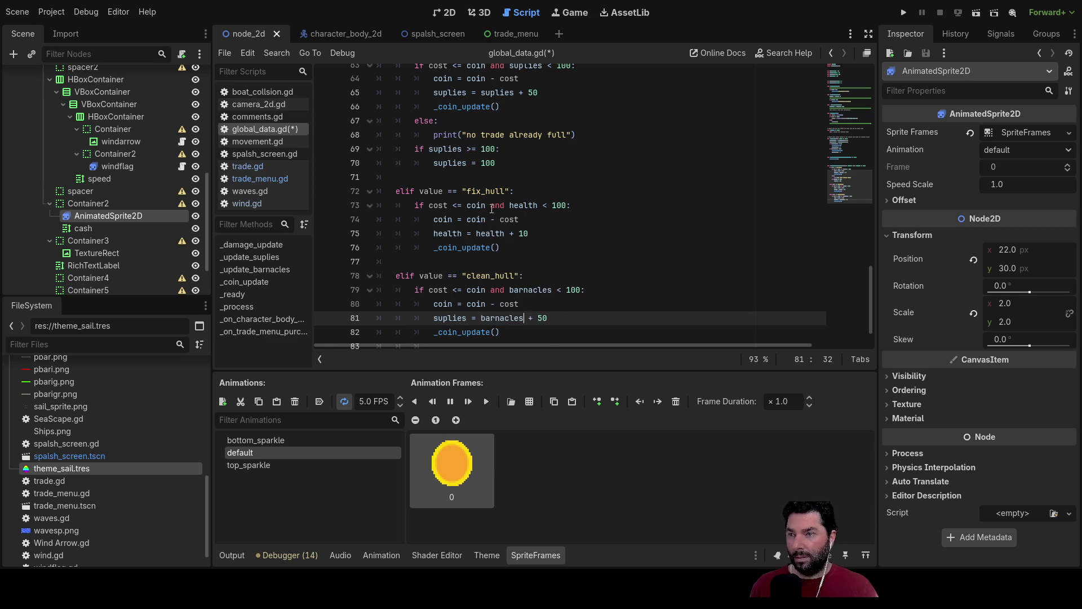
key("shift+Right")
key("shift+Right")
key("shift+Right")
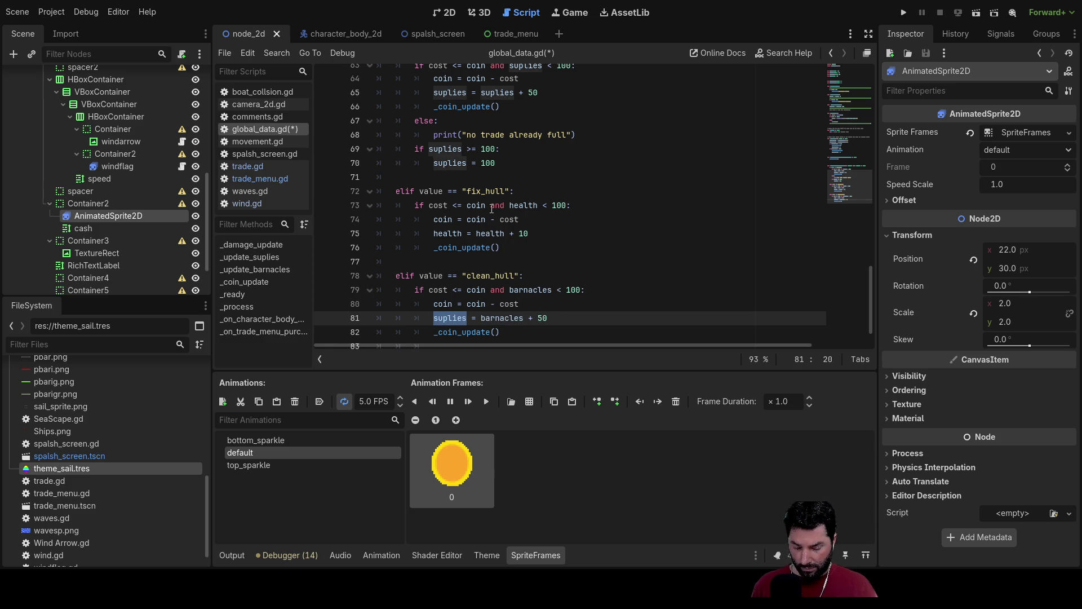
type("ba")
key("Return")
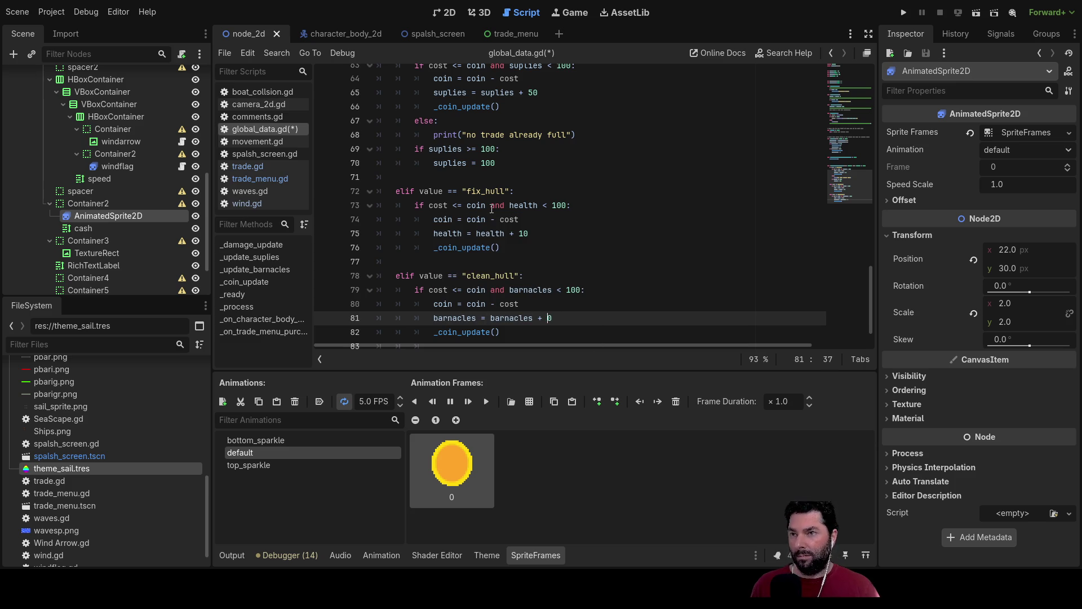
key("Up")
key("Up")
key("Up")
key("Down")
key("Down")
key("Down")
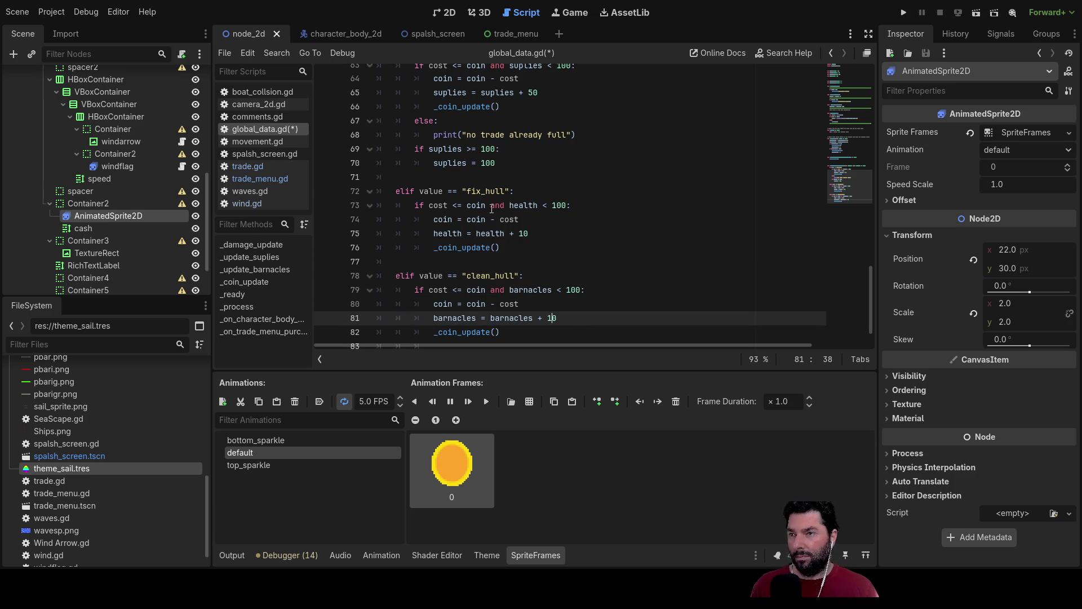
key("Up")
key("Up")
key("Up")
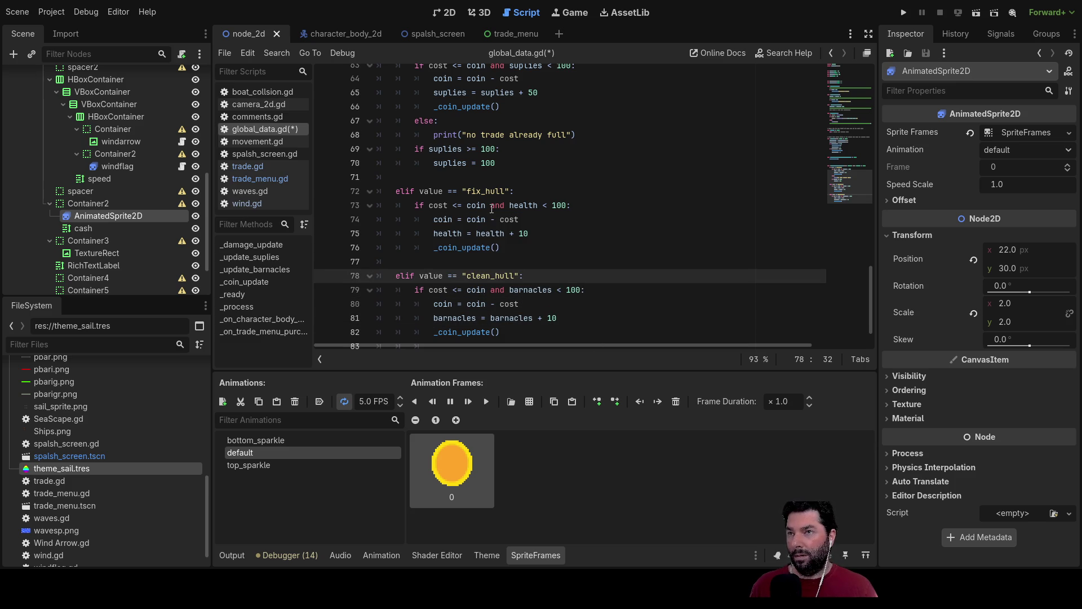
scroll(541, 212, "up", 18)
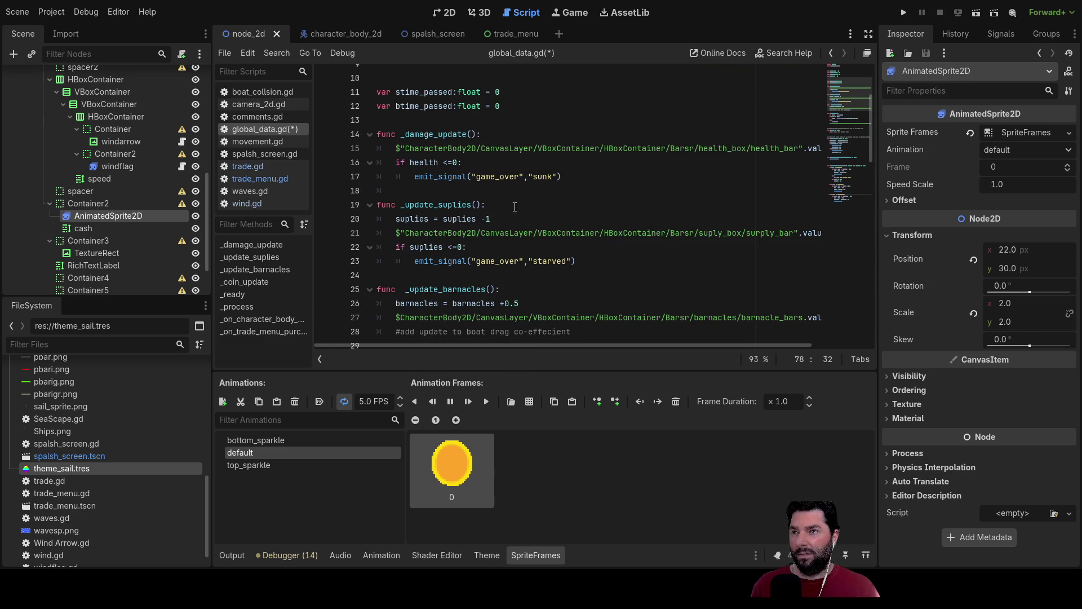
scroll(516, 203, "up", 3)
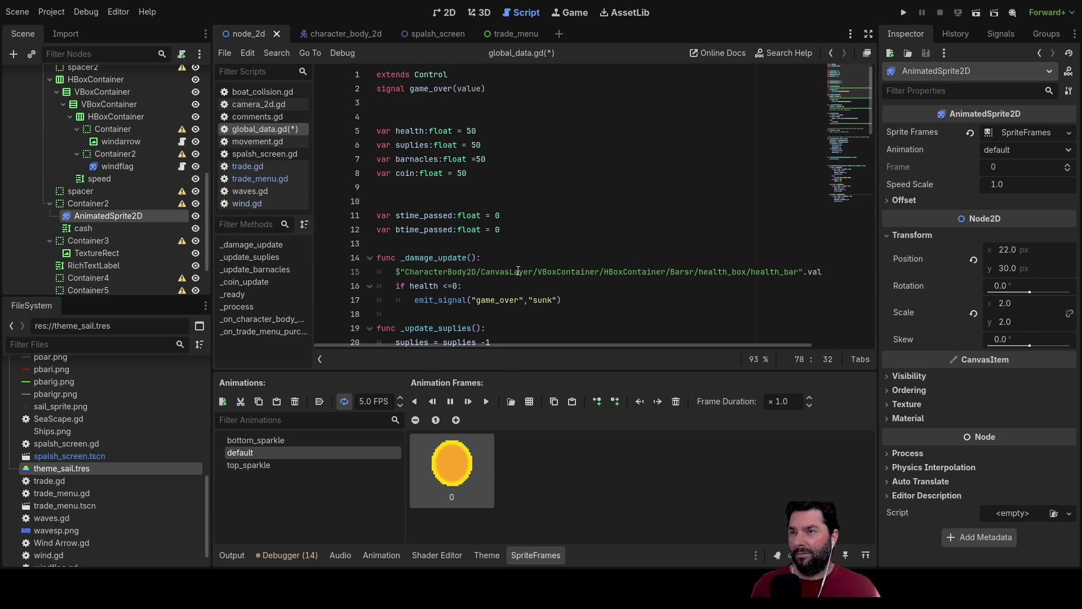
scroll(540, 229, "down", 20)
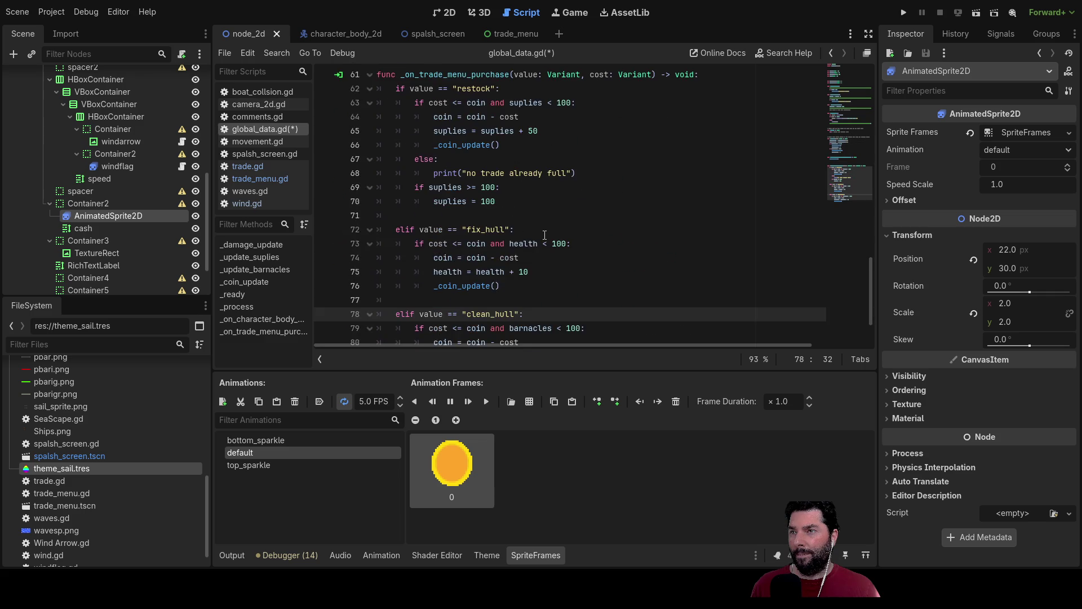
scroll(544, 233, "down", 2)
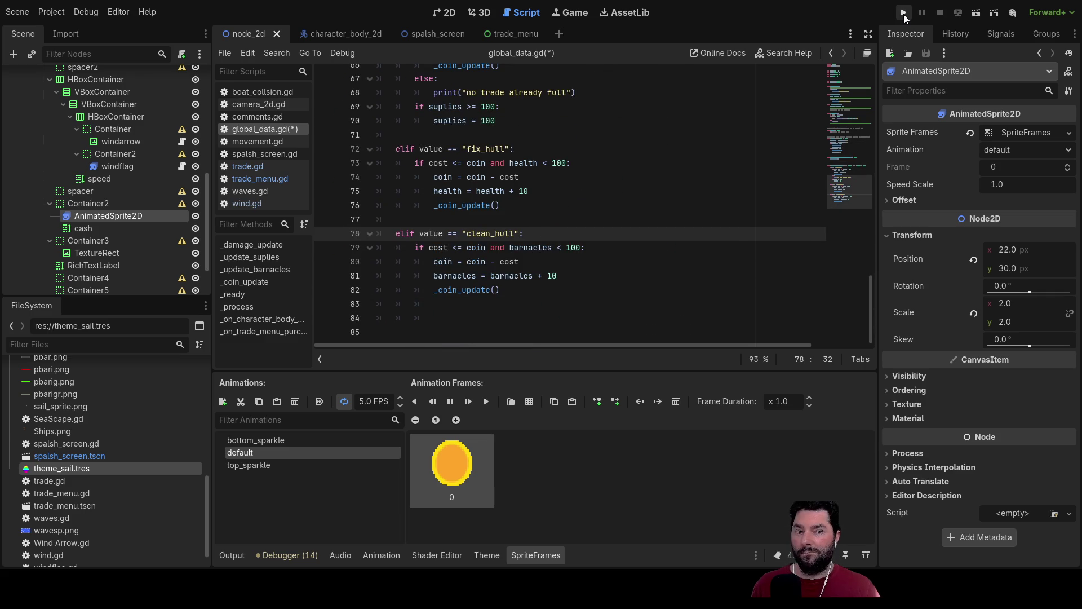
- Run the game, dock at the island and buy a Hull Clean to test the new branch
left_click(904, 12)
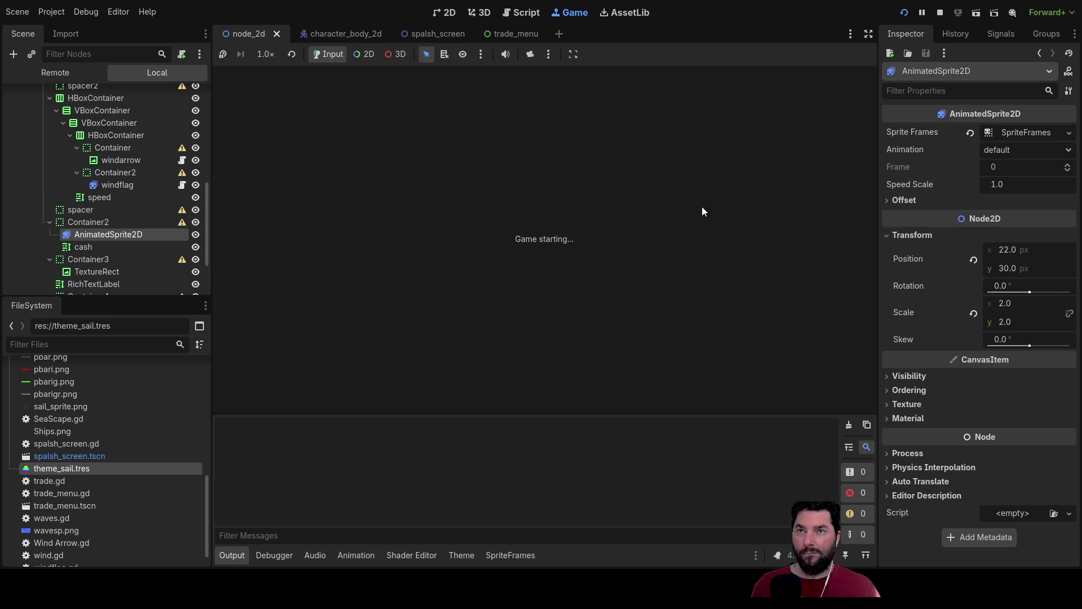
left_click(412, 96)
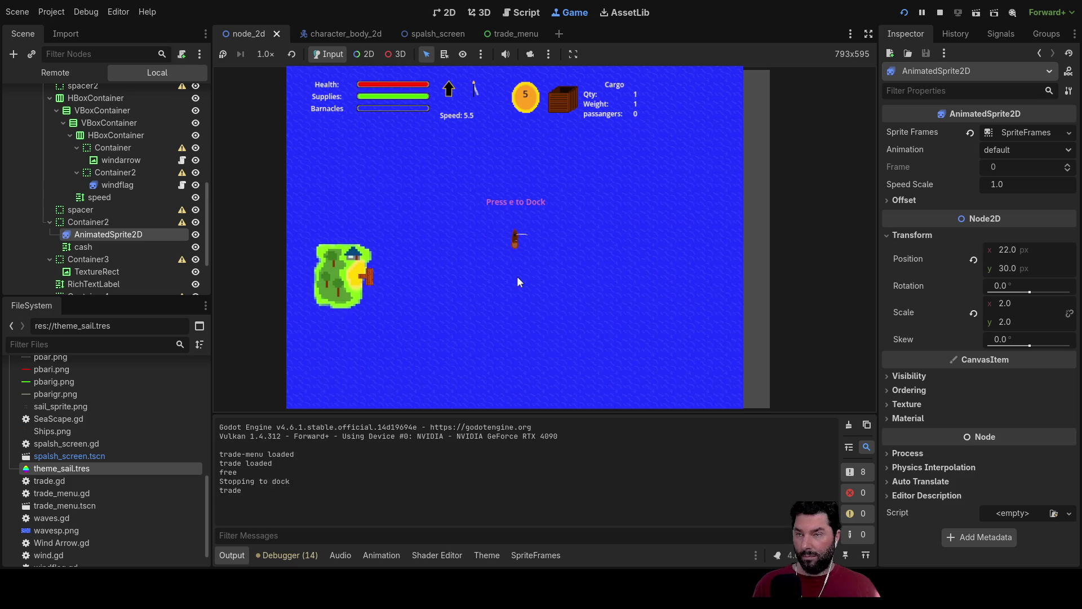
key("e")
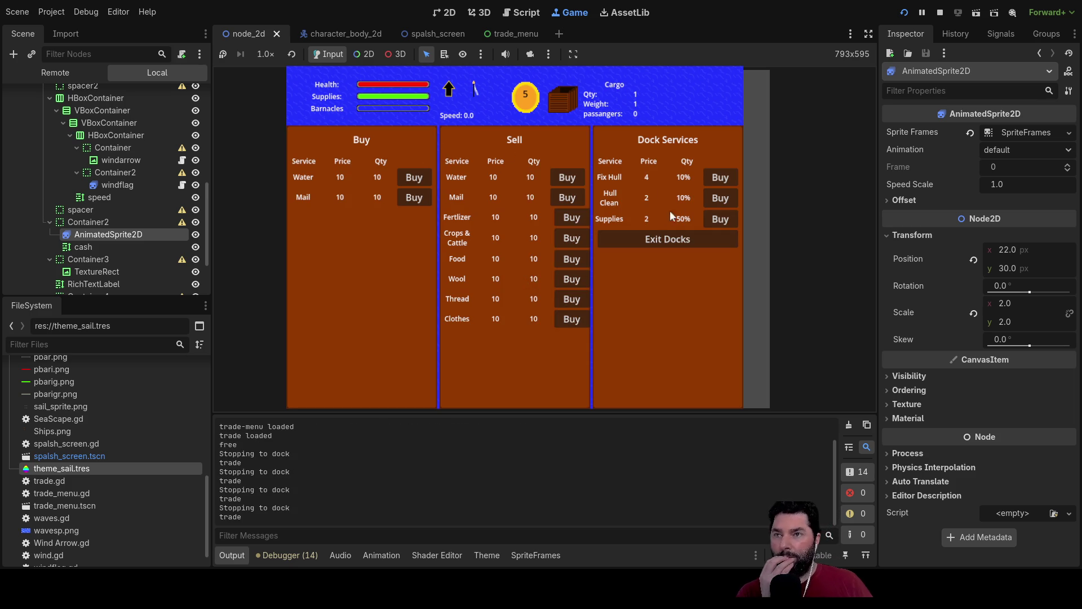
left_click(723, 198)
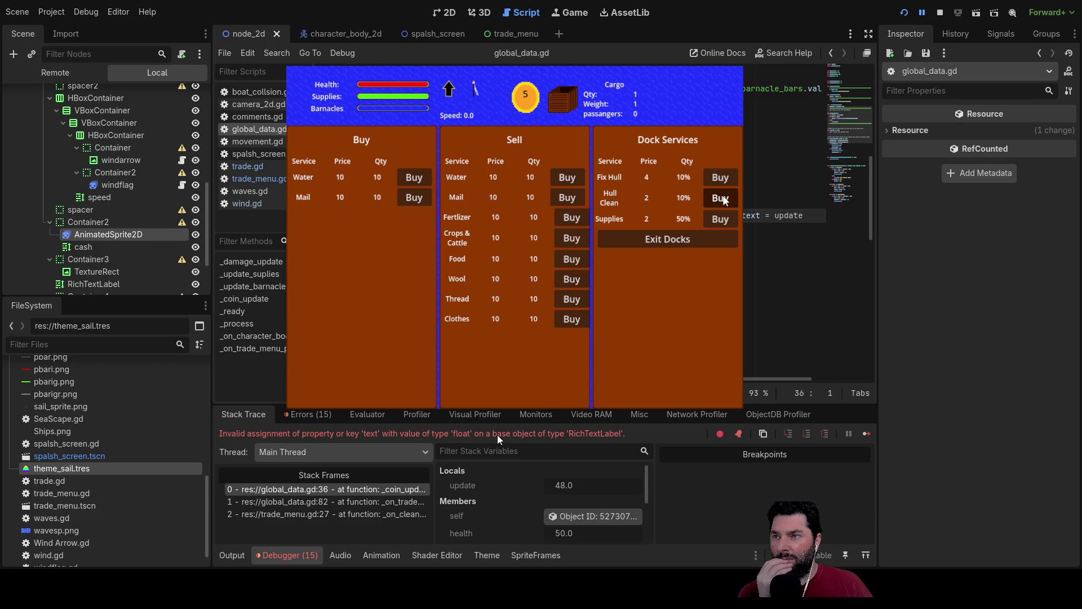
- Inspect the float-to-RichTextLabel error in the debugger and jump to its _coin_update code
scroll(724, 202, "down", 10)
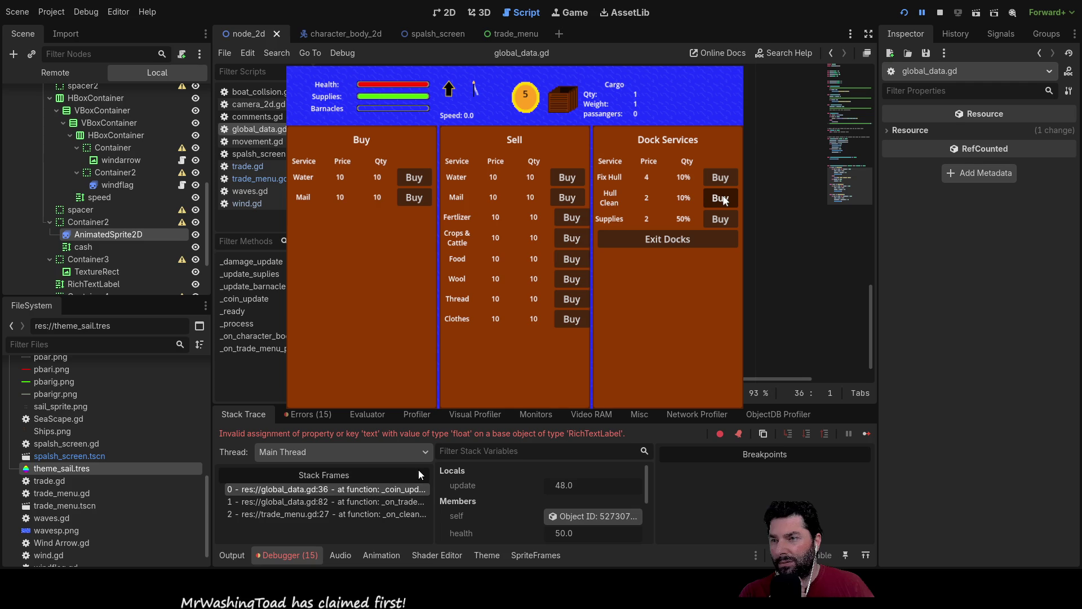
double_click(570, 433)
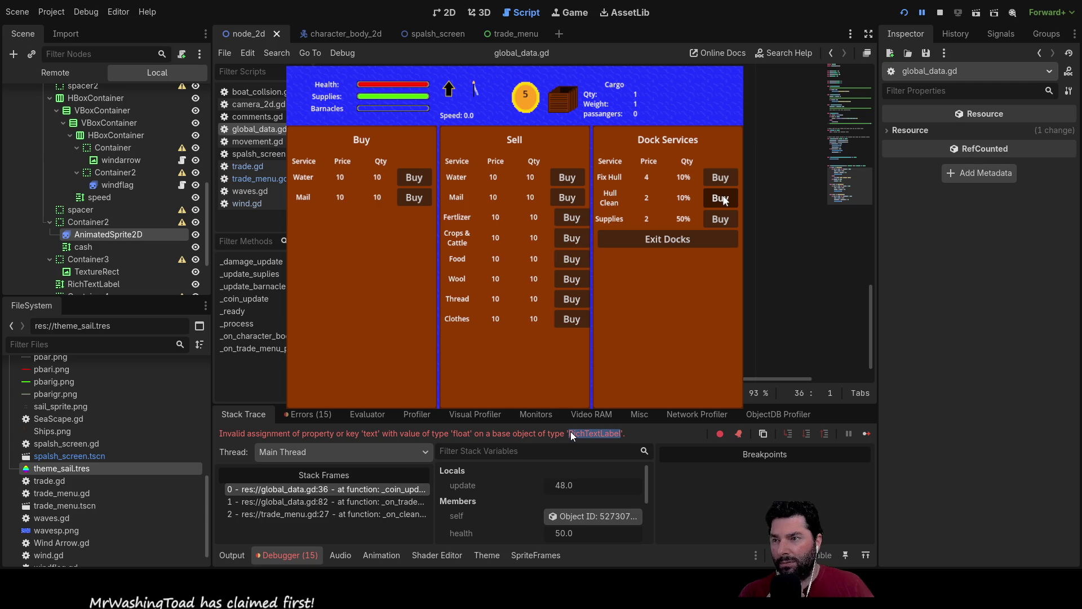
left_click(306, 415)
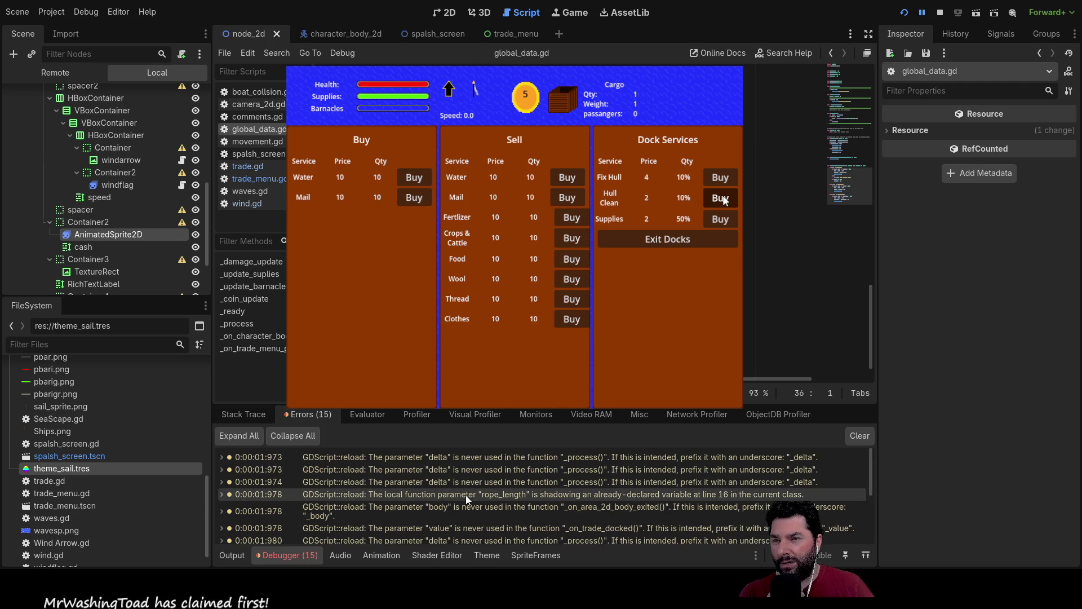
scroll(466, 494, "down", 5)
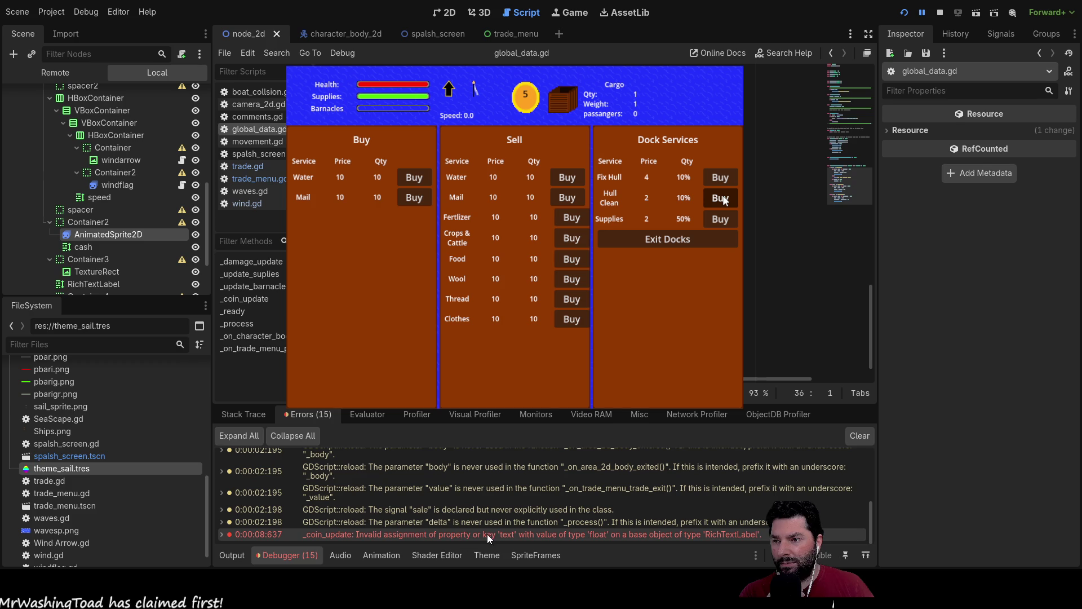
left_click(488, 534)
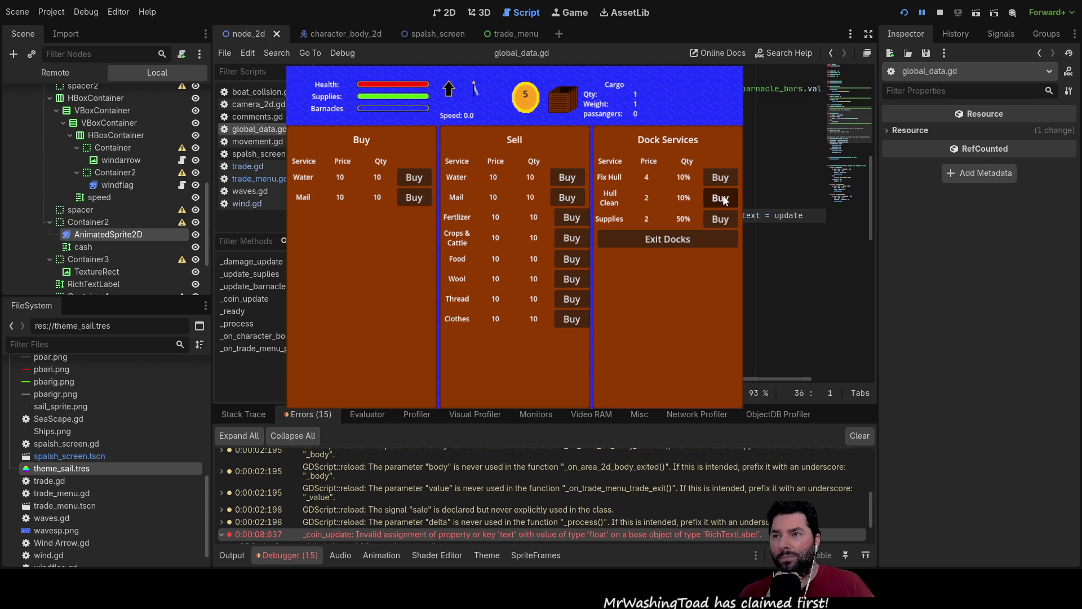
- Step through the coin-to-text conversion on line 35, then place the caret at the end of line 39
key("Up")
key("Left")
key("Left")
key("Left")
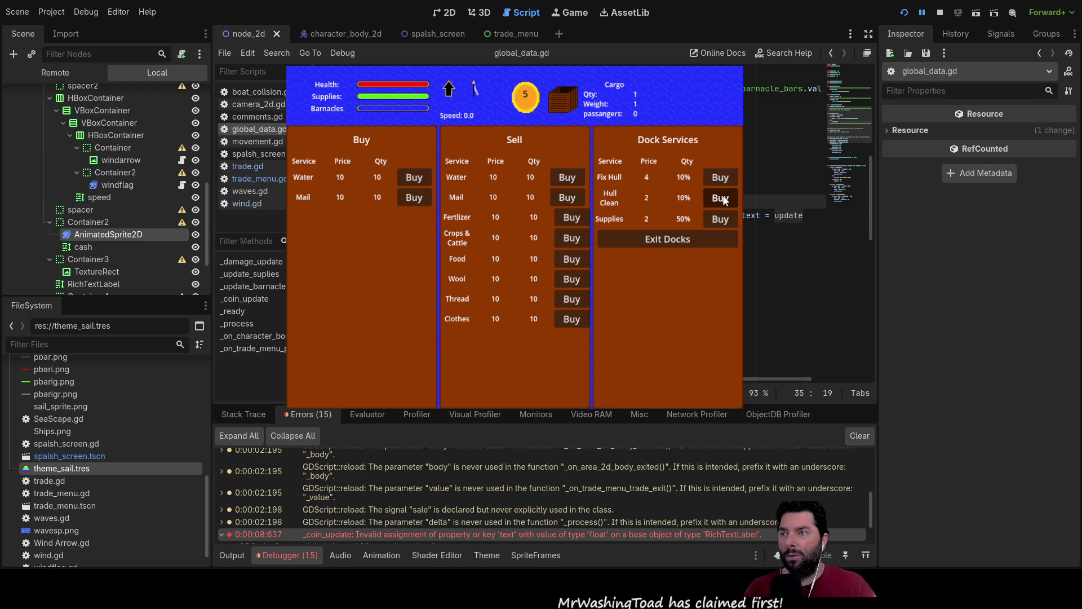
key("Right")
key("Right")
key("Right")
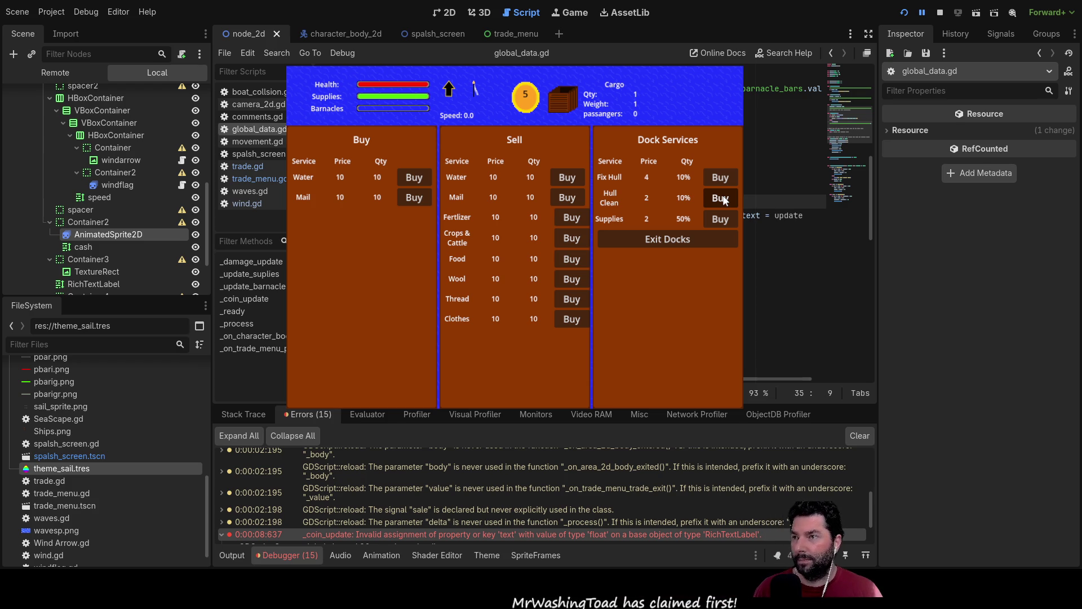
key("Right")
key("Right")
key("Right")
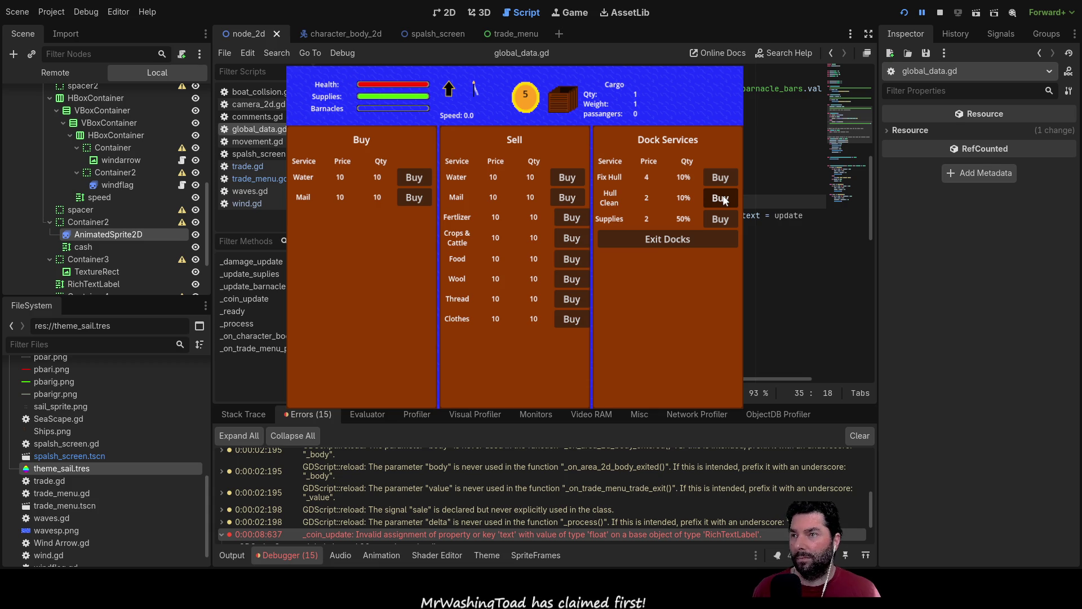
left_click(754, 265)
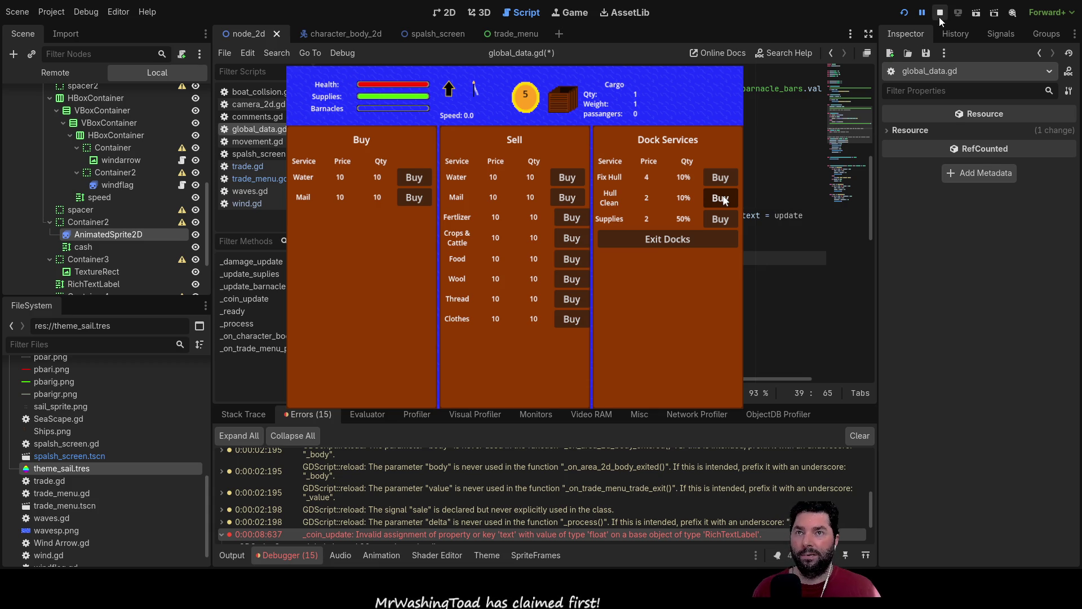
- Relaunch the game, start sailing from the main menu and dock with E
left_click(940, 13)
left_click(904, 12)
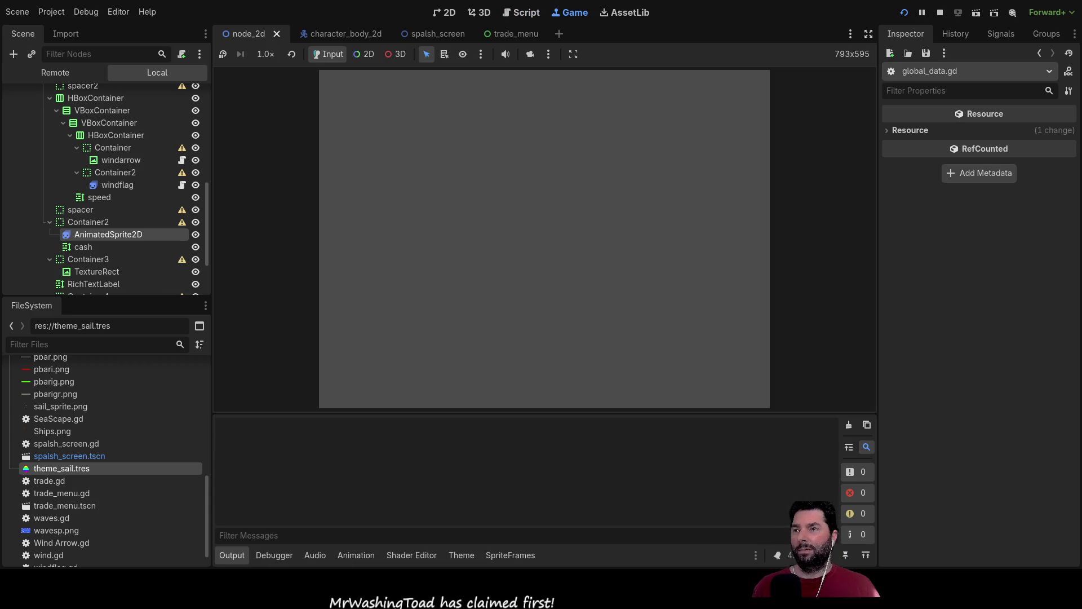
left_click(380, 88)
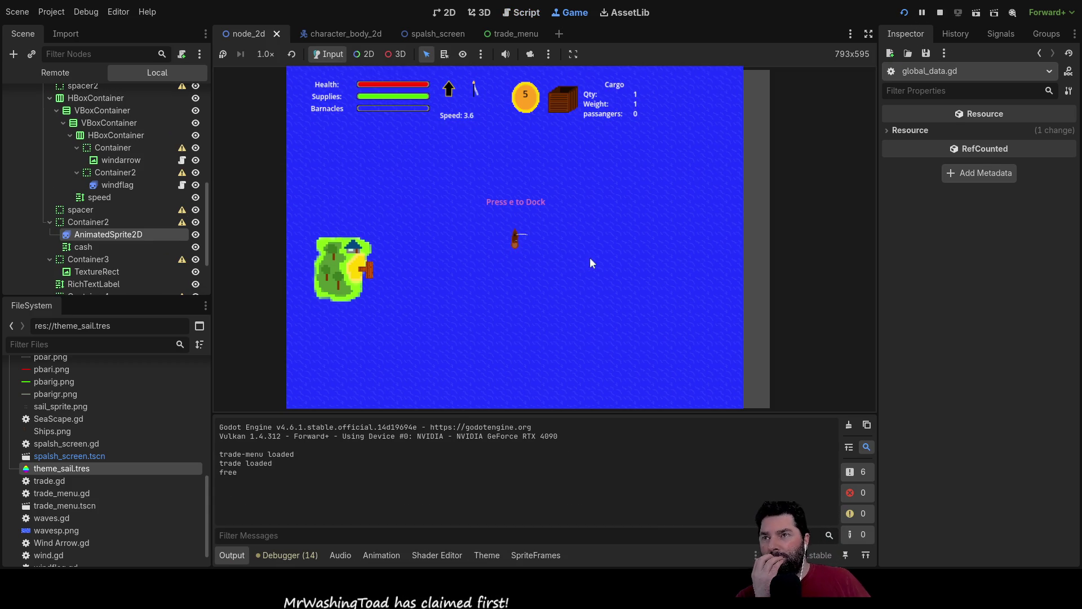
key("e")
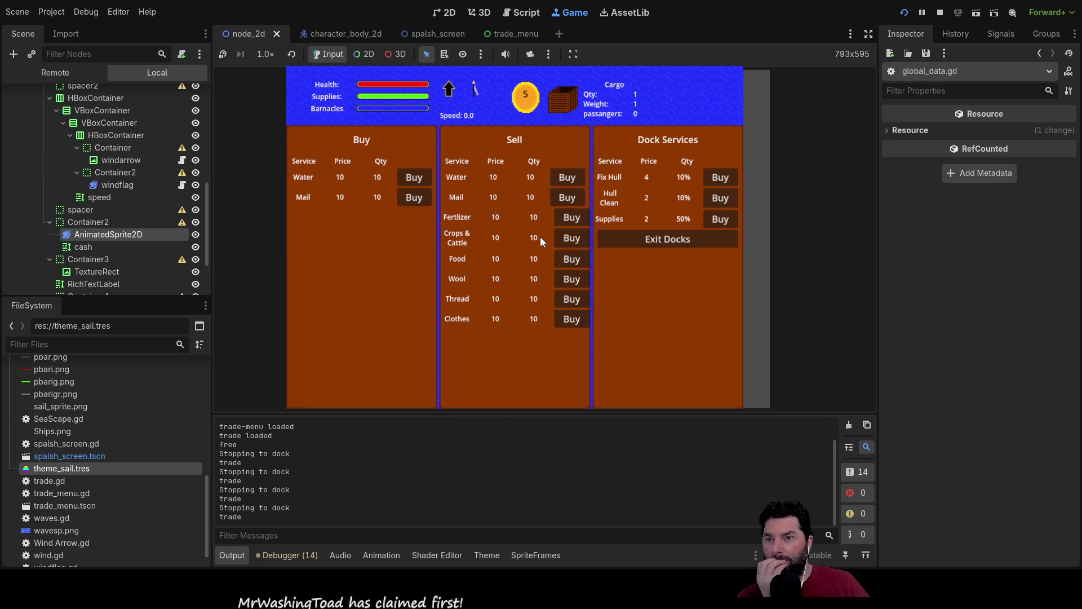
- Buy hull repairs repeatedly with the Fix Hull button
left_click(720, 176)
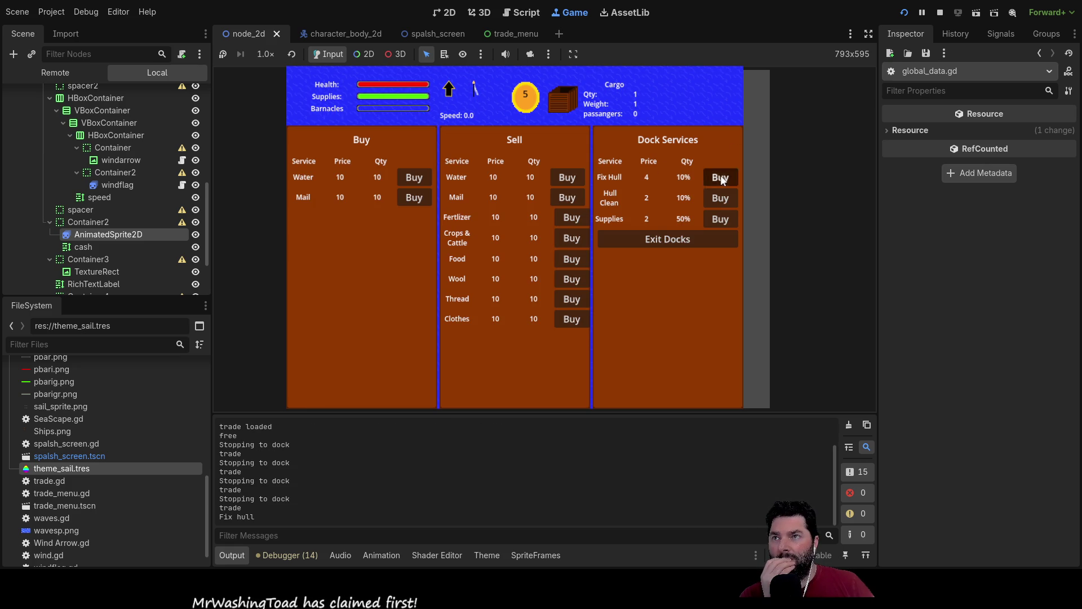
left_click(720, 176)
left_click(720, 176)
left_click(720, 176)
left_click(721, 176)
left_click(720, 176)
left_click(721, 176)
left_click(720, 176)
left_click(721, 176)
left_click(721, 176)
left_click(720, 176)
left_click(720, 176)
left_click(721, 176)
left_click(720, 176)
left_click(721, 177)
left_click(720, 177)
left_click(721, 177)
left_click(721, 177)
left_click(721, 177)
left_click(720, 177)
left_click(720, 177)
left_click(721, 177)
left_click(721, 177)
left_click(721, 177)
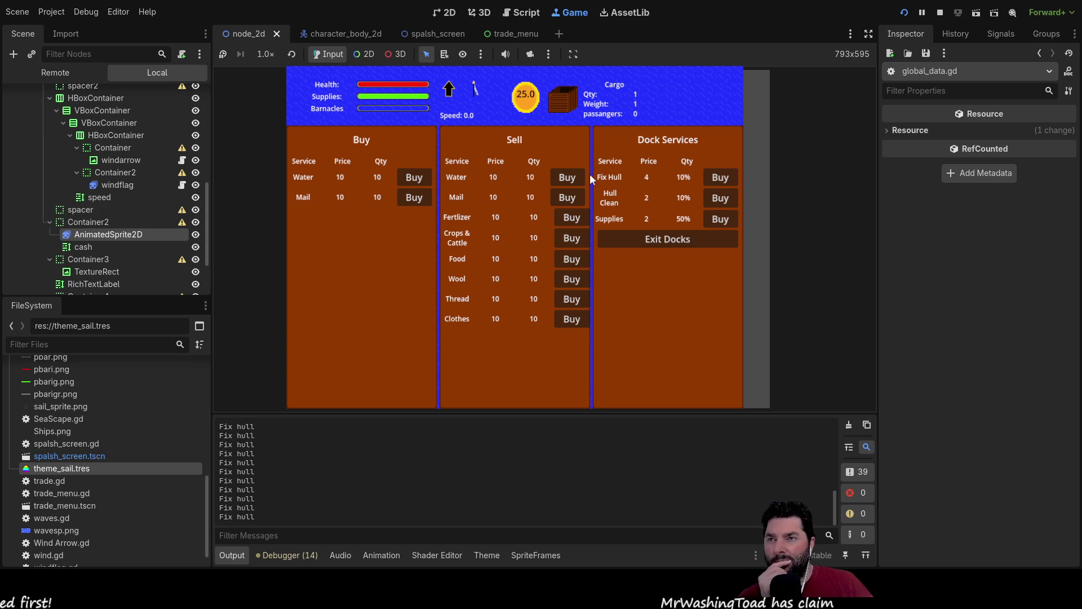
- Buy hull cleanings and supplies until supplies are full, then stop the game
left_click(724, 201)
left_click(724, 201)
left_click(724, 201)
left_click(723, 217)
left_click(721, 220)
left_click(721, 222)
left_click(720, 223)
left_click(721, 222)
left_click(721, 222)
left_click(720, 222)
left_click(720, 222)
left_click(721, 222)
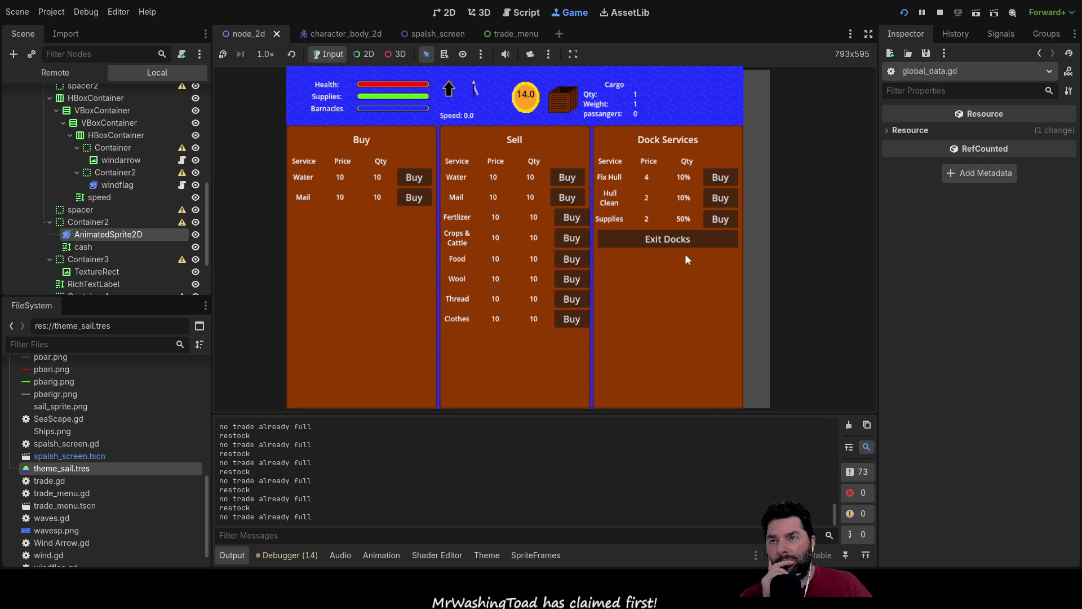
left_click(723, 202)
left_click(722, 202)
left_click(723, 201)
left_click(723, 202)
left_click(722, 202)
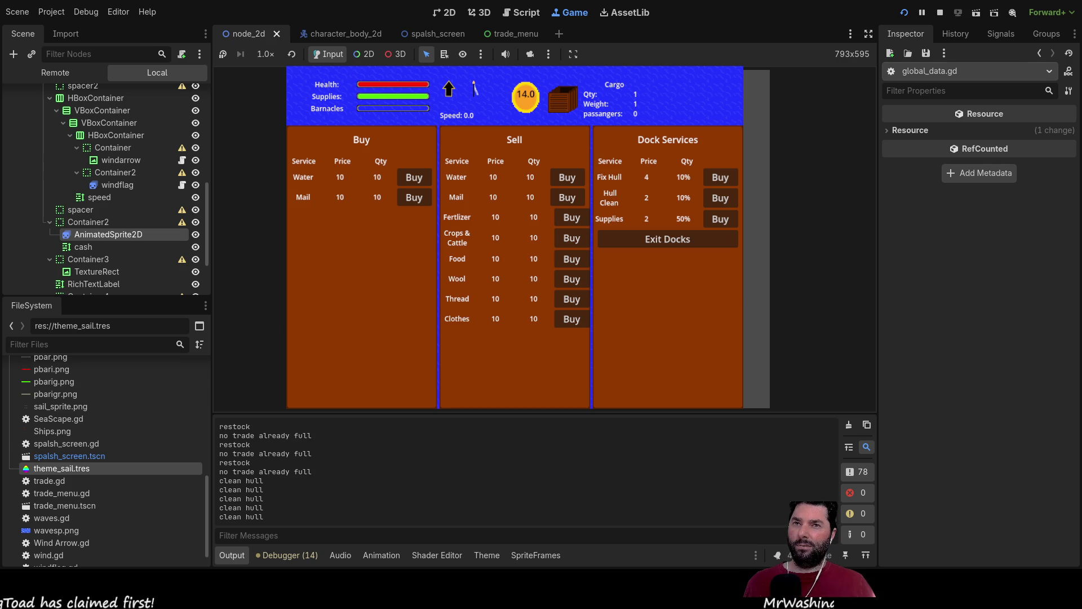
left_click(940, 12)
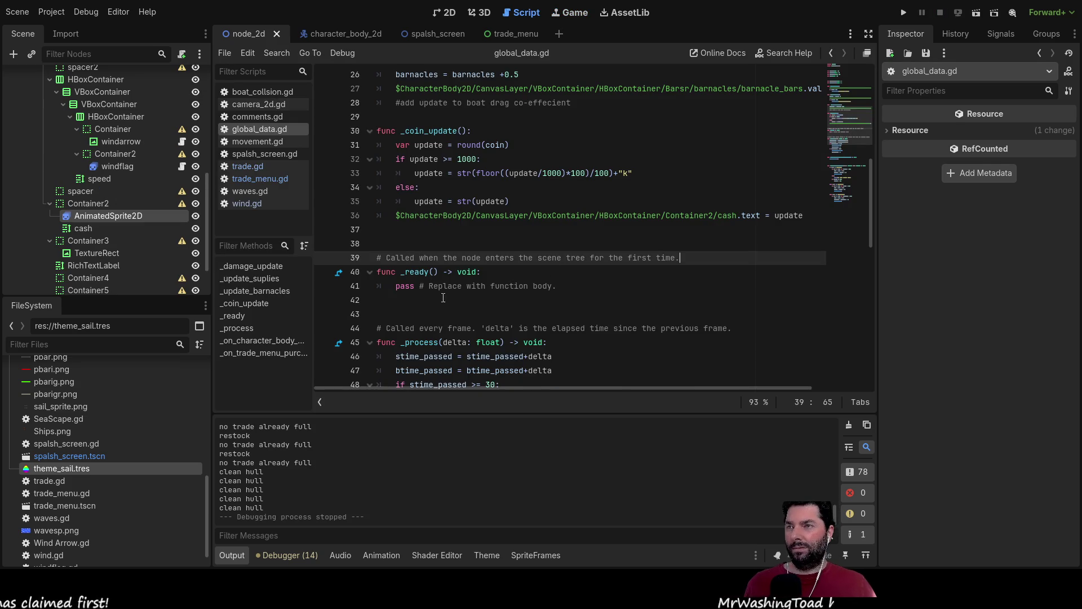
- Wrap update in floor() on line 35 of _coin_update
scroll(441, 298, "down", 7)
scroll(481, 305, "down", 5)
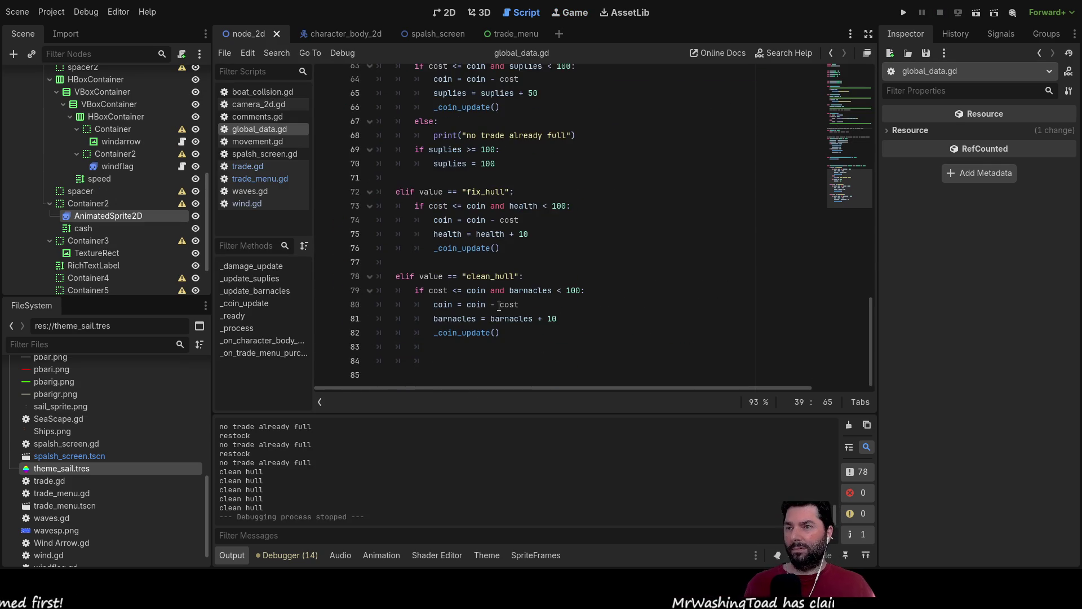
scroll(509, 290, "up", 2)
scroll(500, 231, "up", 6)
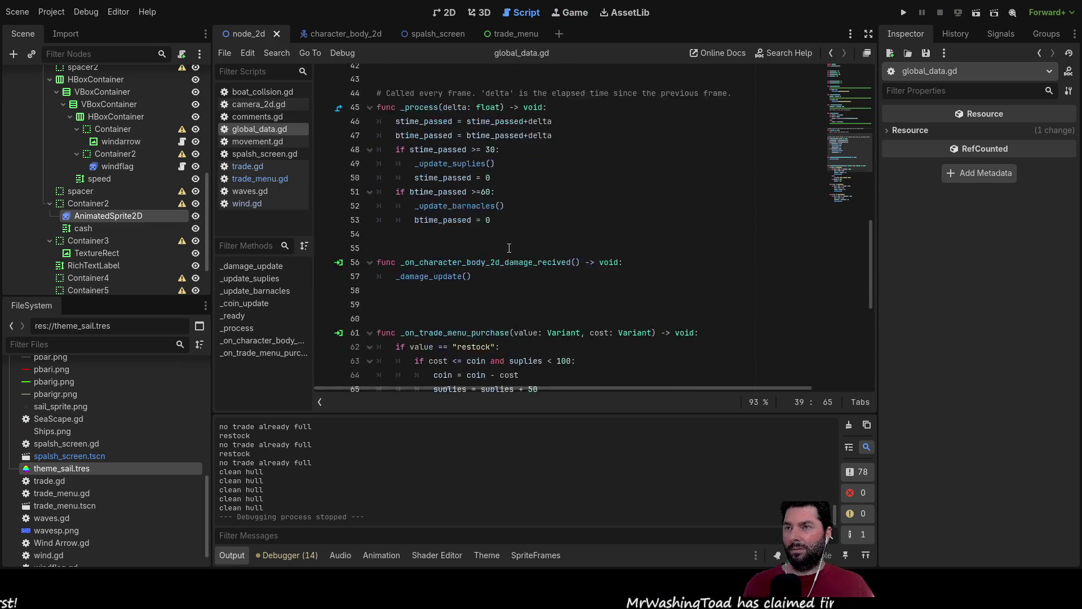
scroll(491, 253, "up", 4)
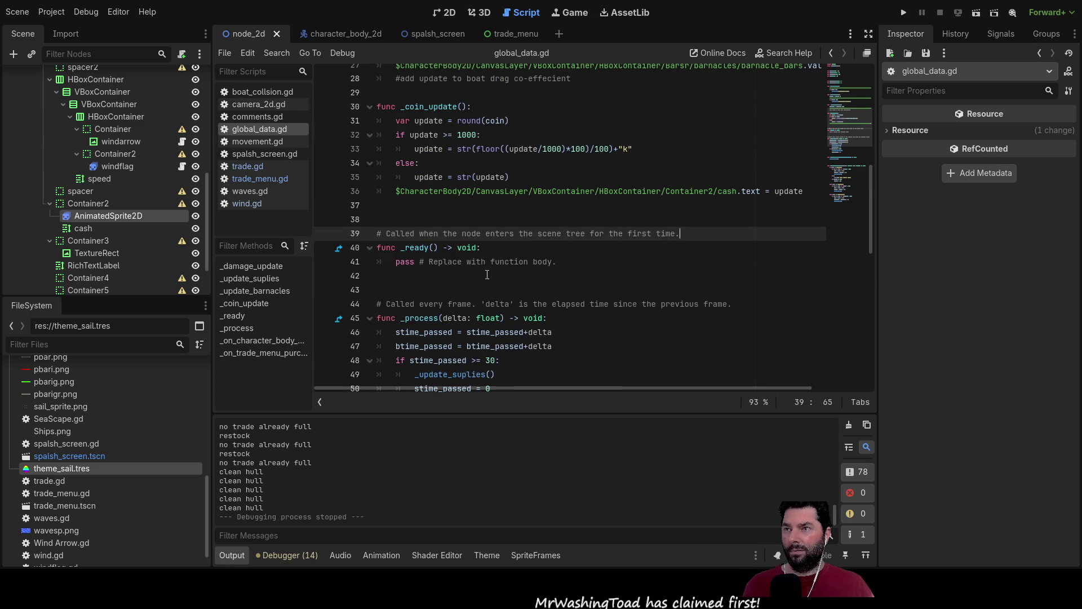
left_click(491, 177)
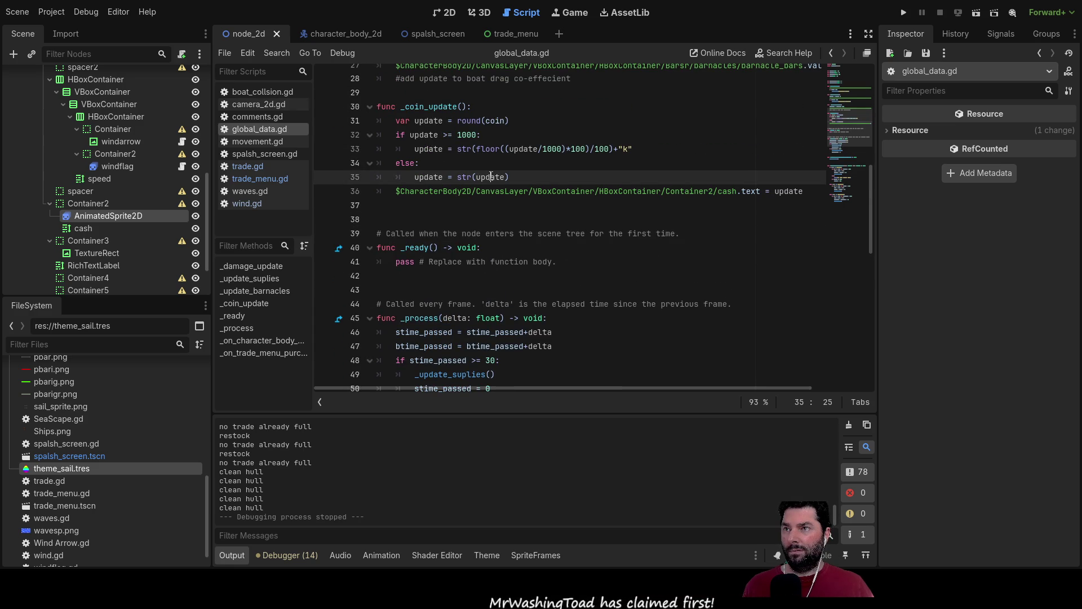
double_click(427, 120)
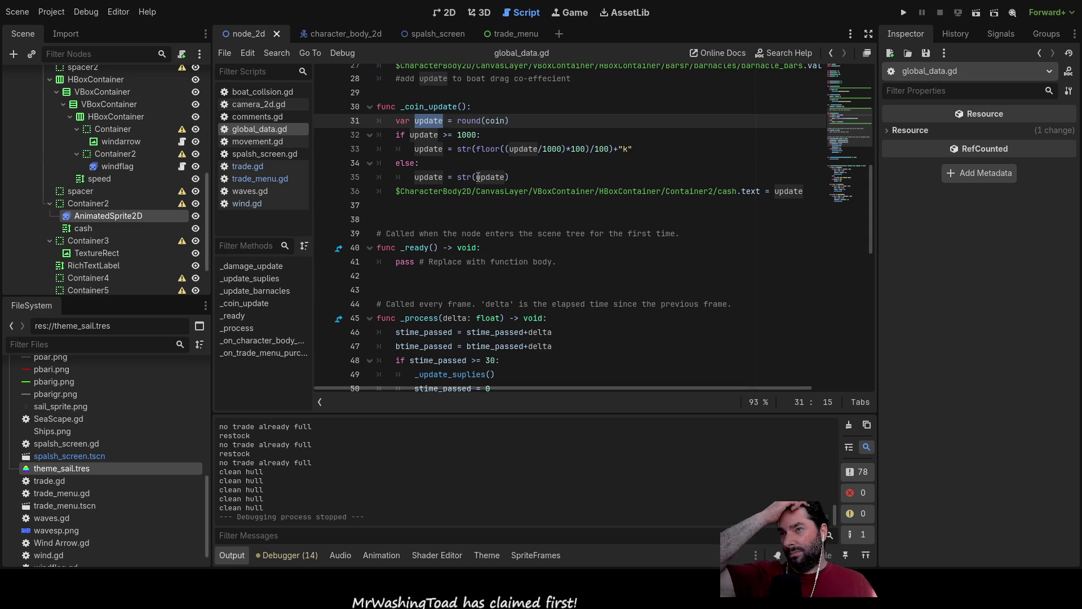
left_click(505, 177)
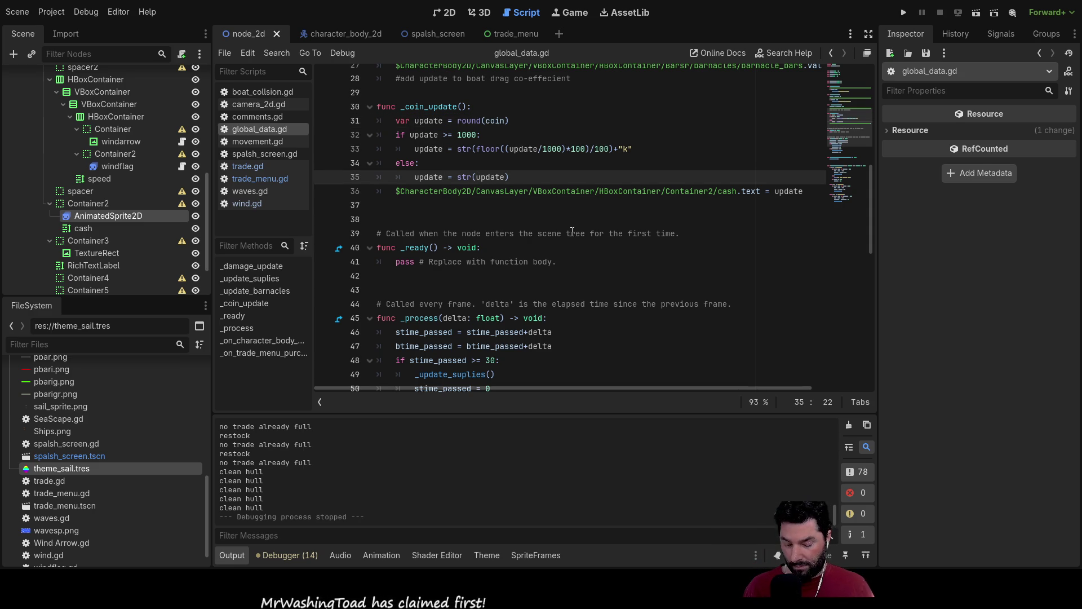
type("floor(")
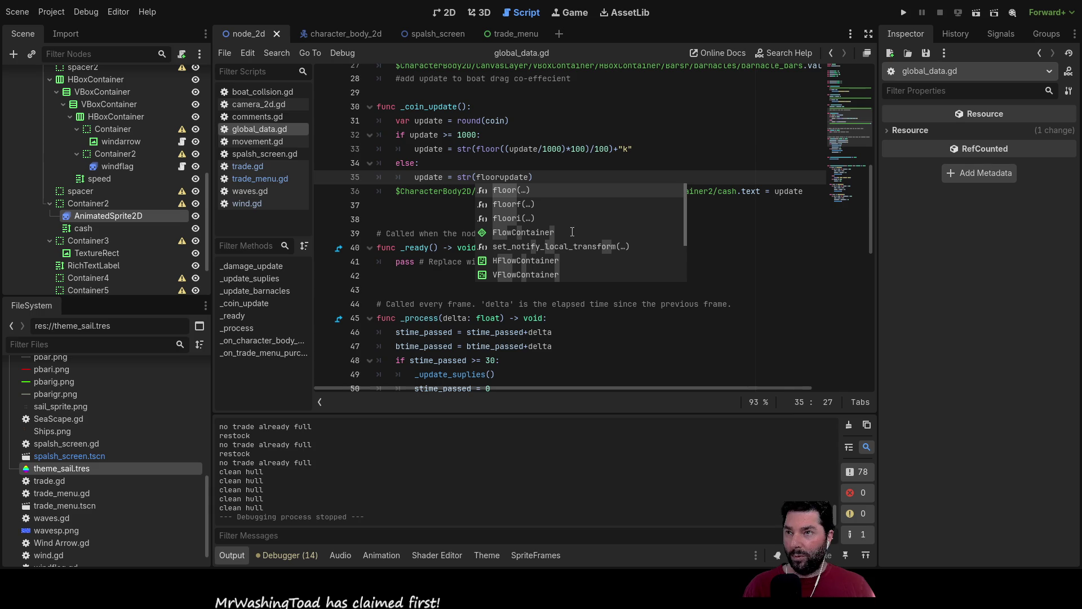
key("Right")
key("Right")
key("Right")
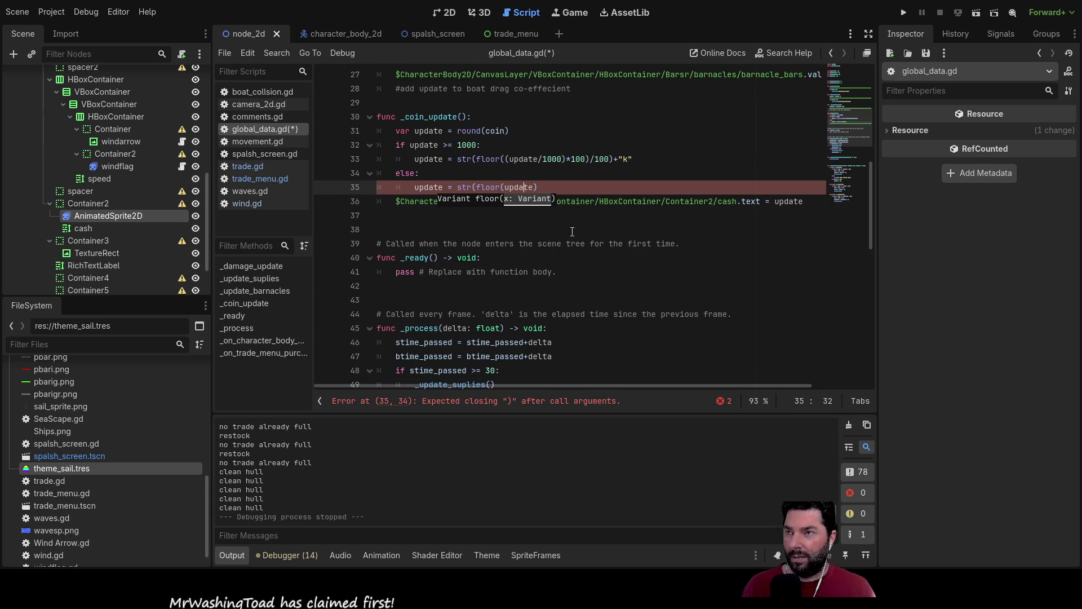
type(")")
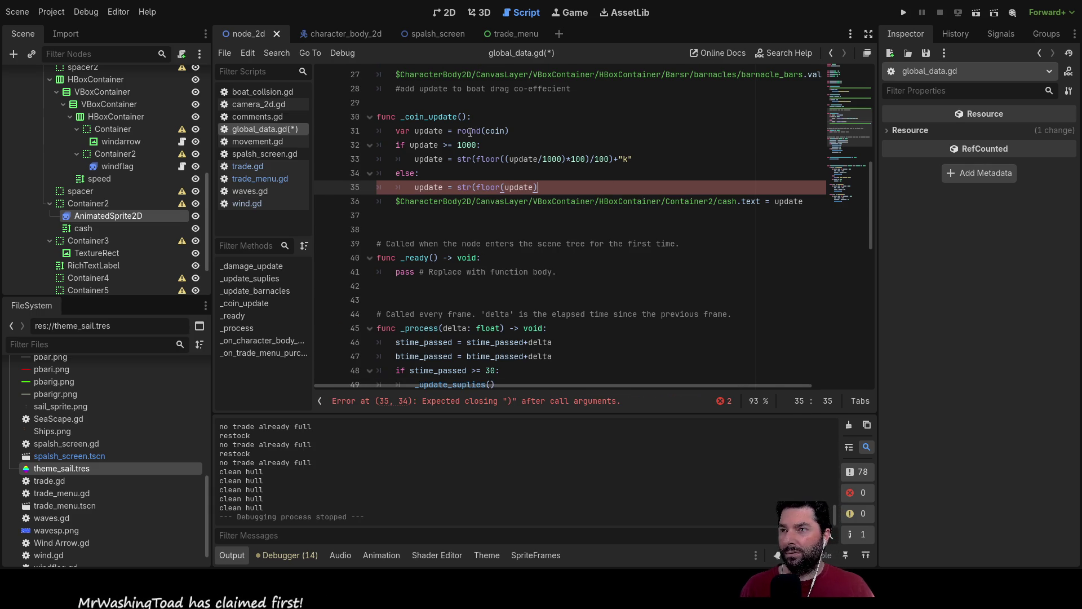
- Change round(coin) to floor(coin) on line 31 and remove the extra floor from line 35
double_click(468, 131)
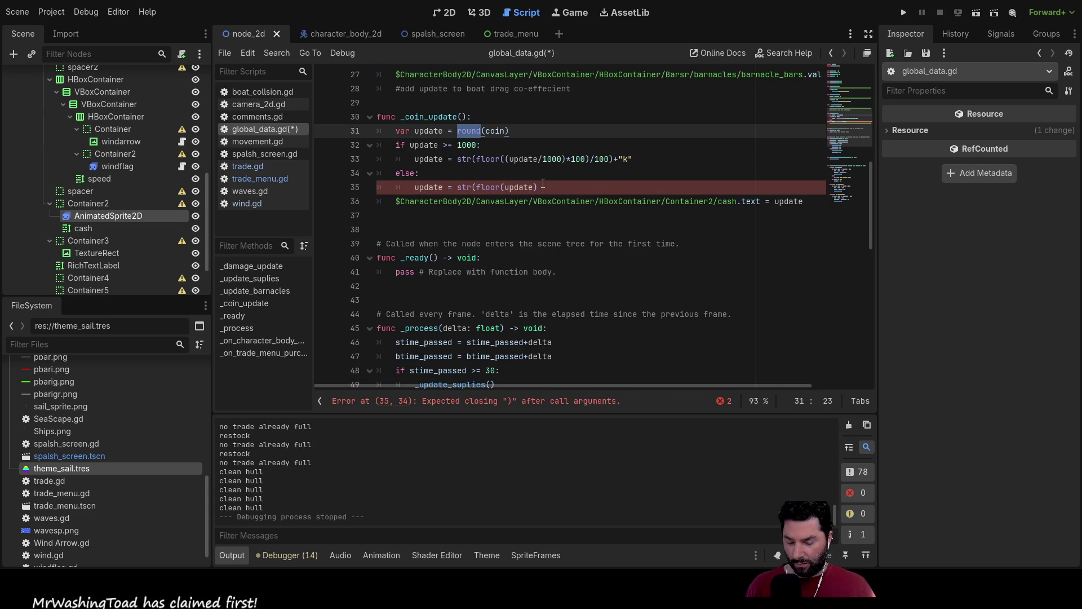
type("floor")
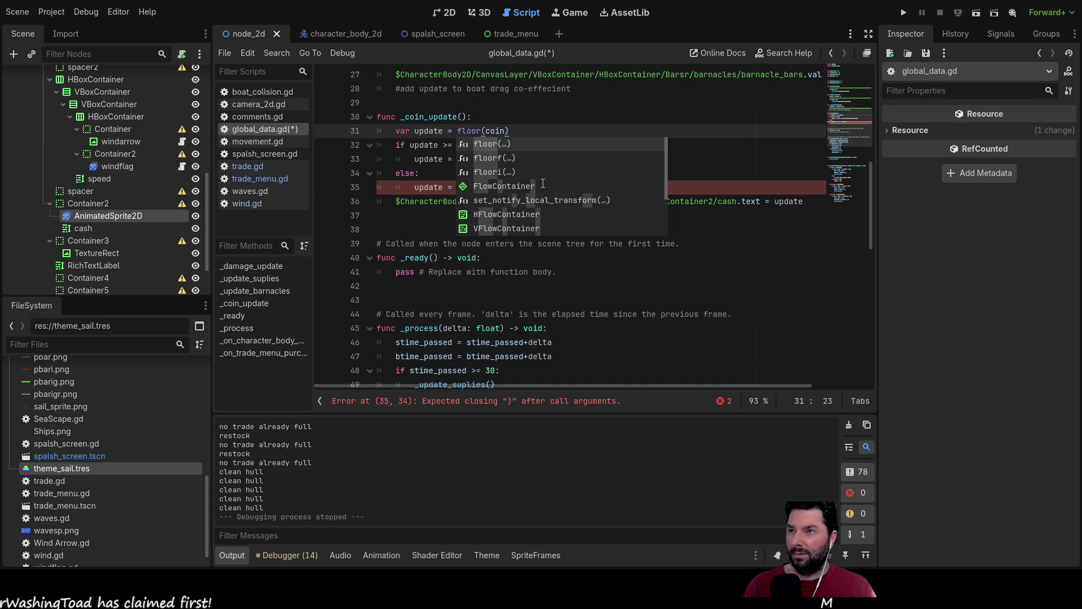
left_click(649, 119)
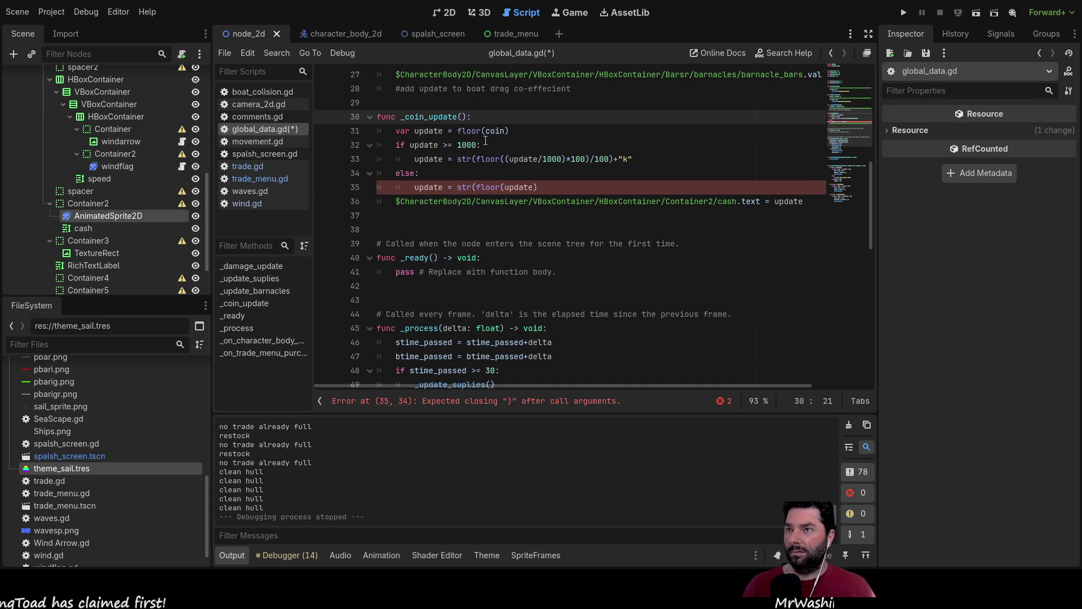
left_click(500, 132)
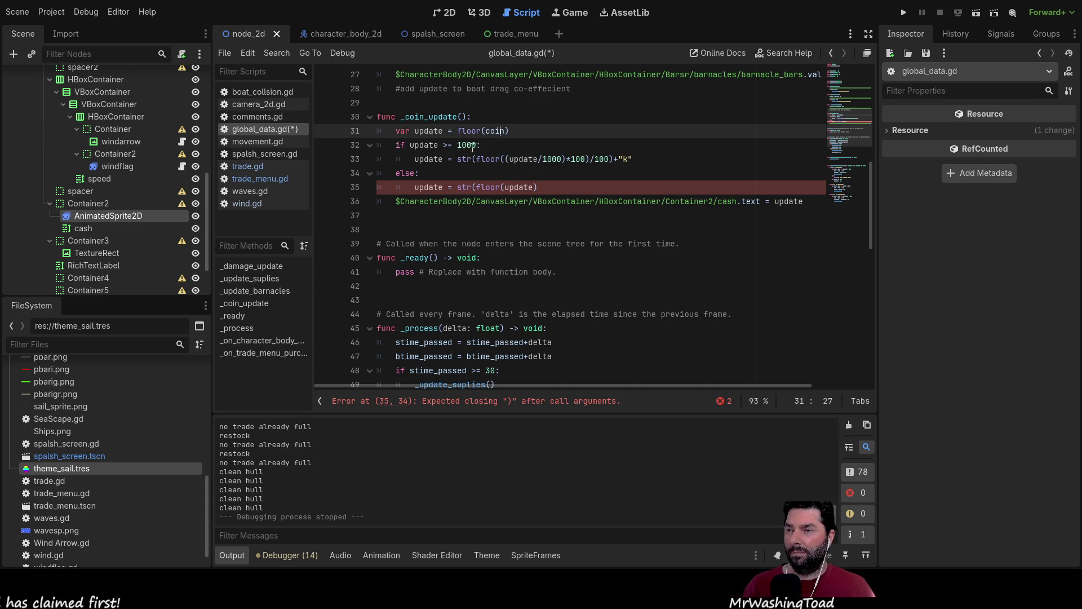
double_click(488, 187)
key("BackSpace")
key("Right")
key("Right")
key("Right")
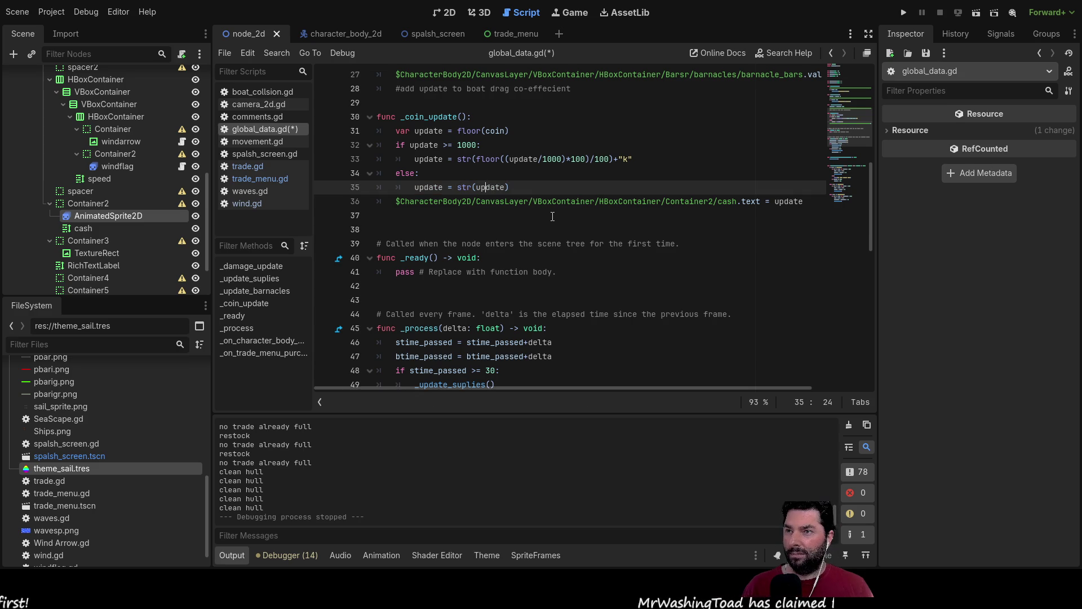
key("Up")
key("Up")
key("Up")
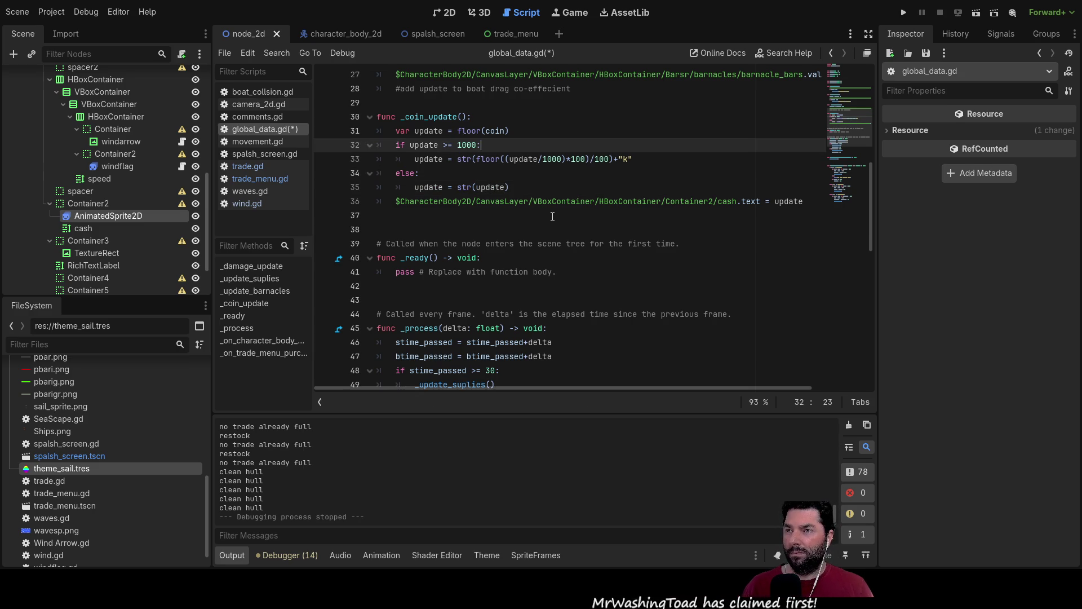
key("Down")
key("Right")
key("Right")
key("Right")
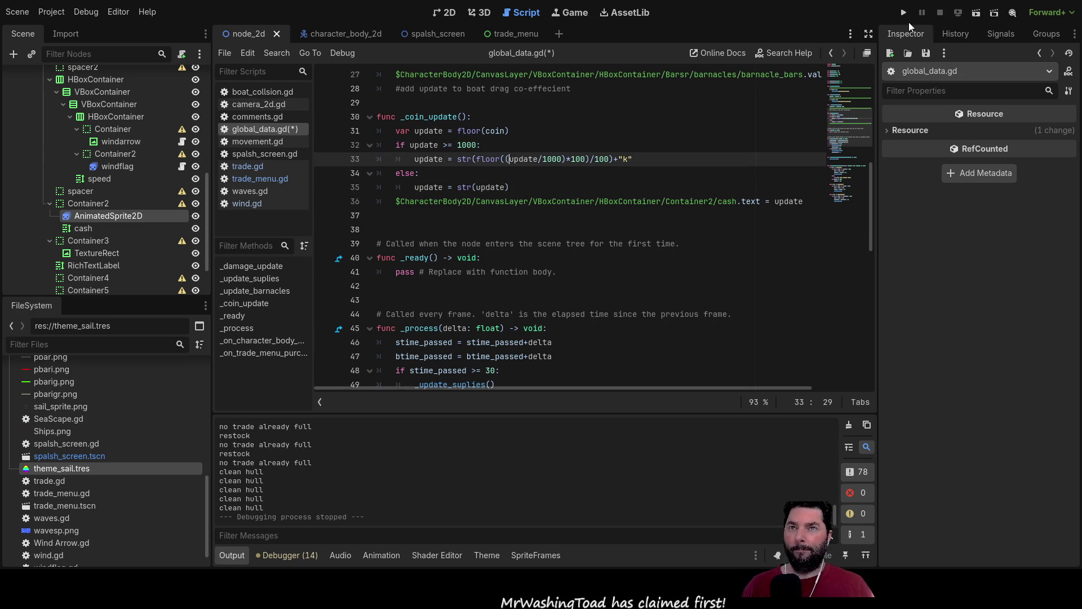
- Run the project, start playing and dock at the trade menu
left_click(904, 12)
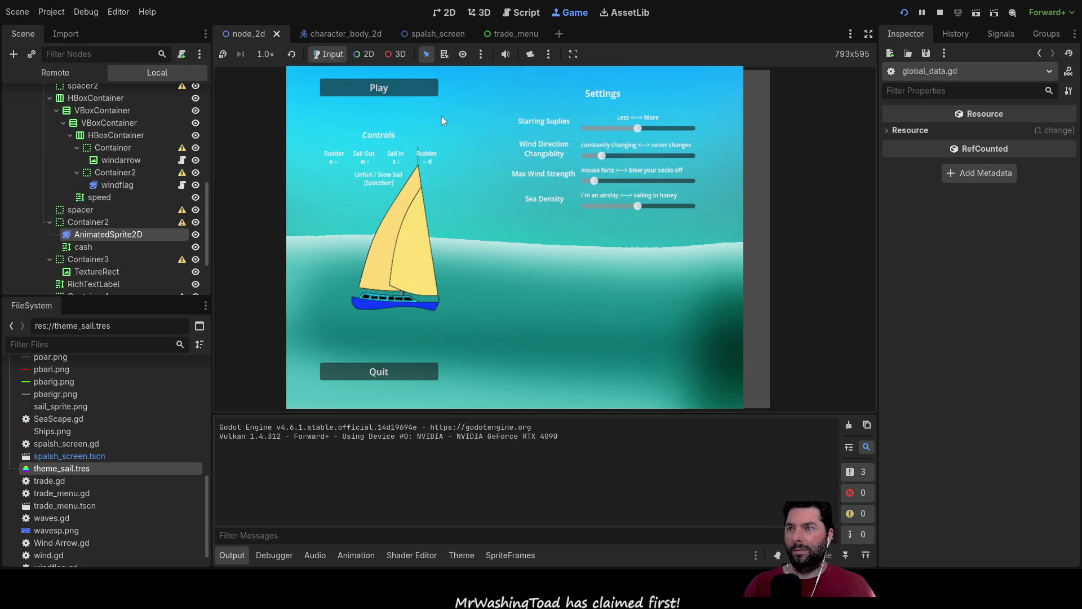
left_click(391, 87)
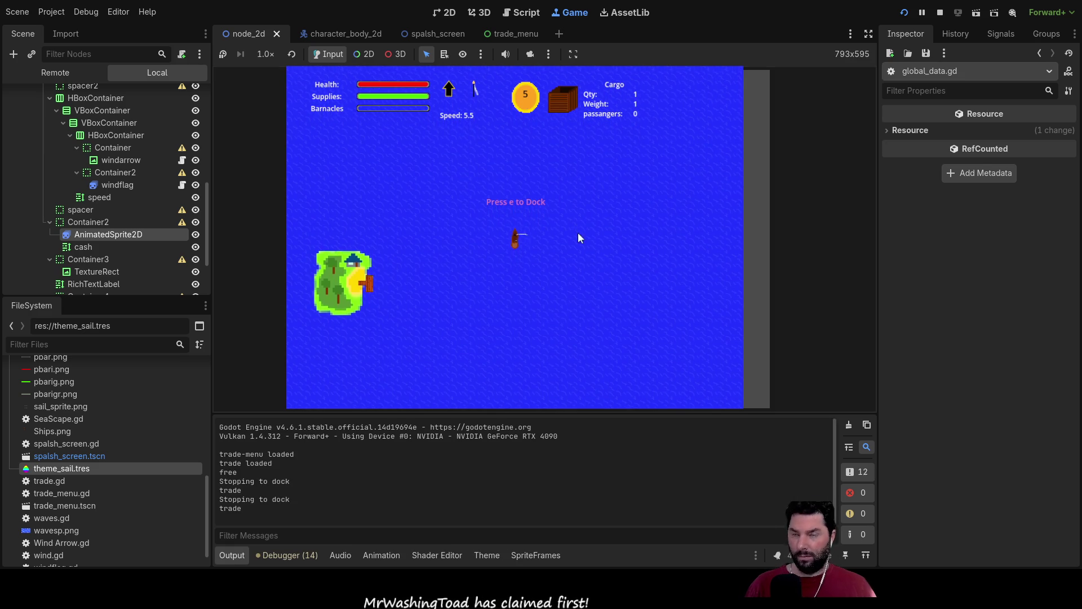
key("e")
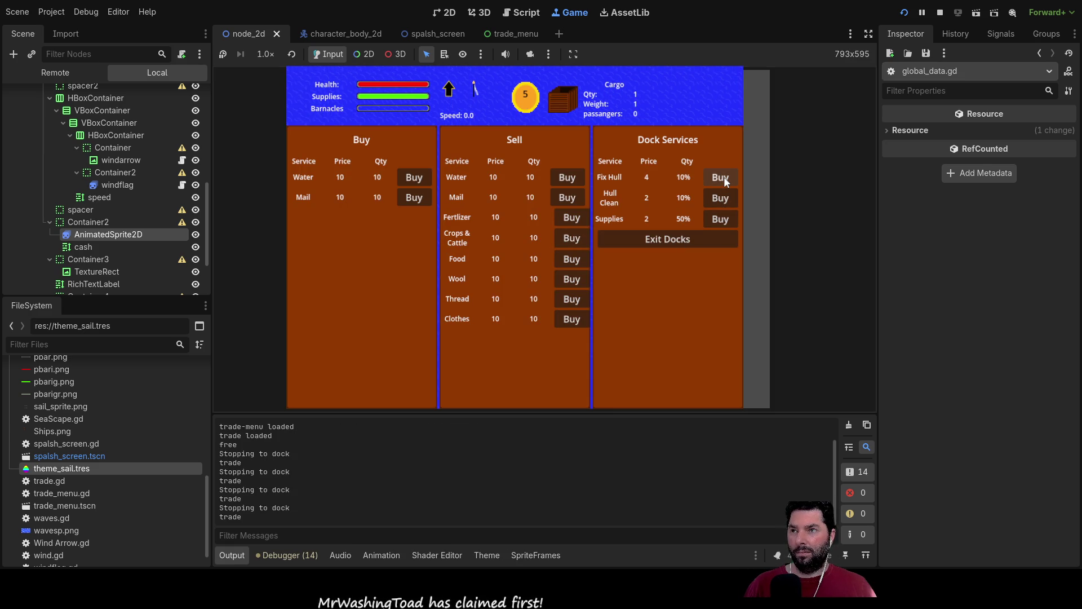
- Buy a series of hull repairs with the Fix Hull button
left_click(724, 177)
left_click(724, 177)
left_click(723, 177)
left_click(724, 177)
left_click(724, 177)
left_click(724, 177)
left_click(724, 177)
left_click(723, 177)
left_click(724, 177)
left_click(723, 177)
left_click(724, 177)
left_click(724, 177)
left_click(723, 177)
left_click(724, 177)
left_click(724, 177)
left_click(724, 177)
left_click(723, 177)
left_click(724, 177)
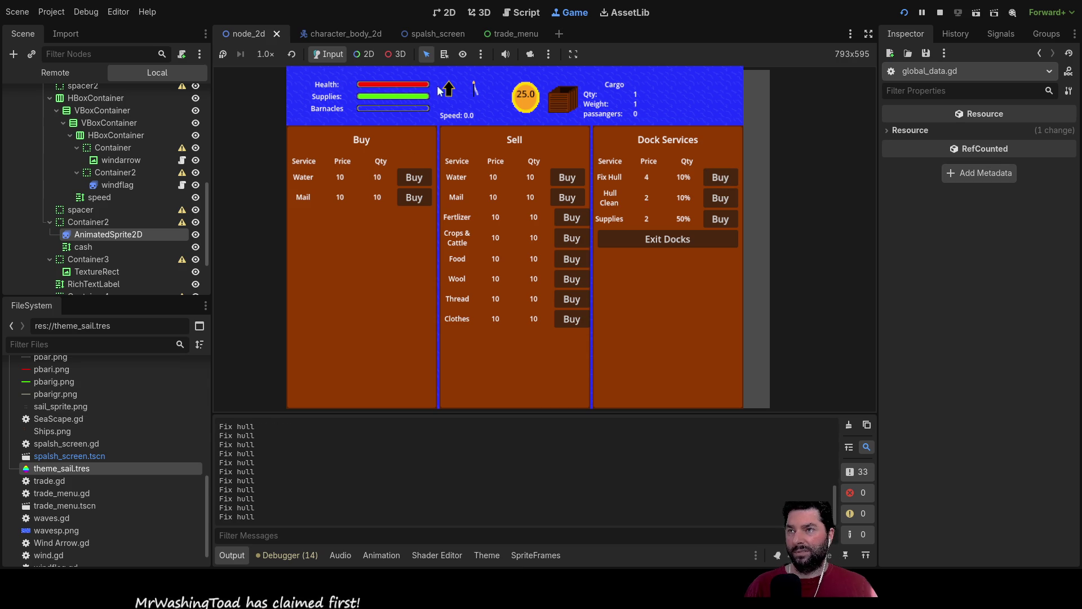
left_click(731, 177)
left_click(731, 177)
left_click(731, 177)
left_click(730, 177)
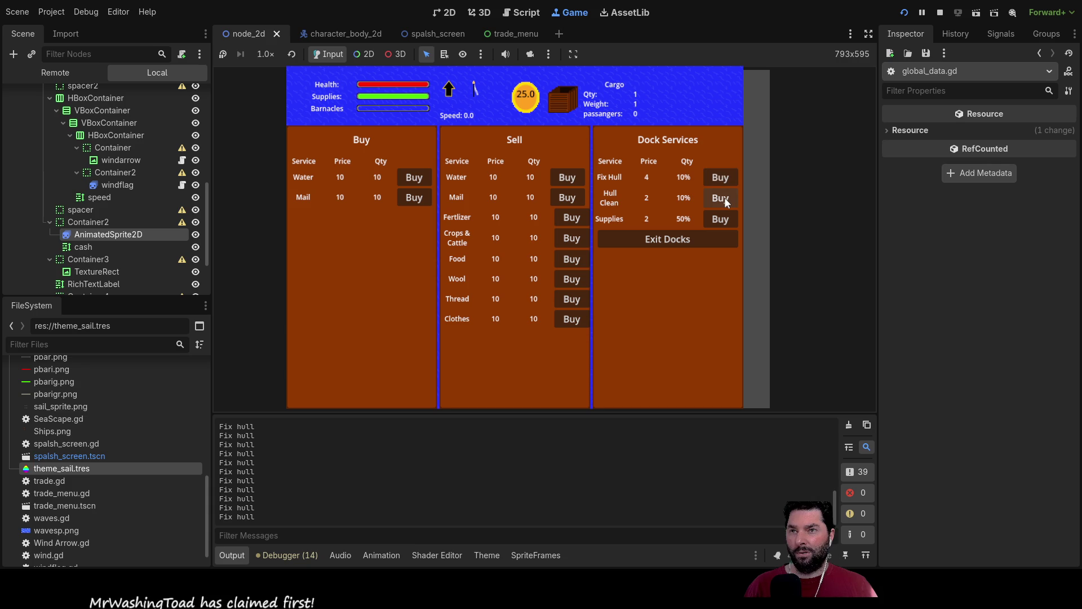
- Buy several hull cleanings, bringing cash to 15.0, then stop the game
left_click(725, 198)
left_click(725, 197)
left_click(725, 197)
left_click(725, 197)
left_click(725, 197)
left_click(725, 197)
left_click(726, 202)
left_click(726, 202)
left_click(726, 202)
left_click(726, 202)
left_click(726, 202)
left_click(726, 202)
left_click(726, 202)
left_click(726, 202)
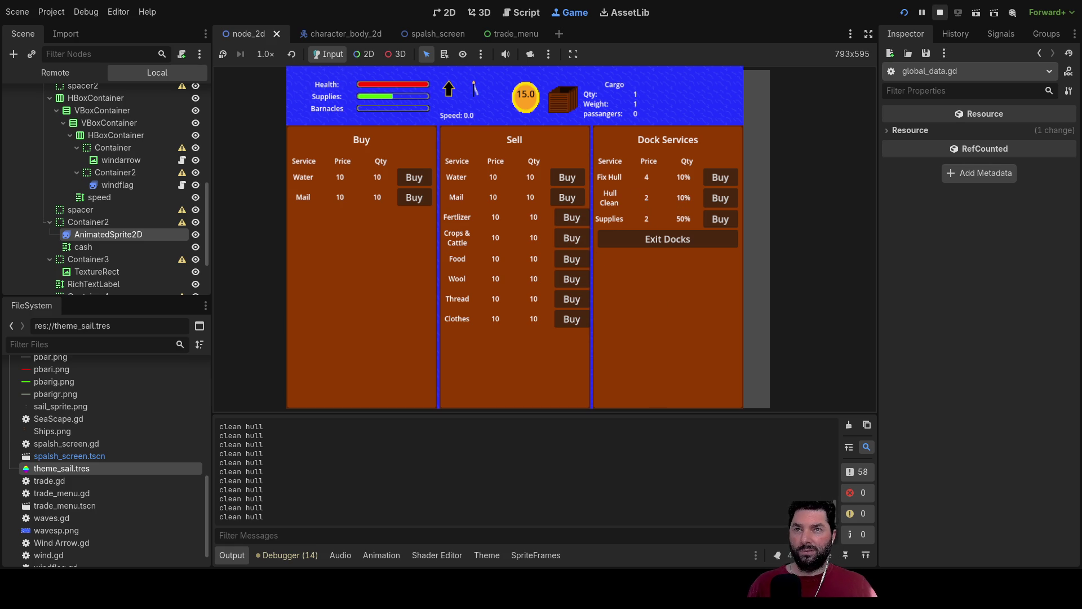
left_click(940, 12)
scroll(541, 265, "down", 6)
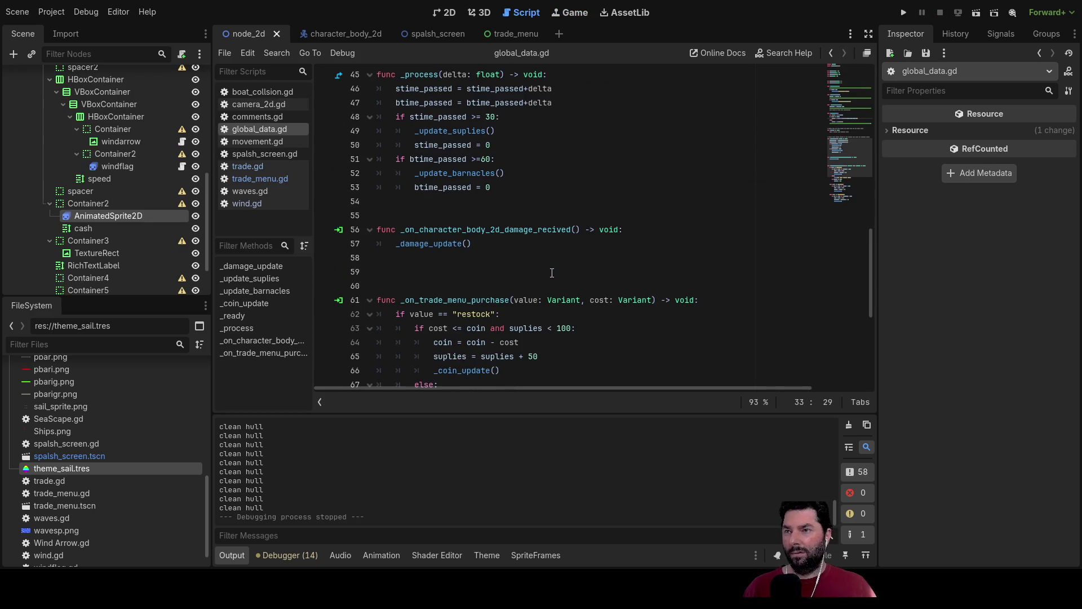
- Open the trade_menu.gd script from the file list
scroll(552, 266, "down", 6)
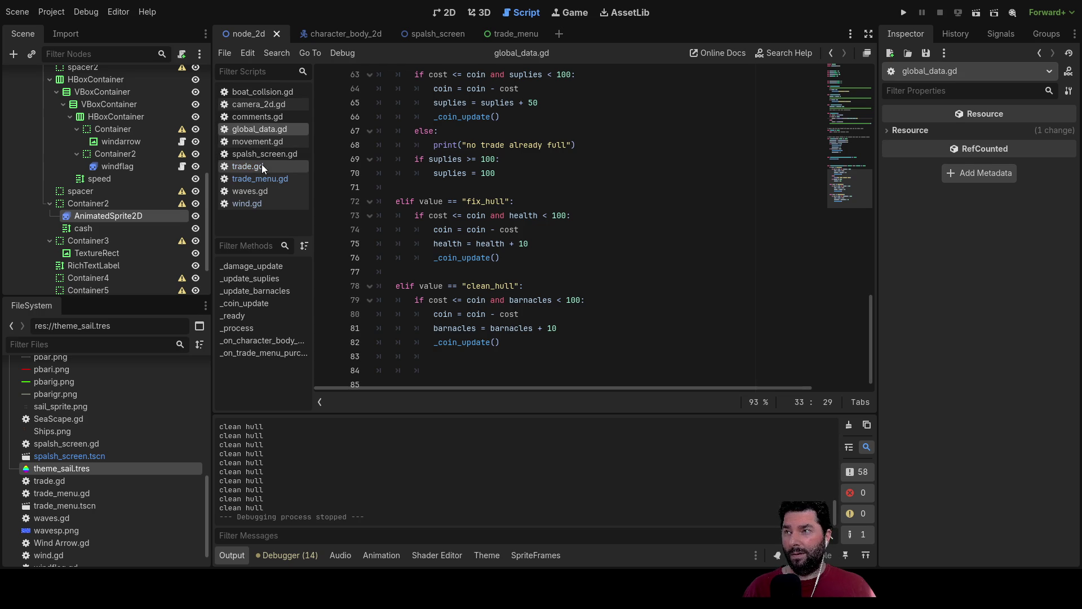
left_click(251, 166)
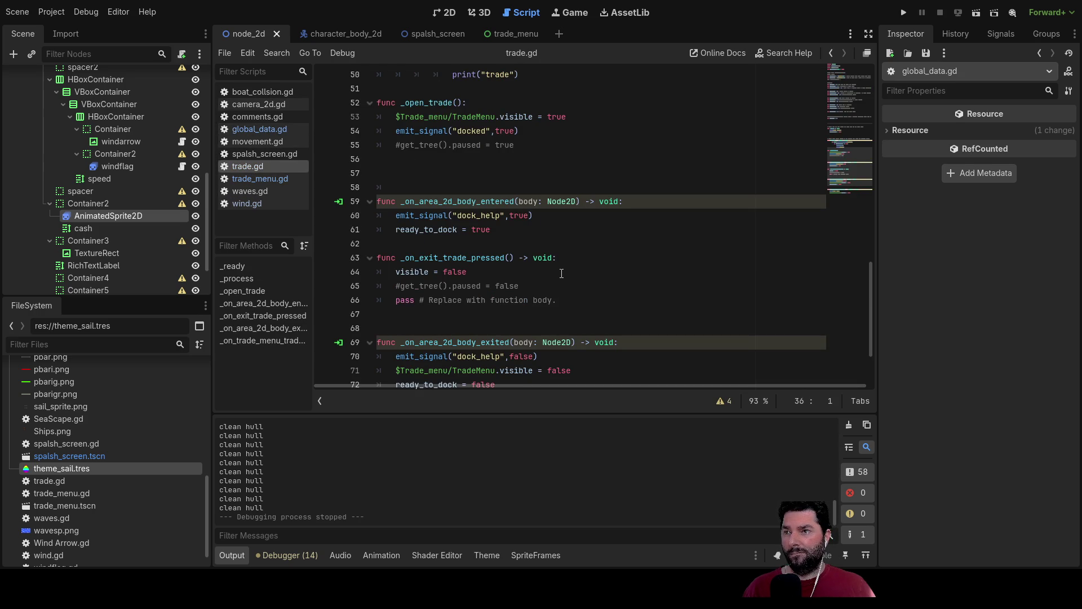
scroll(563, 274, "down", 3)
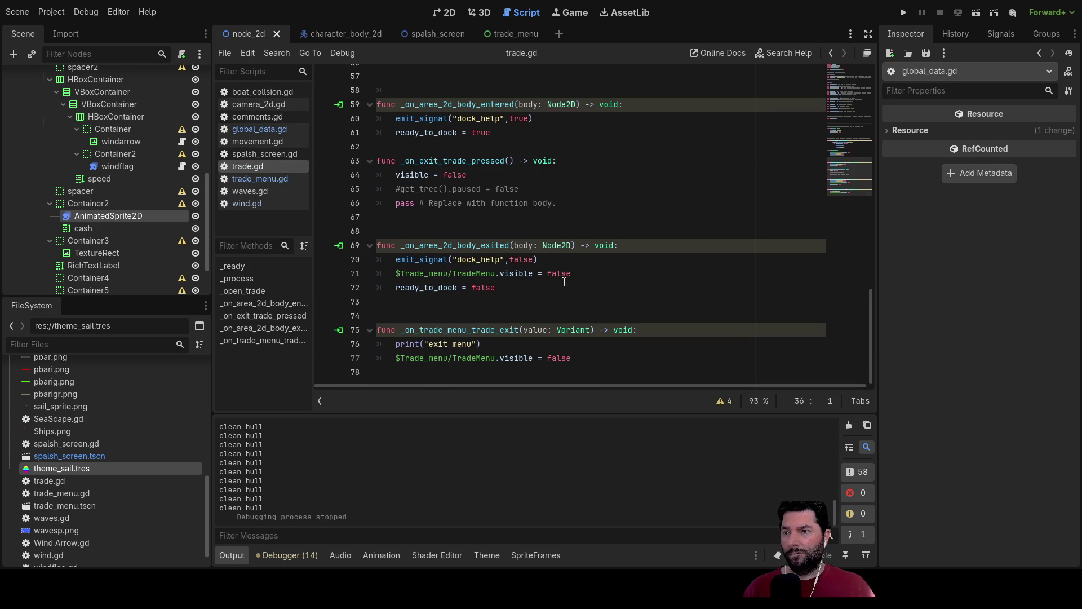
scroll(564, 282, "up", 5)
left_click(248, 179)
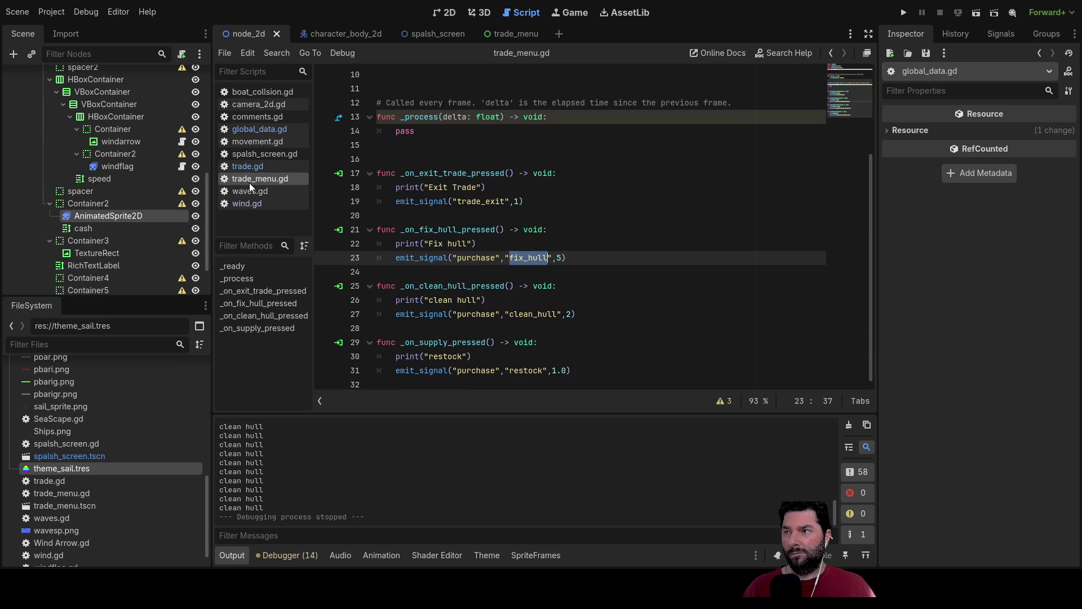
- Make the clean_hull cost 2.0 and fix_hull cost 5.0, then return to the 2D view
left_click(571, 314)
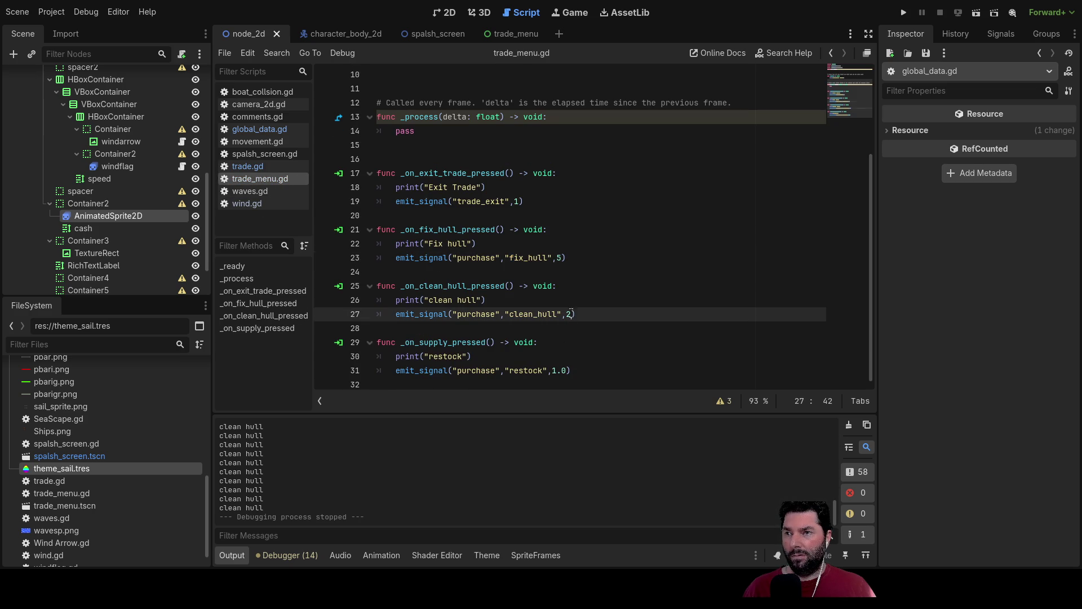
type(".0")
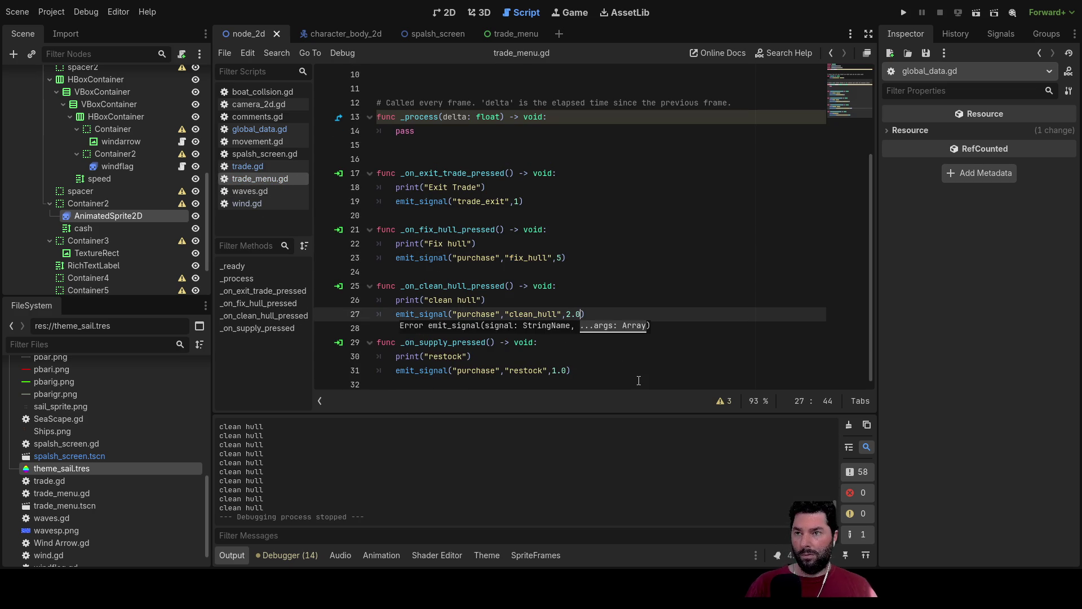
key("Up")
key("Up")
key("Up")
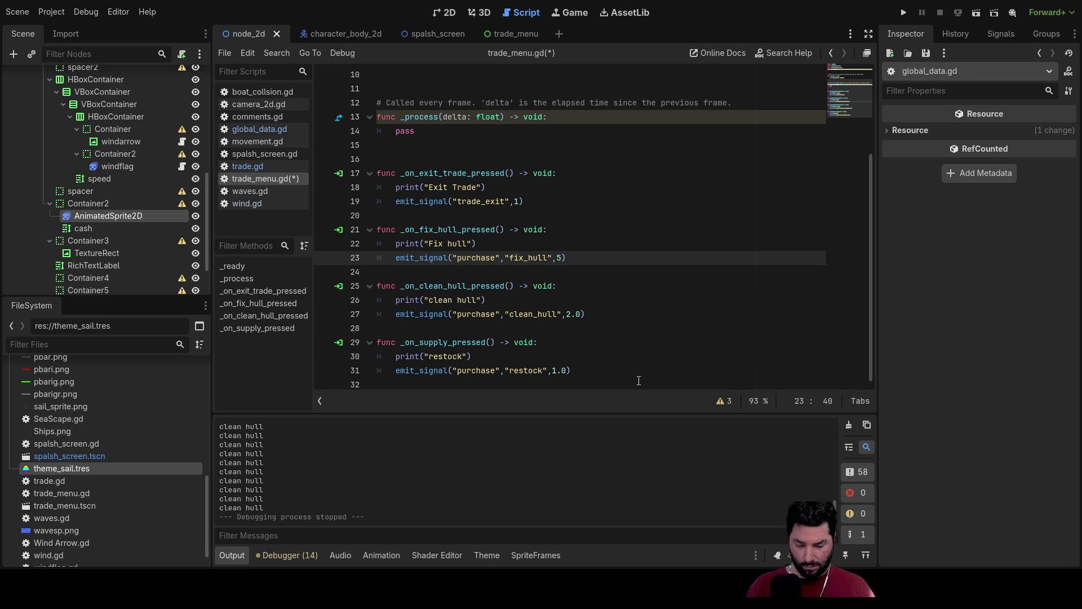
type(".0")
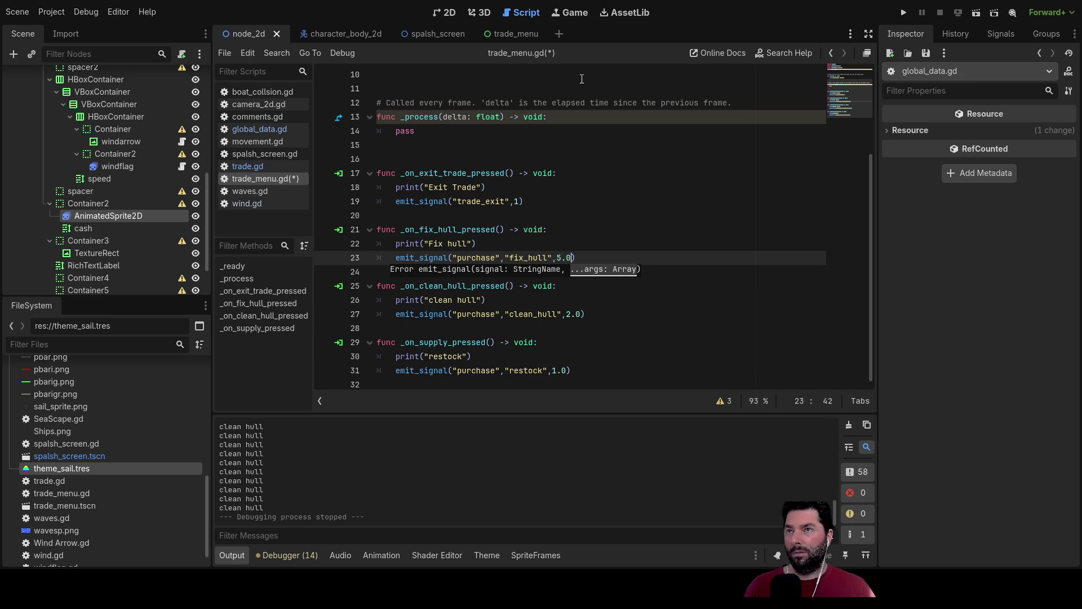
left_click(445, 14)
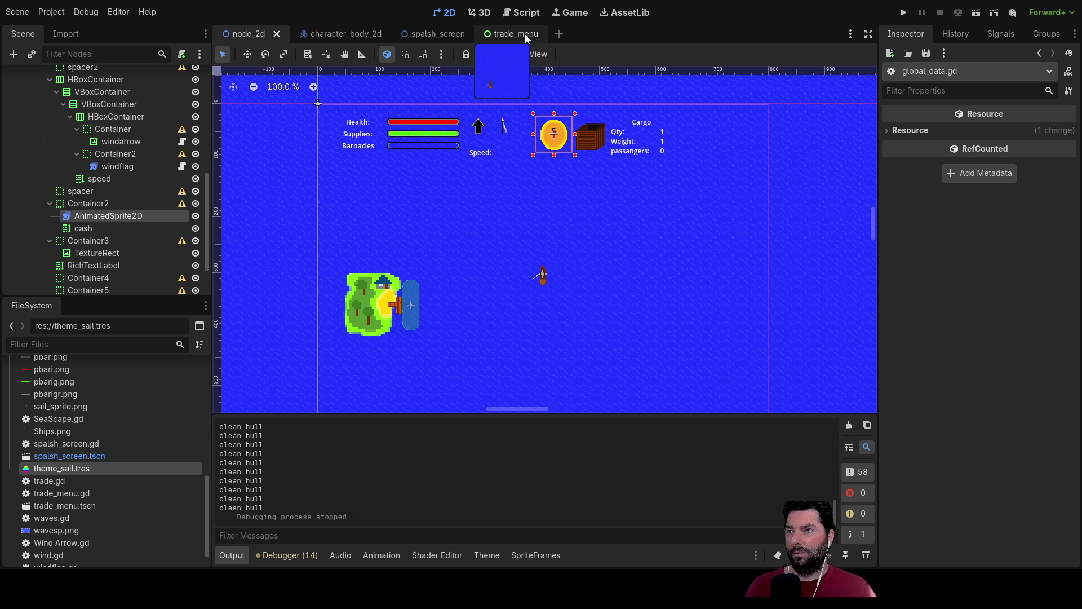
left_click(515, 34)
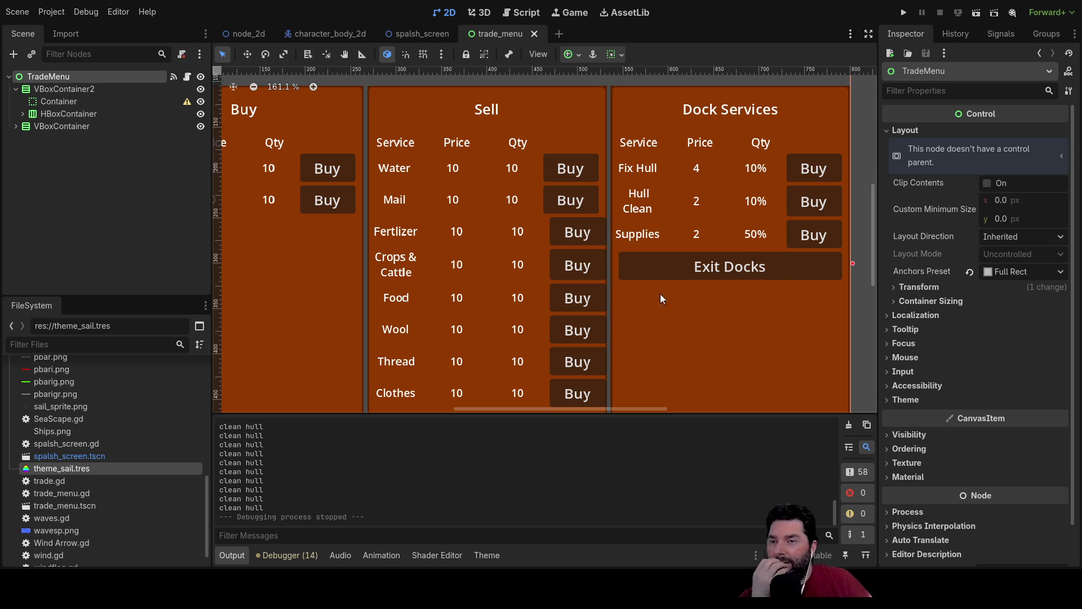
scroll(657, 290, "down", 6)
scroll(779, 275, "down", 3)
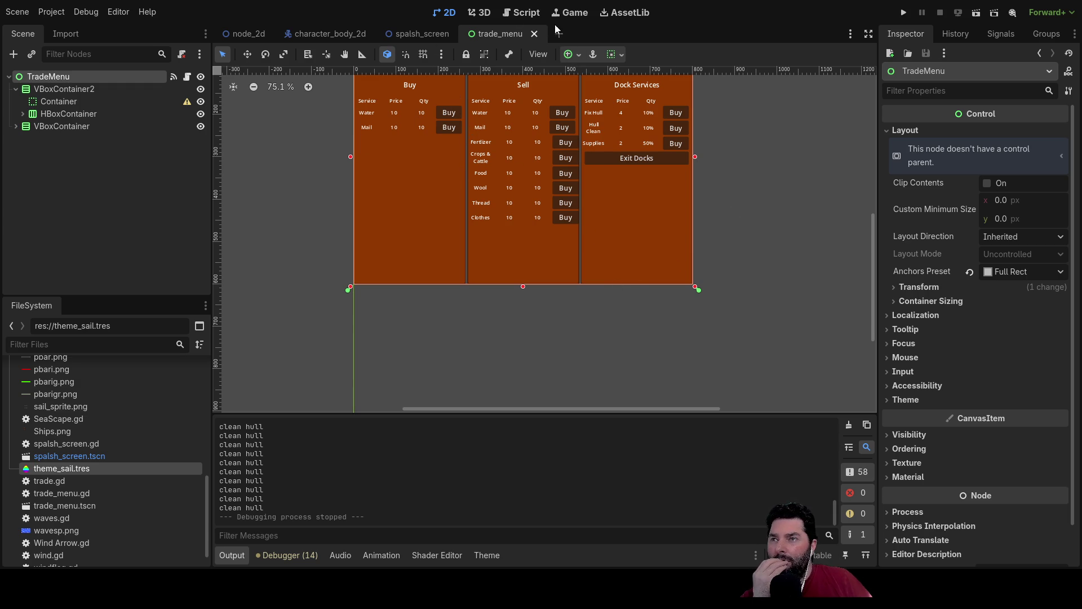
left_click(524, 12)
key("Escape")
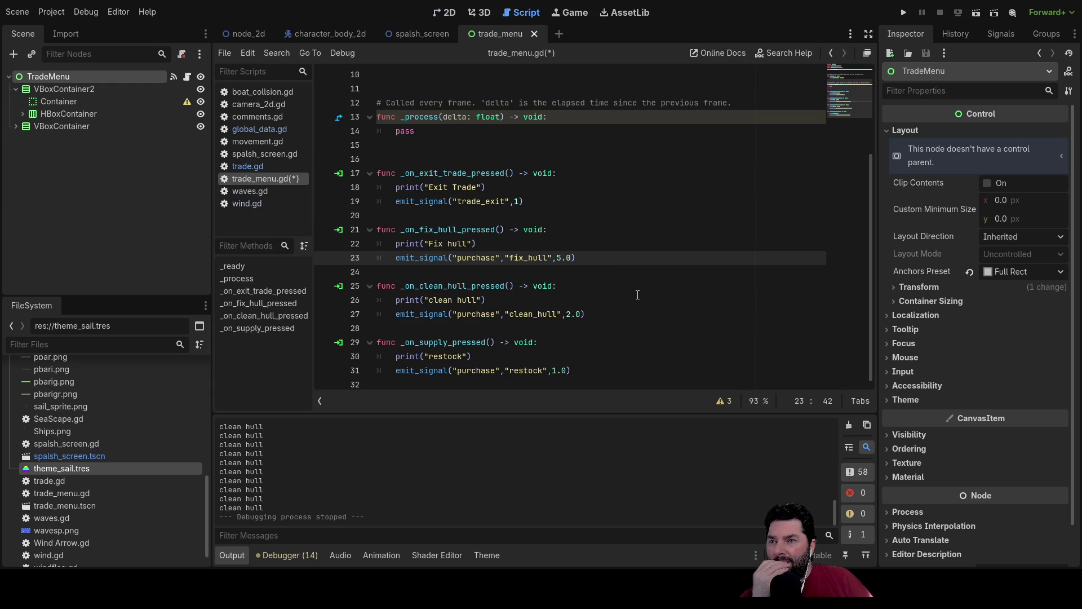
left_click(599, 371)
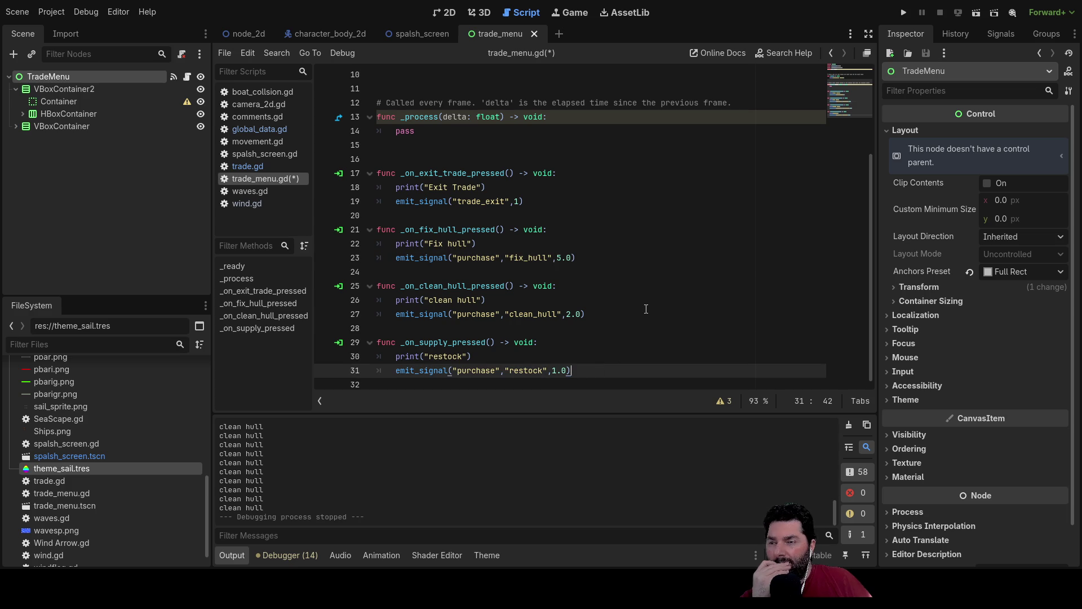
scroll(646, 309, "up", 3)
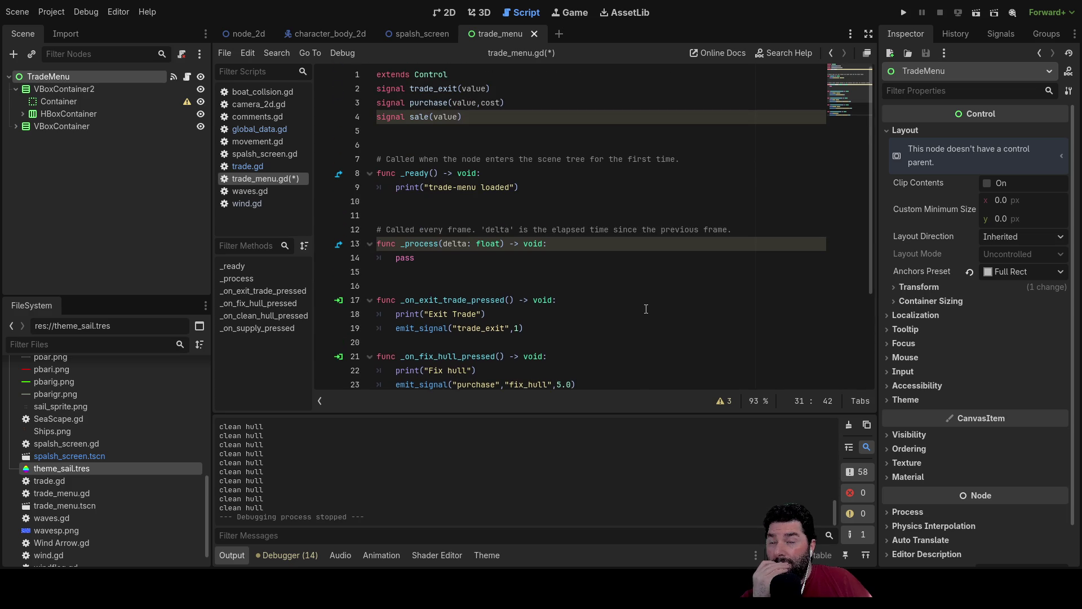
scroll(646, 308, "down", 3)
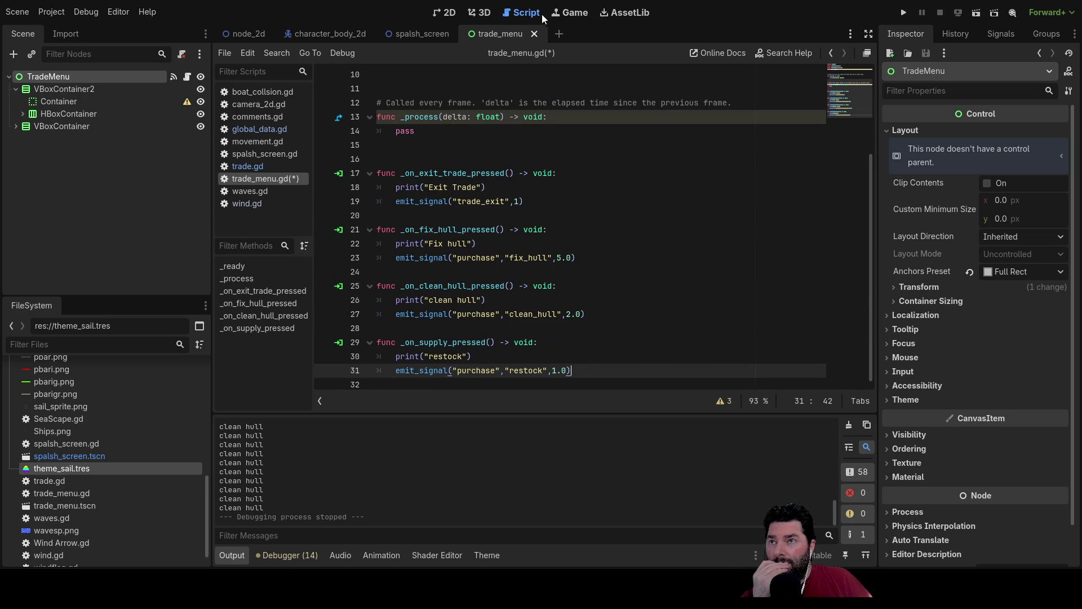
left_click(449, 12)
scroll(604, 250, "up", 1)
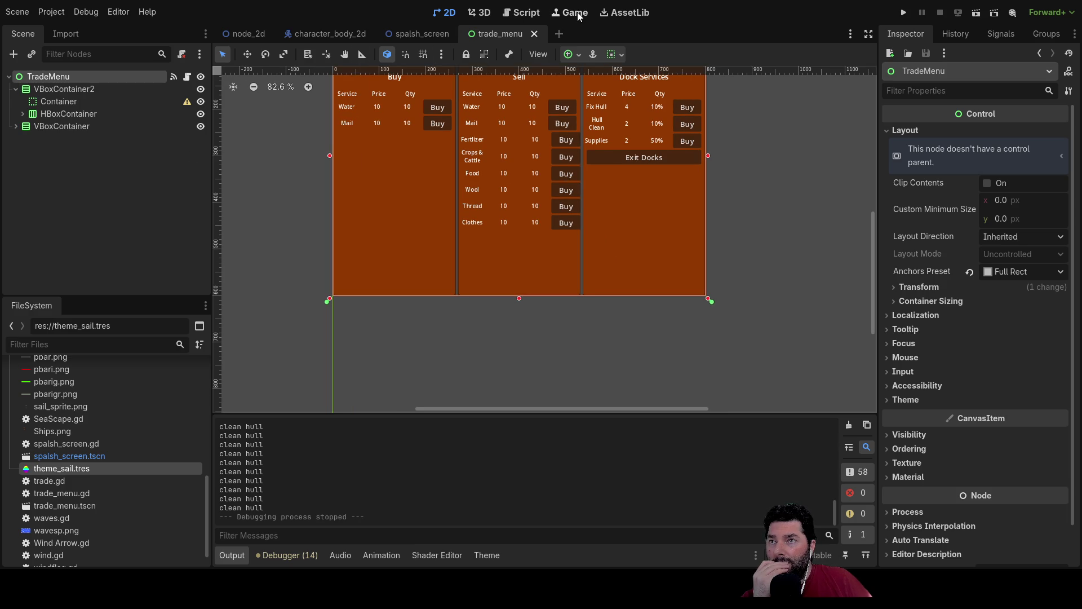
mouse_move(434, 33)
left_click(342, 32)
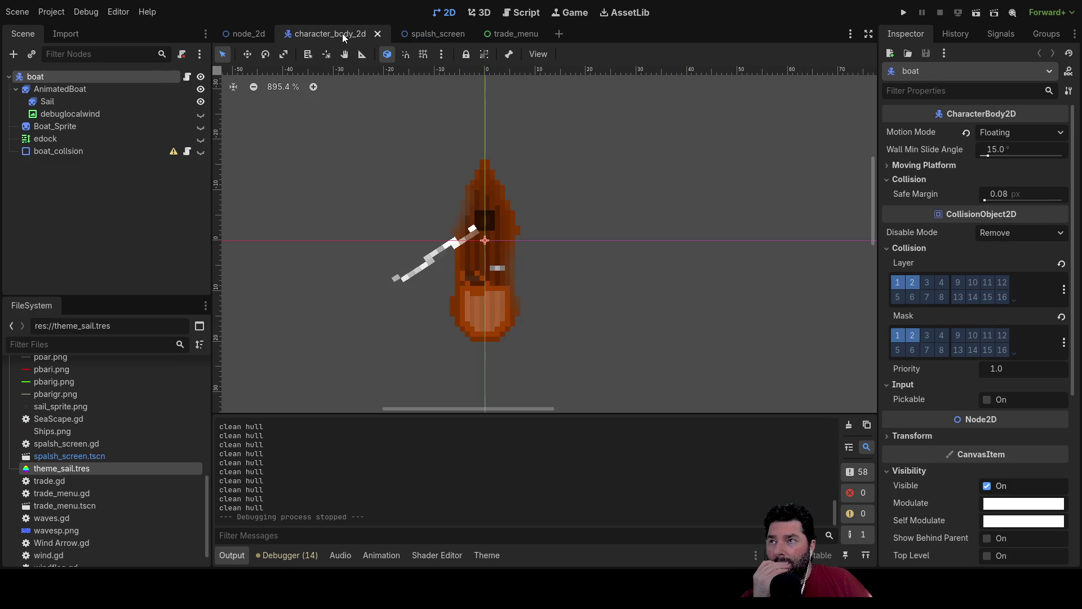
left_click(259, 34)
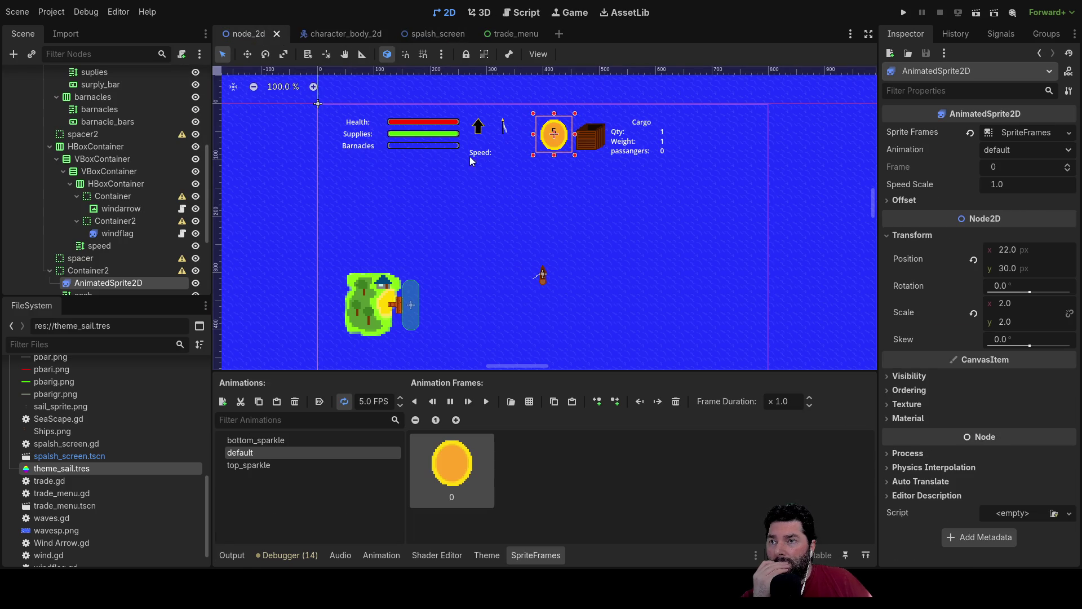
- Zoom and pan to the HUD's coin readout and select the Cargo label
scroll(640, 187, "up", 5)
mouse_move(652, 205)
left_mouse_down()
mouse_move(490, 285)
mouse_move(571, 251)
left_mouse_up()
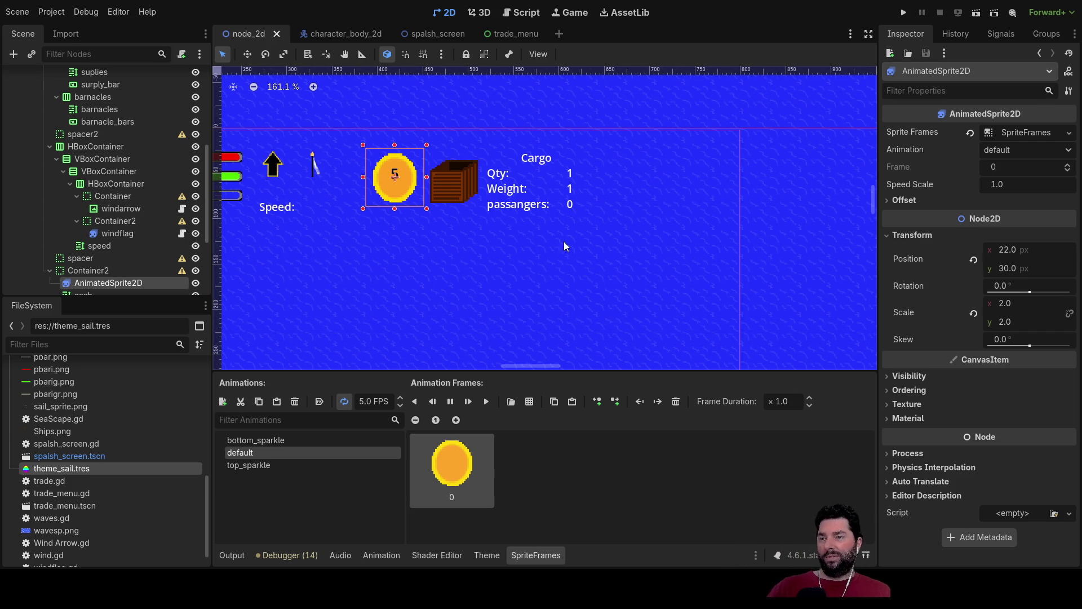
left_click(538, 204)
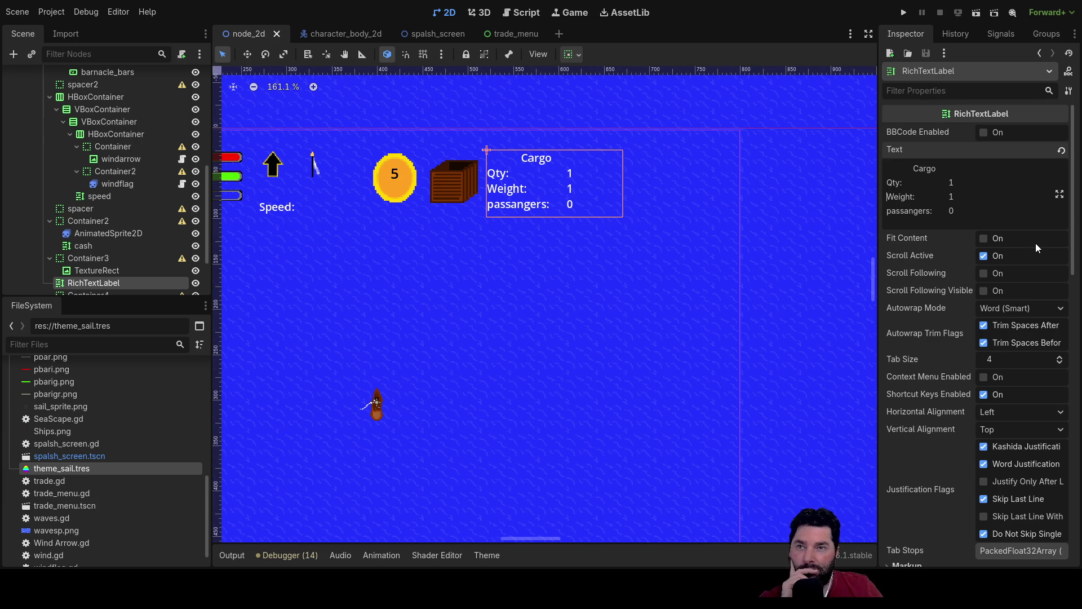
- Replace Qty with Volume in the Cargo text and delete its old value of 1
key("Return")
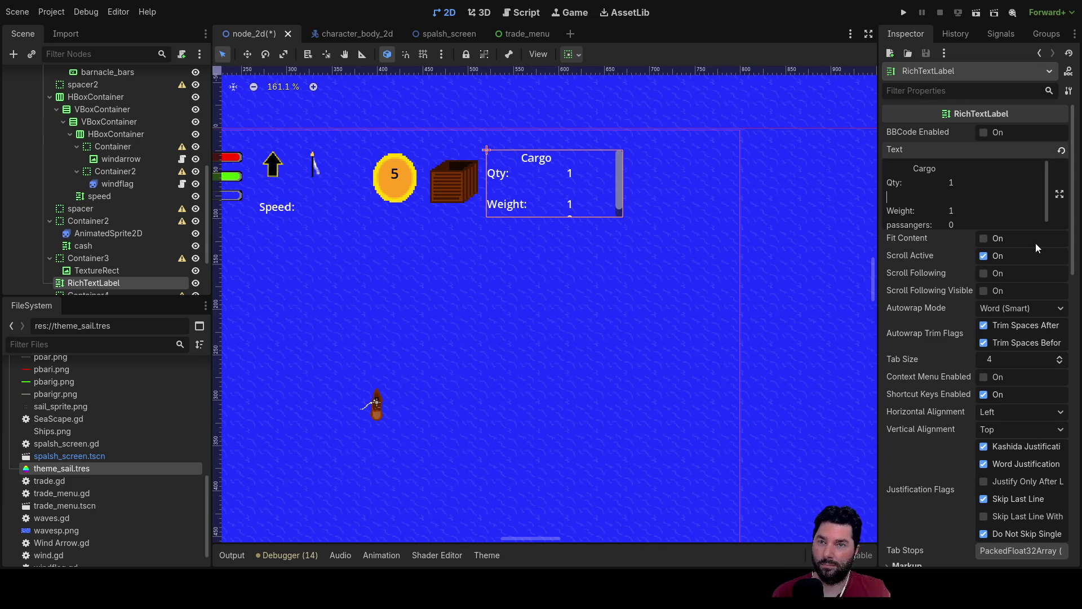
key("ctrl+z")
key("shift+Right")
key("shift+Right")
key("shift+Right")
type("vol")
key("Home")
key("shift+Right")
type("V")
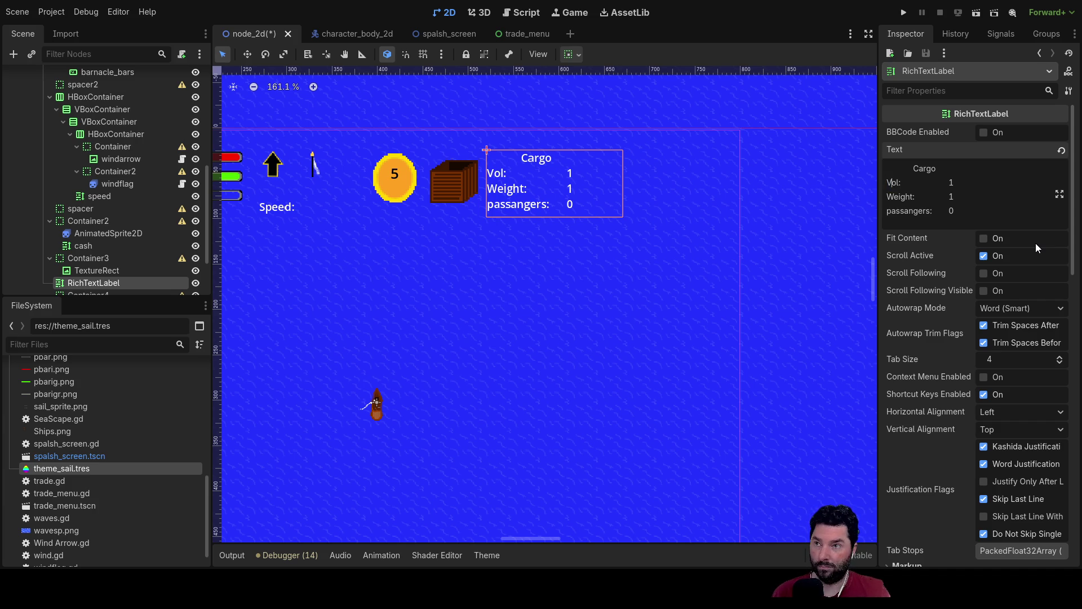
key("Right")
key("Right")
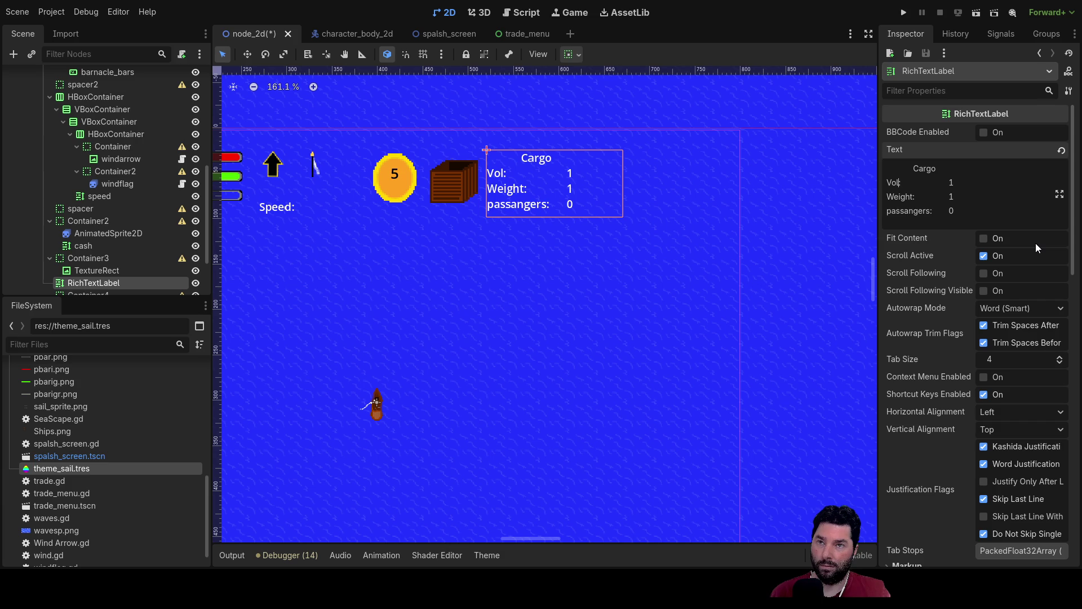
type("um")
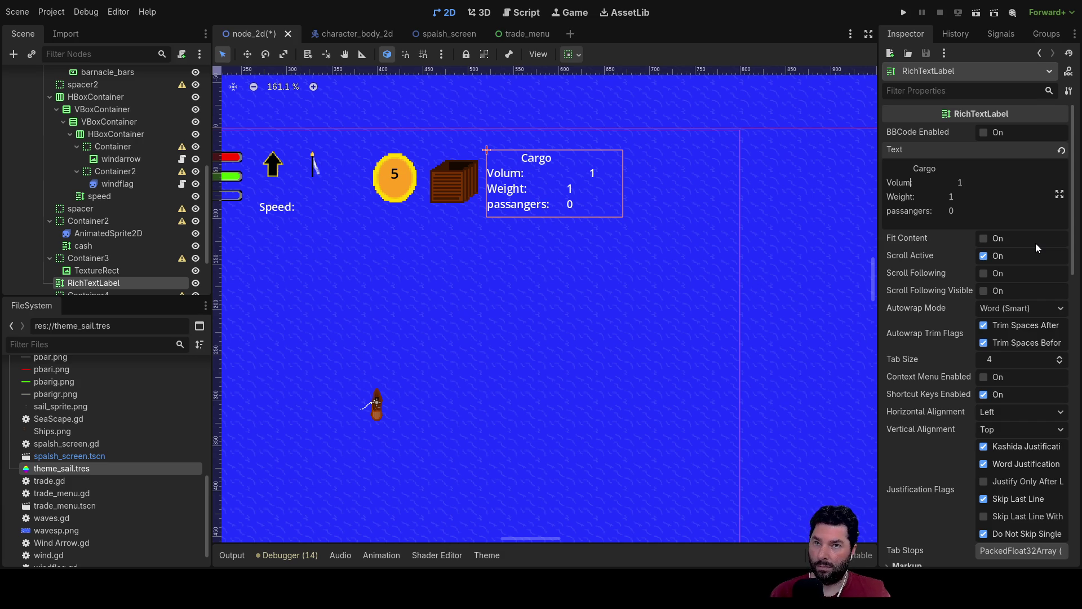
type("m")
key("BackSpace")
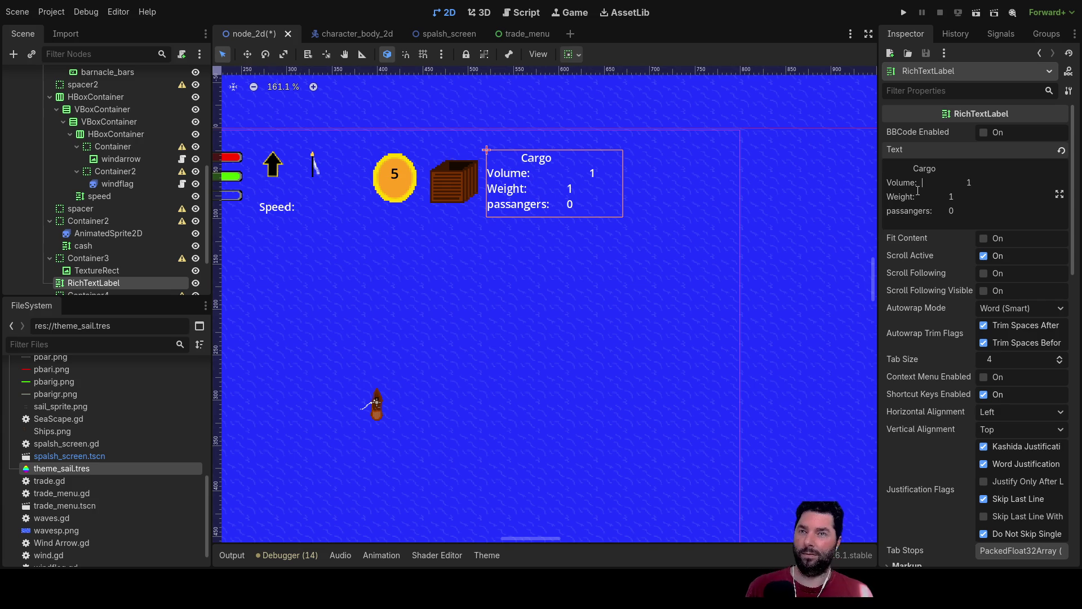
key("Left")
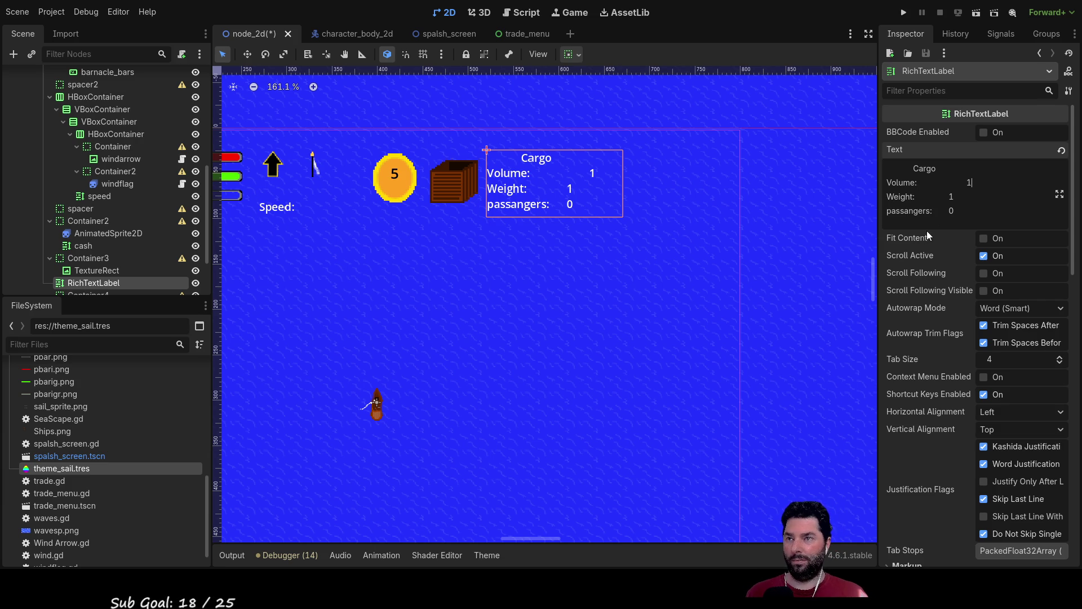
key("BackSpace")
- Set the Volume and Weight values to 50%, spacing them to line up
type("50%")
key("Left")
key("Left")
key("Left")
key("Down")
key("BackSpace")
type("50%")
key("Left")
key("Left")
key("Left")
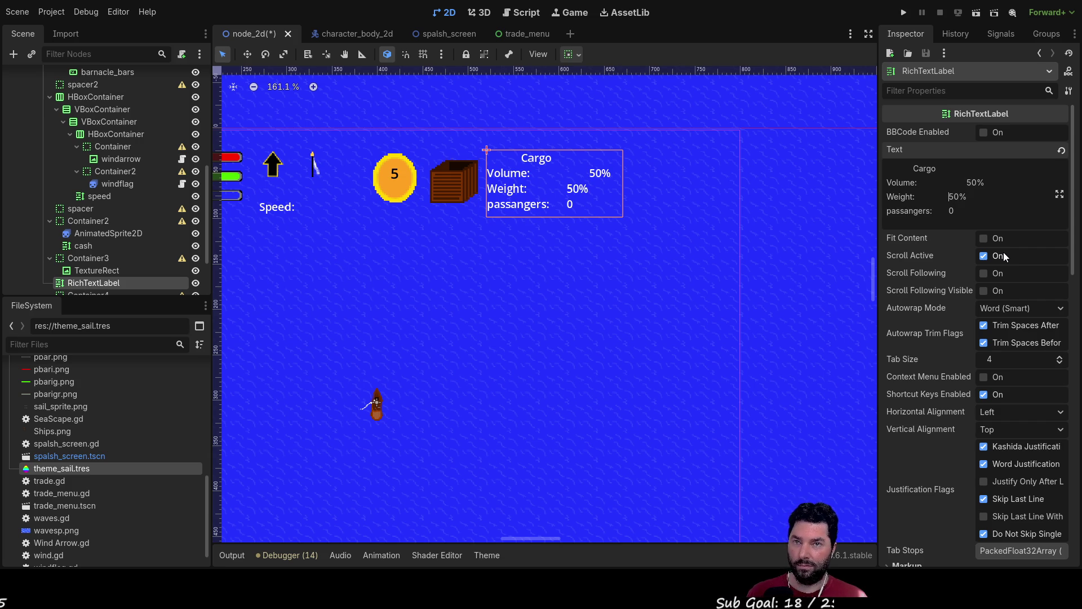
key("Down")
key("Left")
key("Left")
key("Left")
key("Left")
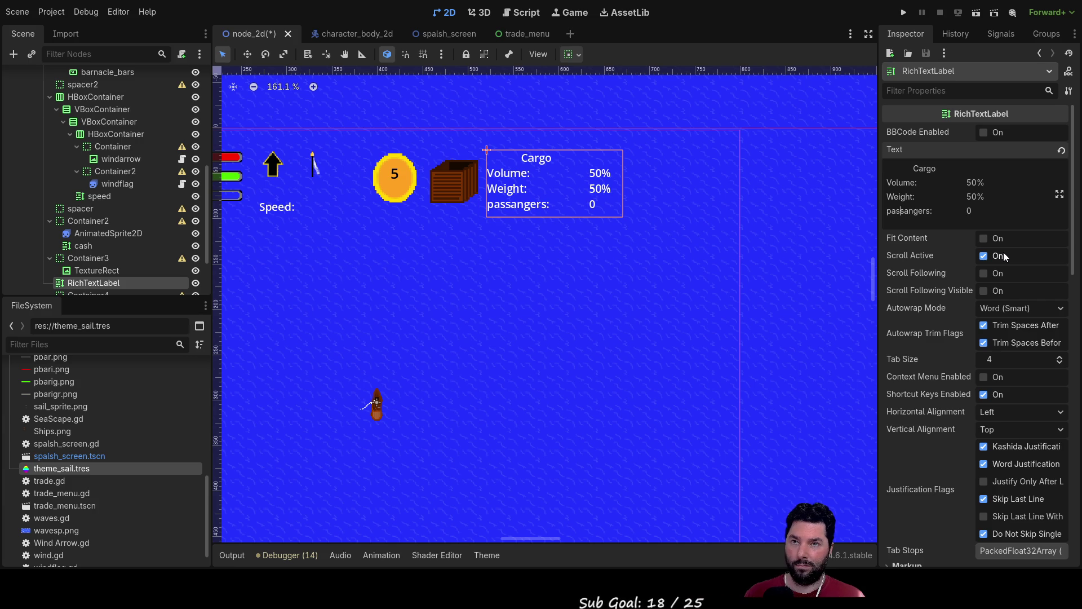
- Replace the passangers line with 'Number of Goods', a tab, and the value 1
key("Home")
key("ctrl+shift+Right")
key("ctrl+shift+Right")
key("ctrl+shift+Right")
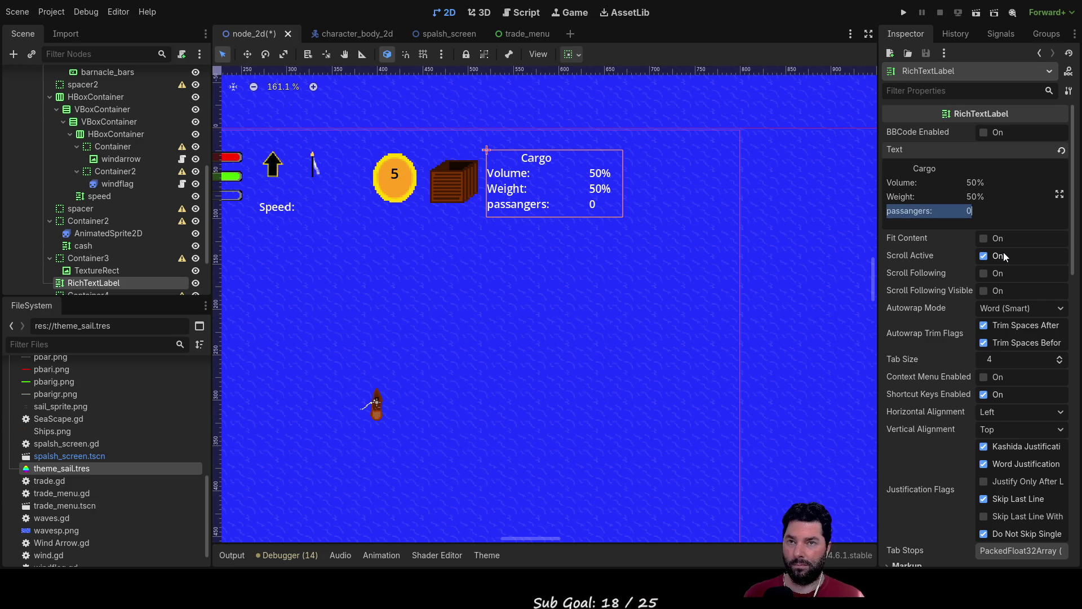
key("BackSpace")
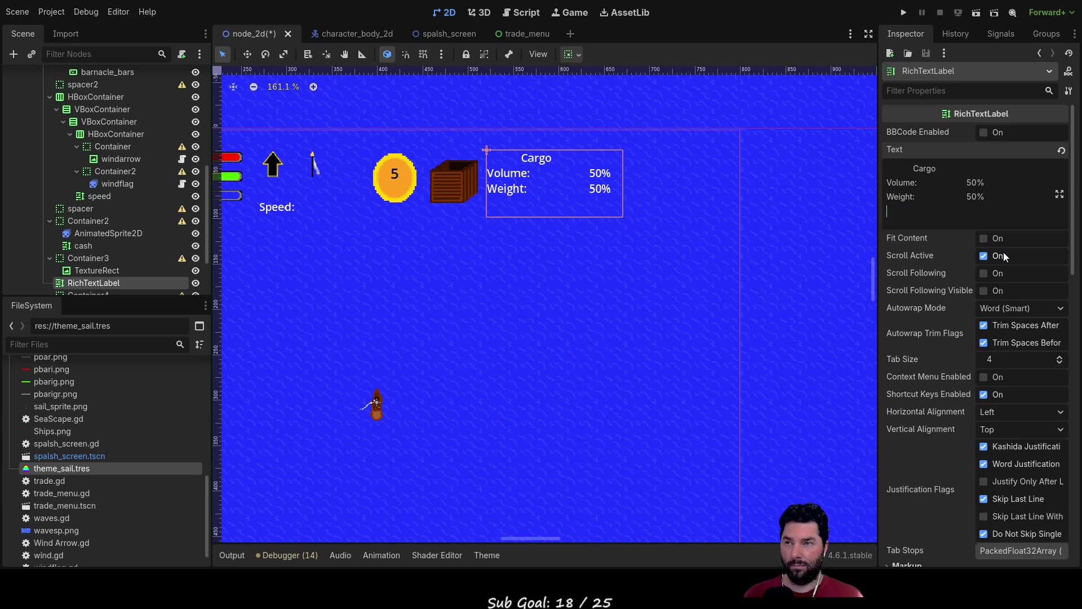
type("#g")
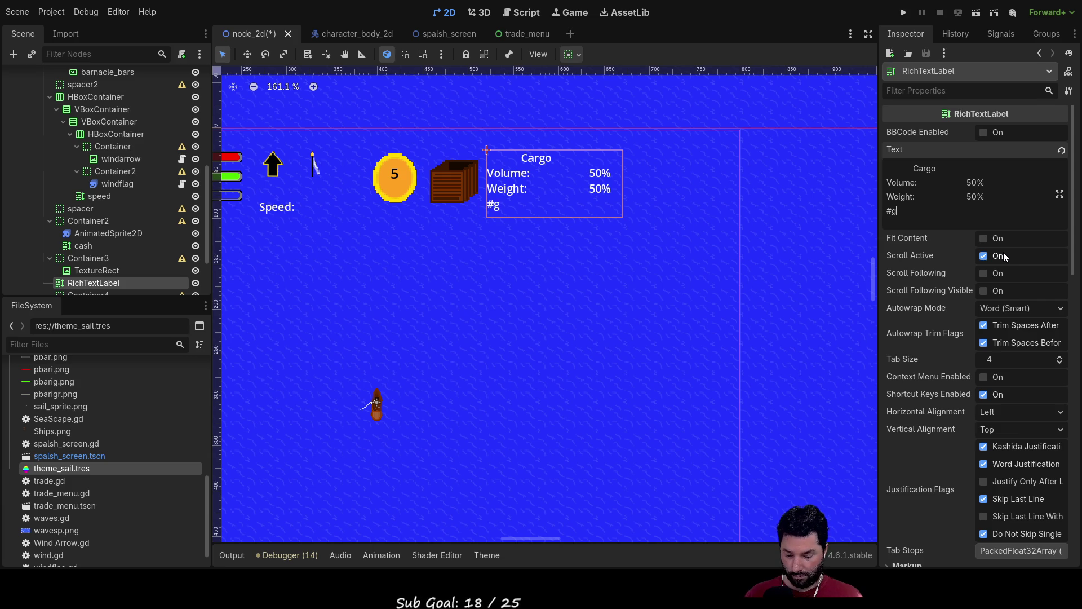
type("oods")
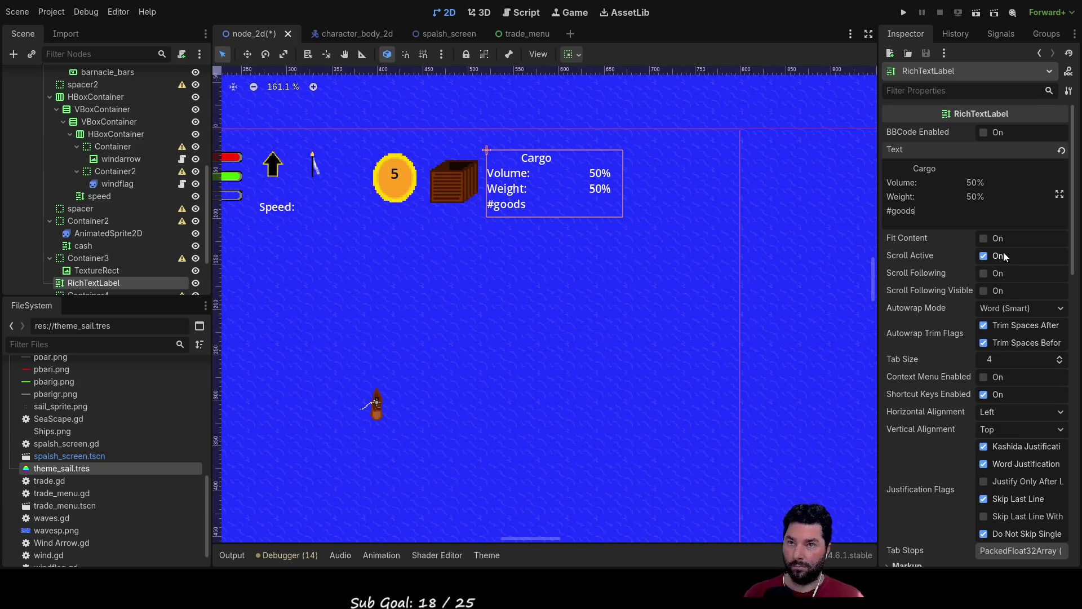
key("ctrl+Left")
type("G")
key("shift+Right")
type("Number ")
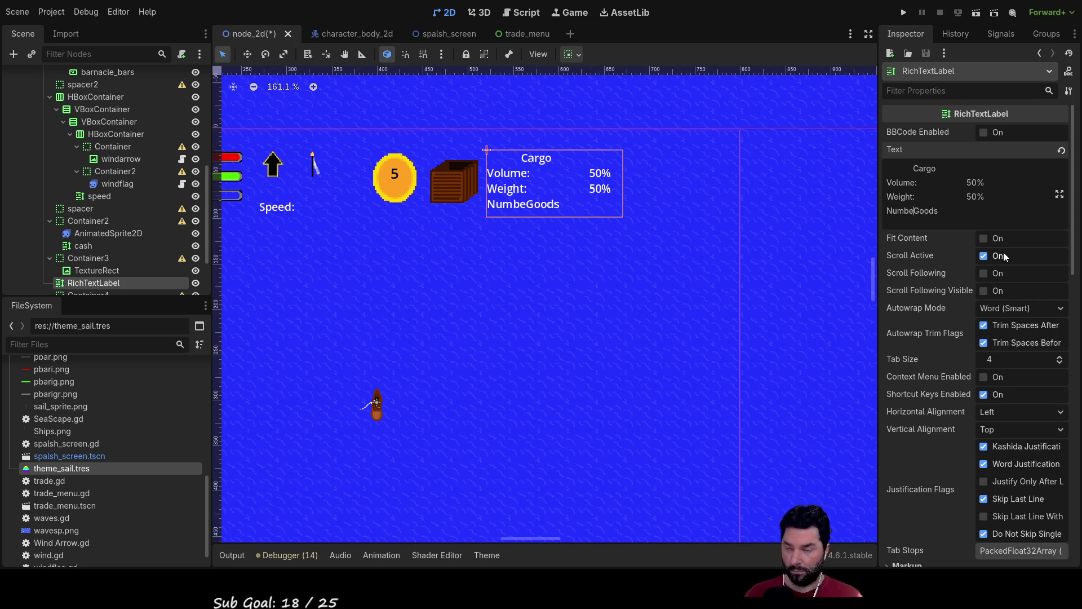
type("of")
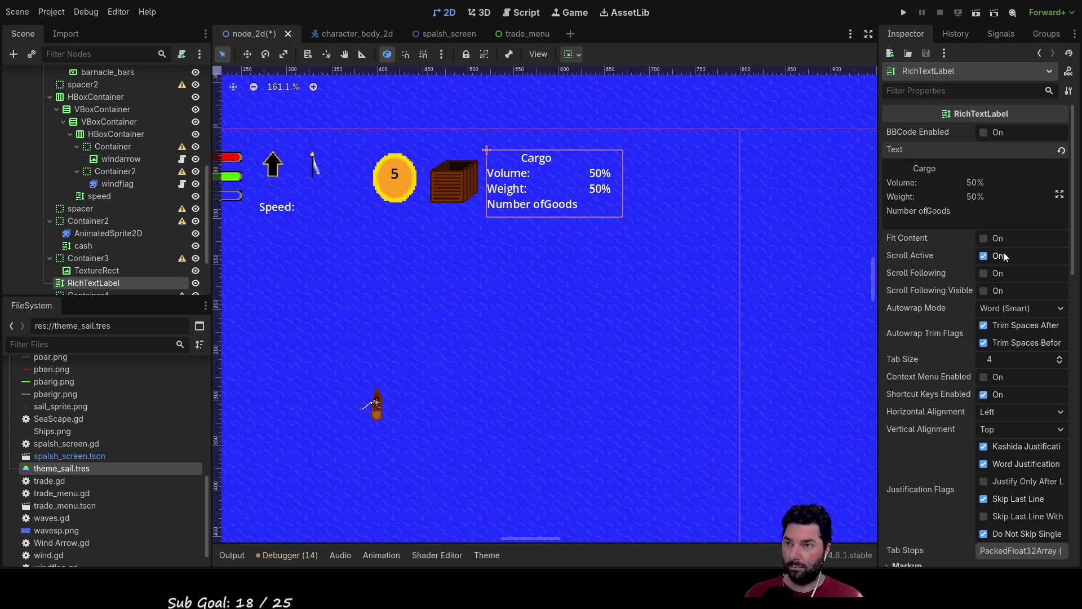
key("Tab")
type("1")
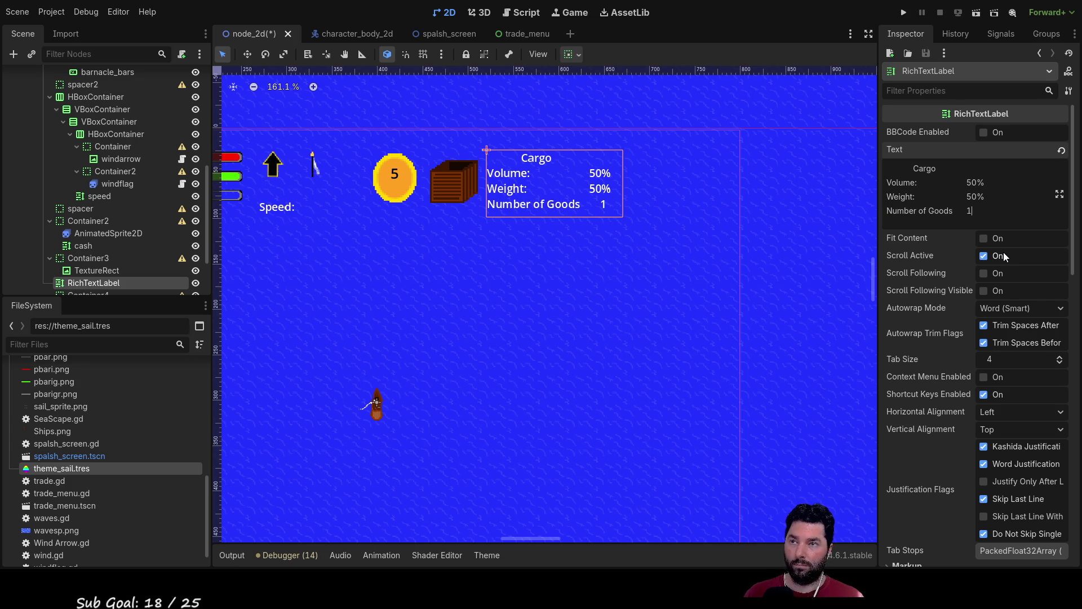
- Adjust tabs and spaces so the Cargo heading, Volume, Weight and Number of Goods lines align
key("Up")
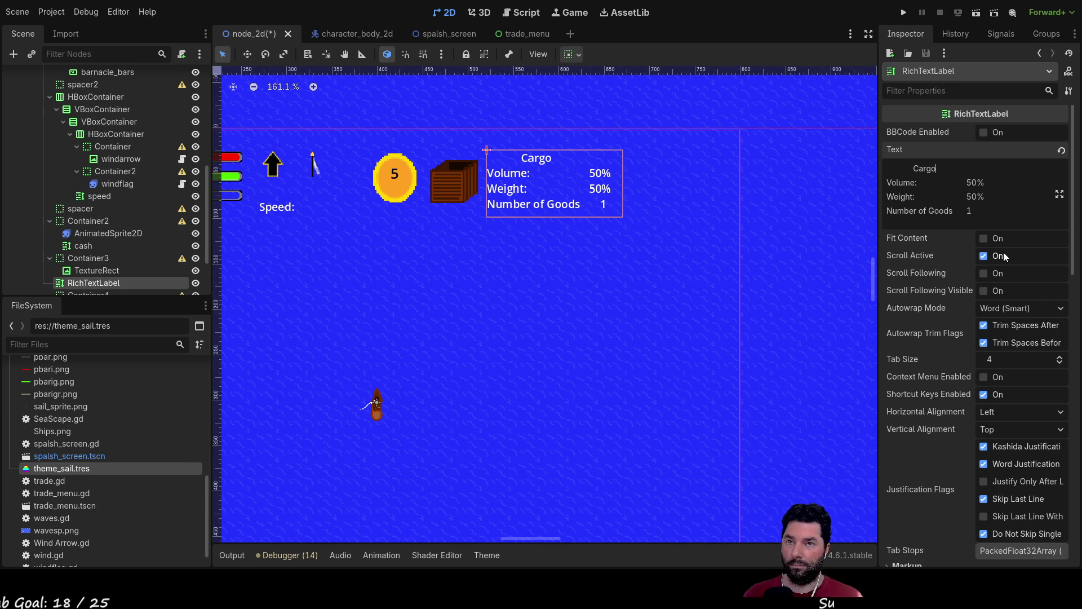
key("Up")
key("Tab")
key("BackSpace")
key("Down")
key("Down")
key("End")
key("Left")
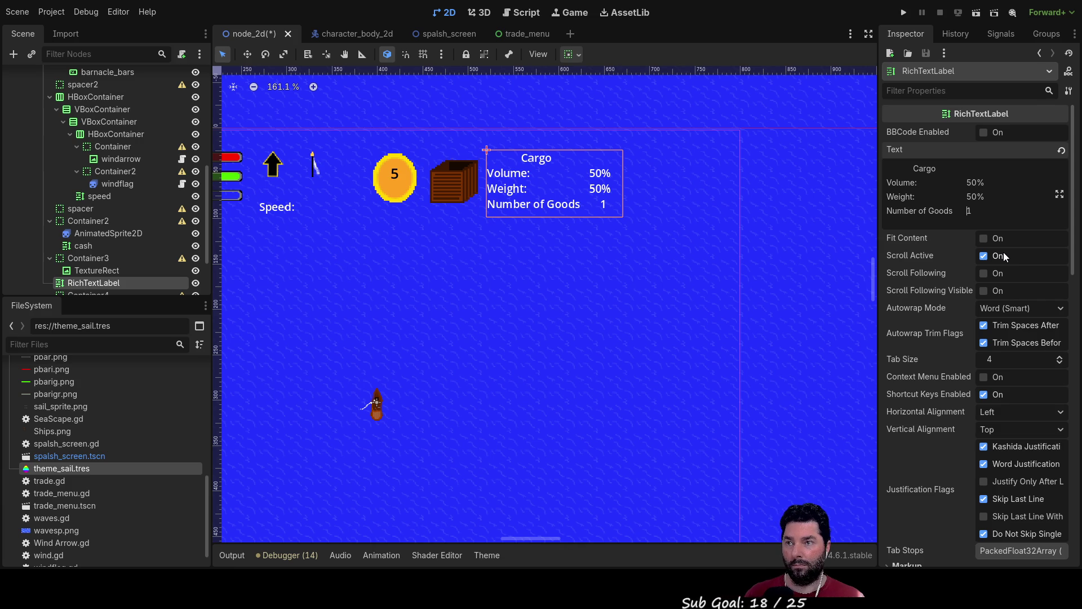
key("BackSpace")
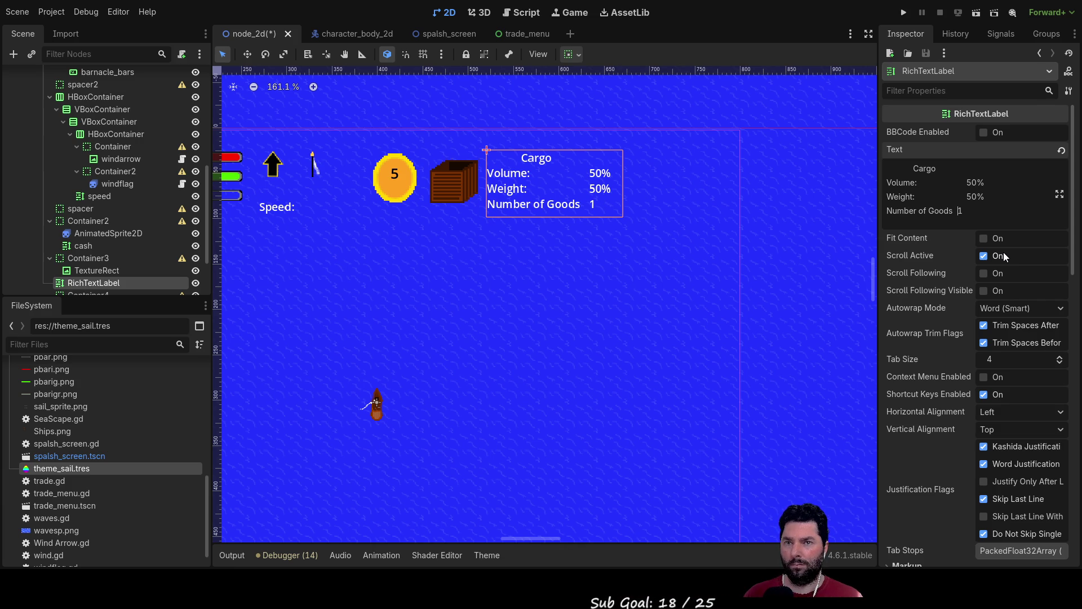
key("Left")
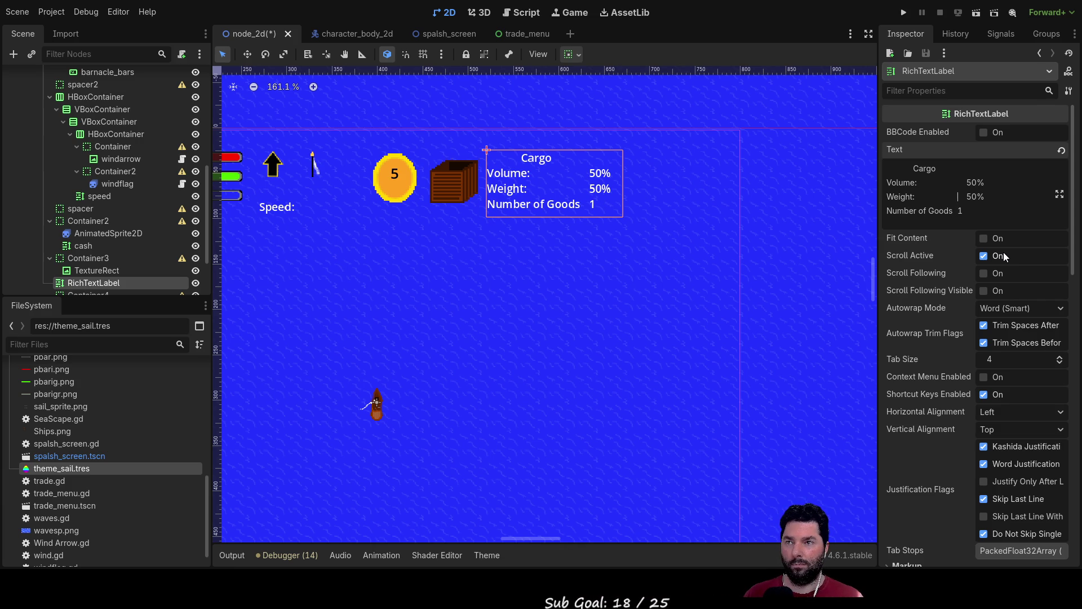
key("Up")
key("Up")
key("Home")
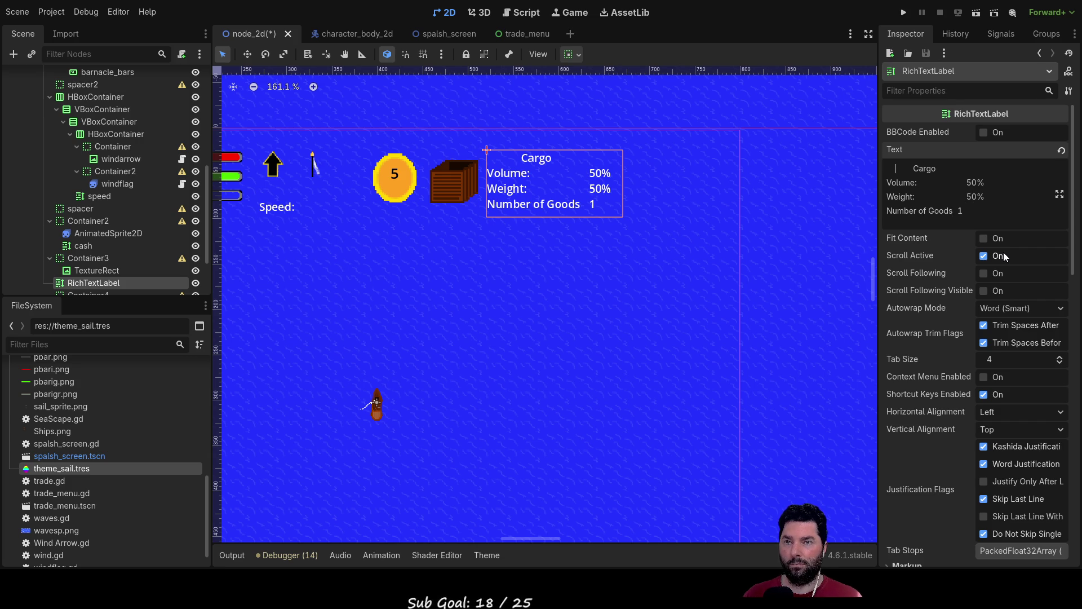
key("Up")
key("Tab")
key("Left")
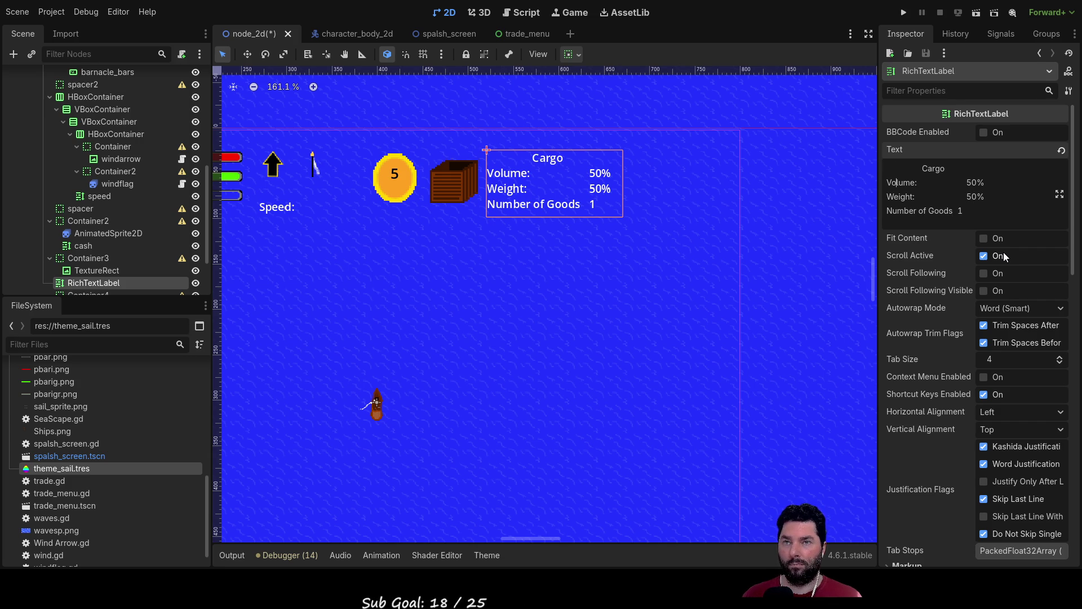
key("End")
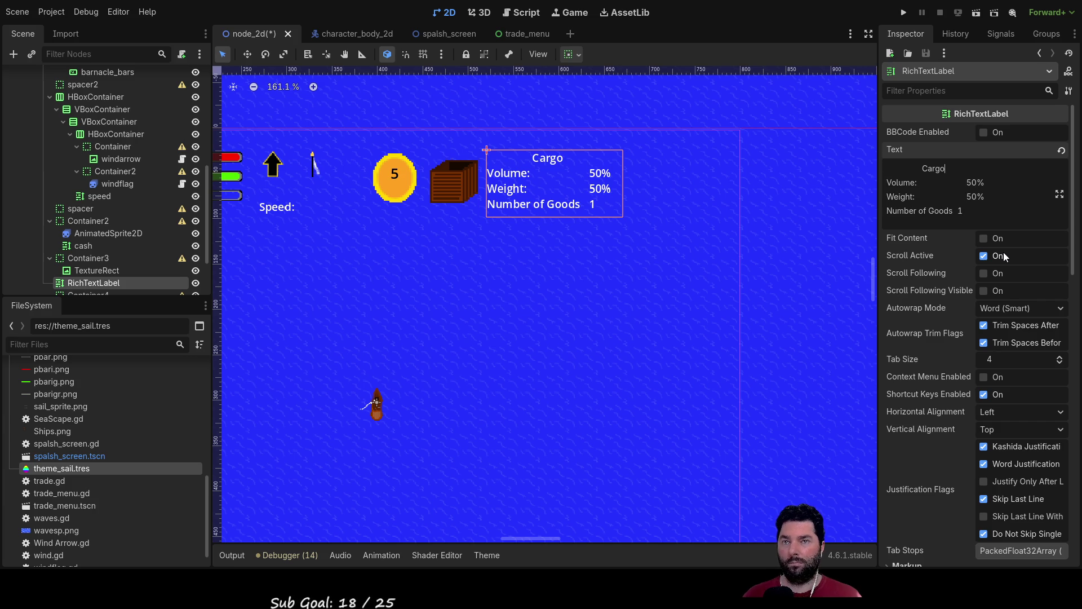
- Deselect the Cargo label and pan the canvas to frame the whole HUD
left_click(544, 356)
scroll(544, 376, "up", 1)
mouse_move(479, 324)
left_mouse_down()
mouse_move(607, 293)
mouse_move(561, 302)
mouse_move(565, 316)
left_mouse_up()
mouse_move(637, 287)
left_mouse_down()
mouse_move(635, 270)
mouse_move(668, 226)
left_mouse_up()
scroll(625, 300, "down", 1)
scroll(608, 346, "down", 1)
mouse_move(608, 346)
left_mouse_down()
mouse_move(676, 244)
mouse_move(593, 302)
left_mouse_up()
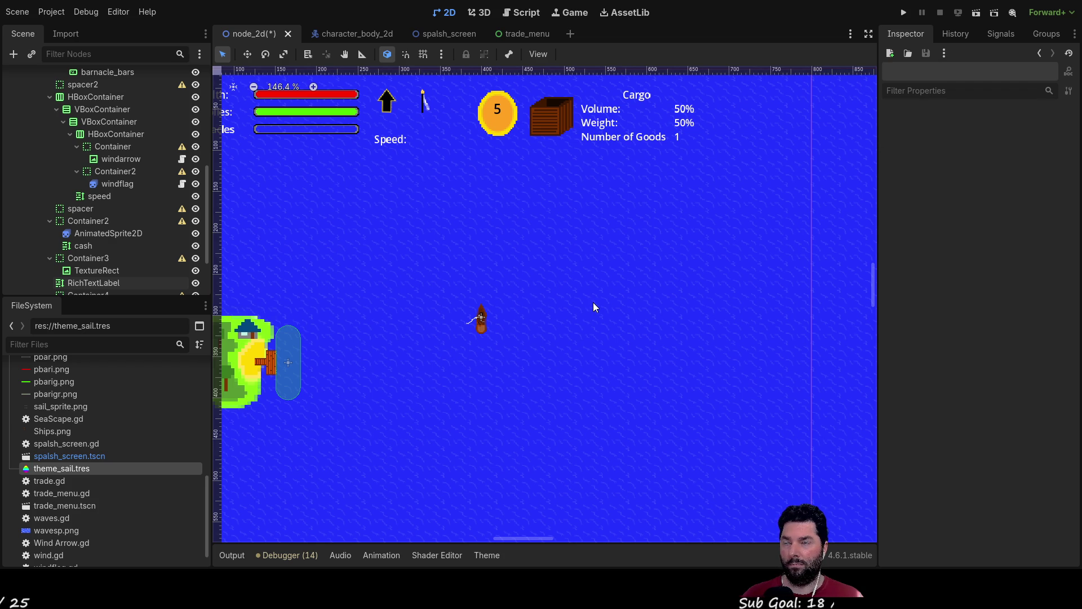
mouse_move(513, 282)
left_mouse_down()
mouse_move(548, 307)
mouse_move(501, 312)
left_mouse_up()
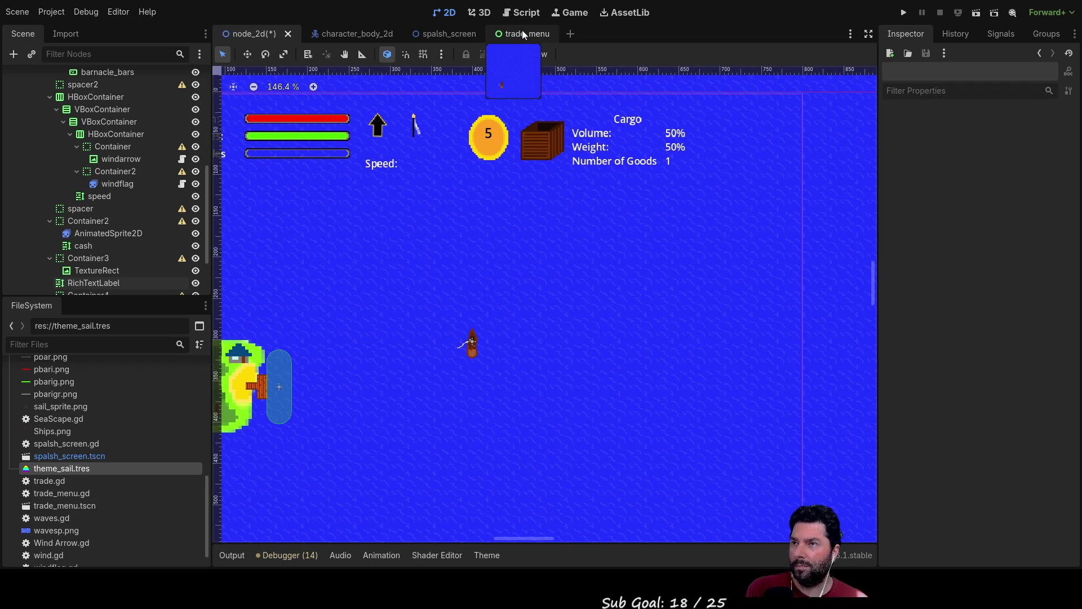
- Bring up trade.gd in the script editor
left_click(526, 14)
scroll(531, 241, "up", 10)
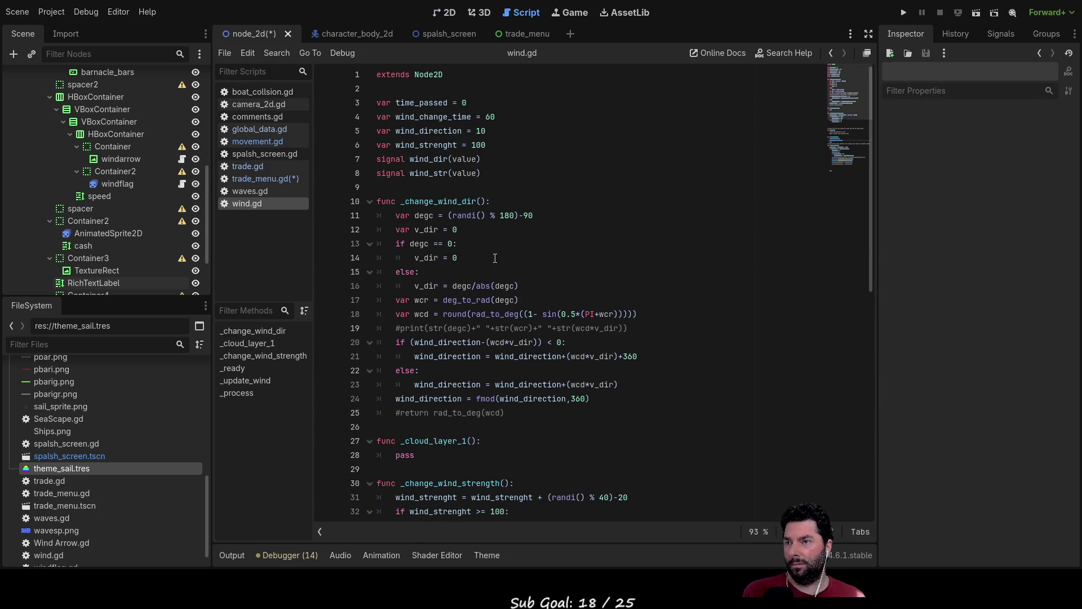
left_click(255, 167)
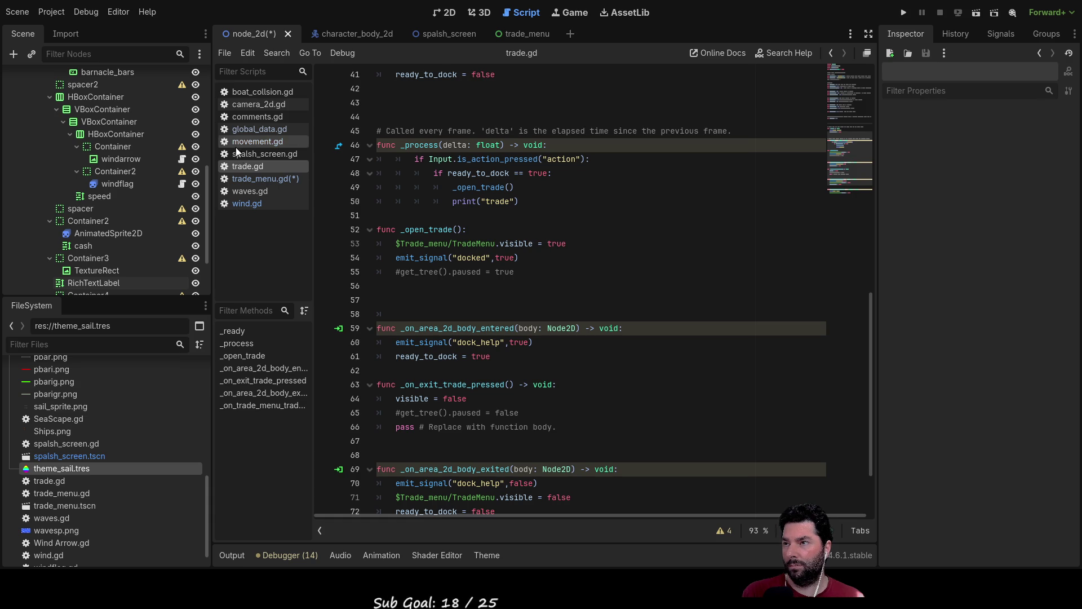
left_click(253, 179)
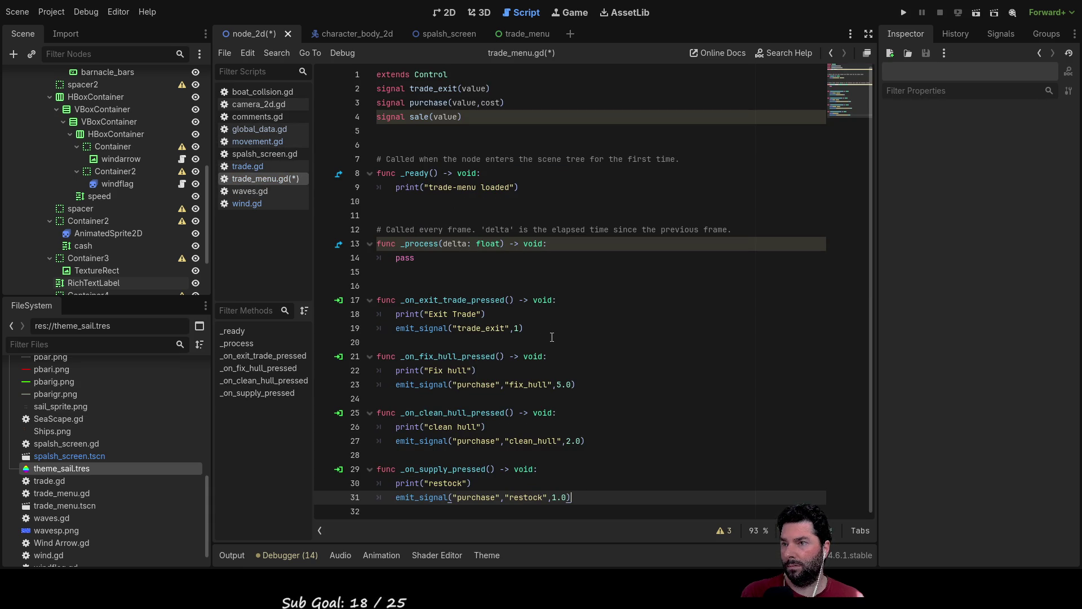
left_click(254, 167)
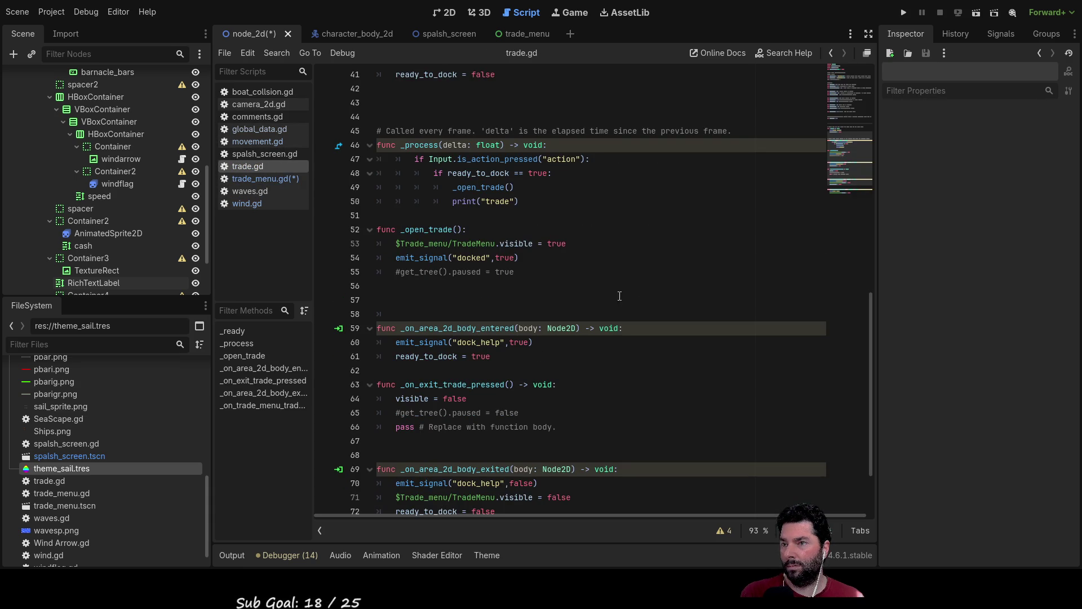
scroll(565, 300, "up", 13)
scroll(565, 301, "up", 1)
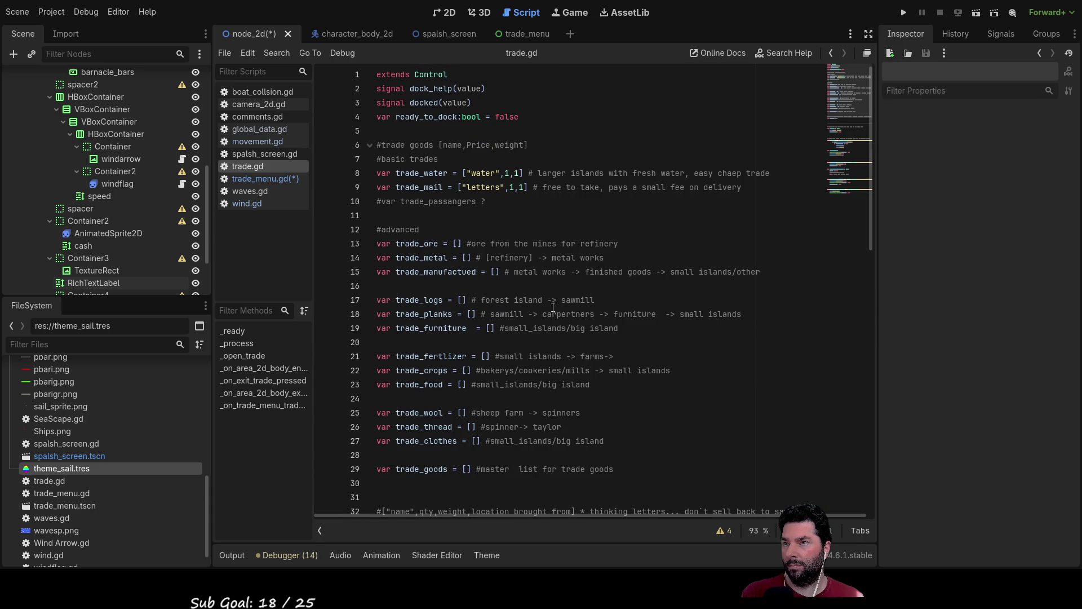
- Append ',volume' after weight in the goods format comment and return to the 2D view
left_click(524, 146)
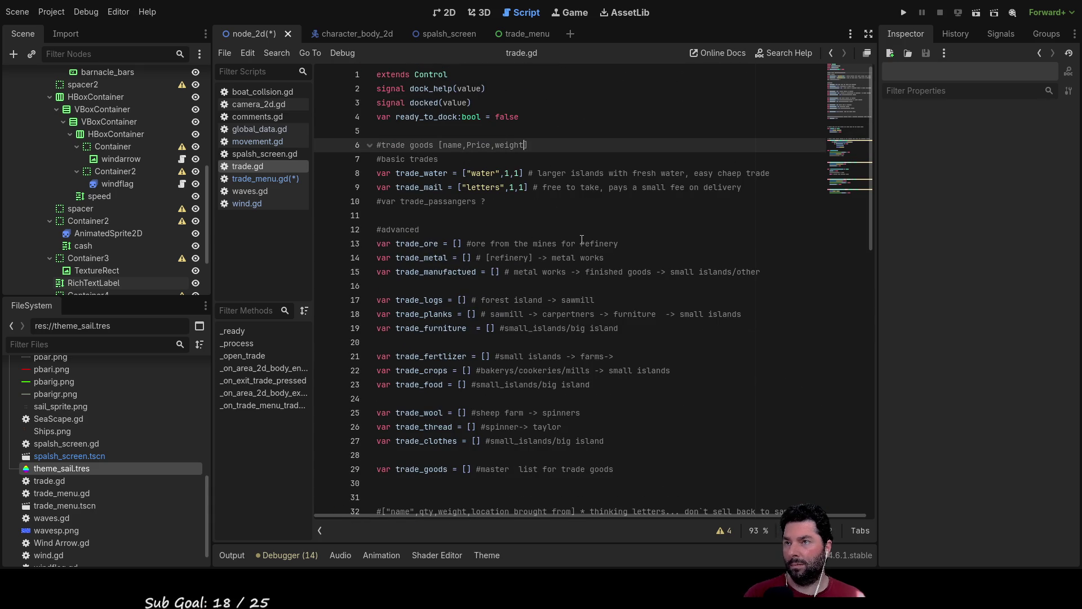
type(",volume")
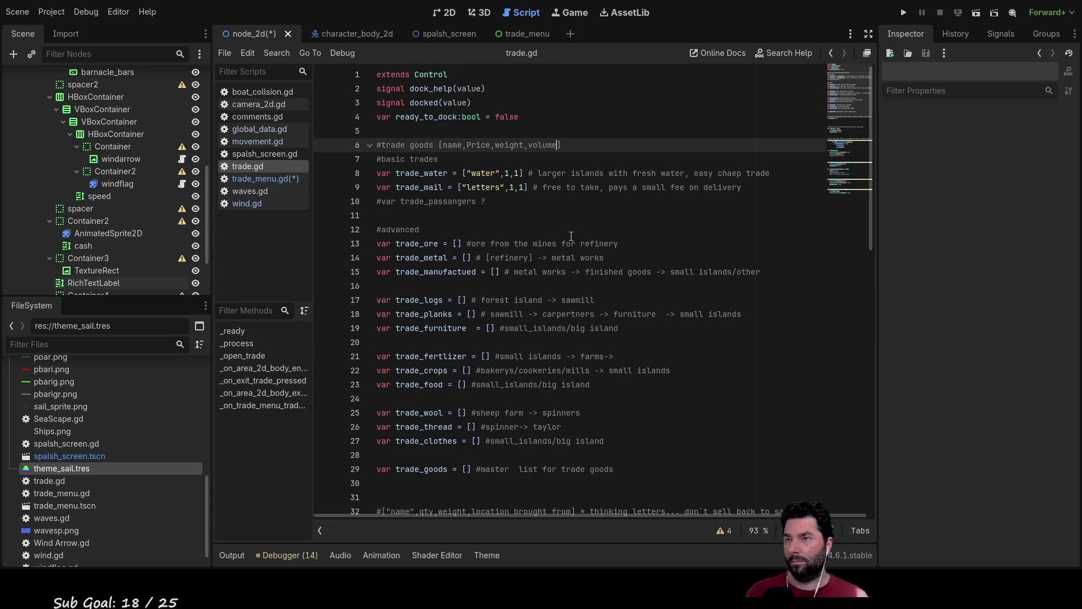
left_click(545, 231)
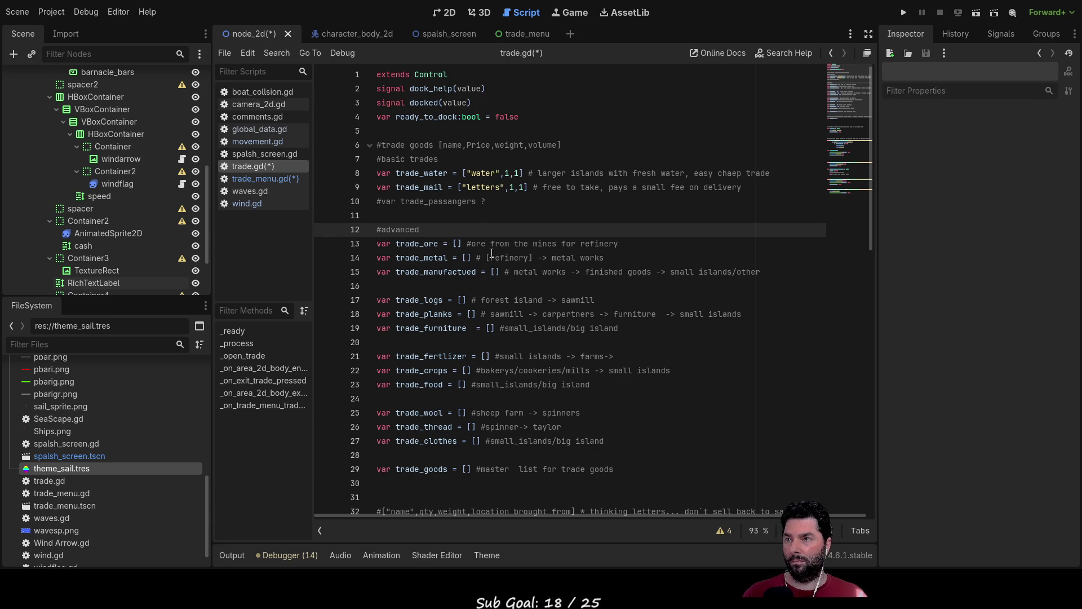
left_click(447, 15)
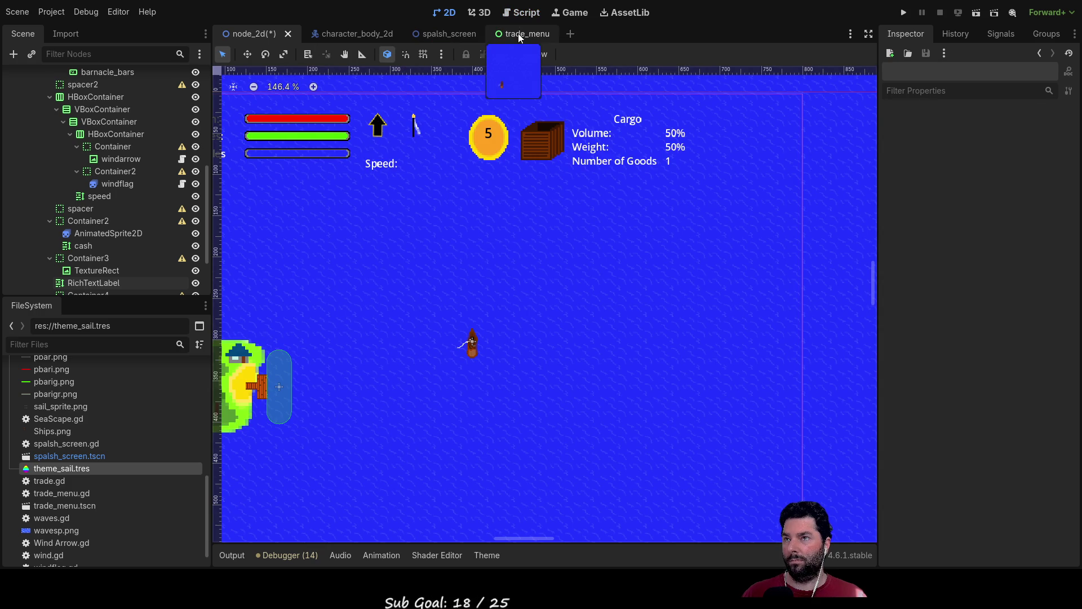
- In the trade_menu scene, rename the Buy and Sell Water labels to 'Fresh Water'
left_click(517, 33)
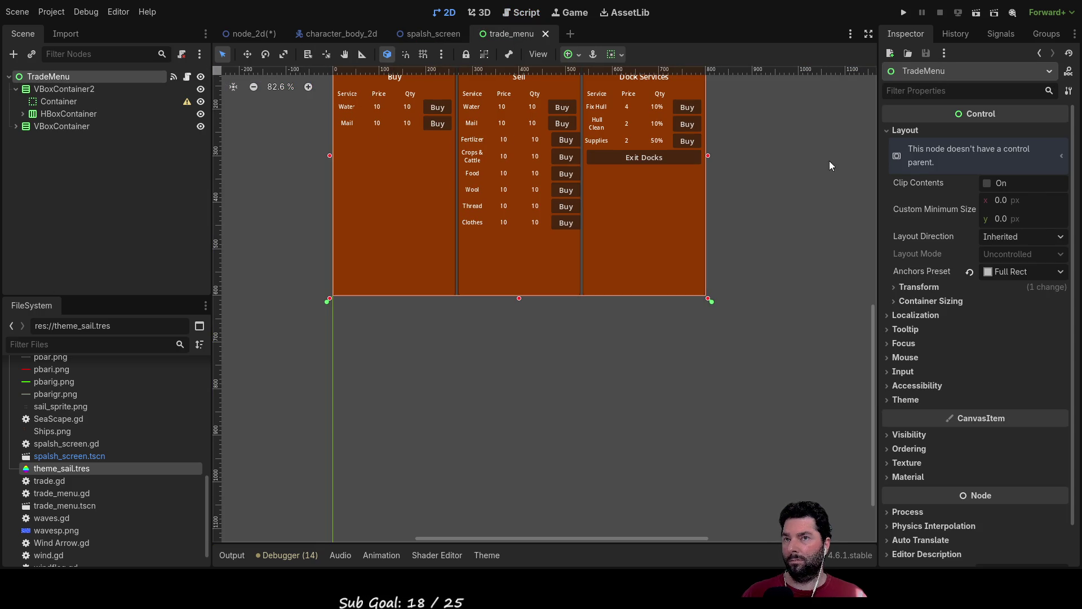
left_click(342, 109)
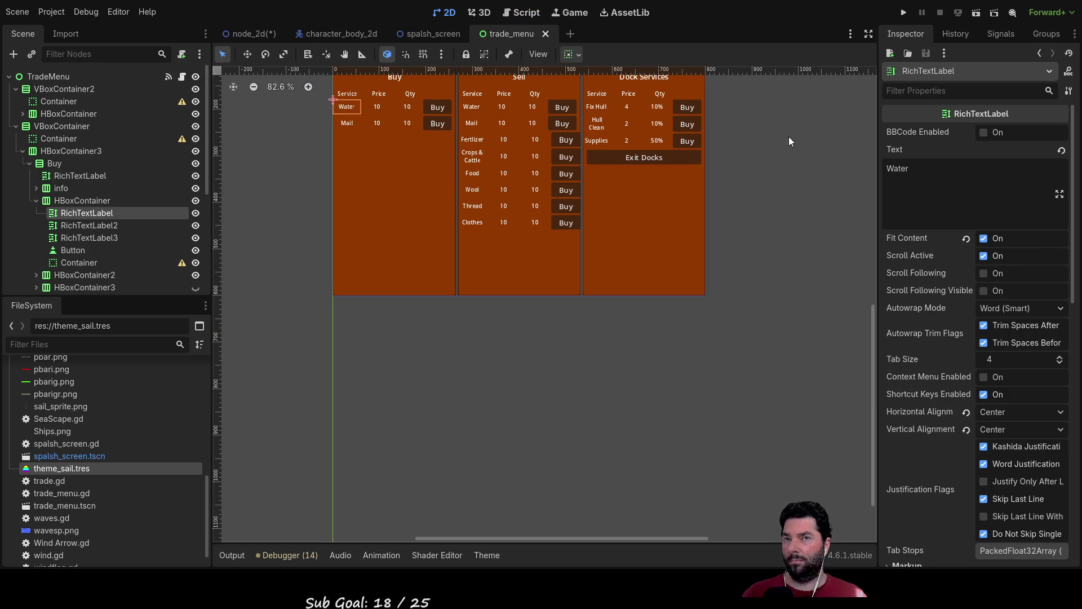
left_click(887, 170)
type("Fresh")
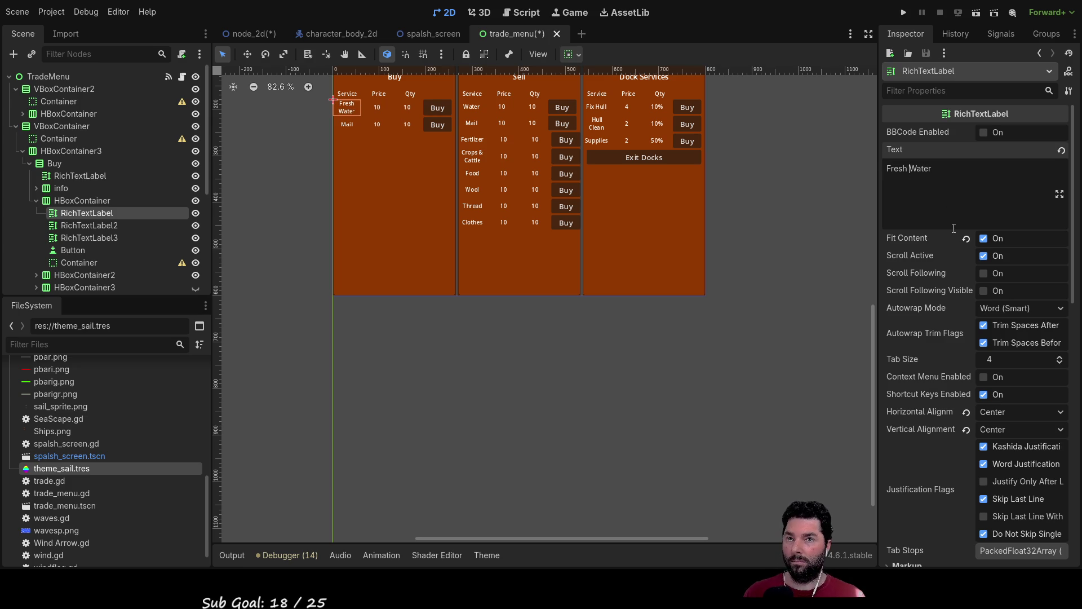
left_click(434, 411)
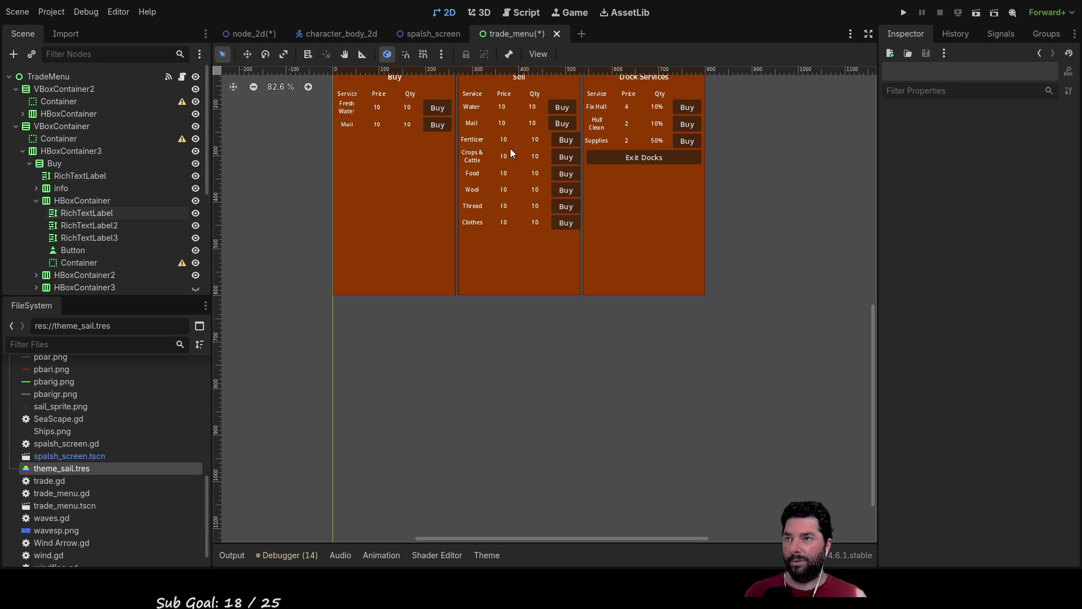
left_click(465, 107)
left_click(889, 169)
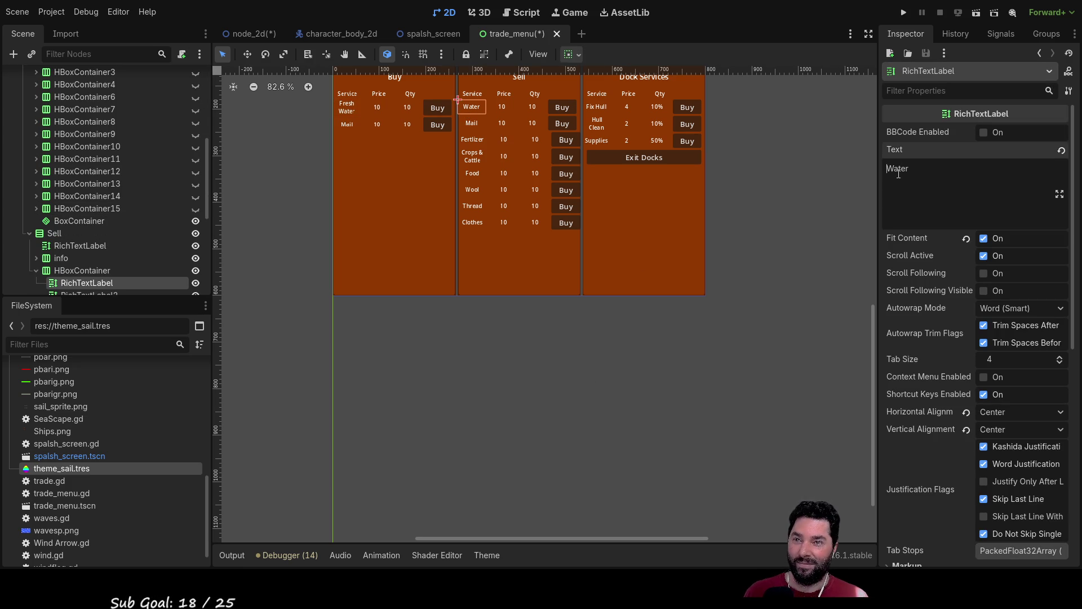
type("Fresh")
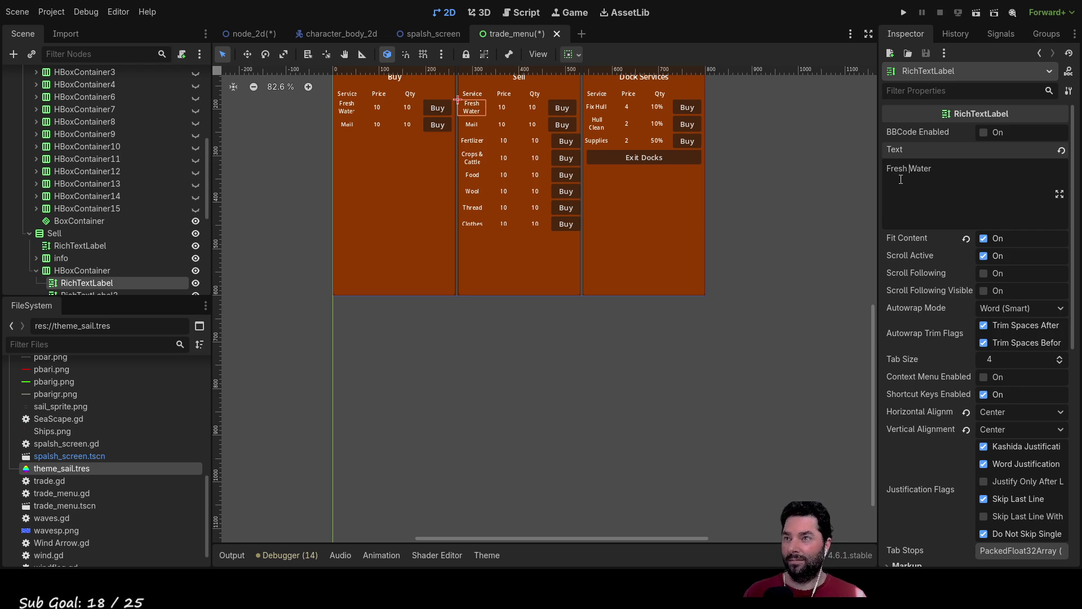
left_click(671, 388)
- Frame all three trade panels on the canvas, then bring up trade_menu.gd
scroll(404, 223, "up", 2)
left_click_drag(404, 223, 503, 372)
scroll(481, 321, "up", 6)
scroll(482, 320, "down", 5)
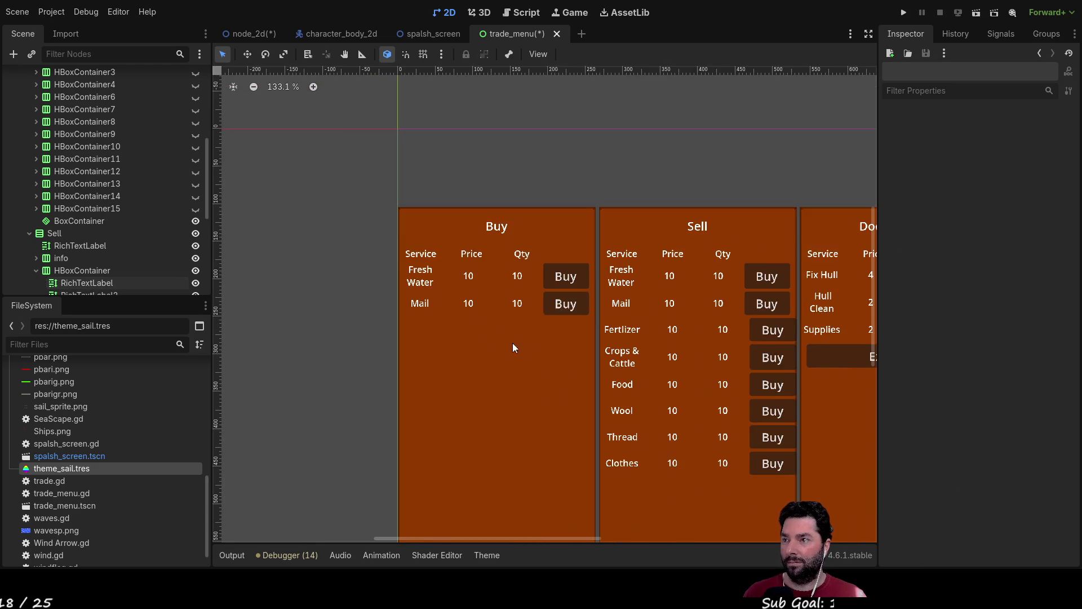
left_click_drag(680, 363, 478, 275)
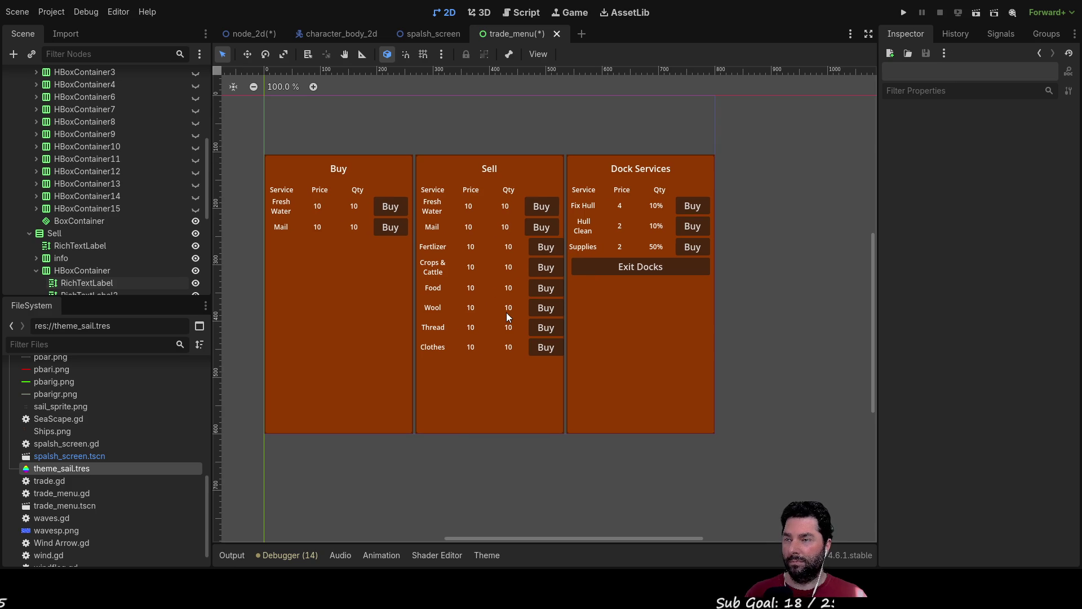
left_click_drag(620, 360, 558, 296)
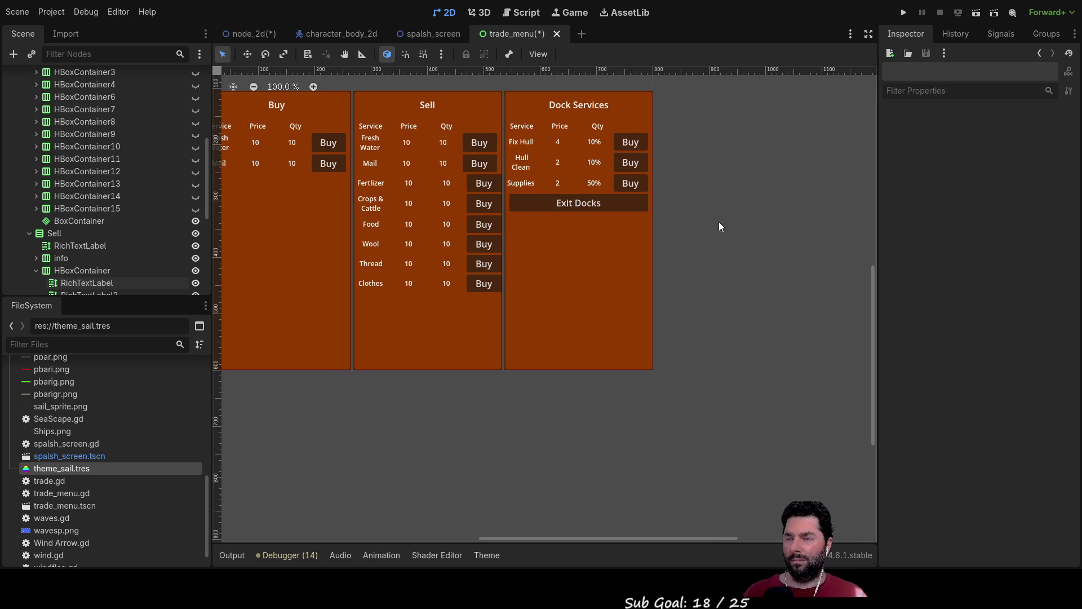
scroll(833, 265, "left", 4)
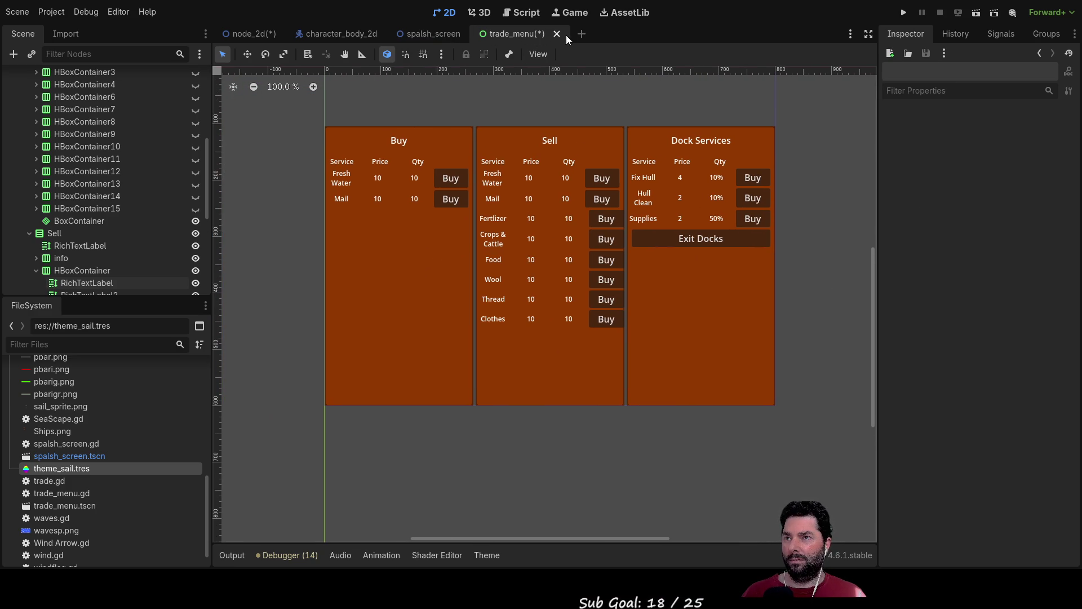
left_click(524, 12)
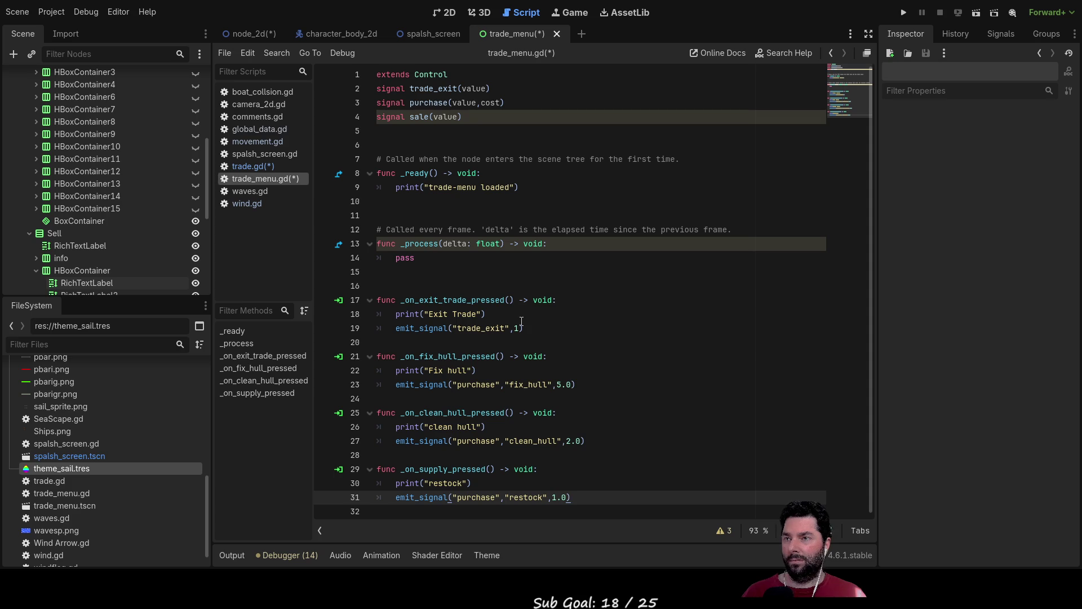
- Delete the extra blank line after _process in trade_menu.gd, then switch to trade.gd
left_click(552, 288)
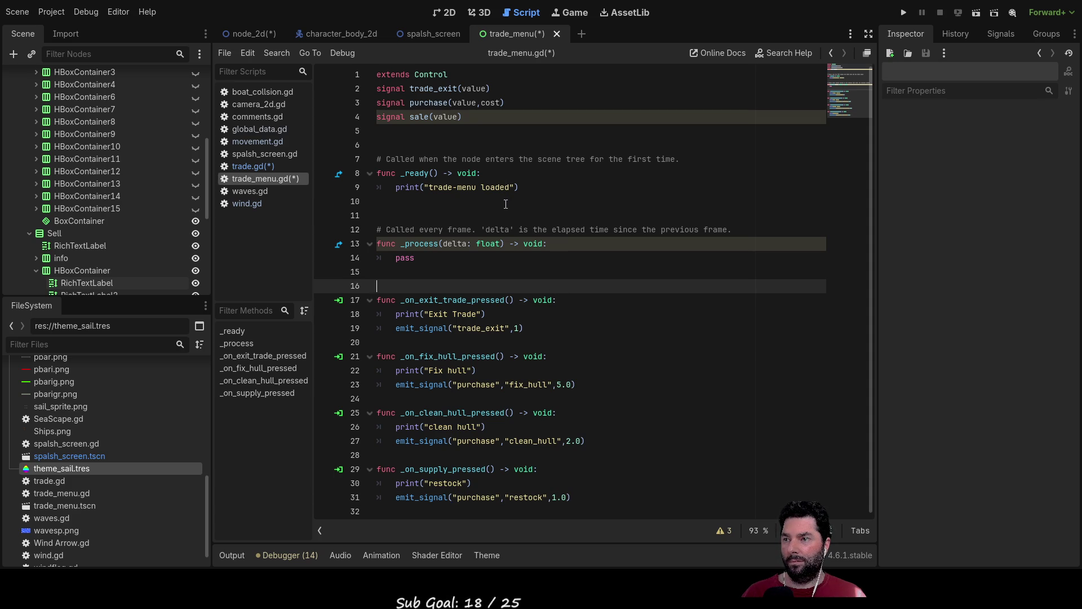
scroll(870, 254, "down", 1)
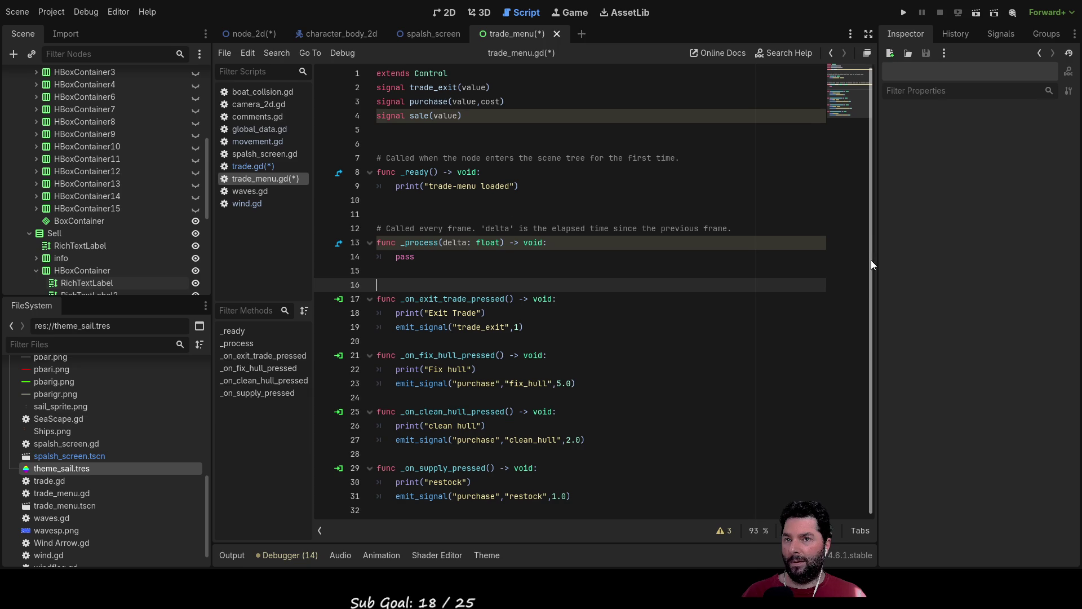
scroll(875, 234, "up", 1)
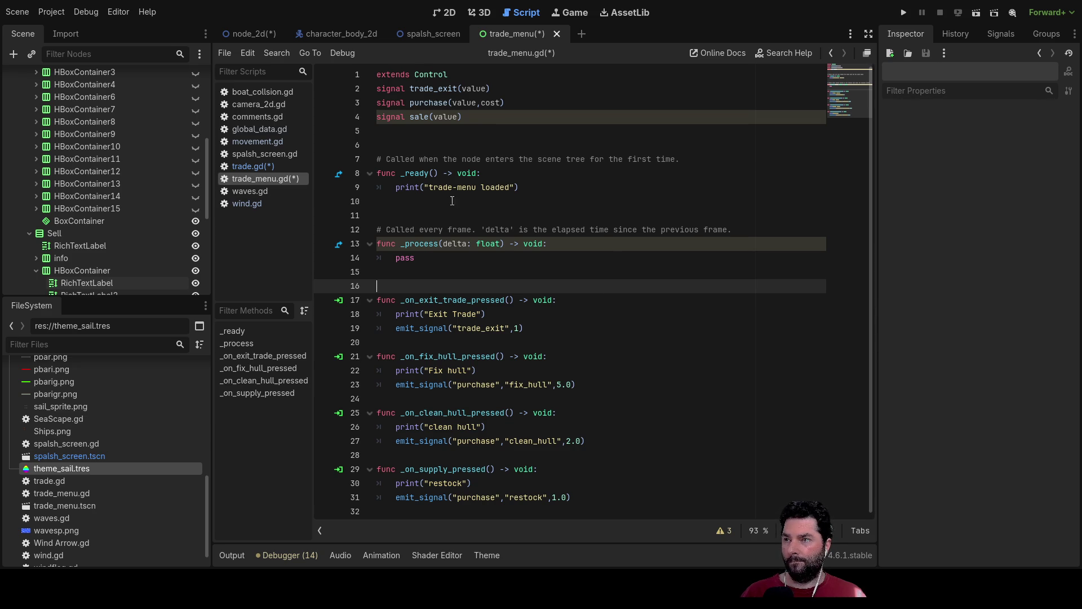
left_click(429, 203)
left_click(397, 214)
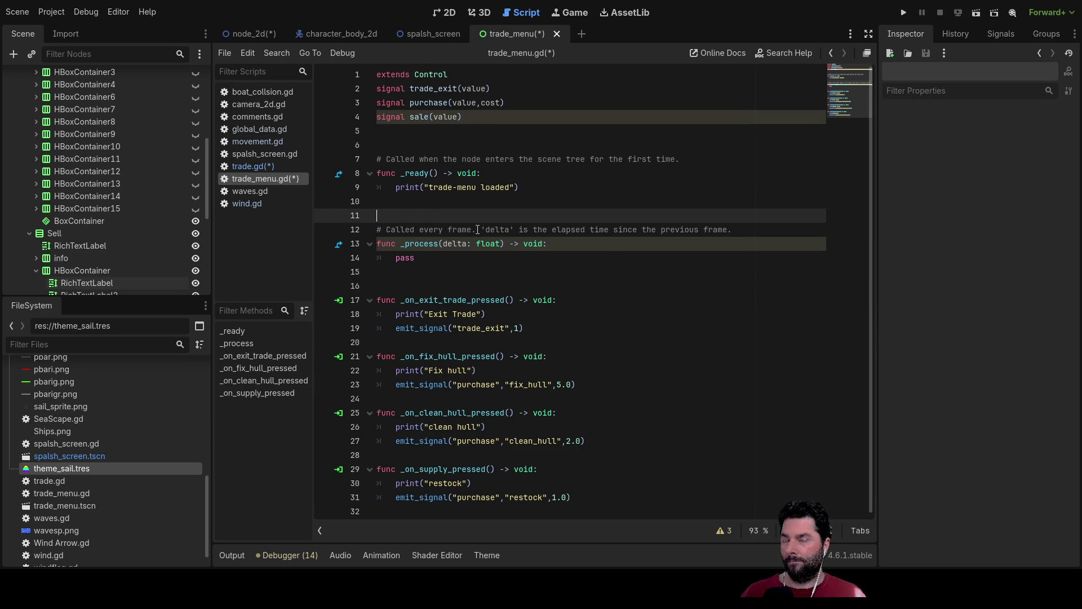
left_click(422, 276)
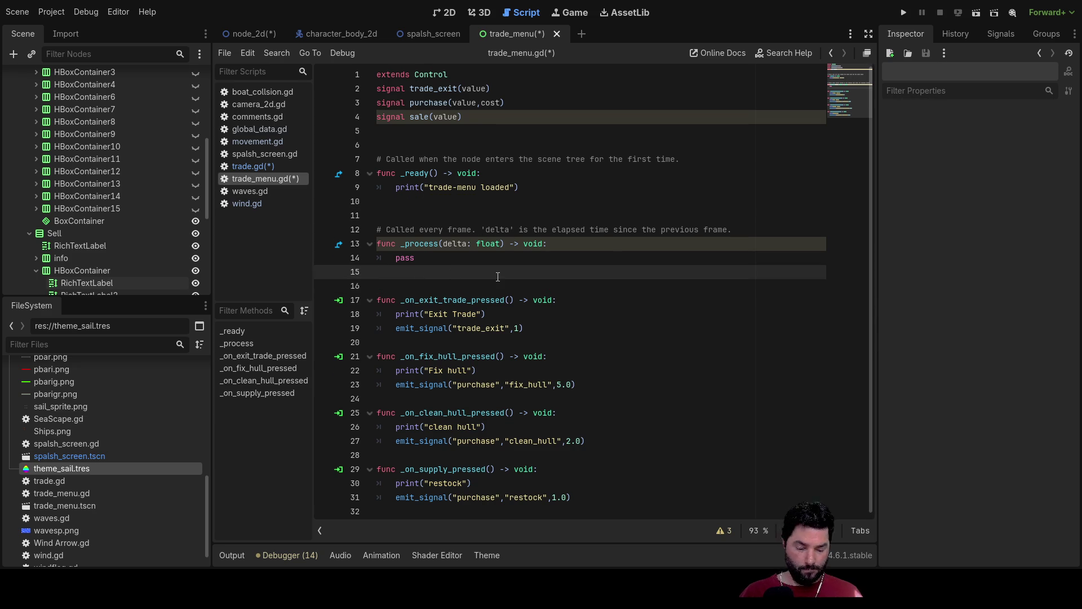
key("Delete")
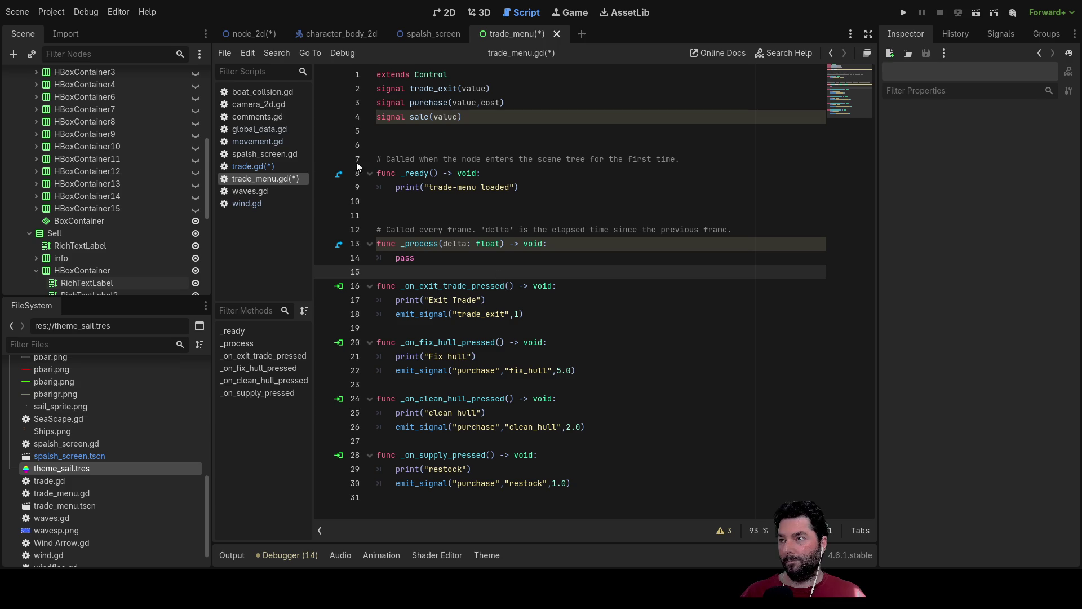
left_click(256, 168)
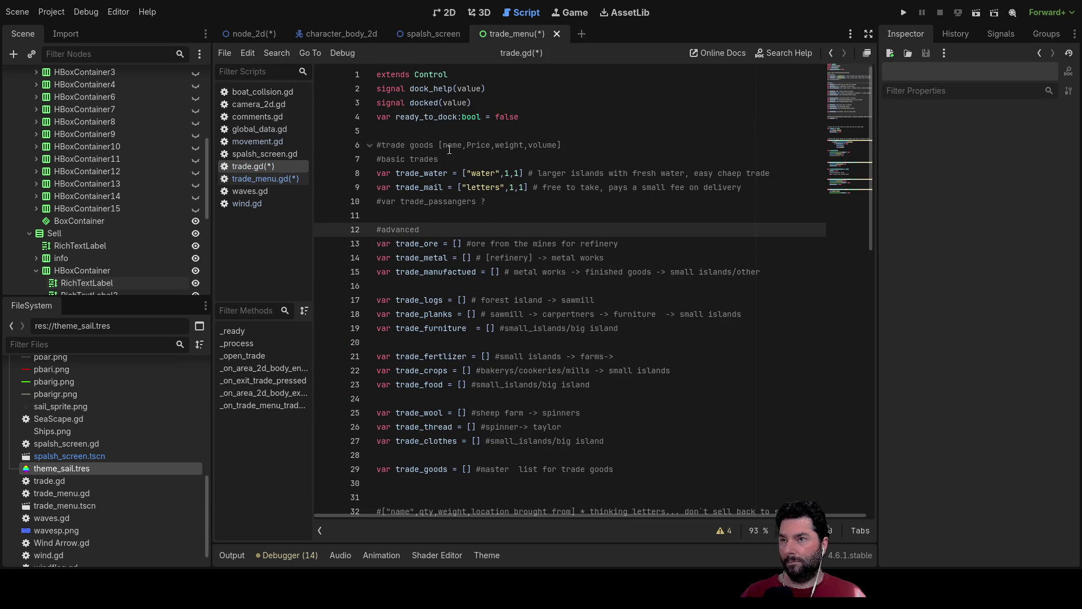
left_click(478, 145)
double_click(478, 145)
left_click(510, 174)
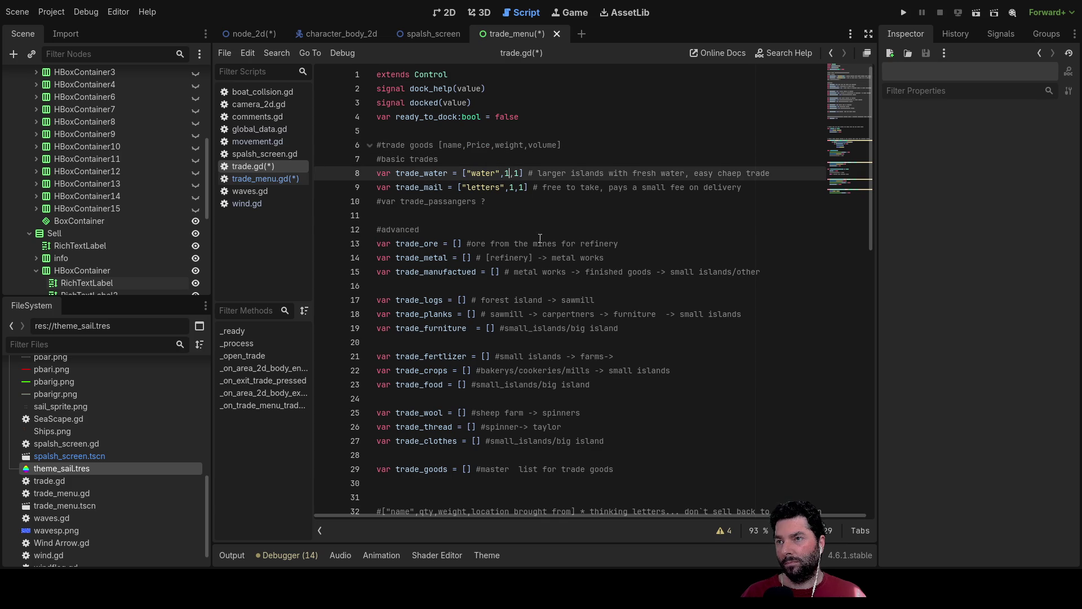
key("Right")
key("Right")
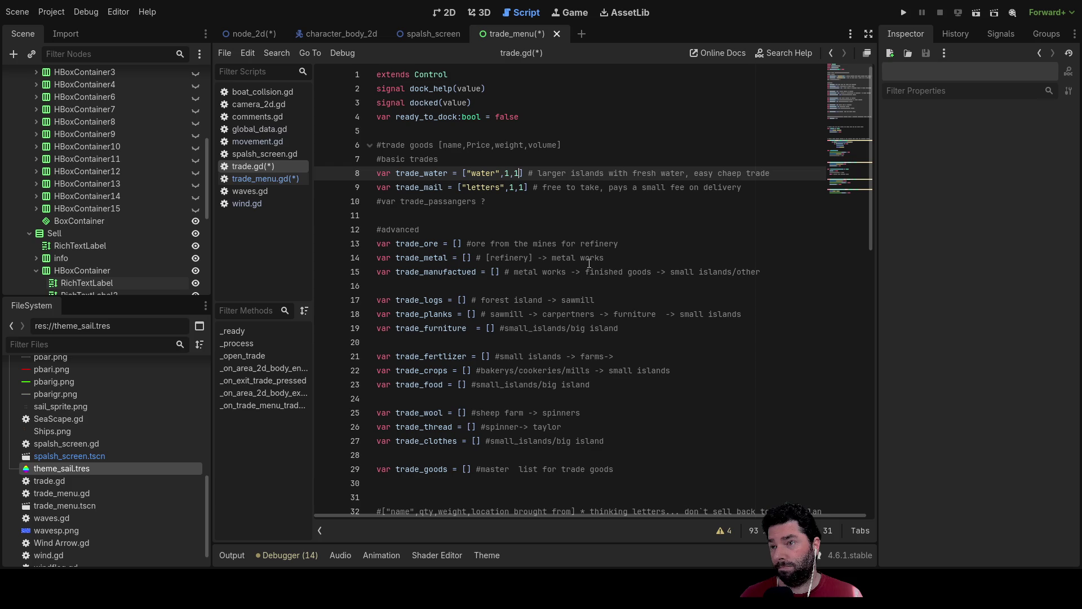
- In global_data.gd, tidy the blank lines after the coin variable
left_click(259, 129)
scroll(508, 289, "up", 15)
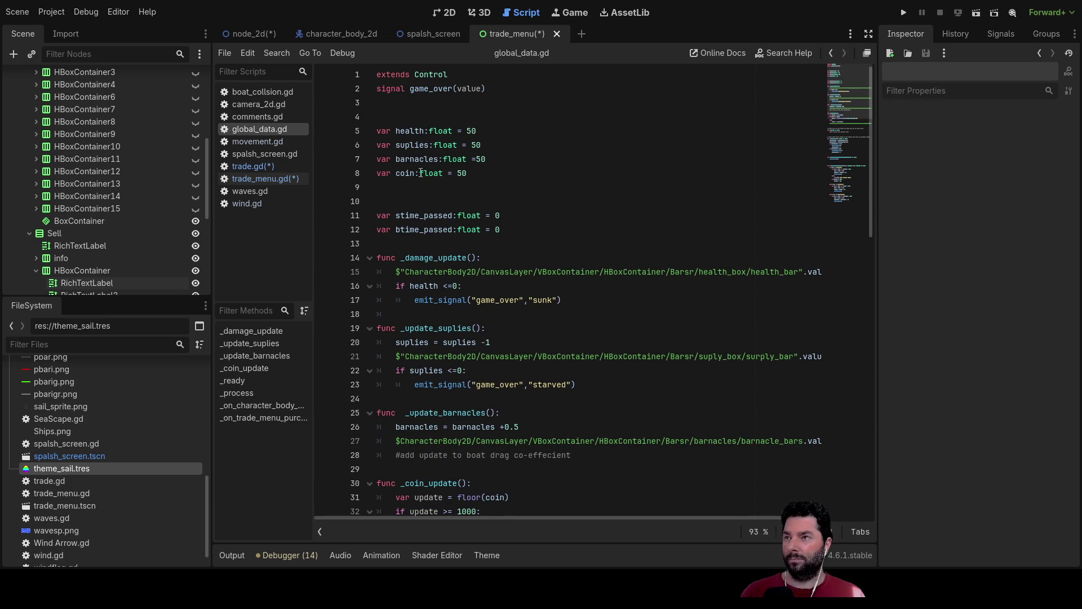
left_click(395, 189)
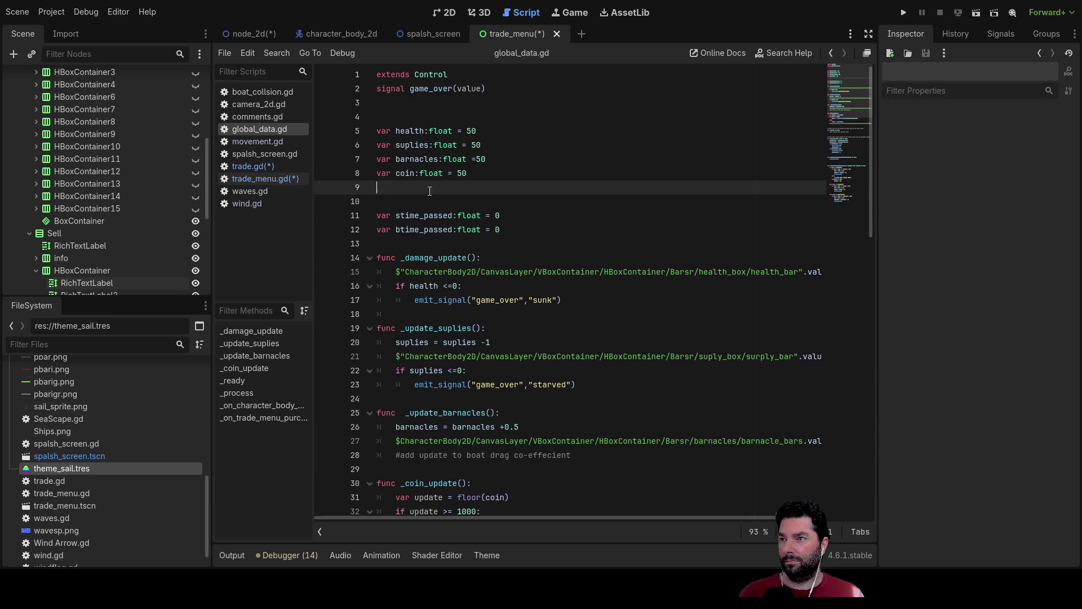
key("Return")
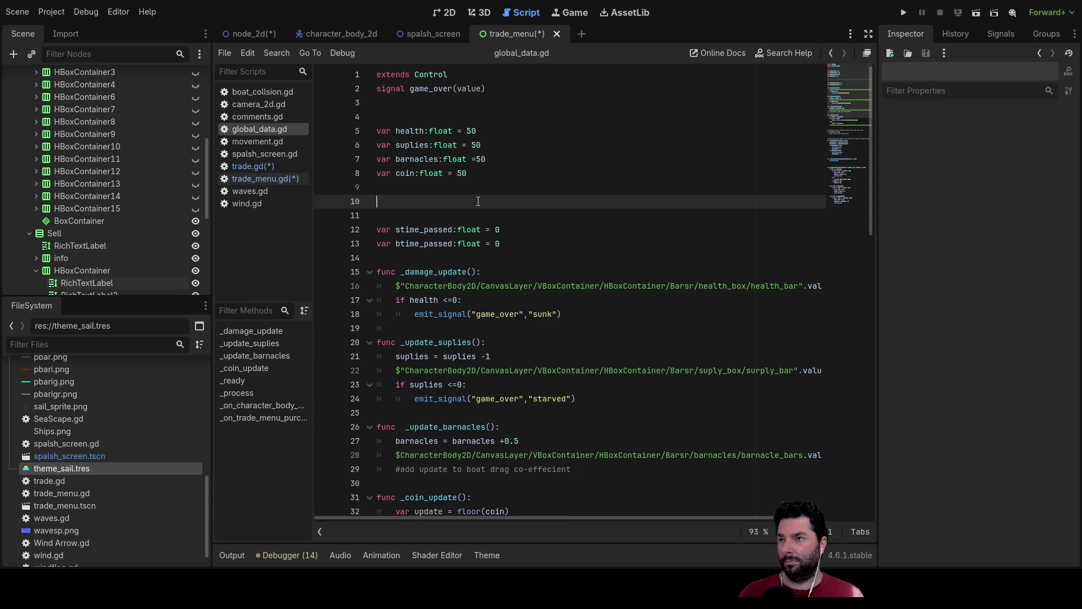
key("Up")
key("Up")
key("Up")
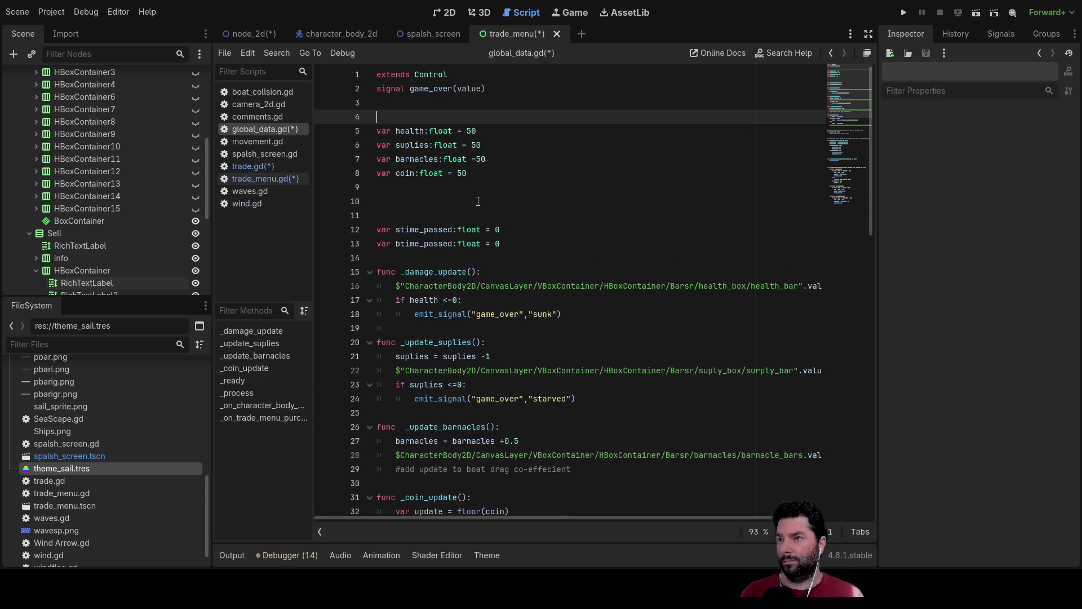
key("Delete")
key("Down")
key("Down")
key("Down")
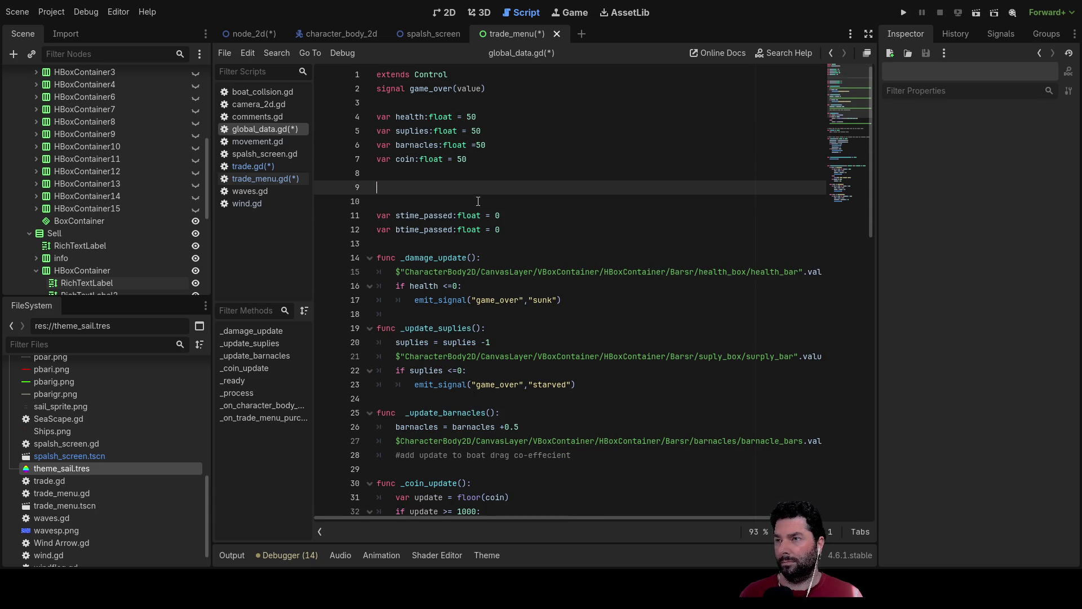
key("Up")
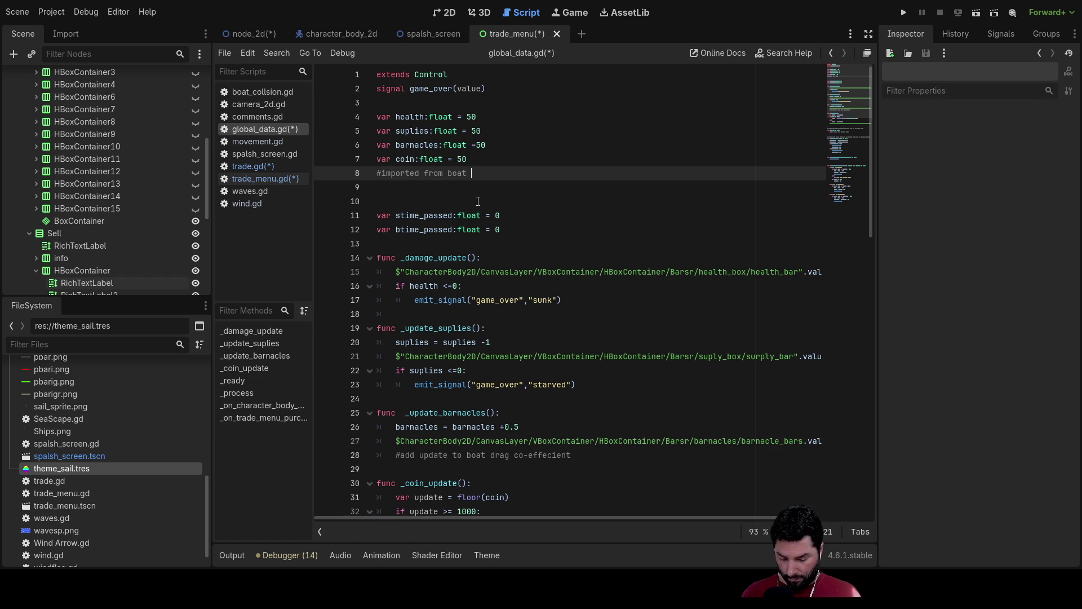
- Declare hull_volume as a float of 5000 under the '#imported from boat hull' comment
key("Down")
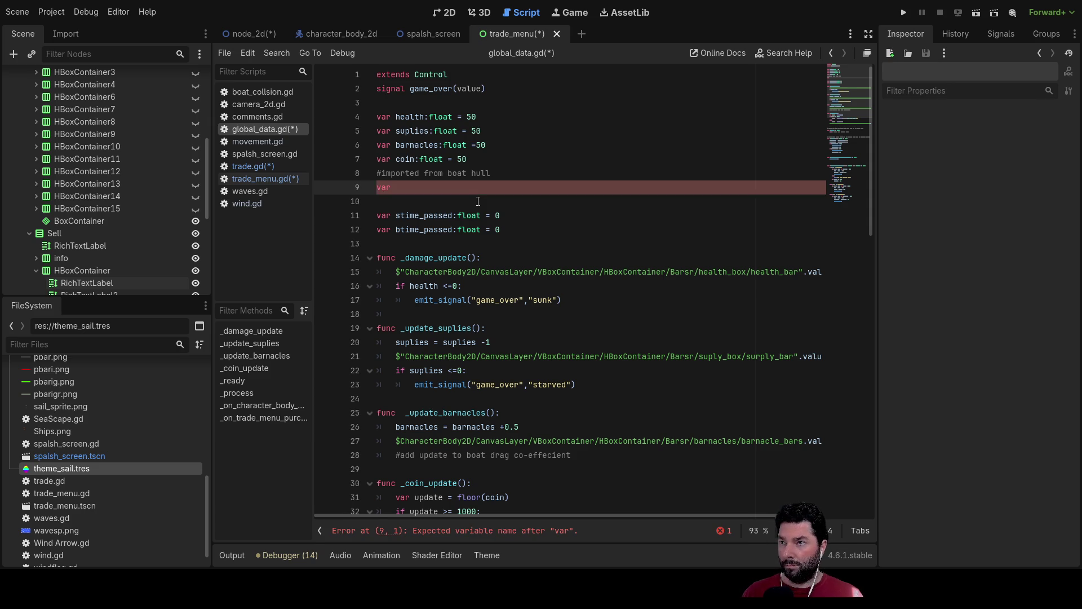
key("Return")
key("BackSpace")
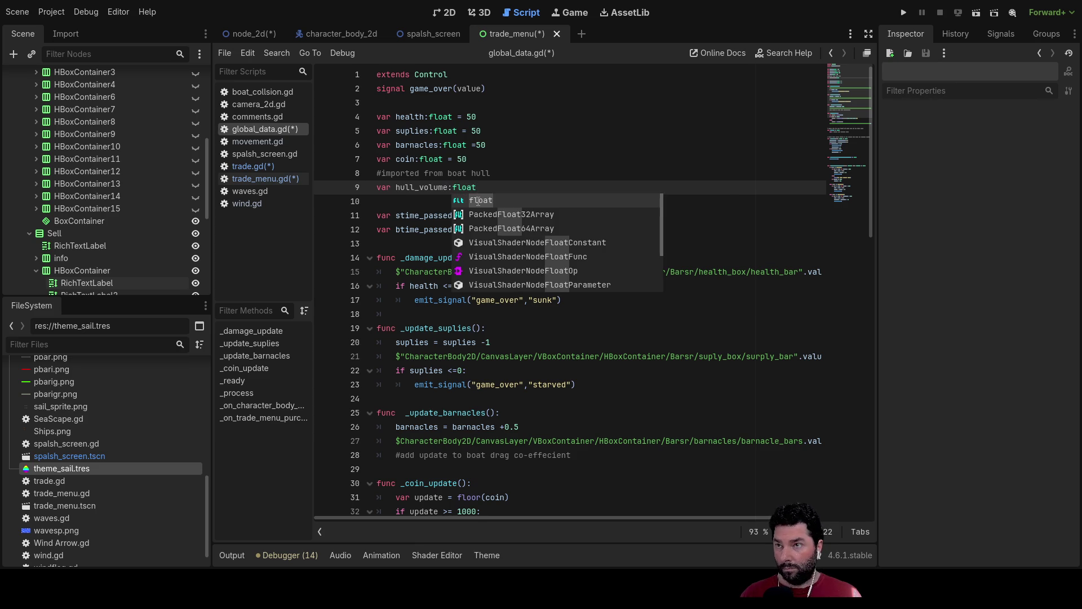
type(" =")
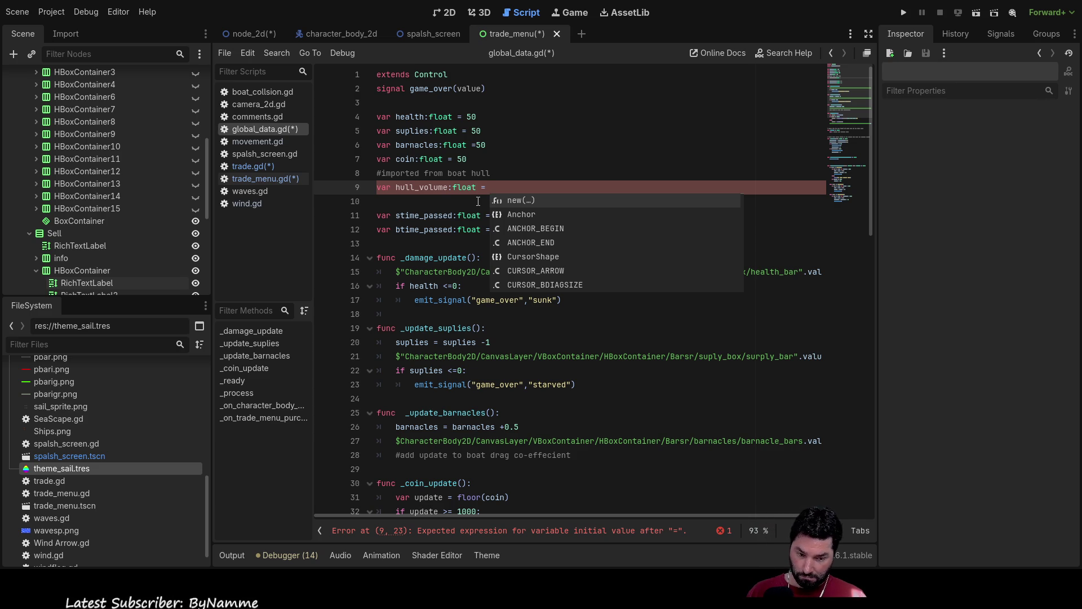
type("2000")
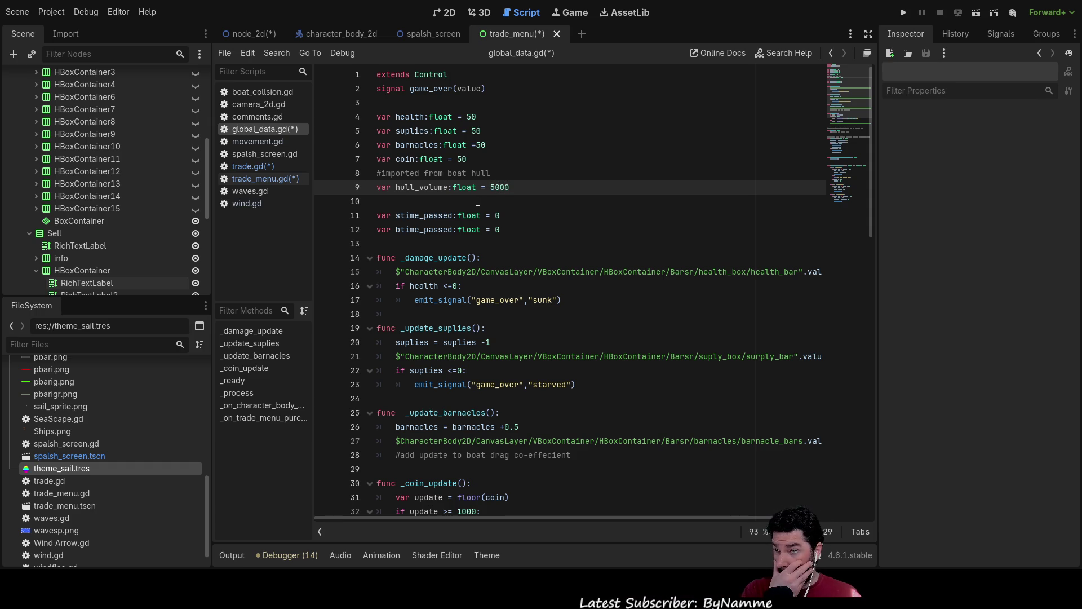
- Declare 'var hull_mass:float = 1000' on line 10
left_click(478, 201)
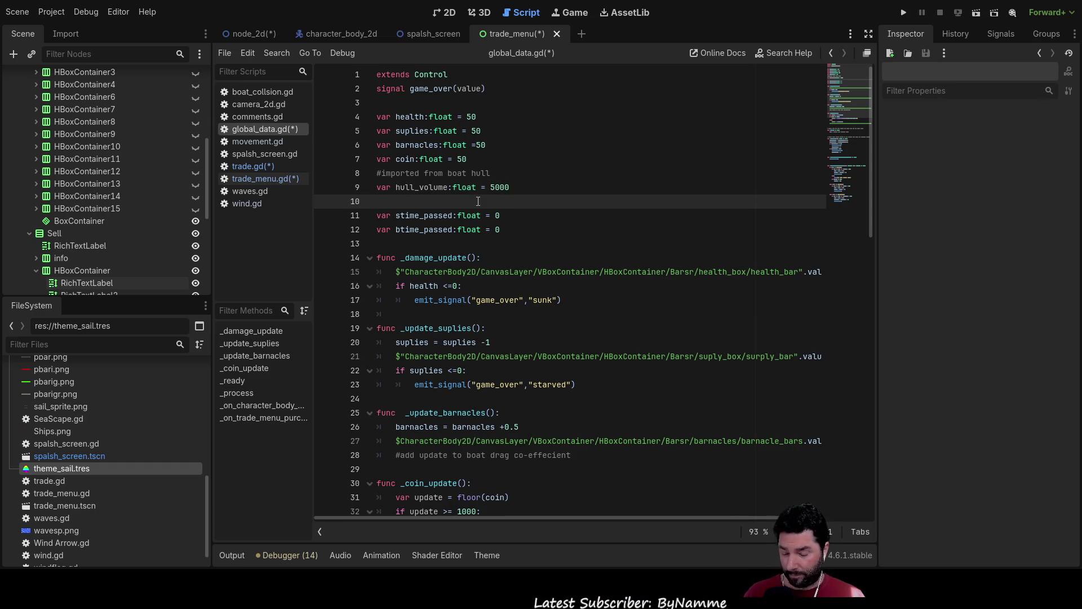
type("var ")
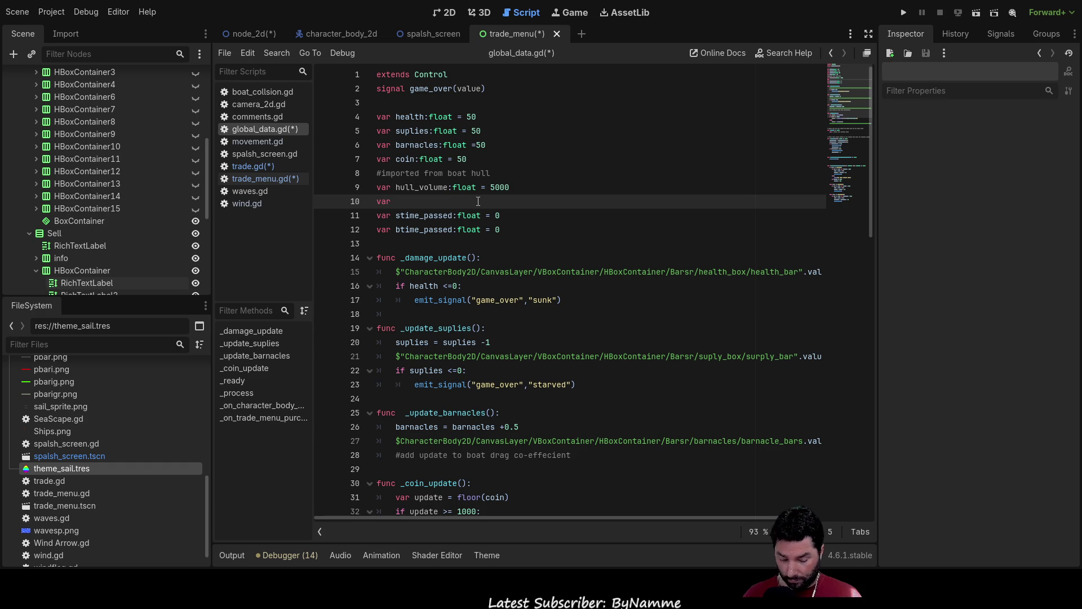
type("hull")
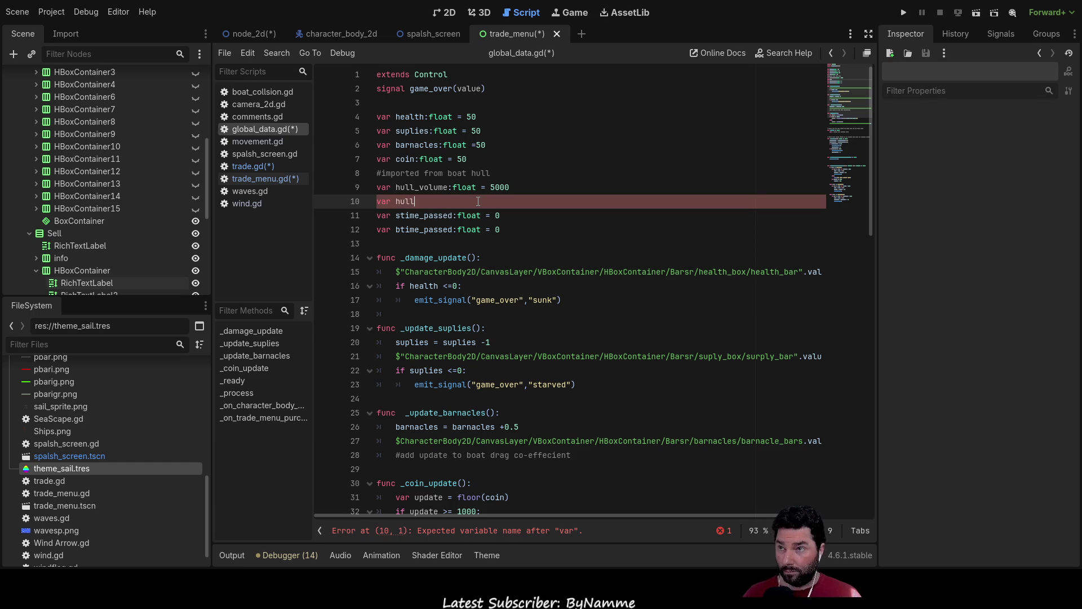
type("_")
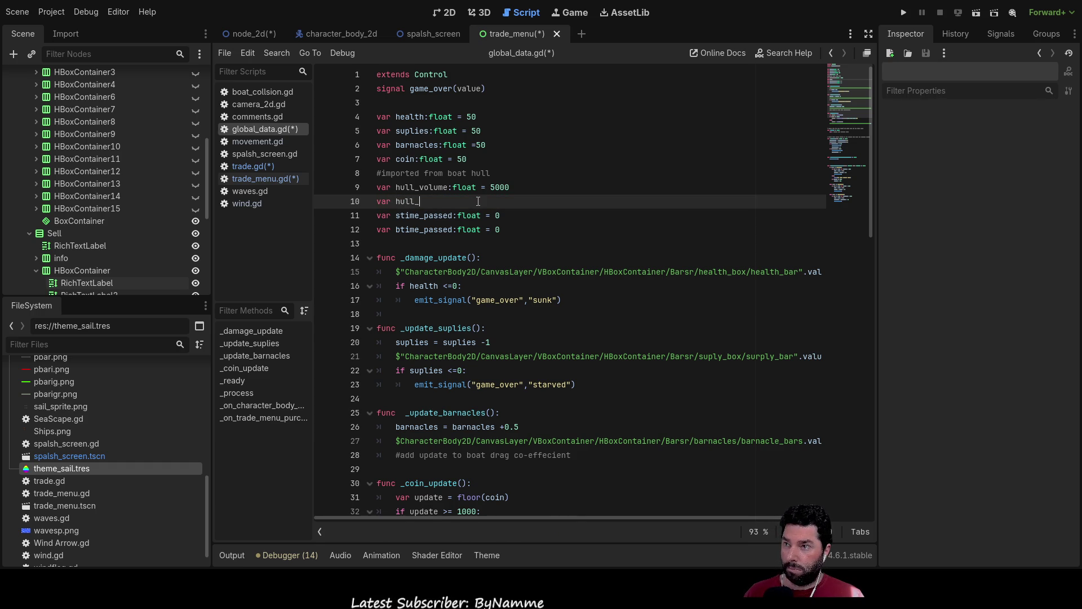
key("Return")
key("Up")
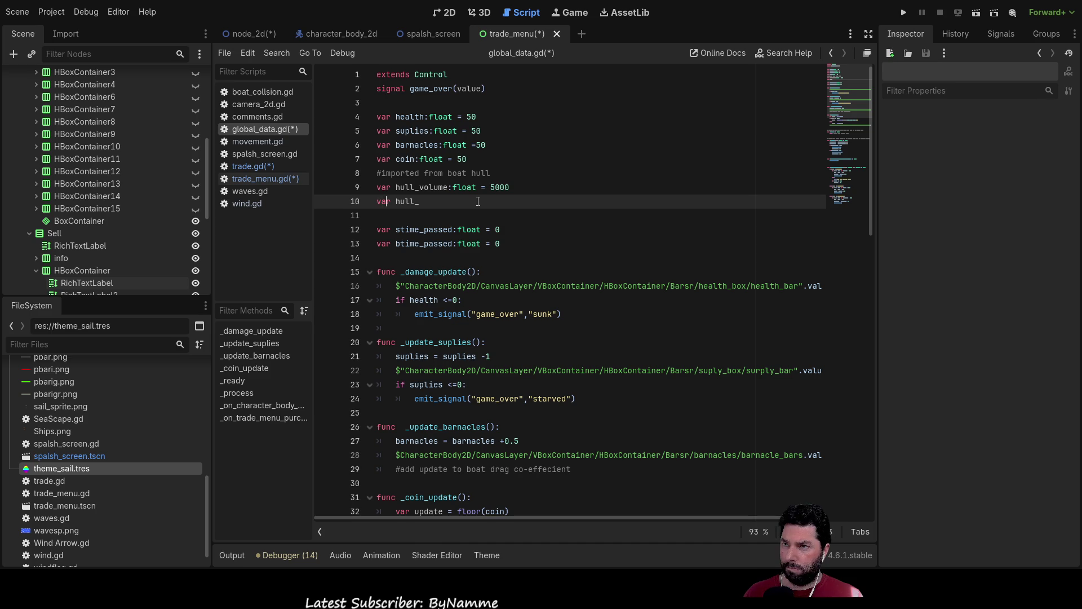
left_click(478, 201)
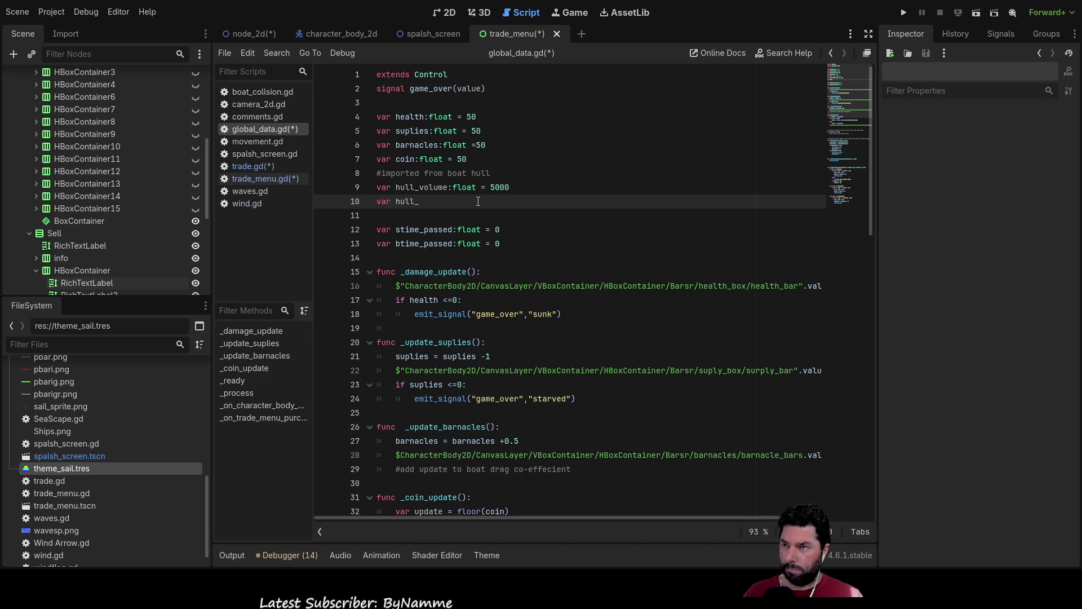
type("mass")
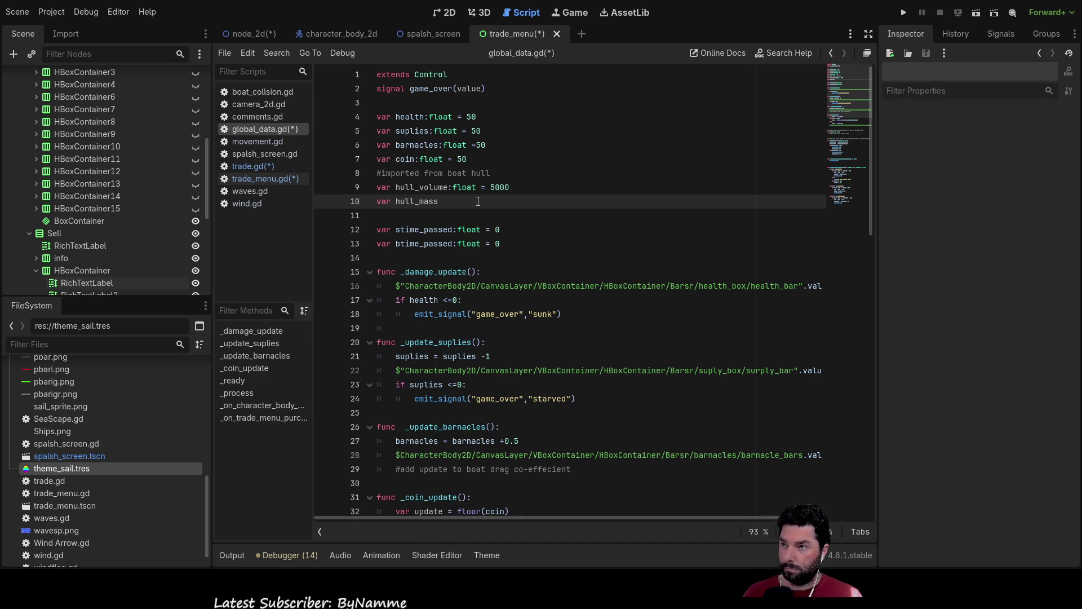
type(":float")
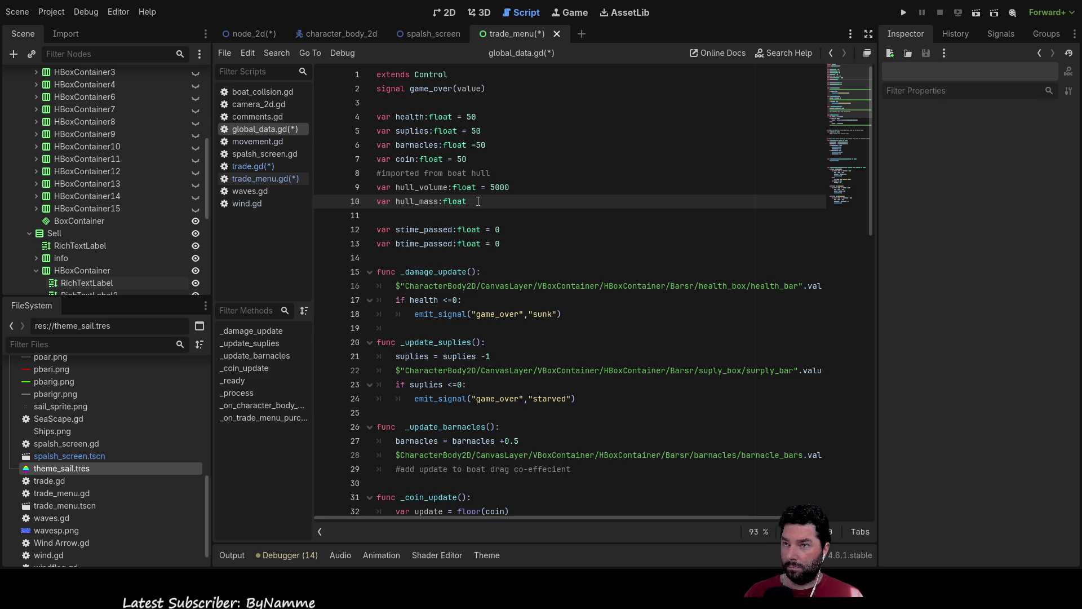
type(" = 1000")
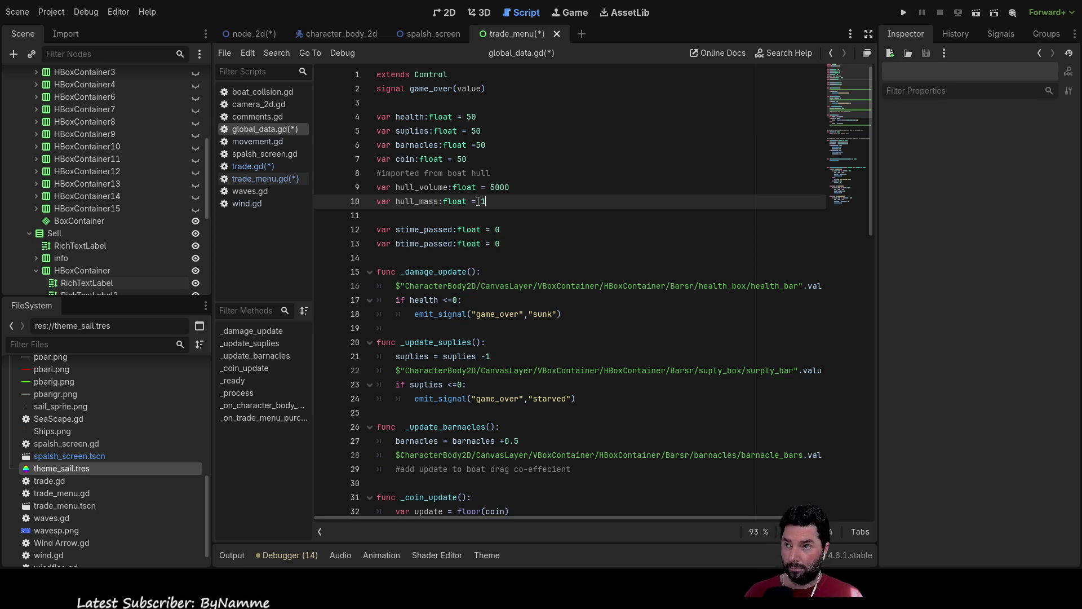
- Add 'var hull_mass_cargo_limit:float = 2000' on the line below
key("Down")
key("Return")
key("Up")
type("var ")
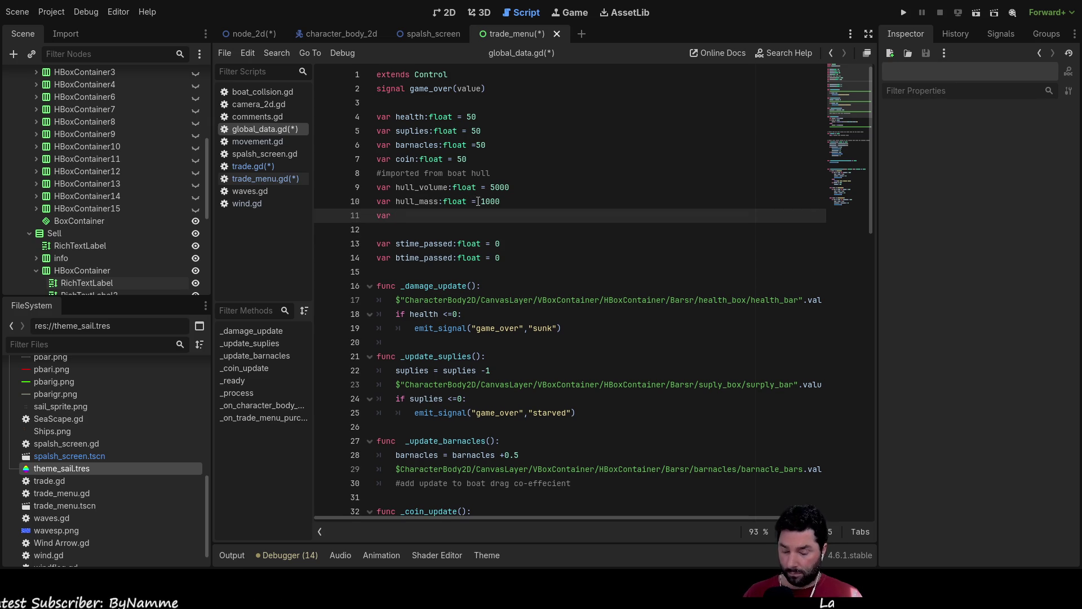
type("hull_mass_limit =")
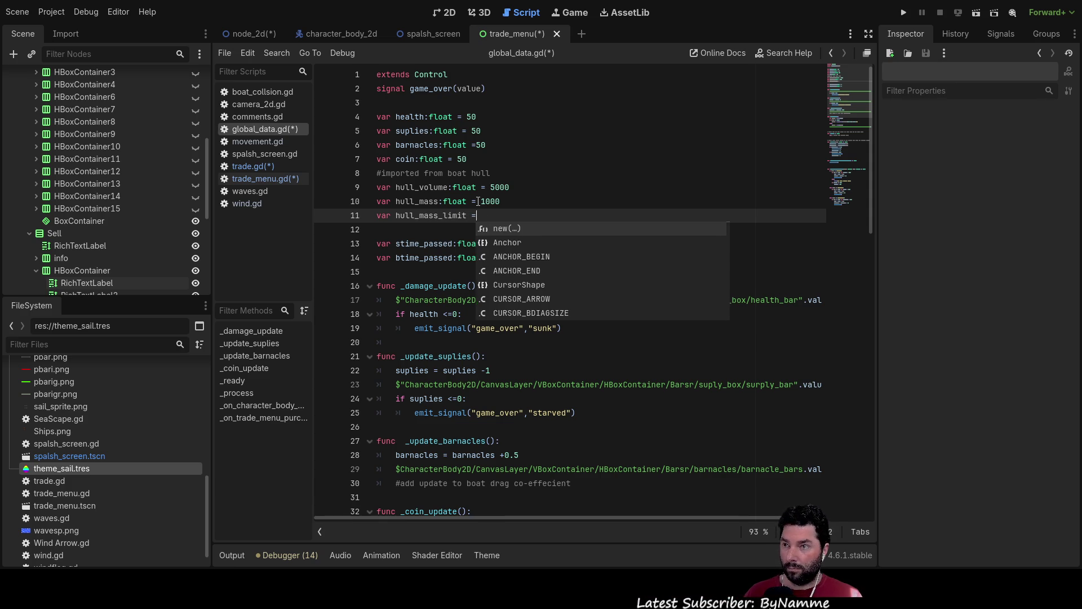
key("Escape")
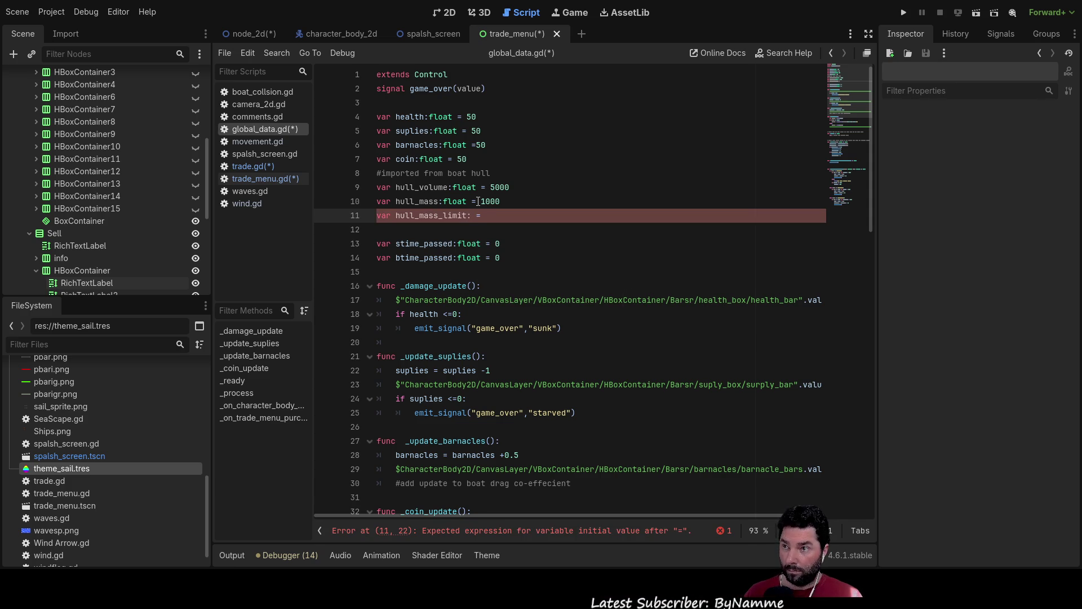
key("Left")
key("Left")
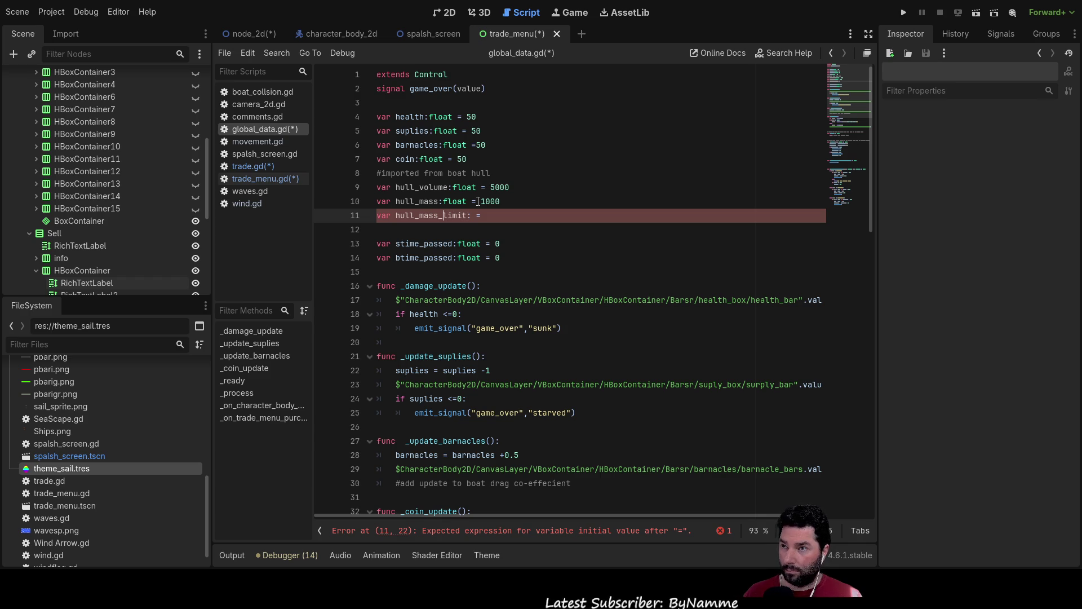
type("cargo")
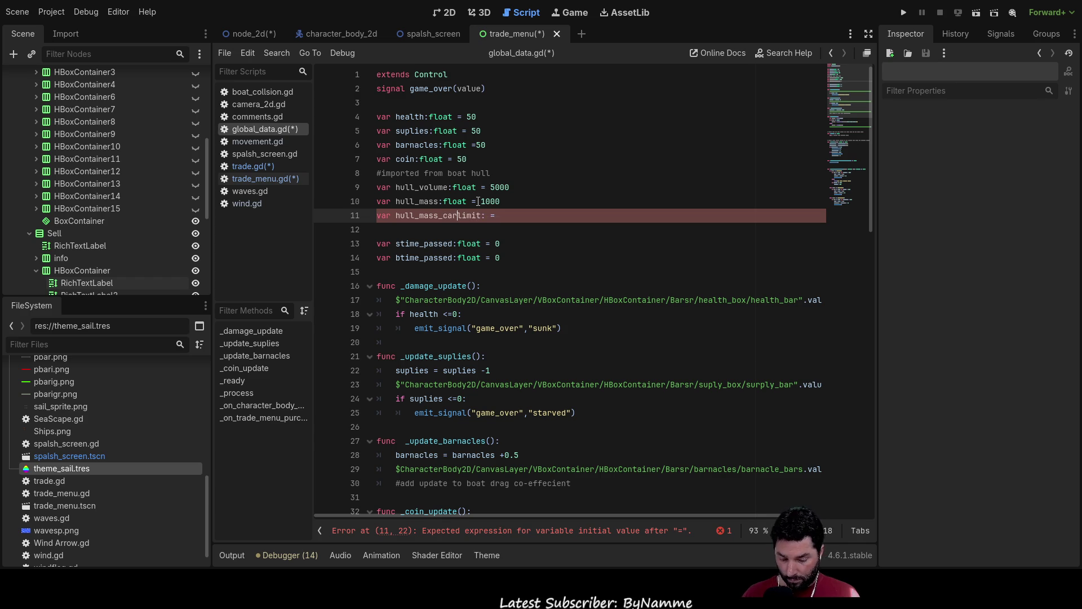
type("_")
key("Right")
key("Right")
key("Right")
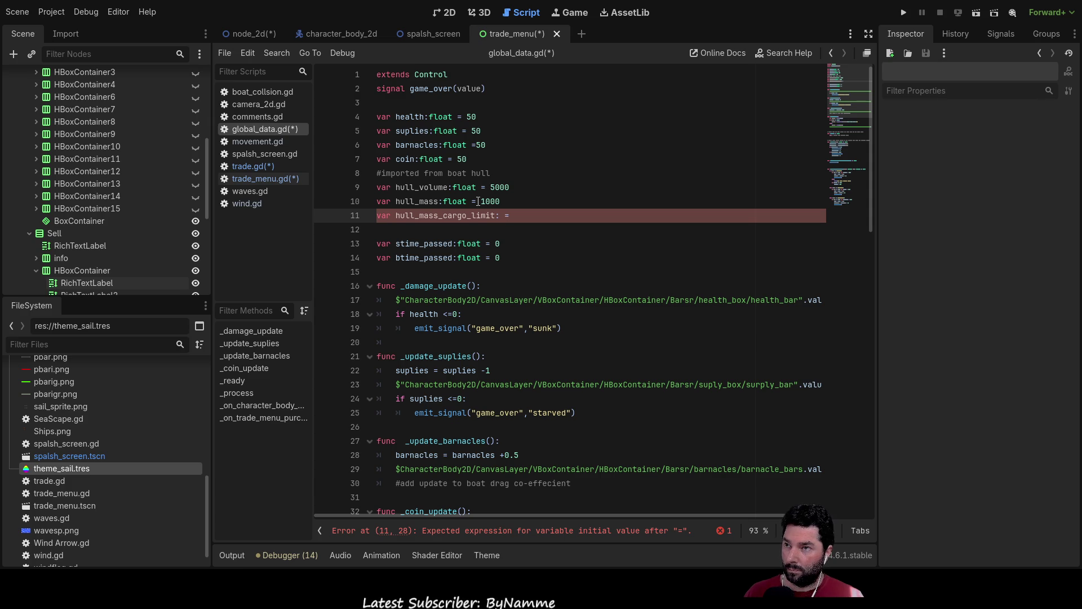
type("2000")
key("Left")
key("Left")
key("Left")
key("Left")
key("Left")
key("Left")
type("float")
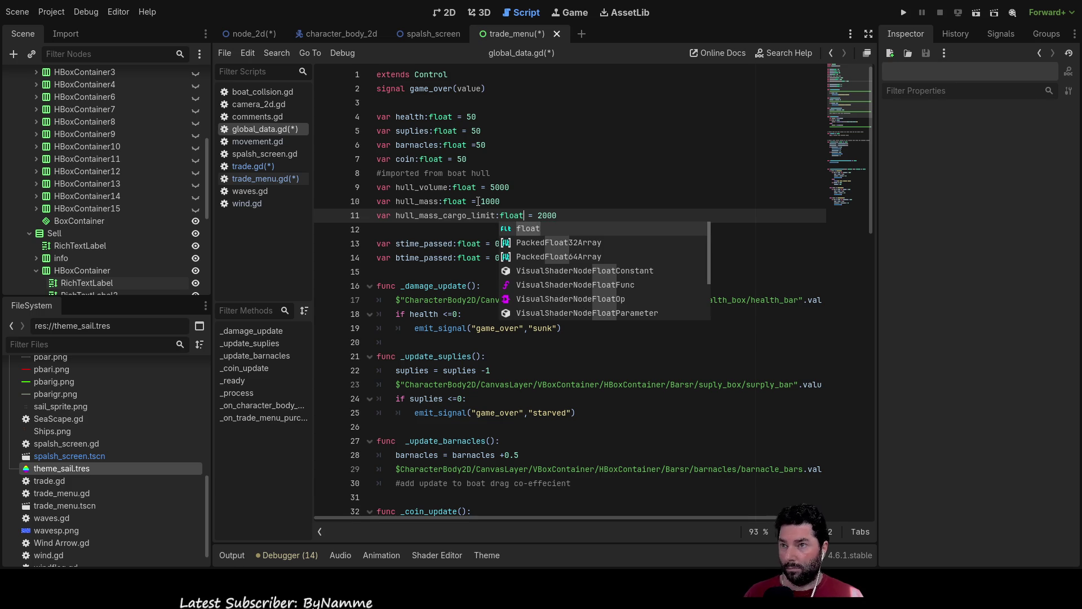
key("Up")
key("Up")
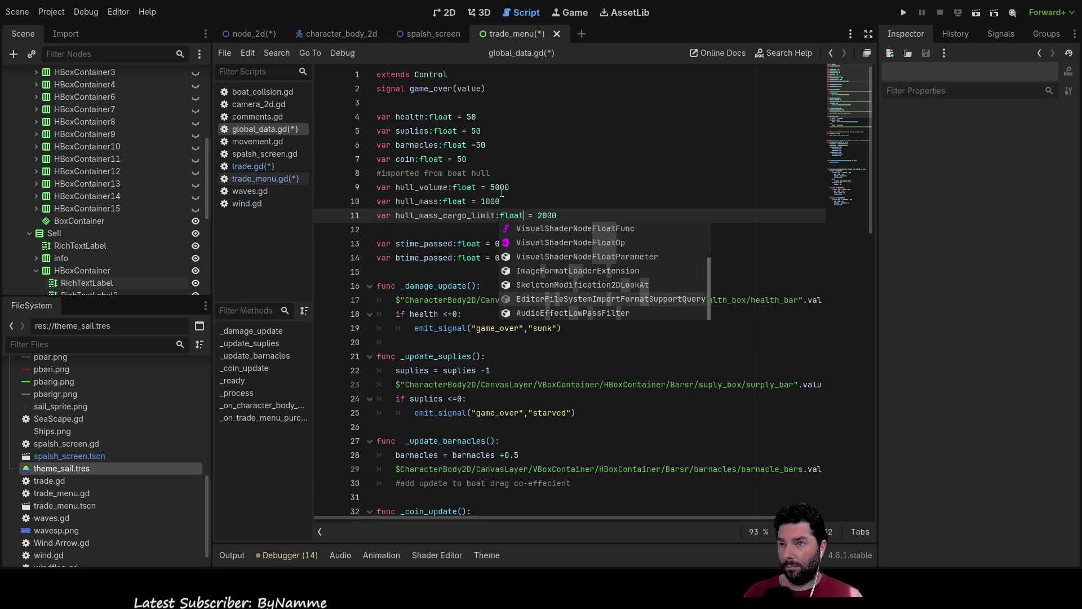
left_click(563, 216)
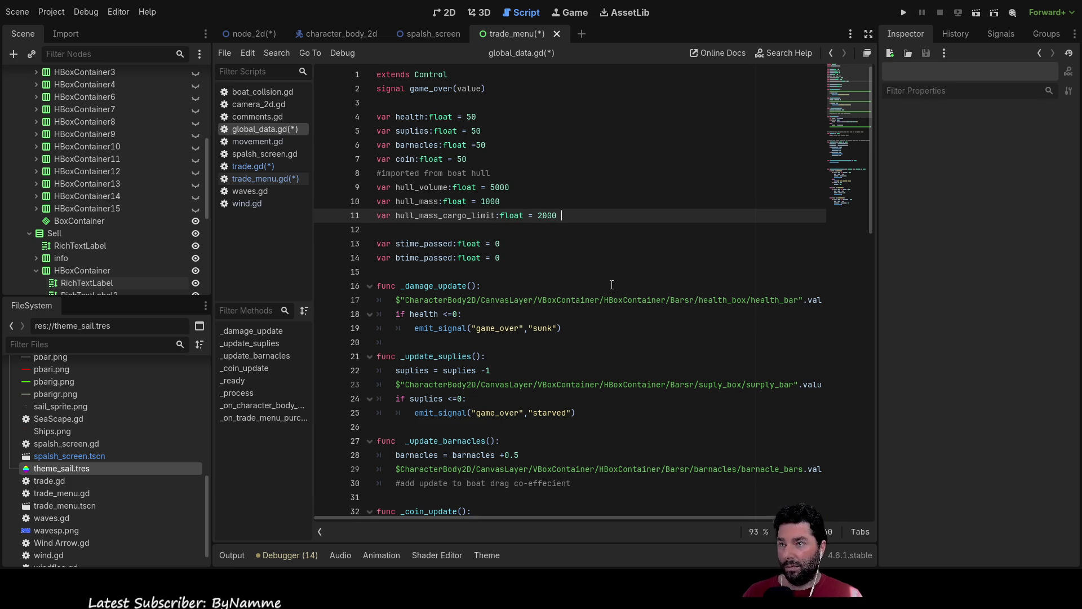
key("Return")
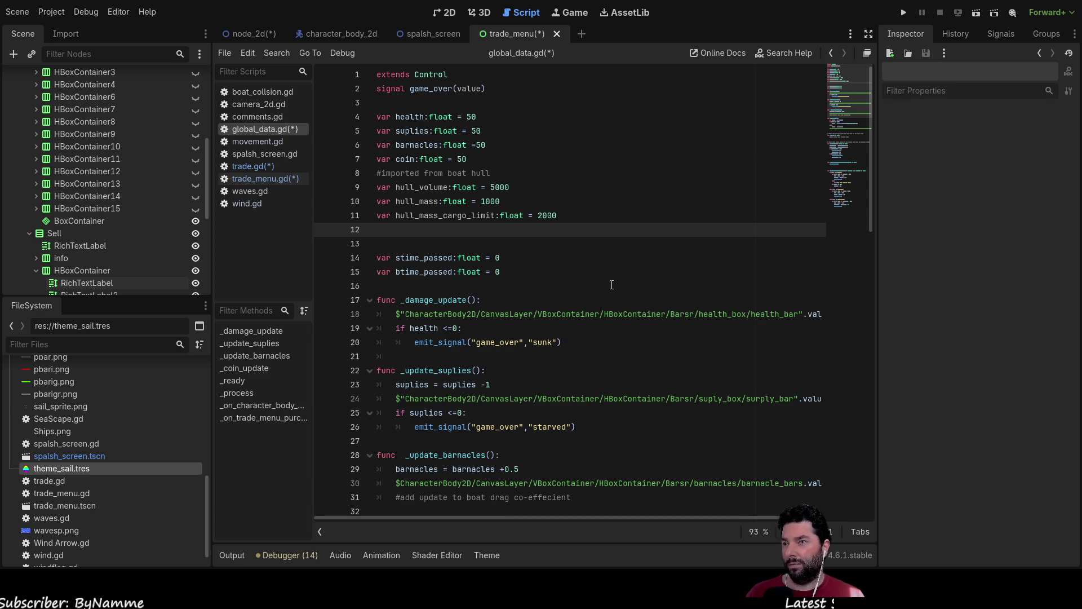
- Insert a blank line above '#imported from boat hull' and blank lines below hull_mass_cargo_limit
key("Up")
key("Up")
key("Up")
key("Down")
key("Down")
key("Down")
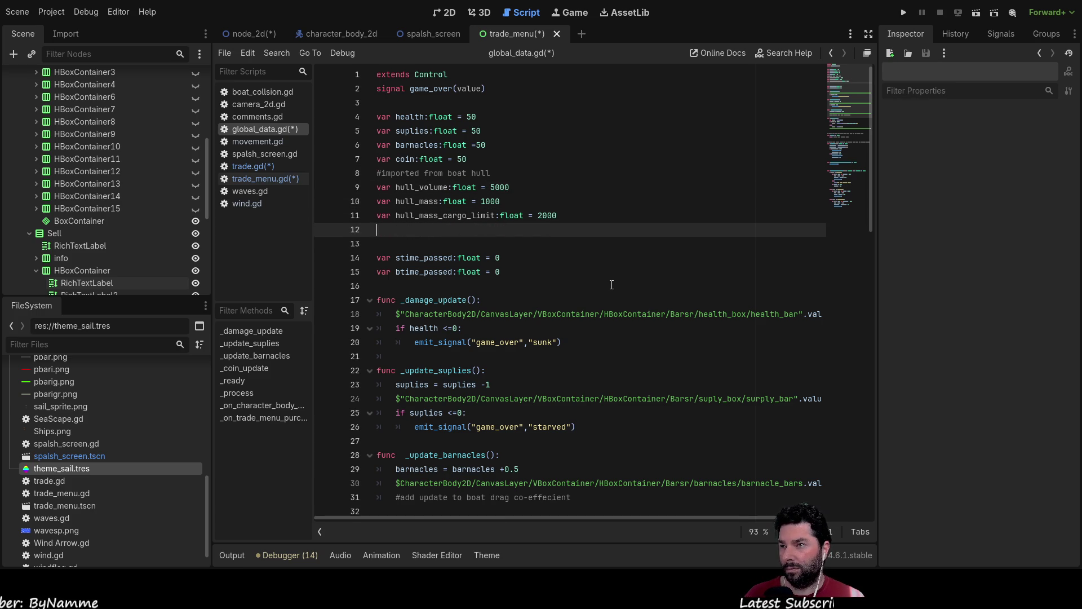
key("Delete")
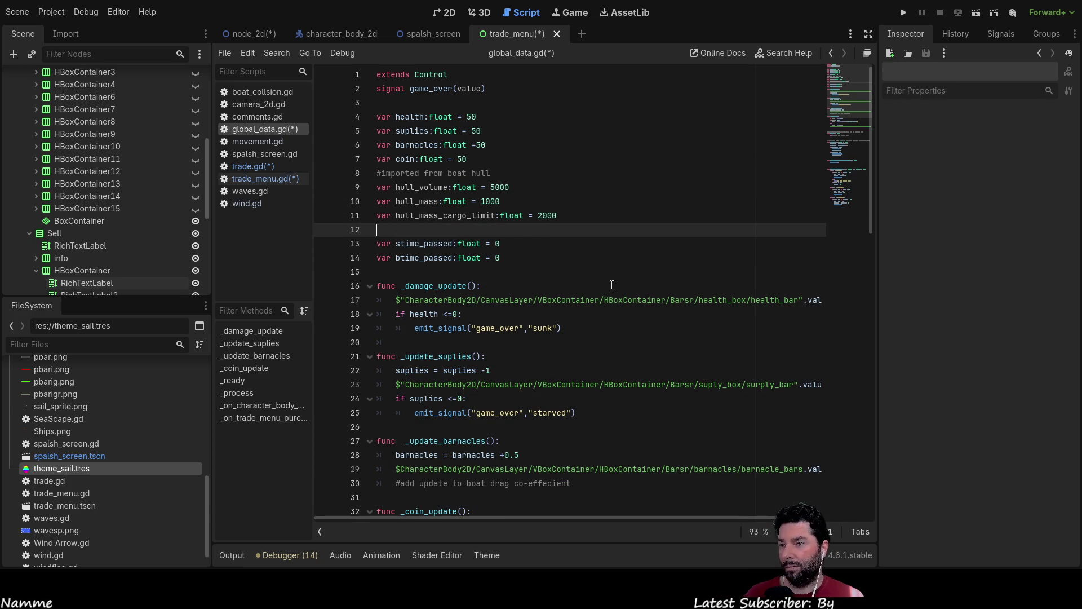
key("Up")
key("Up")
key("Up")
key("Return")
key("Down")
key("Down")
key("Down")
key("Down")
key("Down")
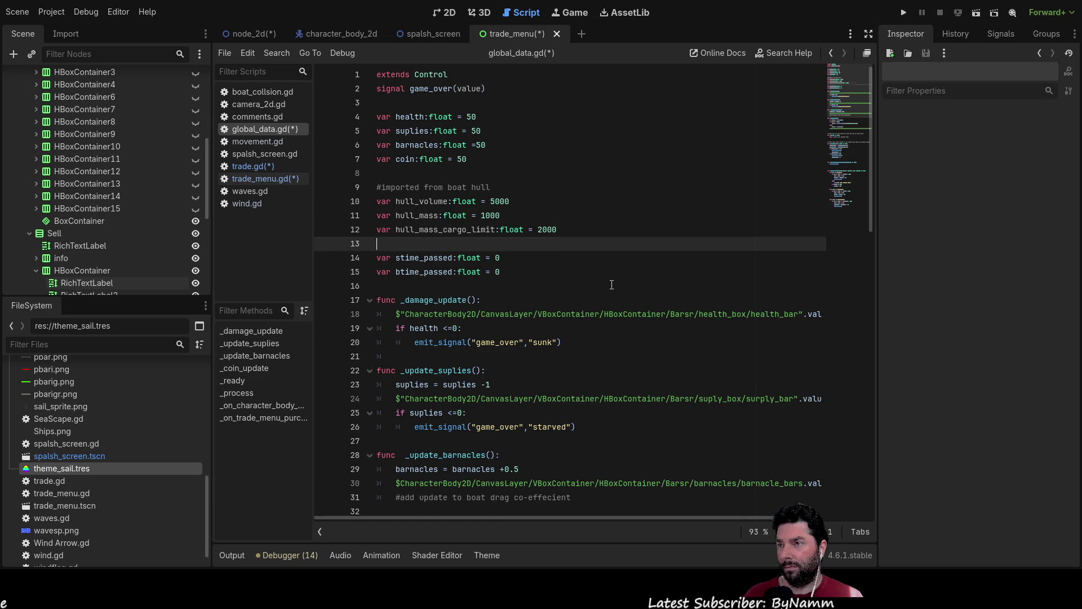
key("Up")
key("Return")
key("Return")
key("Up")
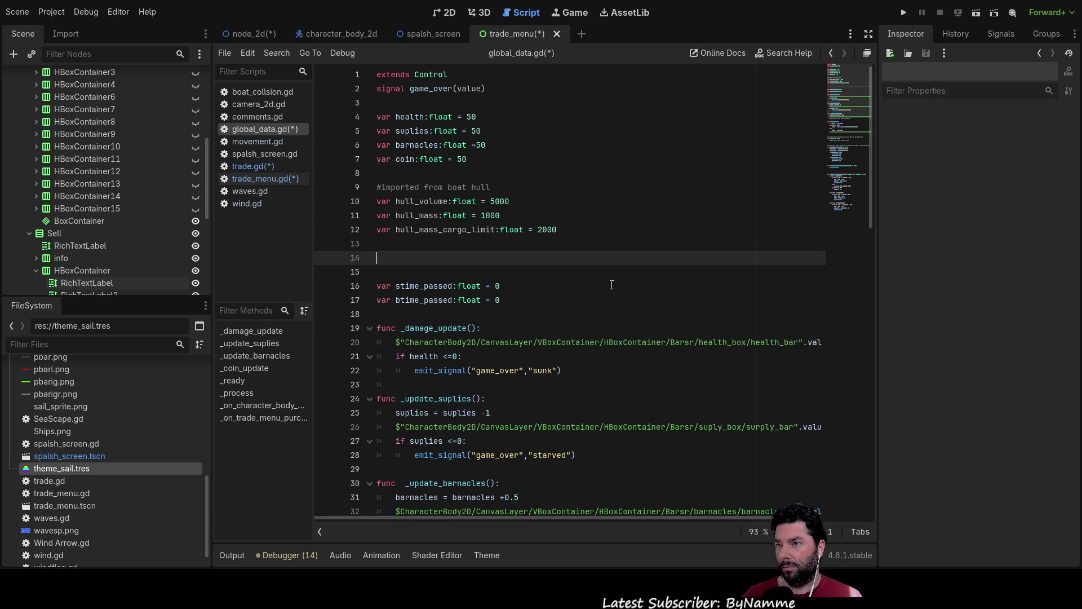
key("Up")
key("Up")
key("Up")
key("Up")
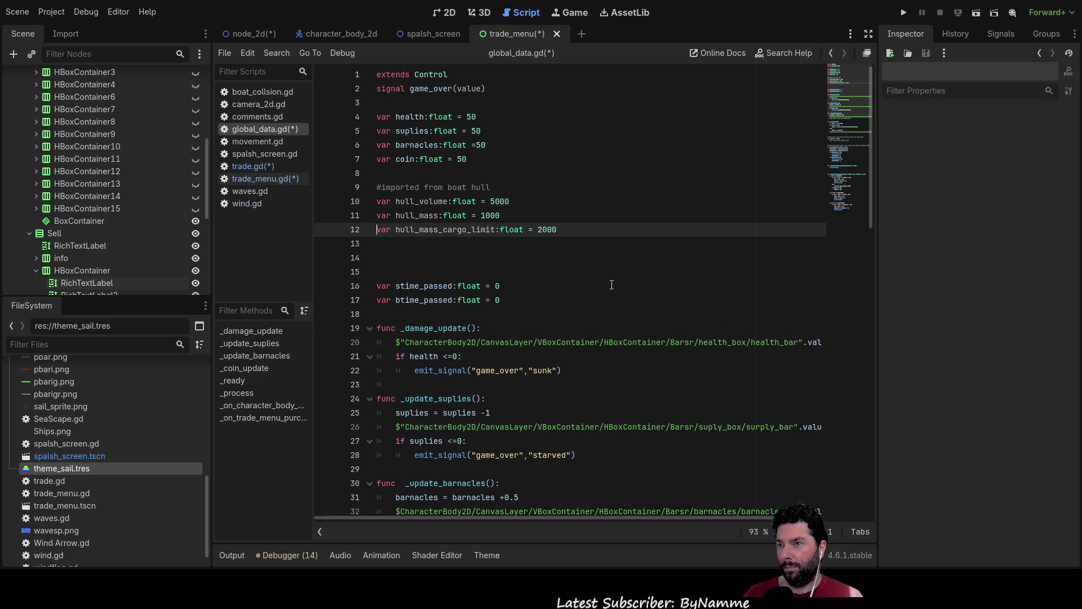
key("Down")
key("Down")
key("Down")
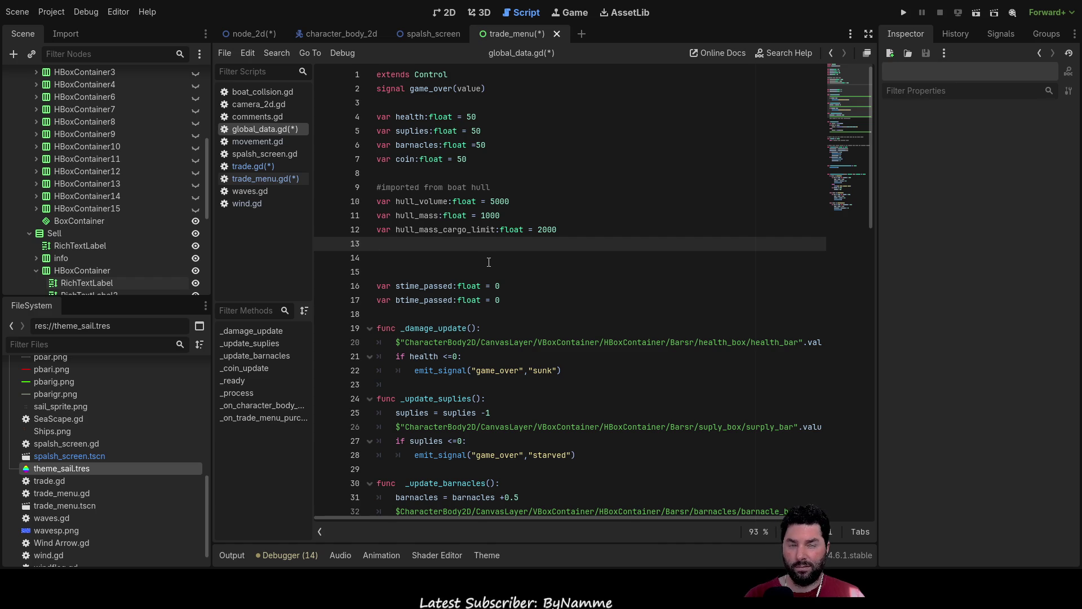
scroll(584, 395, "down", 15)
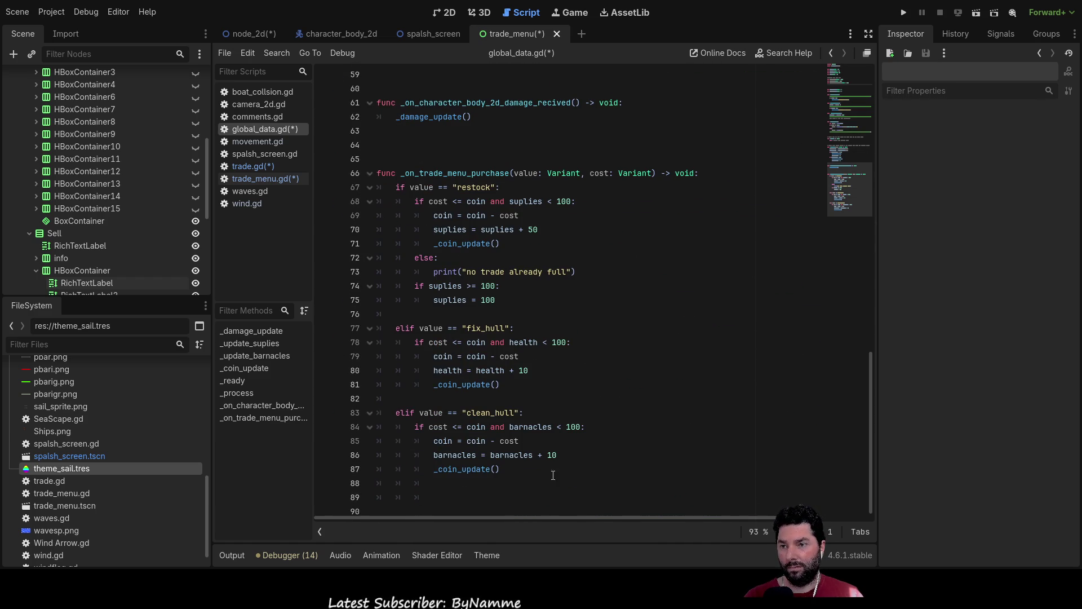
- Add blank lines after _coin_update() in the clean_hull purchase branch, then return to 2D
left_click(543, 469)
key("Return")
key("BackSpace")
key("BackSpace")
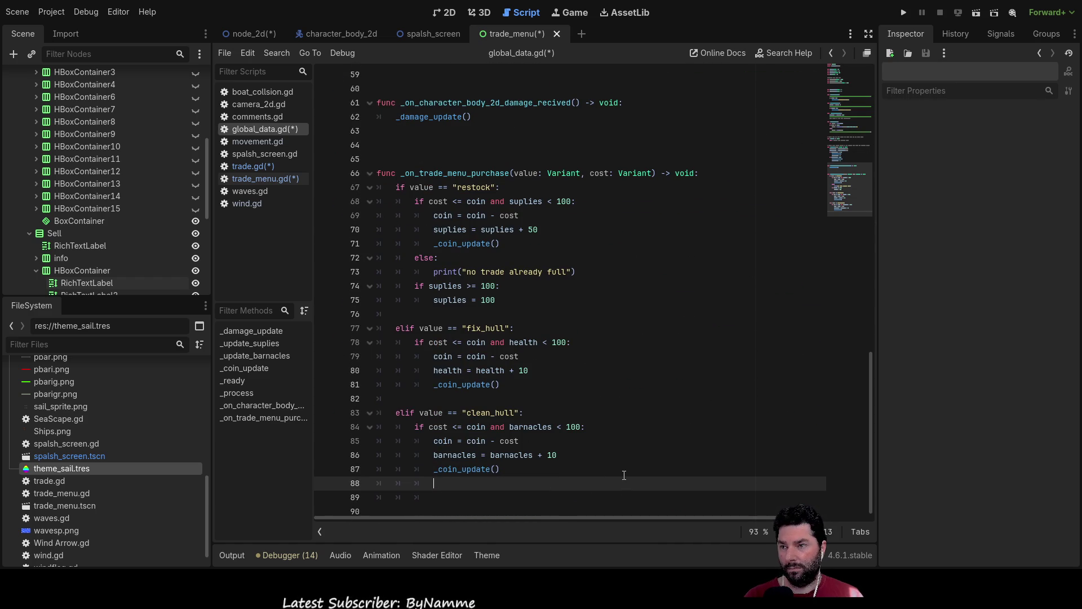
key("Return")
key("Return")
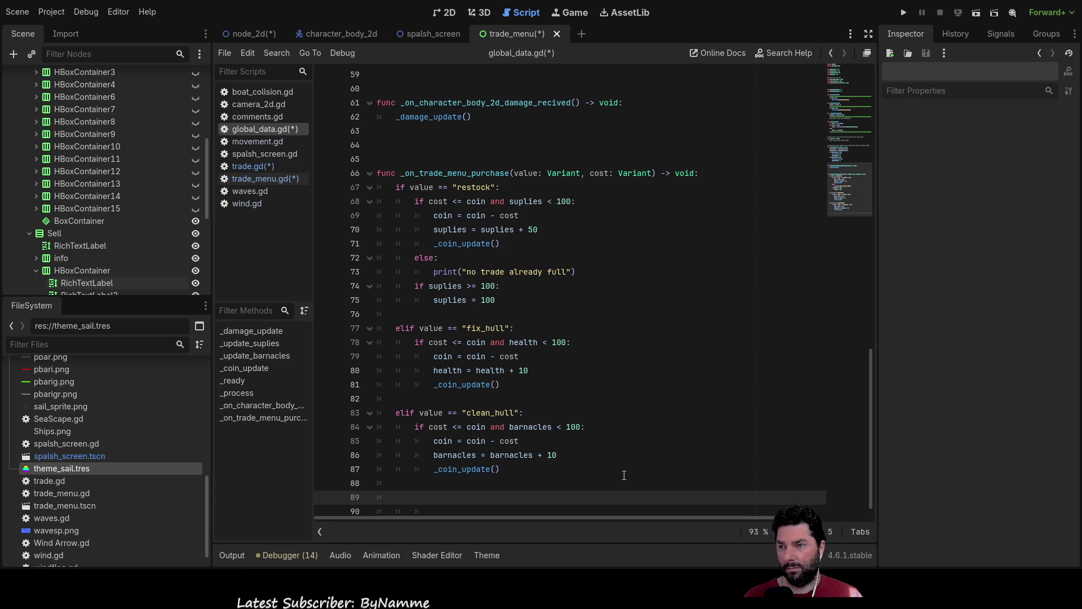
key("Up")
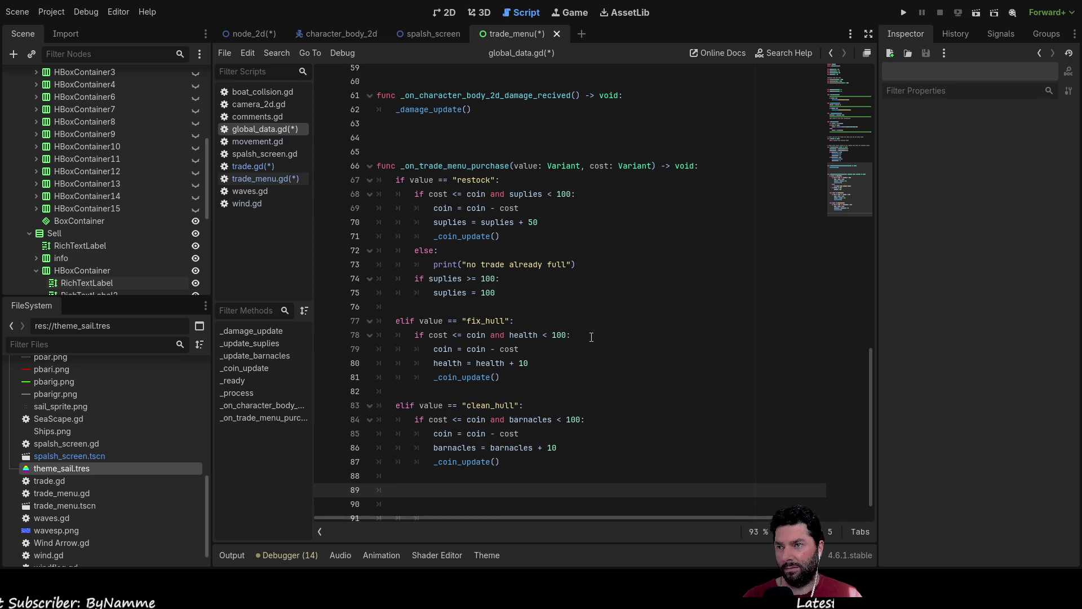
scroll(591, 337, "up", 1)
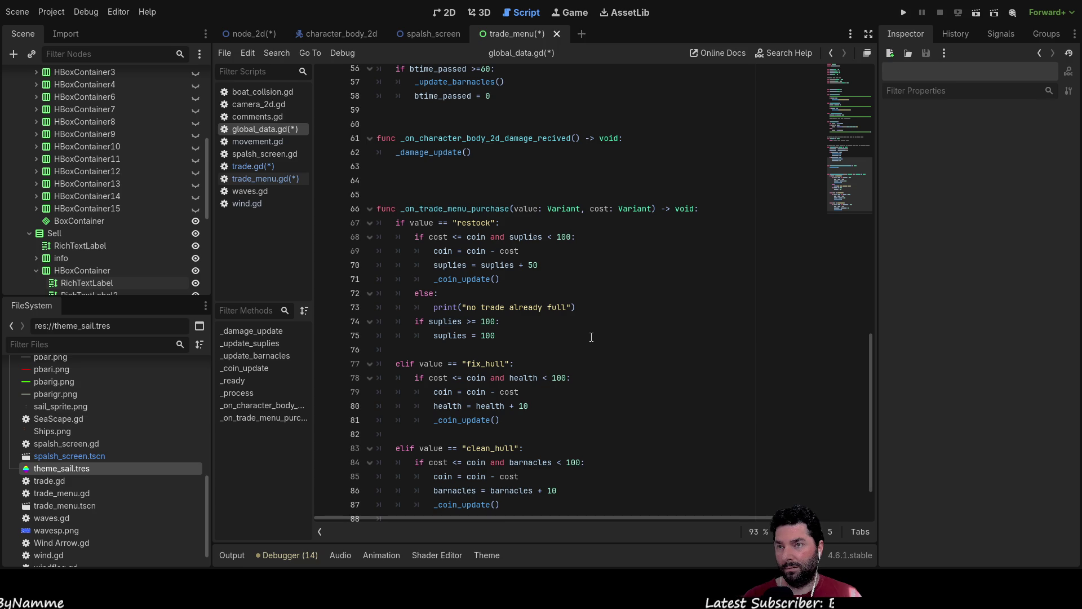
scroll(592, 337, "down", 2)
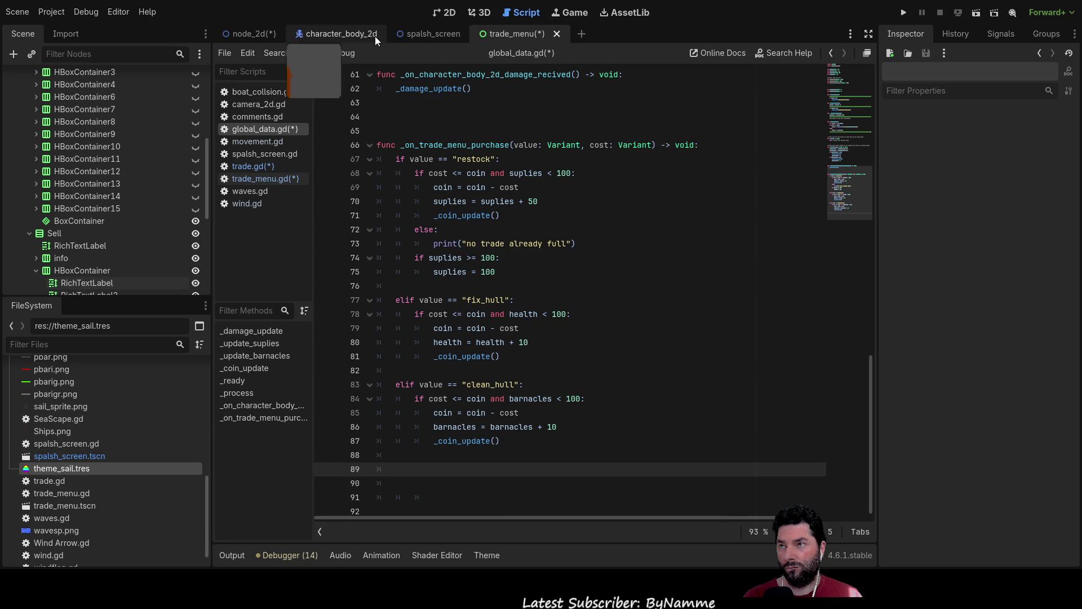
left_click(448, 12)
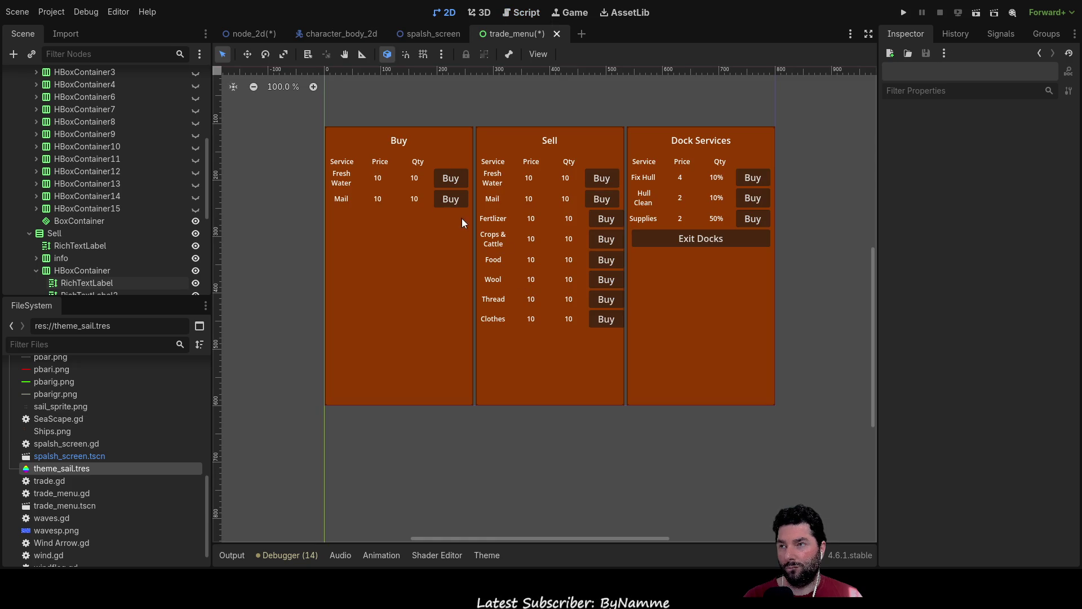
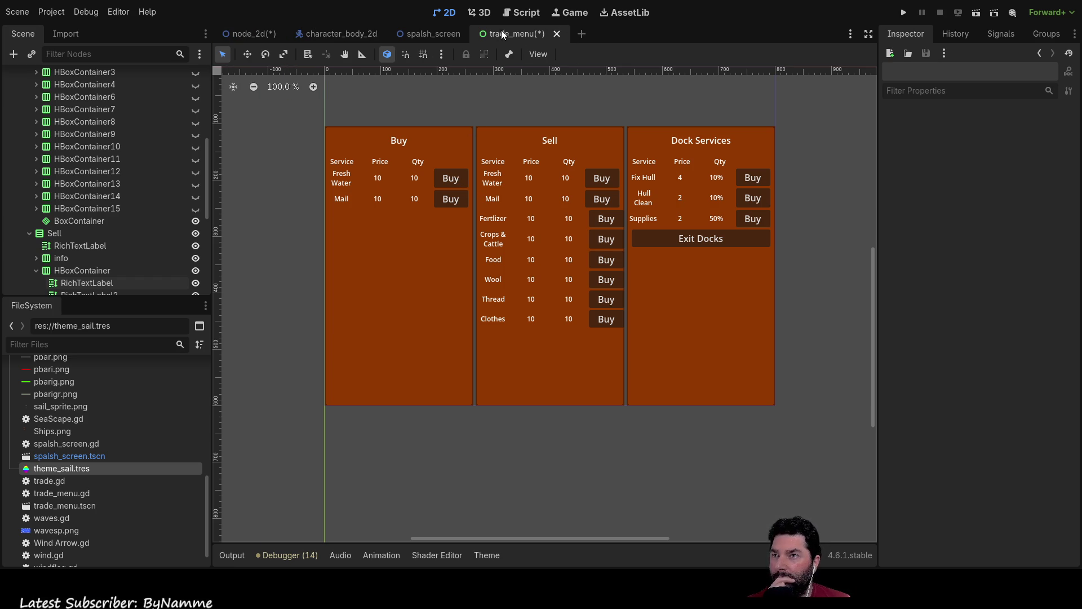
- Switch to the Script workspace, look through trade.gd, then open trade_menu.gd at the fix_hull purchase line
left_click(524, 13)
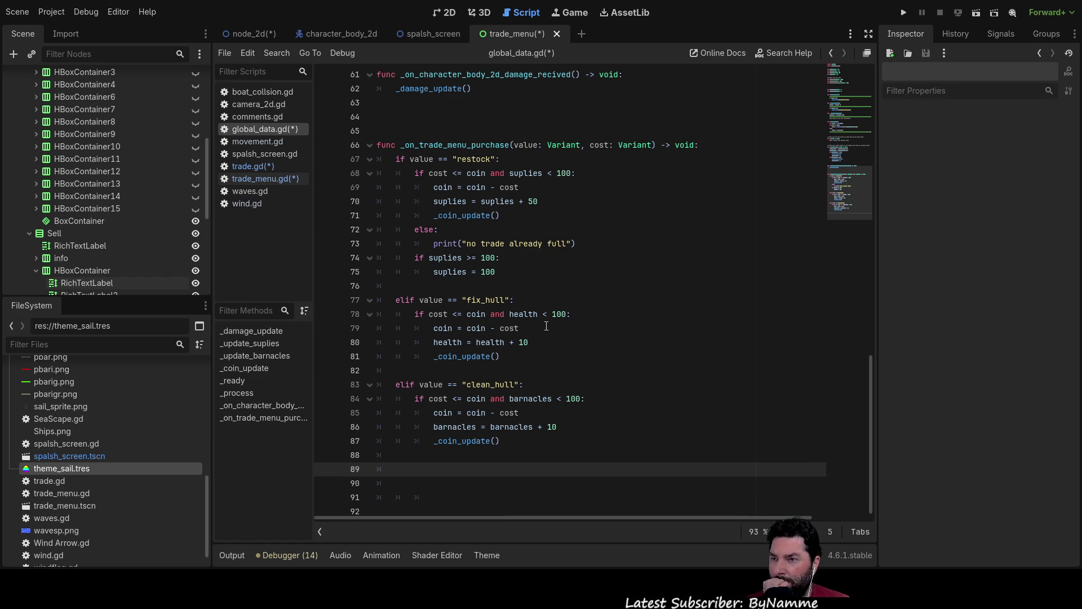
left_click(257, 167)
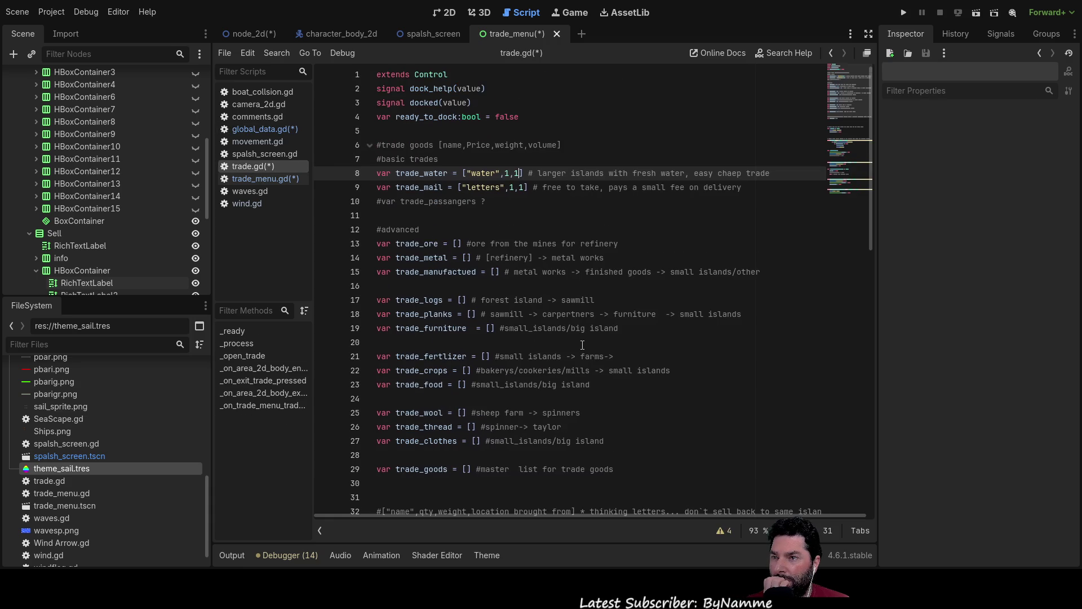
scroll(583, 343, "down", 15)
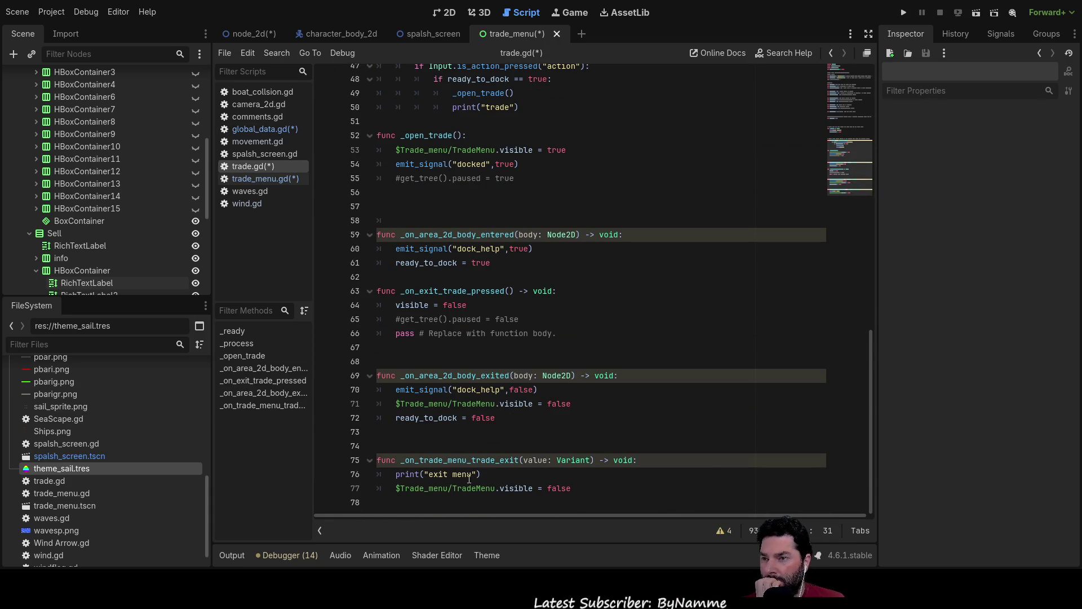
left_click(258, 179)
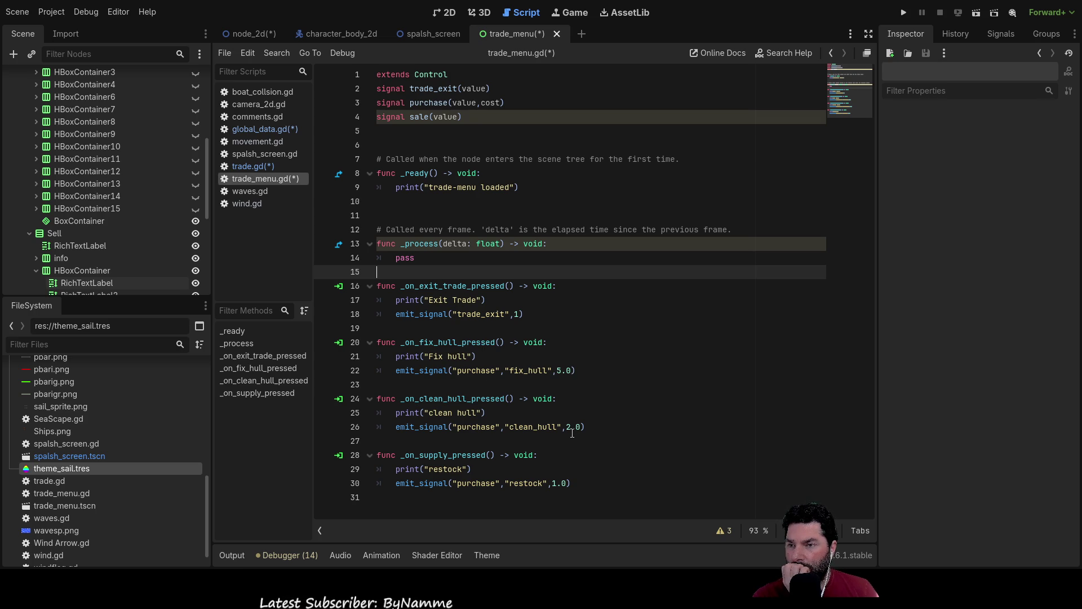
double_click(559, 370)
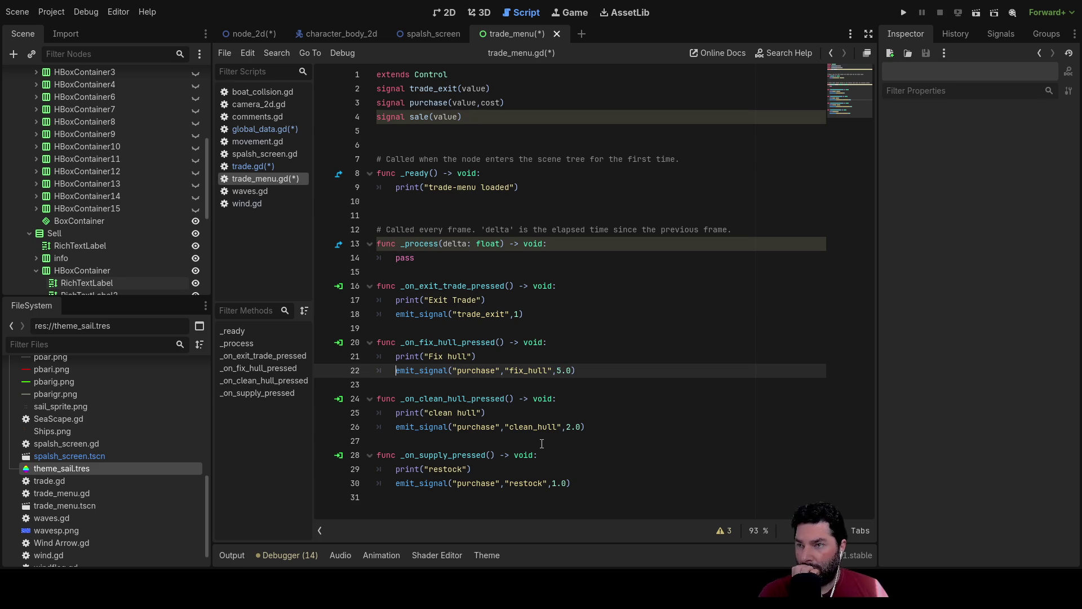
- Declare a local cost of 5.0 in the fix_hull purchase handler
key("ctrl+shift+Return")
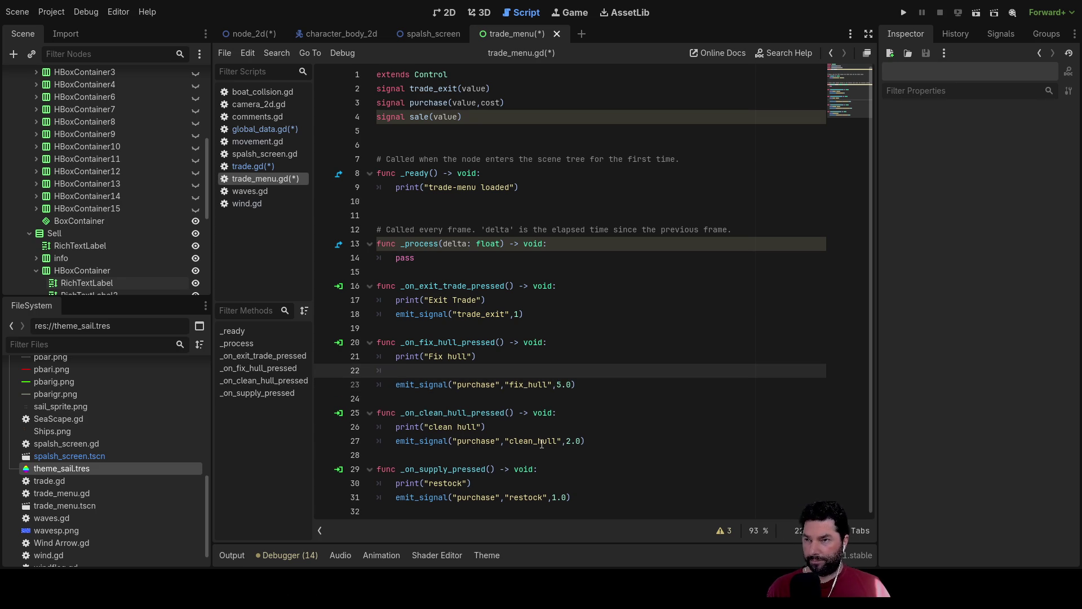
type("cost")
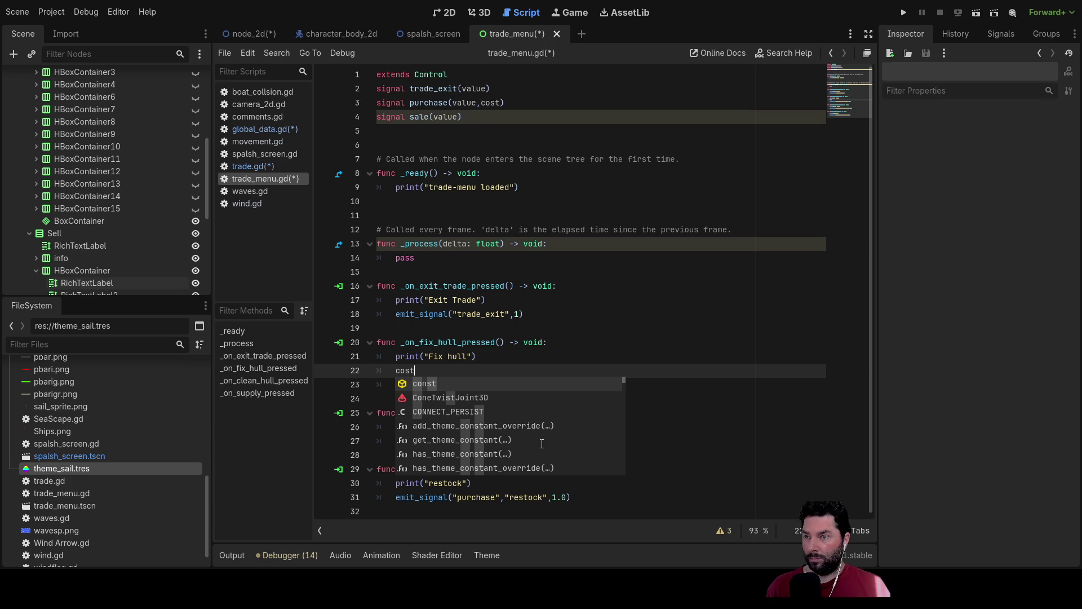
key("Left")
key("Left")
key("Left")
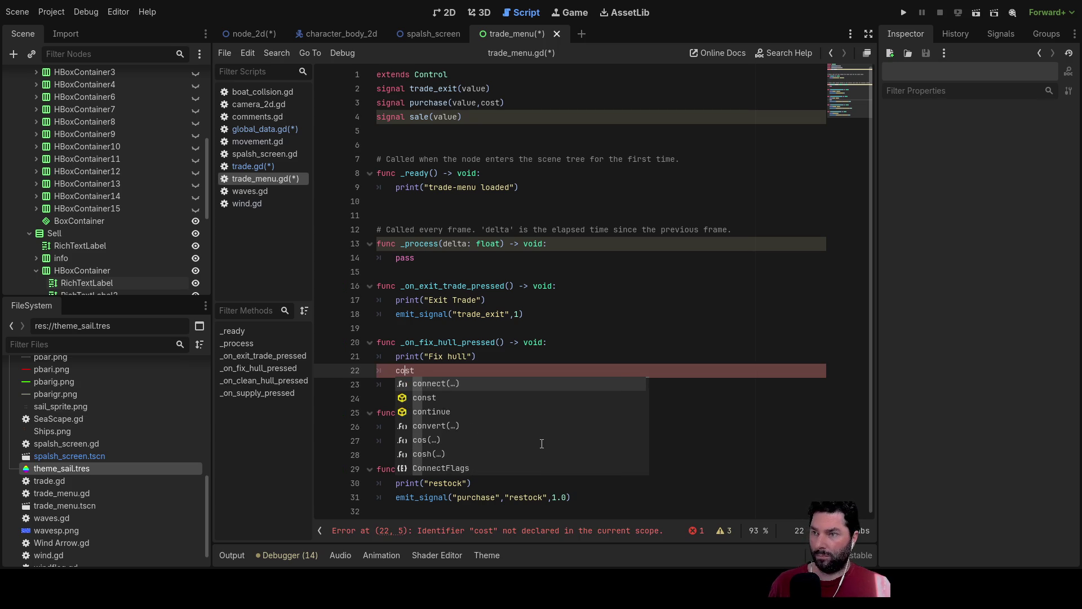
key("Right")
key("Right")
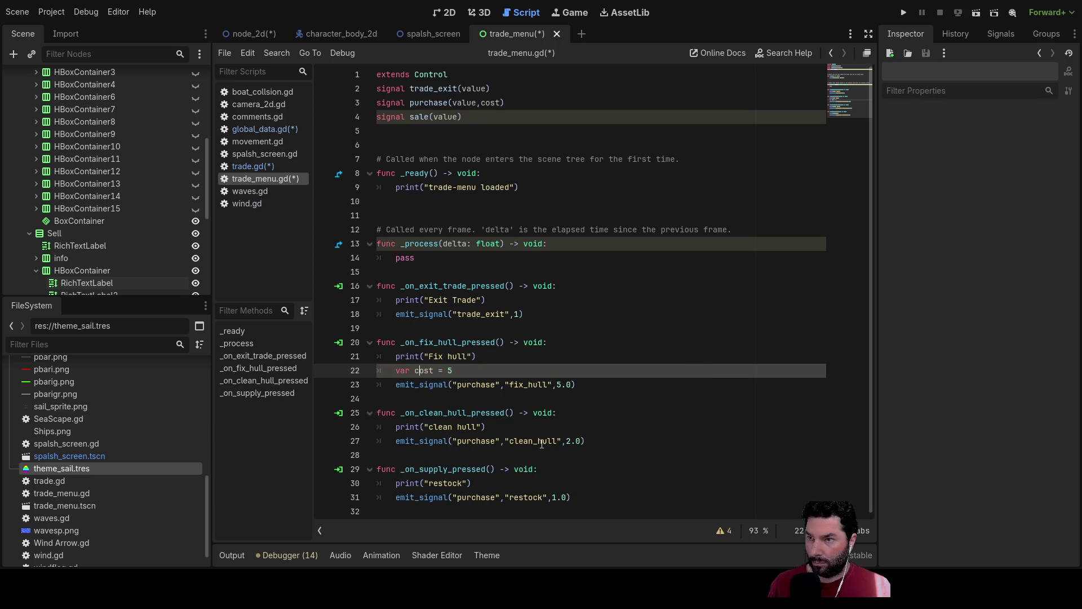
key("shift+Right")
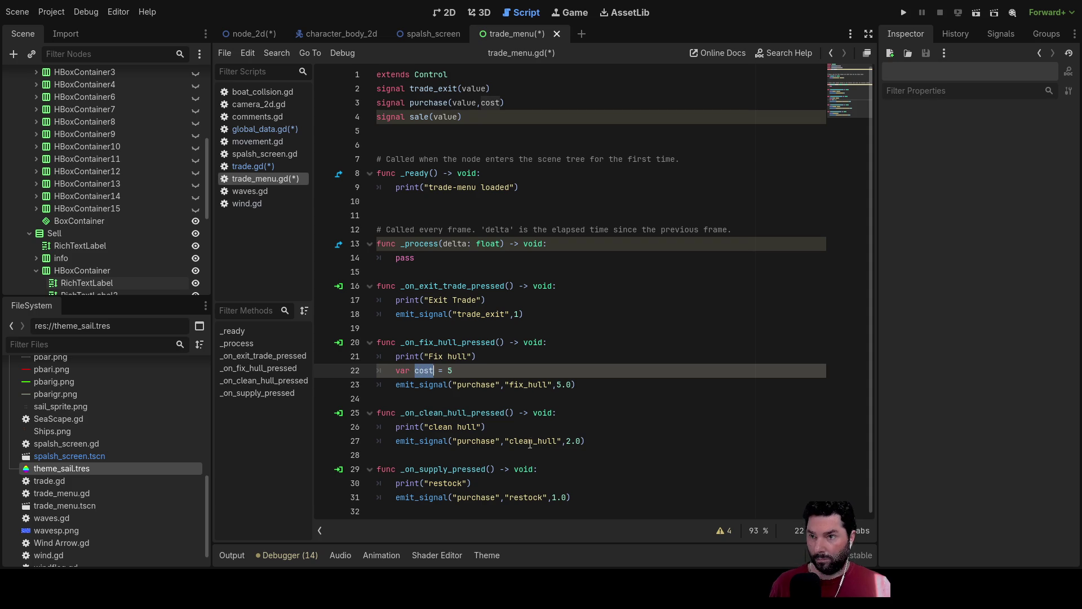
left_click(571, 384)
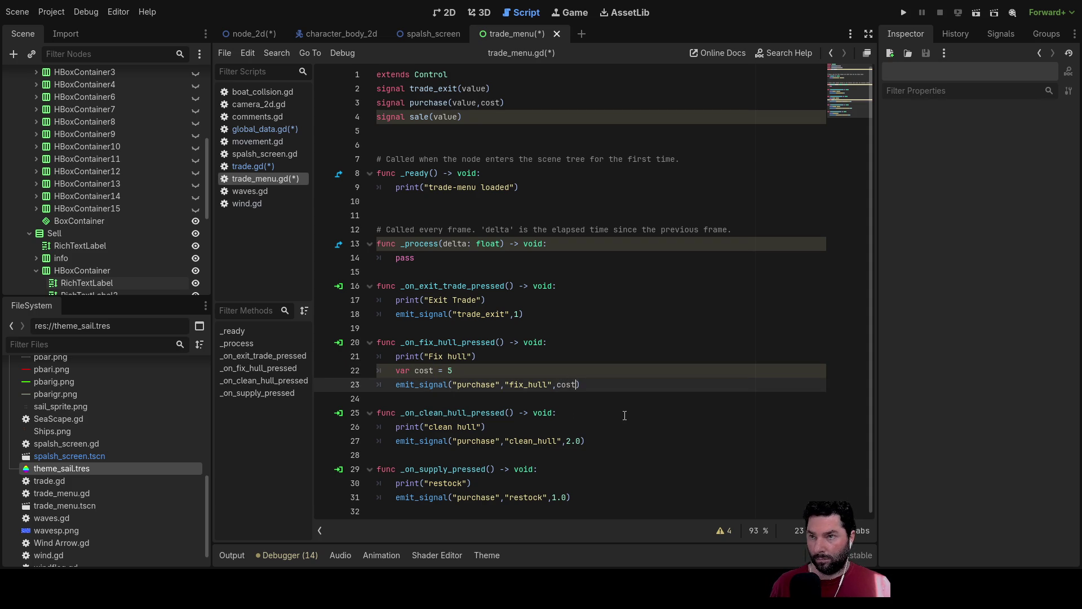
key("Up")
type(".")
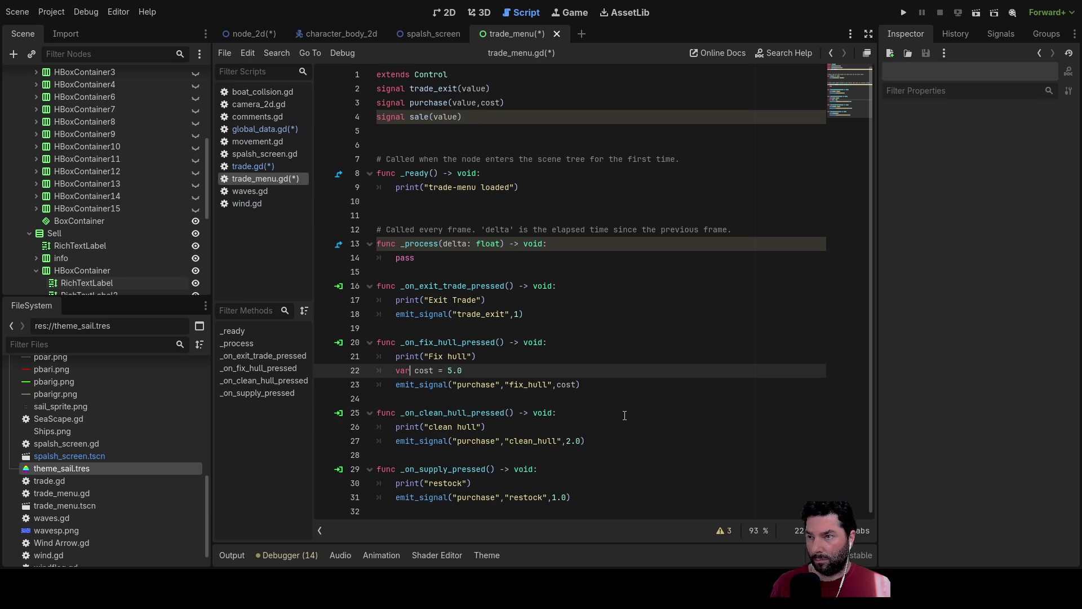
key("shift+Right")
key("shift+Right")
key("shift+Right")
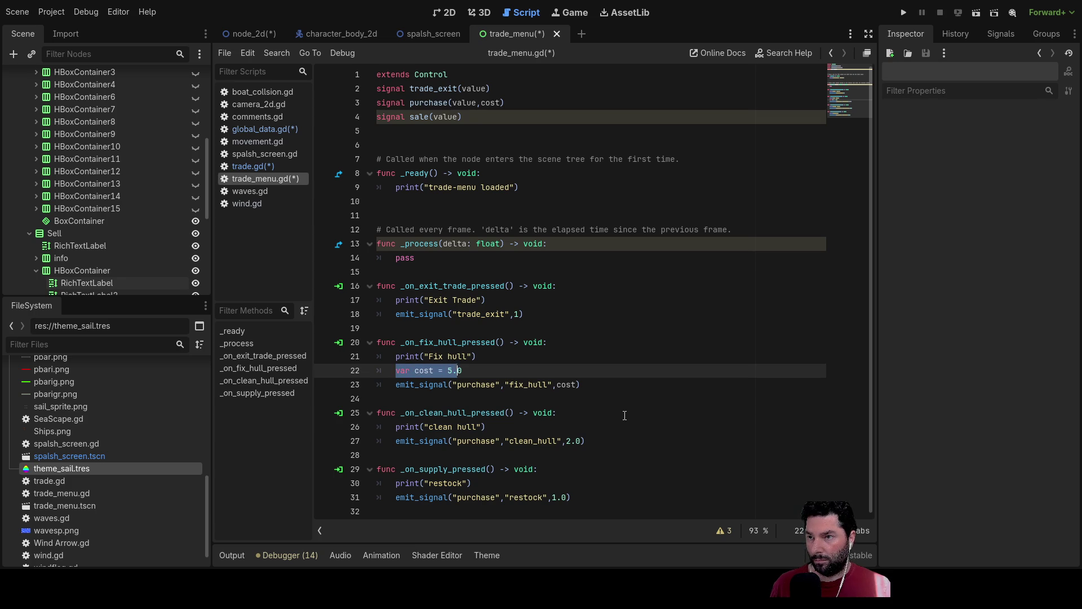
- Copy the cost declaration into the clean_hull and restock handlers
key("Down")
key("Down")
key("Down")
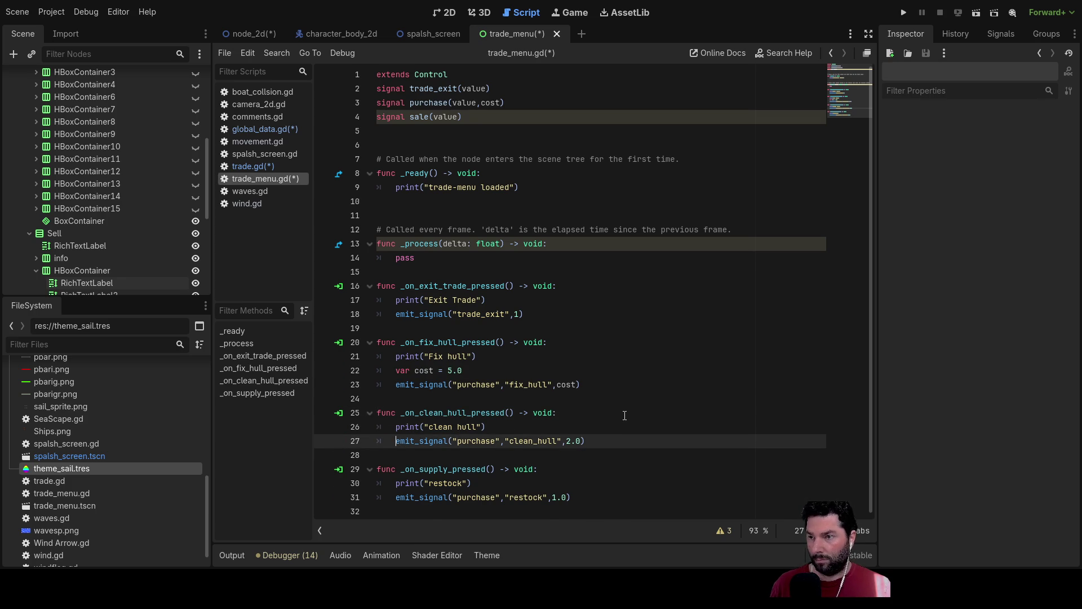
key("Return")
key("Up")
type("var cost = 5.0")
key("Down")
key("Down")
key("Down")
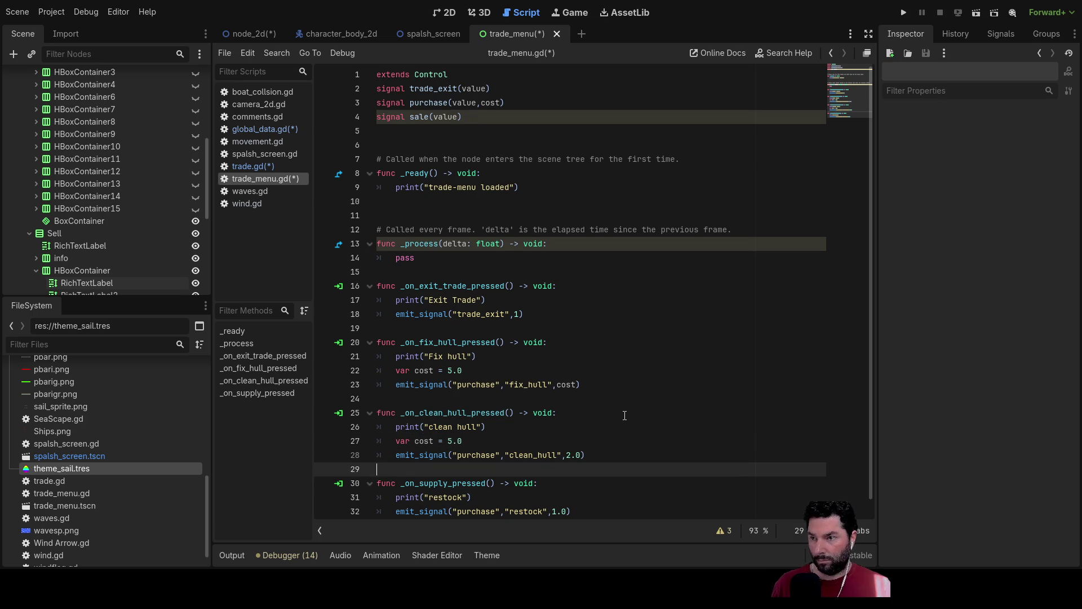
key("Return")
key("Up")
type("var cost = 5.0")
- Set clean_hull and restock costs to 2.0 and 1.0, and emit cost instead of the prices
scroll(624, 415, "down", 1)
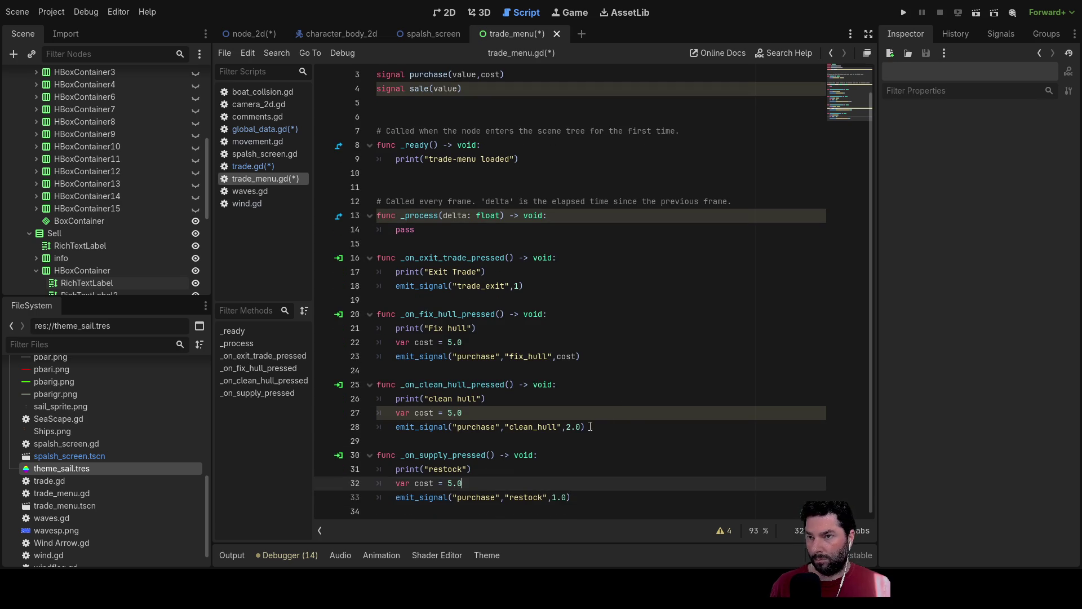
left_click(449, 413)
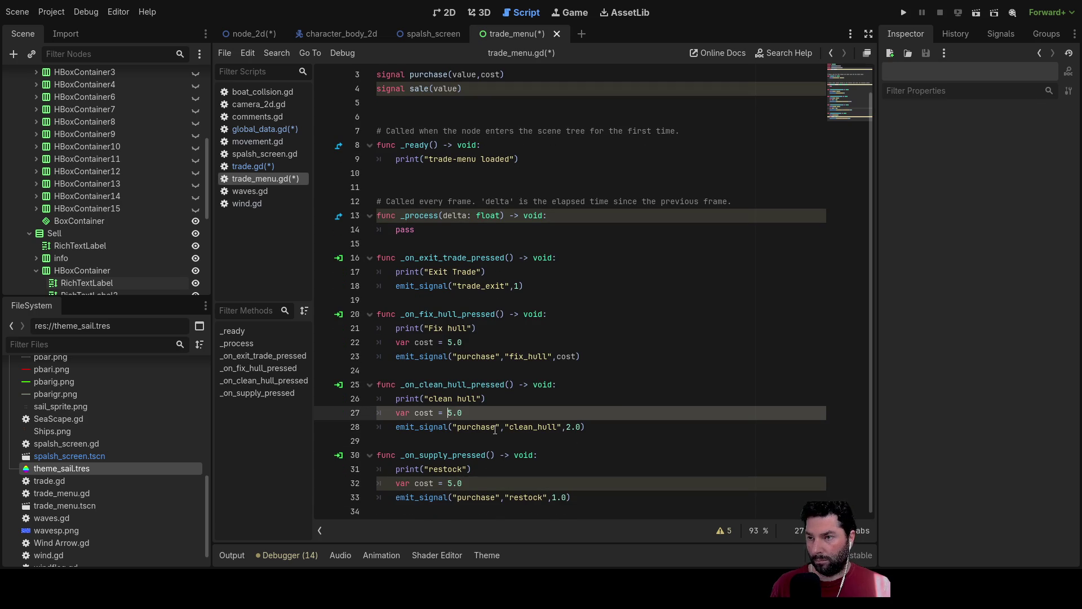
type("2")
key("Down")
key("Down")
key("Down")
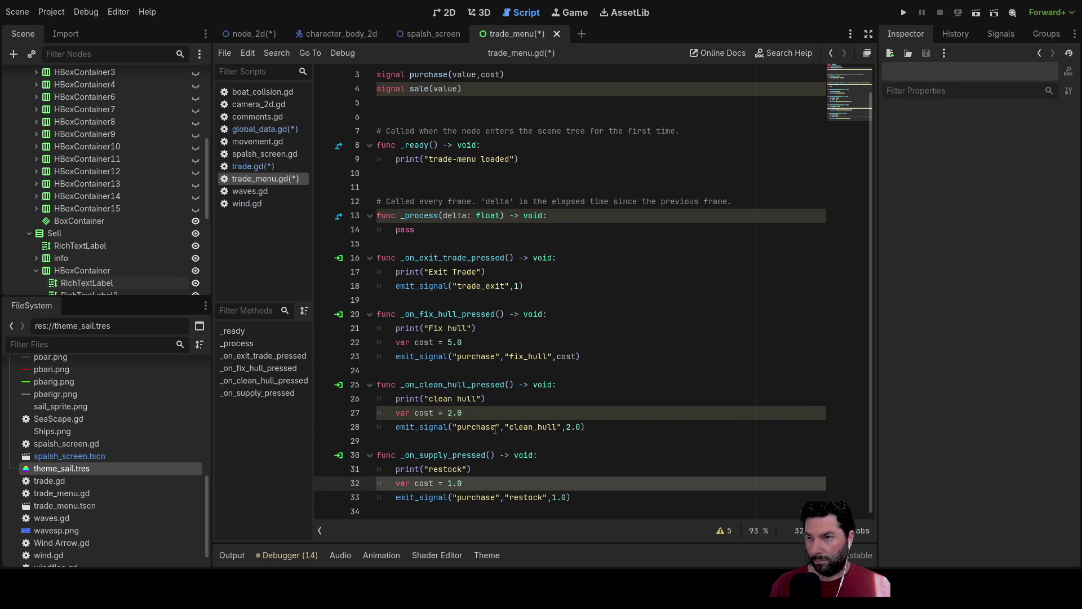
double_click(434, 413)
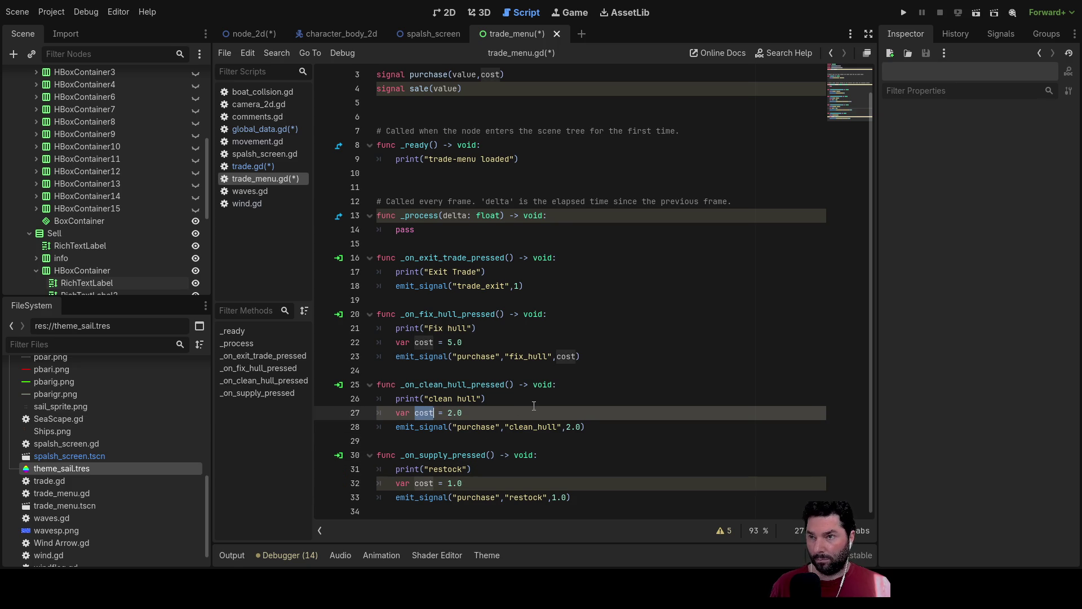
left_click_drag(567, 427, 580, 427)
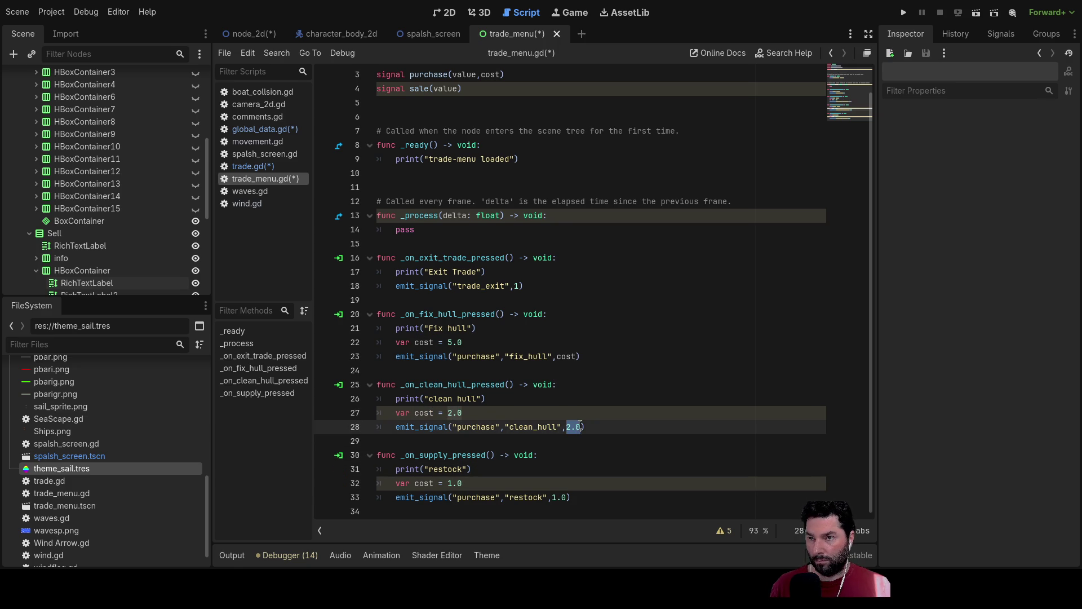
type("cost")
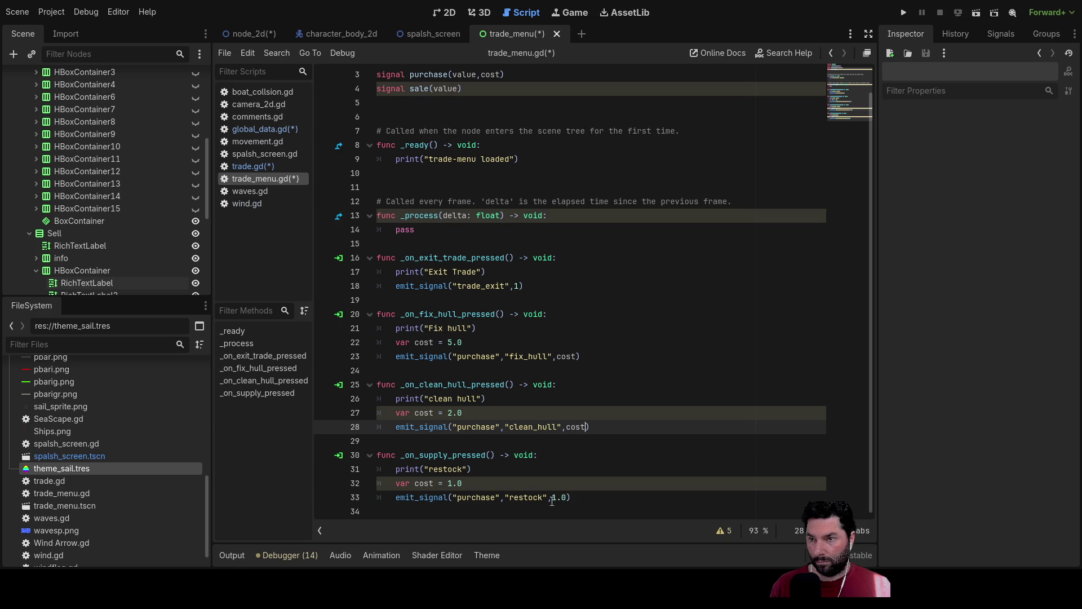
left_click_drag(552, 498, 563, 499)
type("cost")
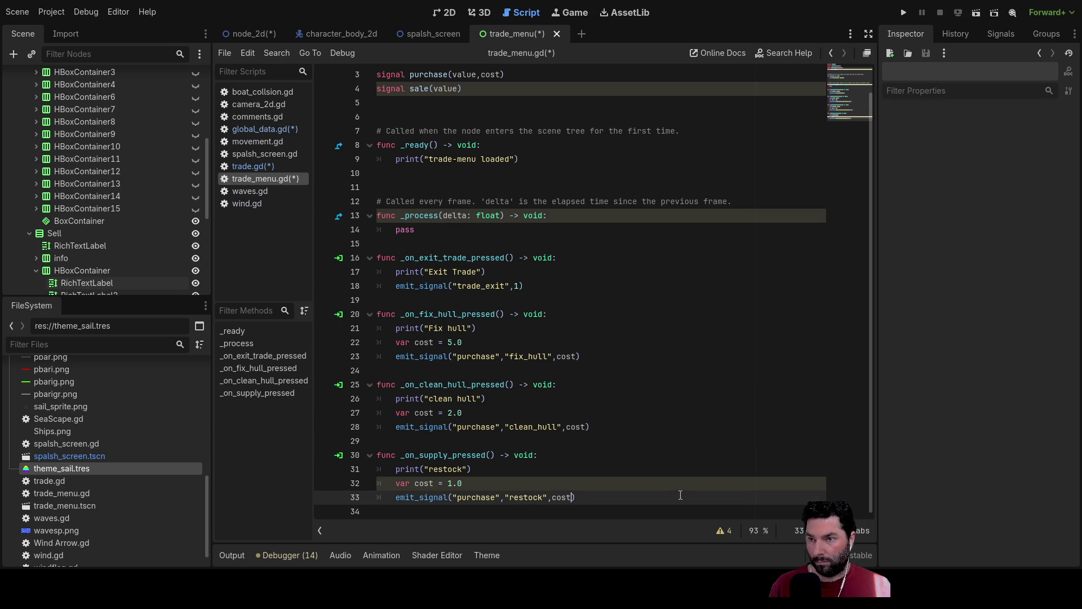
scroll(602, 407, "up", 1)
- Review the cost lines and add a blank line after the restock handler
scroll(564, 383, "down", 1)
left_click(522, 342)
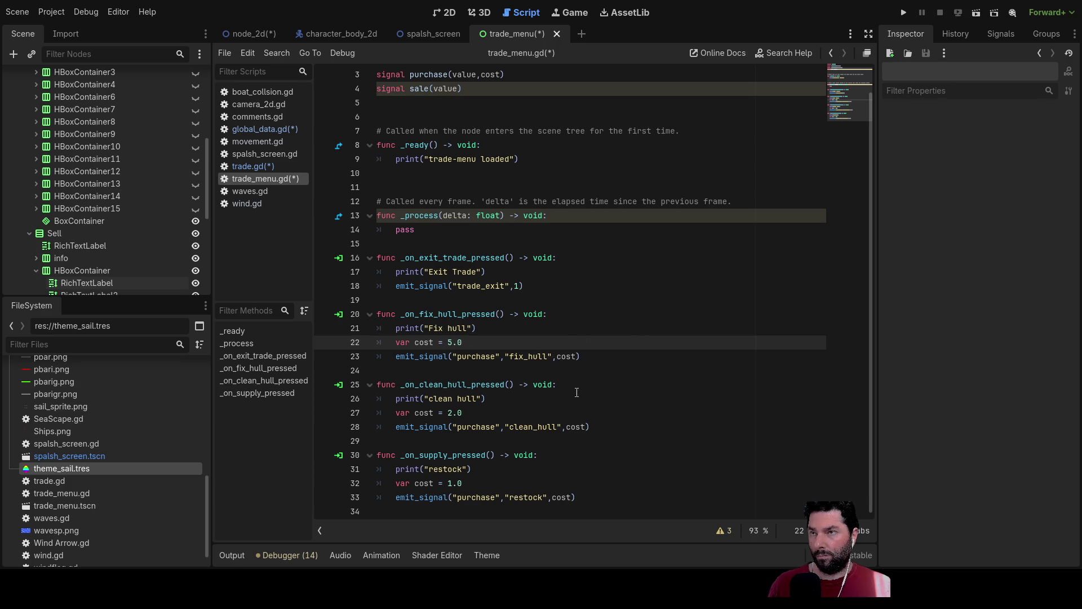
scroll(596, 384, "up", 1)
scroll(563, 363, "down", 1)
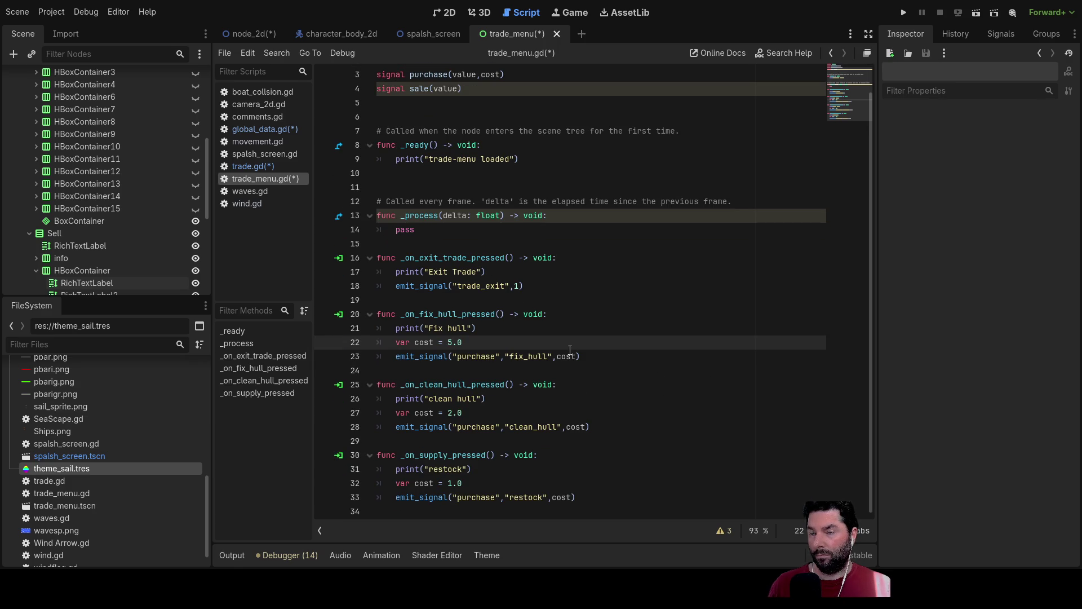
left_click(584, 470)
left_click(620, 499)
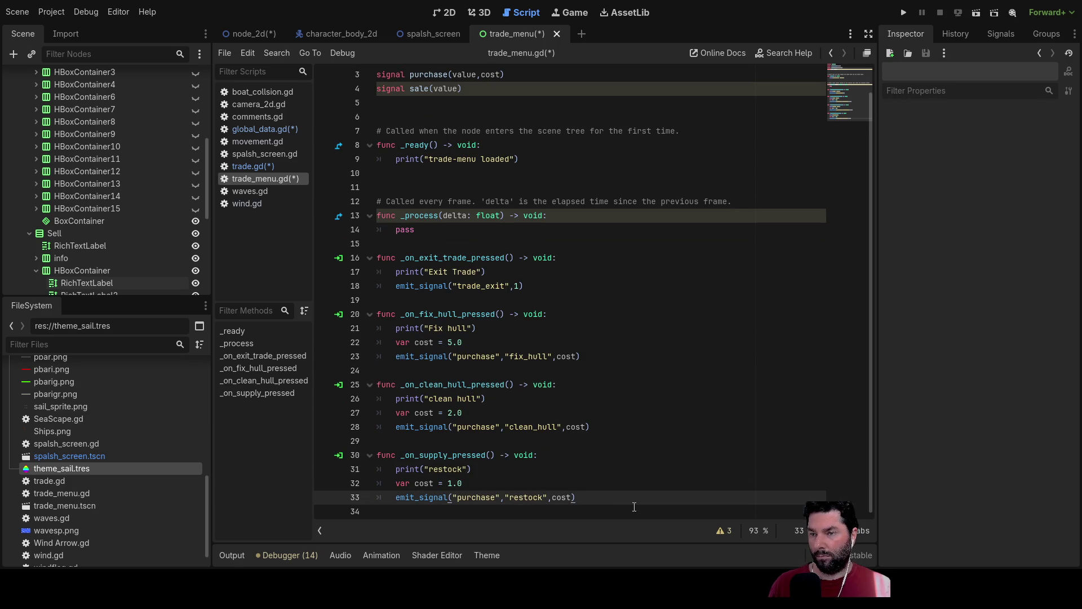
scroll(634, 506, "down", 1)
key("Return")
key("Return")
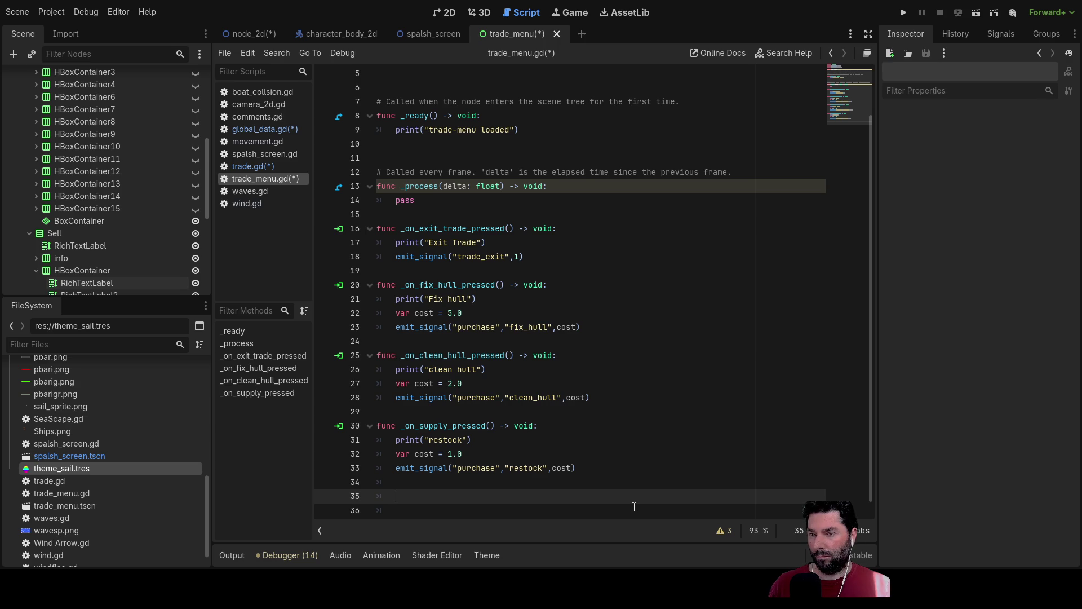
key("Up")
key("Up")
key("Up")
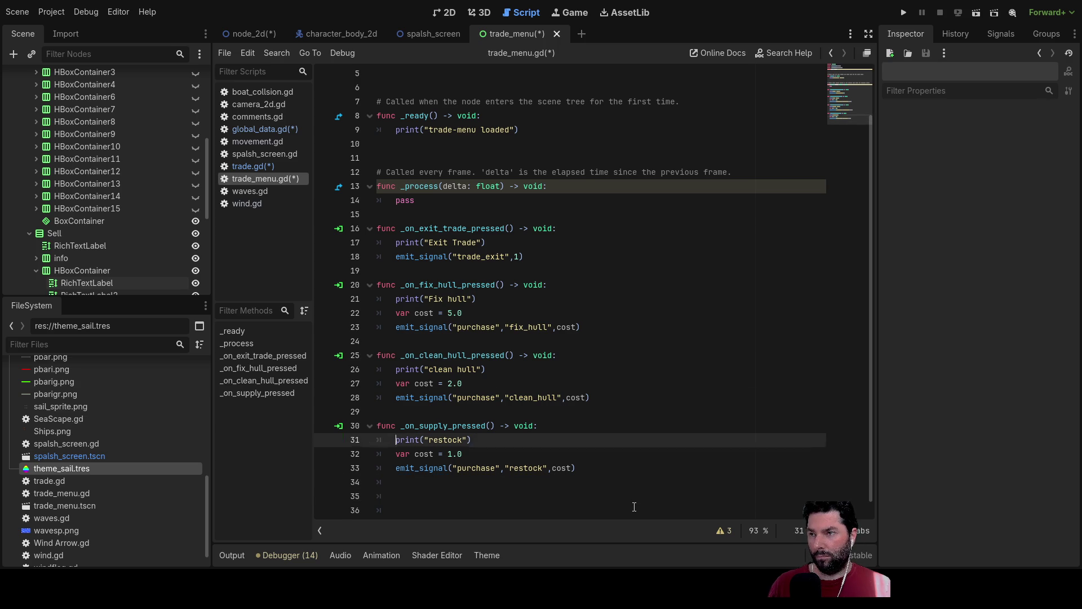
- Rename the purchase signal's first parameter from value to item
scroll(466, 201, "up", 2)
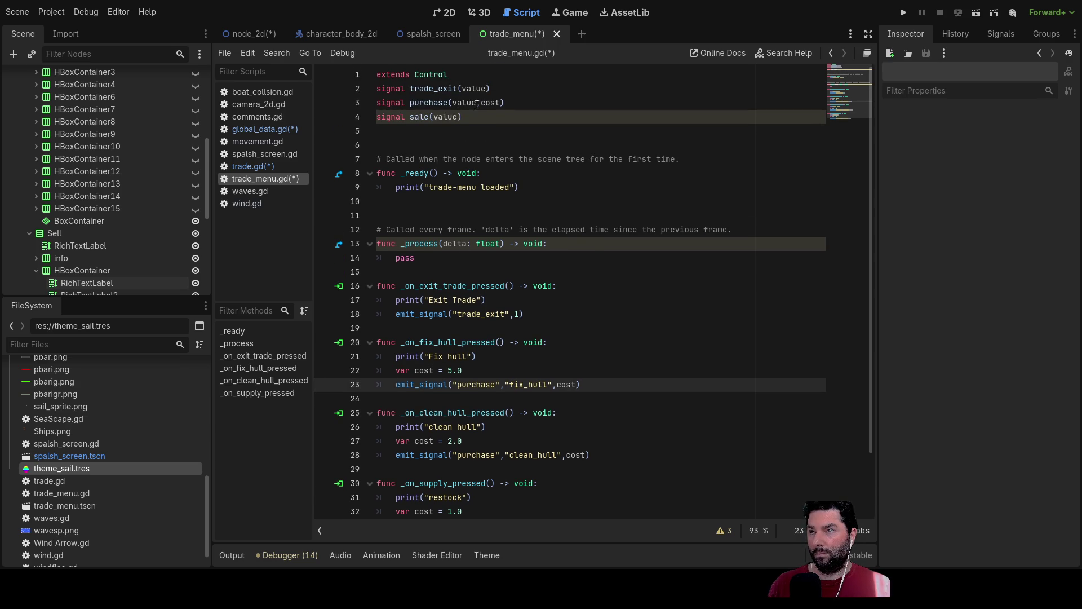
left_click(500, 103)
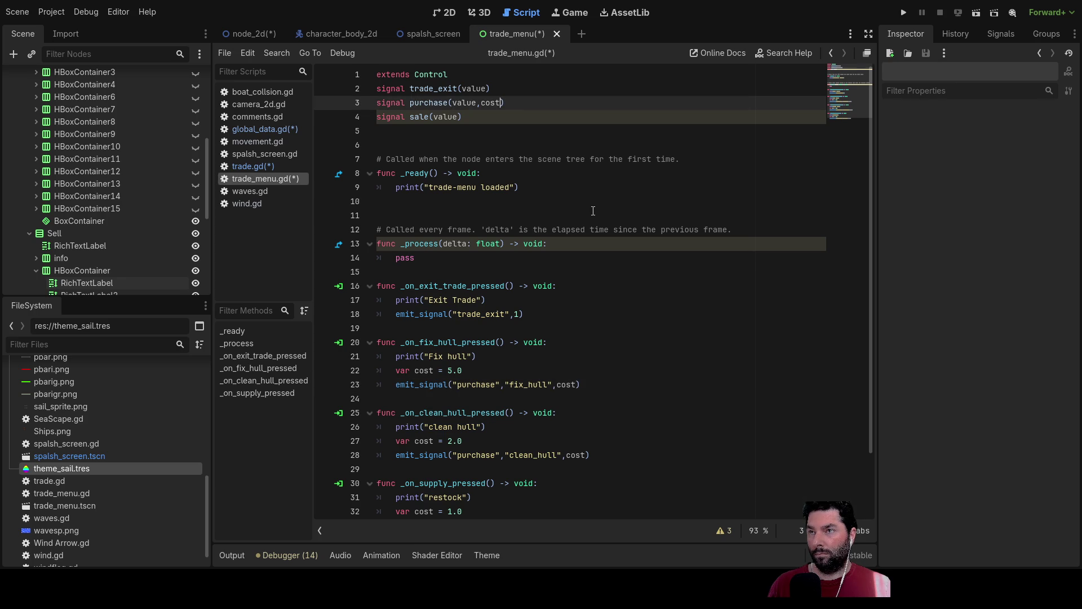
double_click(458, 102)
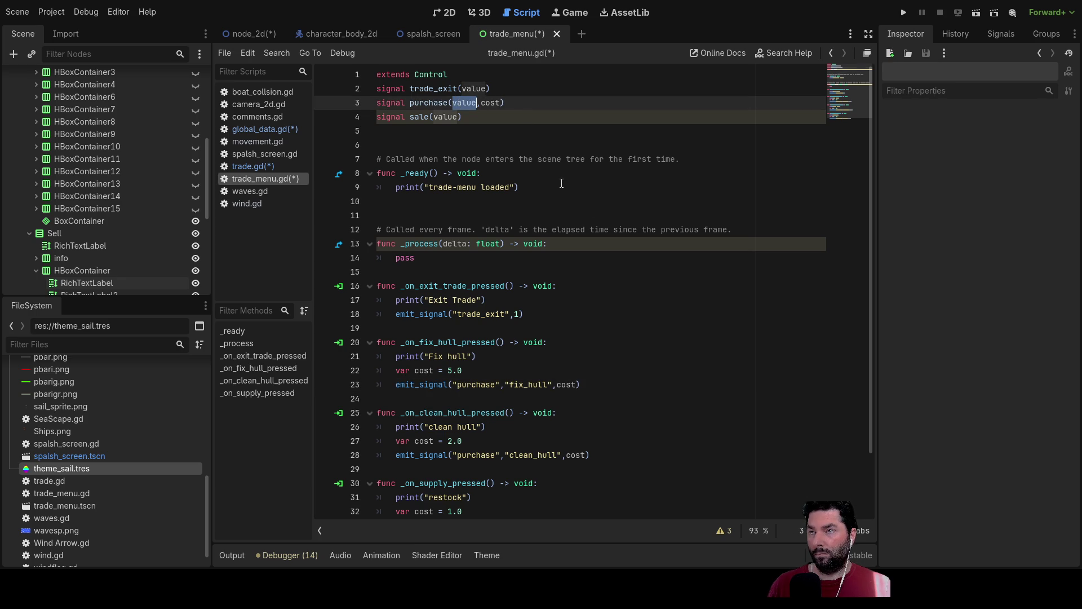
type("item")
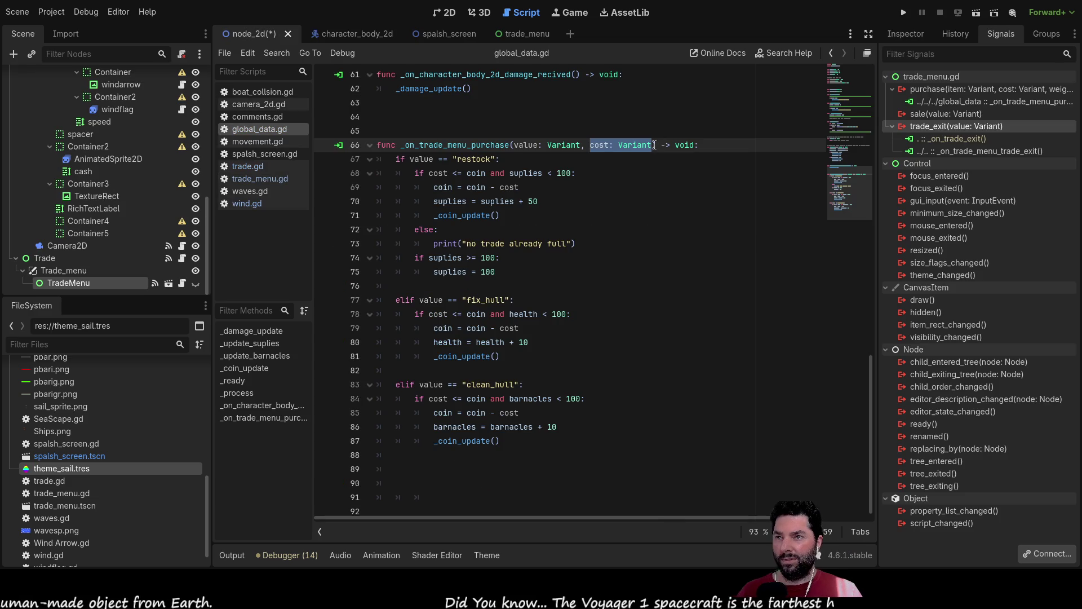
- Paste weight and volume parameters after cost in the purchase handler signature
type(",weight,volume")
type(",")
type(",weight,volume")
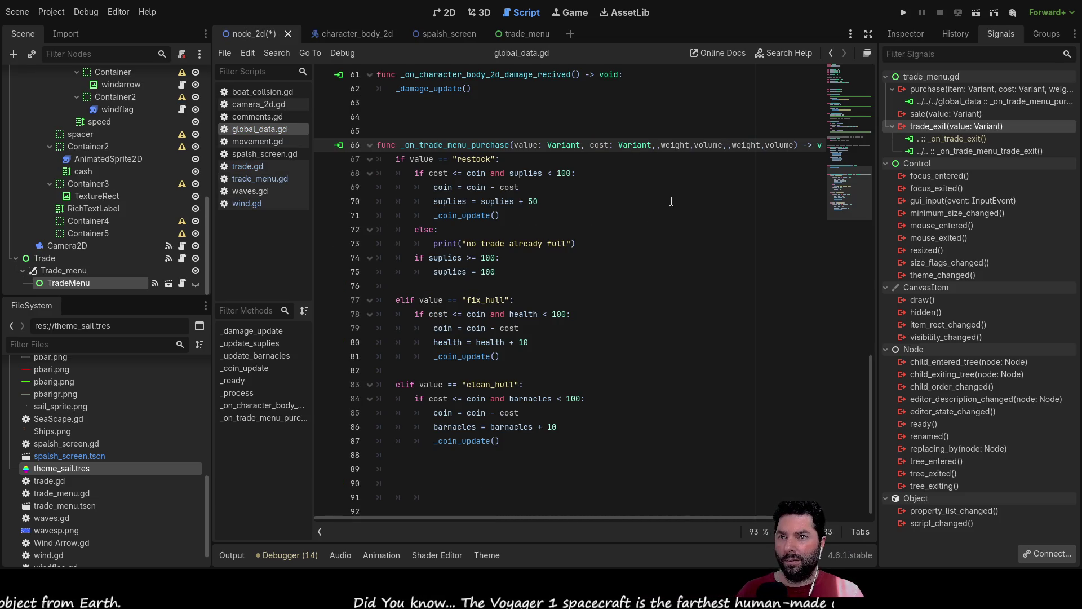
key("Left")
key("Left")
key("Left")
key("BackSpace")
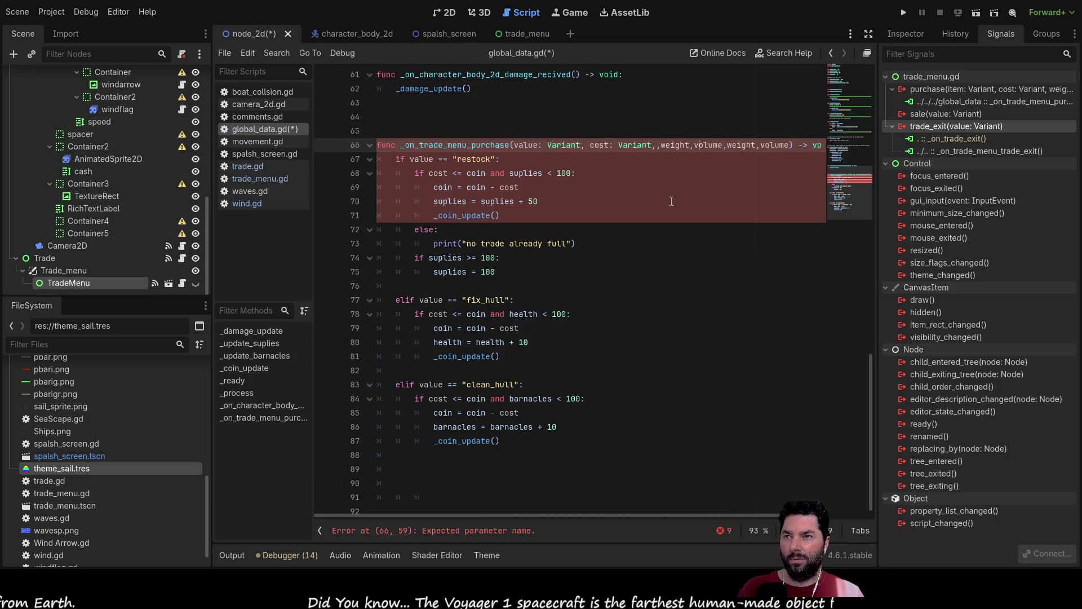
type(",")
key("Left")
key("Left")
key("Left")
key("BackSpace")
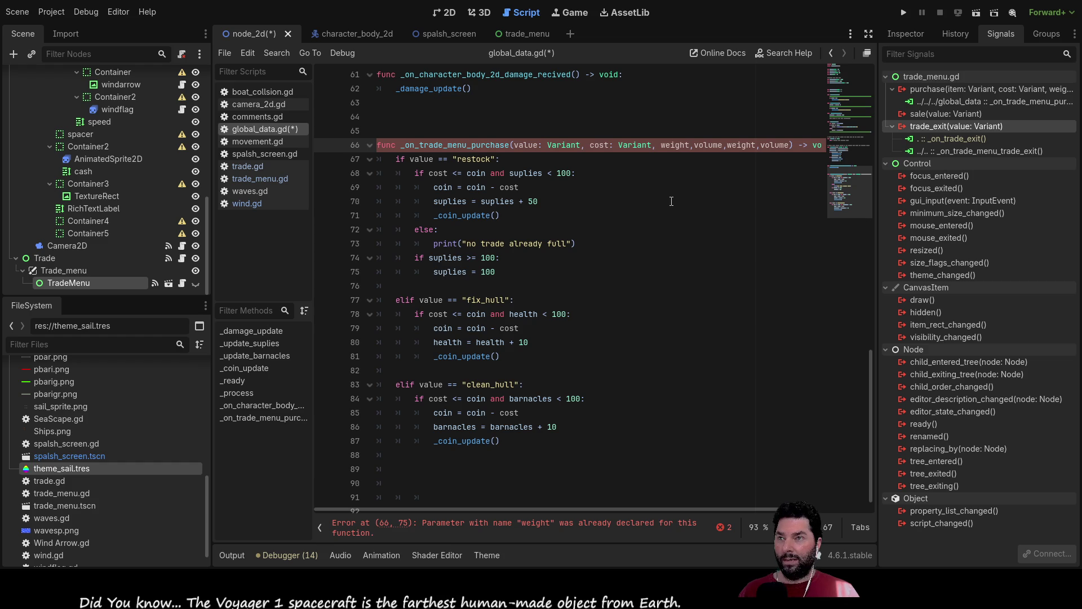
type(":")
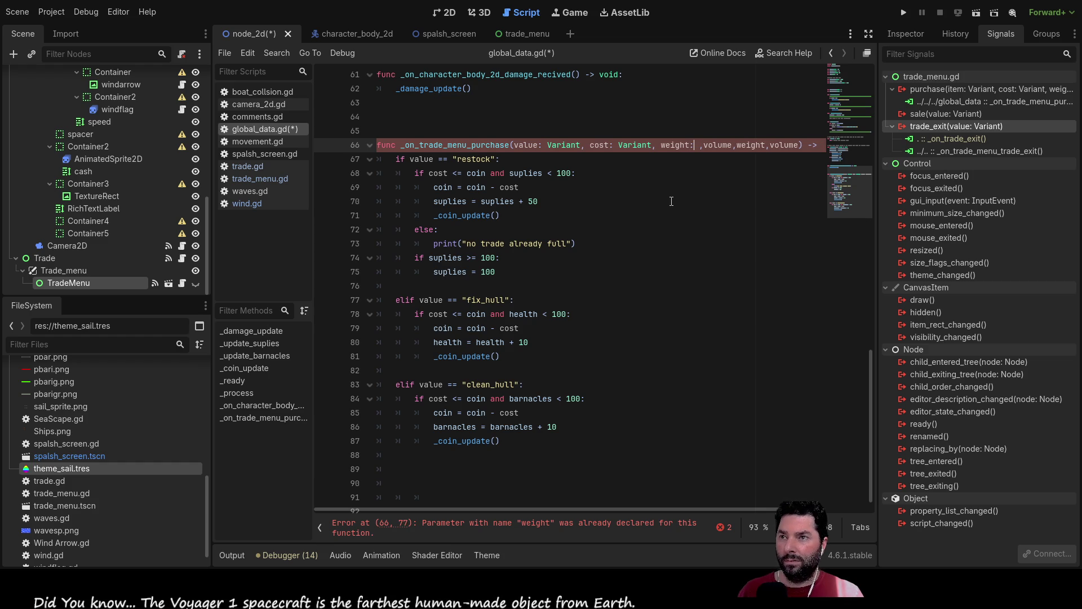
- Type weight and volume as Variant and delete the duplicate parameter pair
key("shift+Left")
key("shift+Left")
key("shift+Left")
key("ctrl+c")
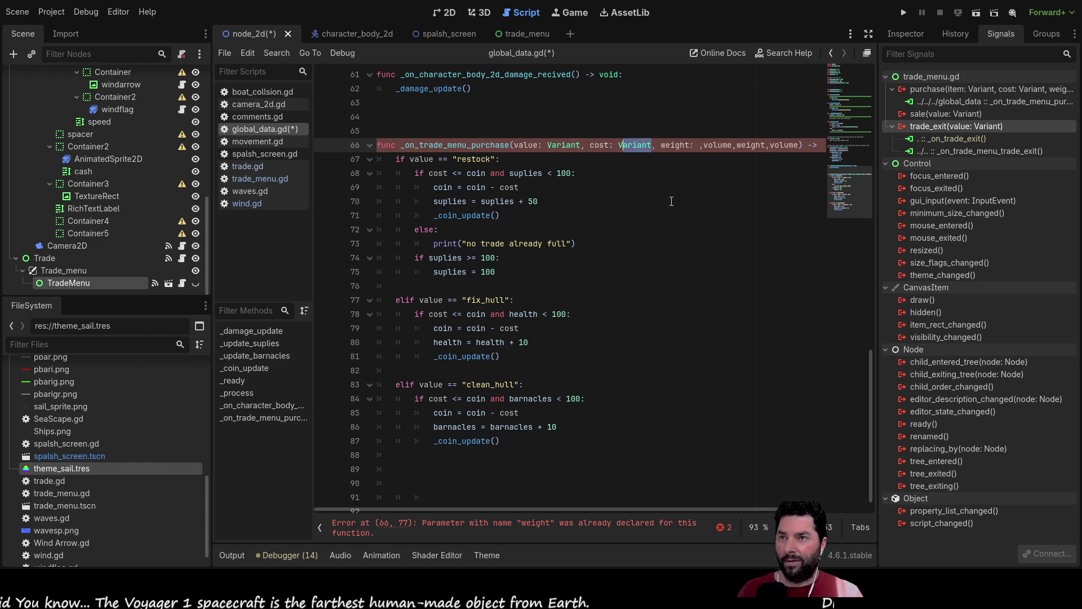
key("Right")
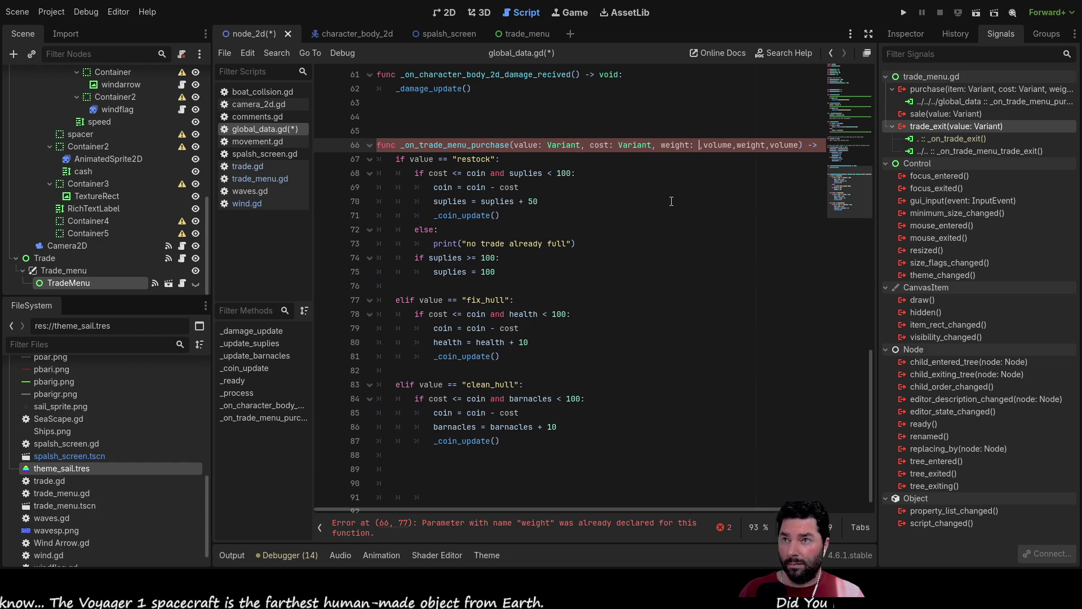
key("ctrl+v")
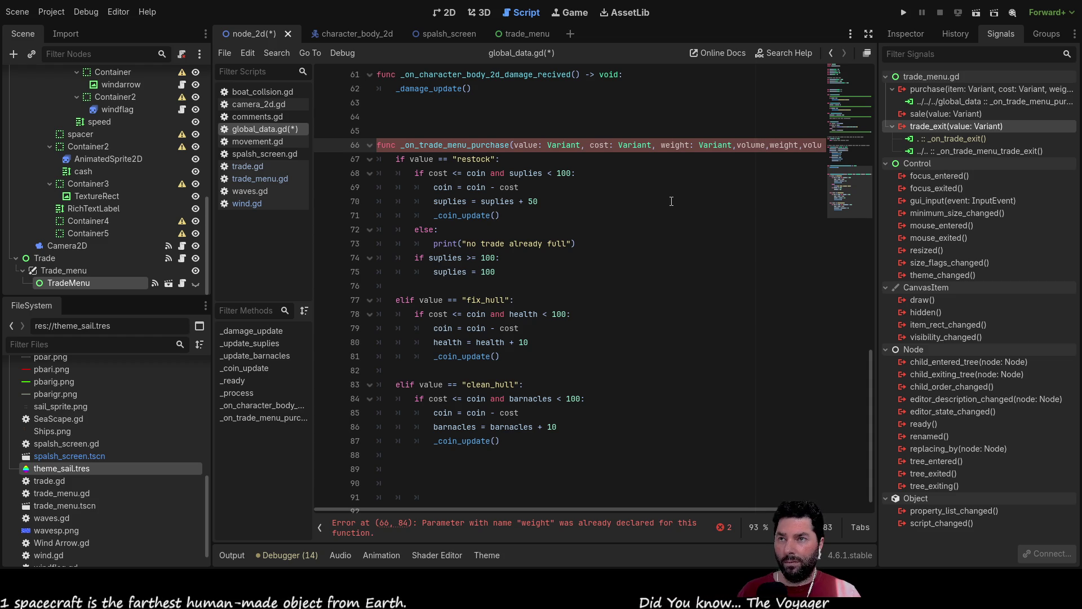
type(":")
key("ctrl+v")
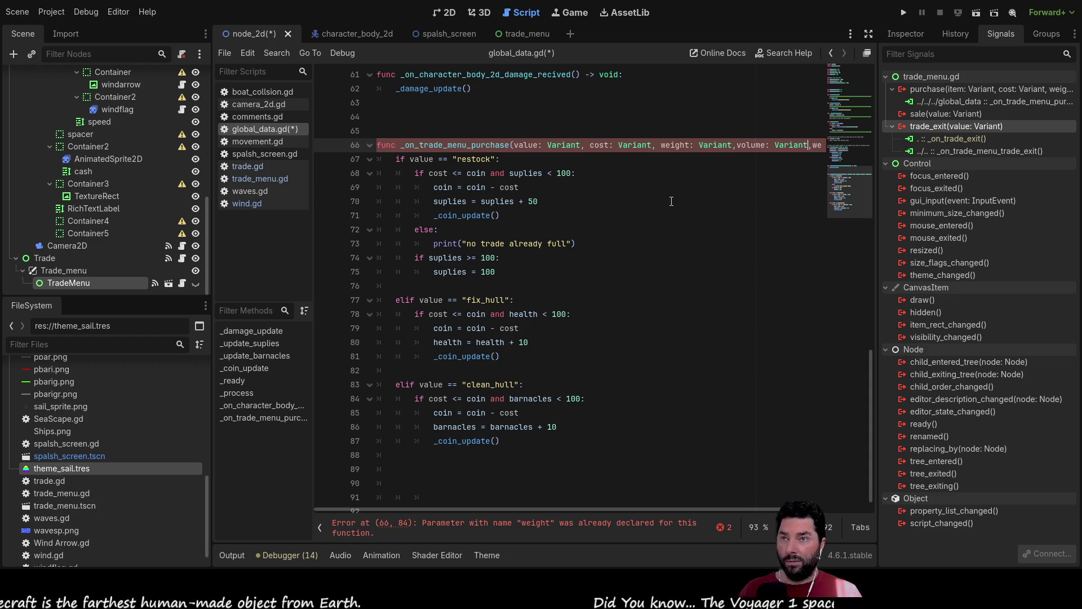
key("shift+Right")
key("shift+Right")
key("shift+Right")
key("shift+Right")
key("shift+Right")
key("shift+Right")
key("Delete")
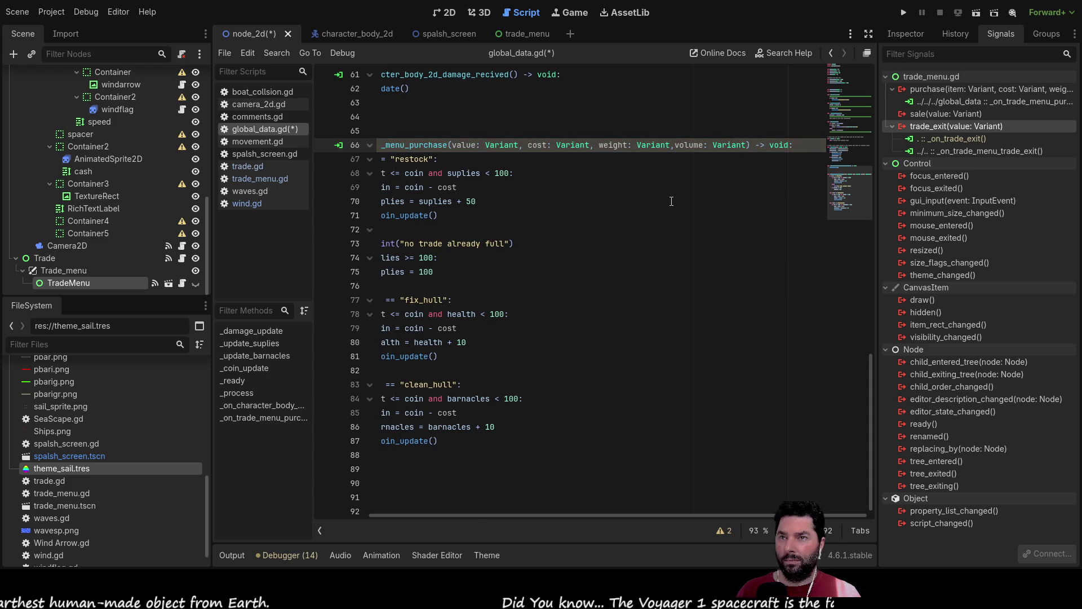
- Start an elif branch on line 88 and rename the handler's value parameter to item
left_click(643, 229)
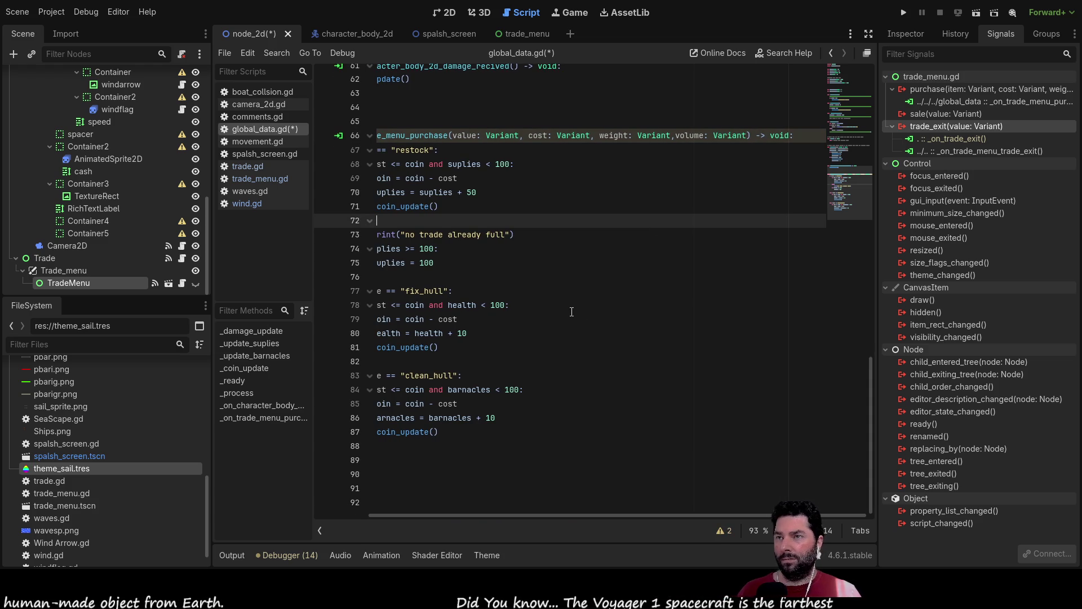
scroll(571, 312, "up", 1)
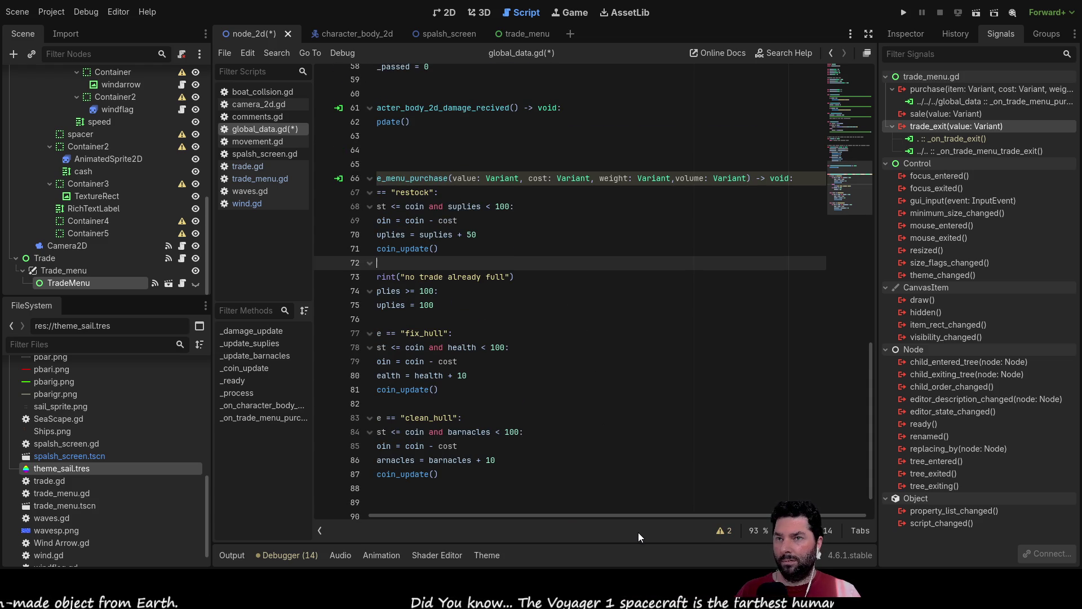
left_click_drag(634, 516, 577, 508)
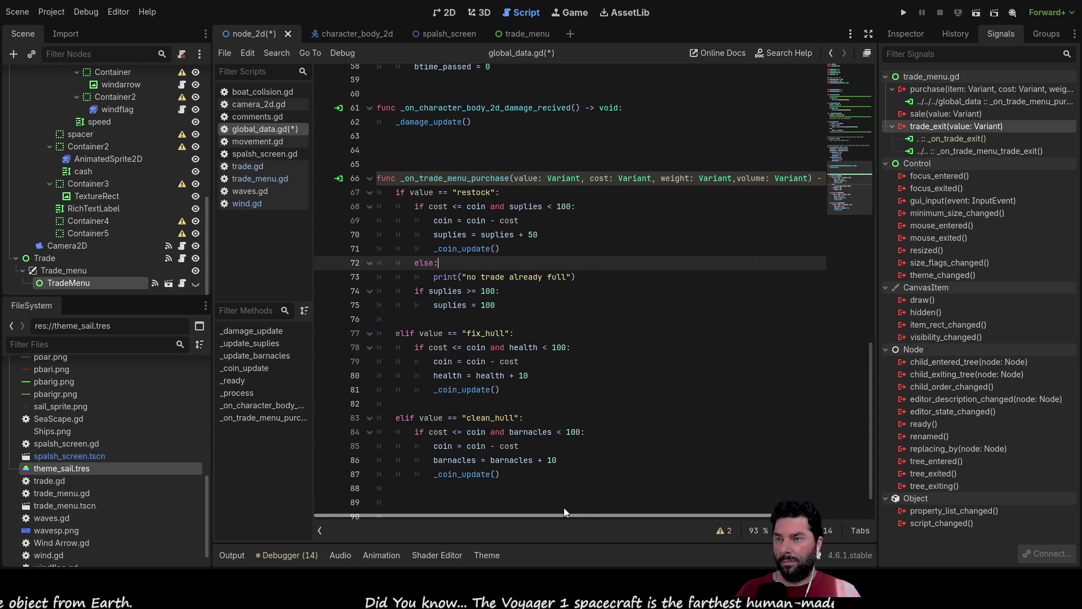
scroll(477, 440, "down", 1)
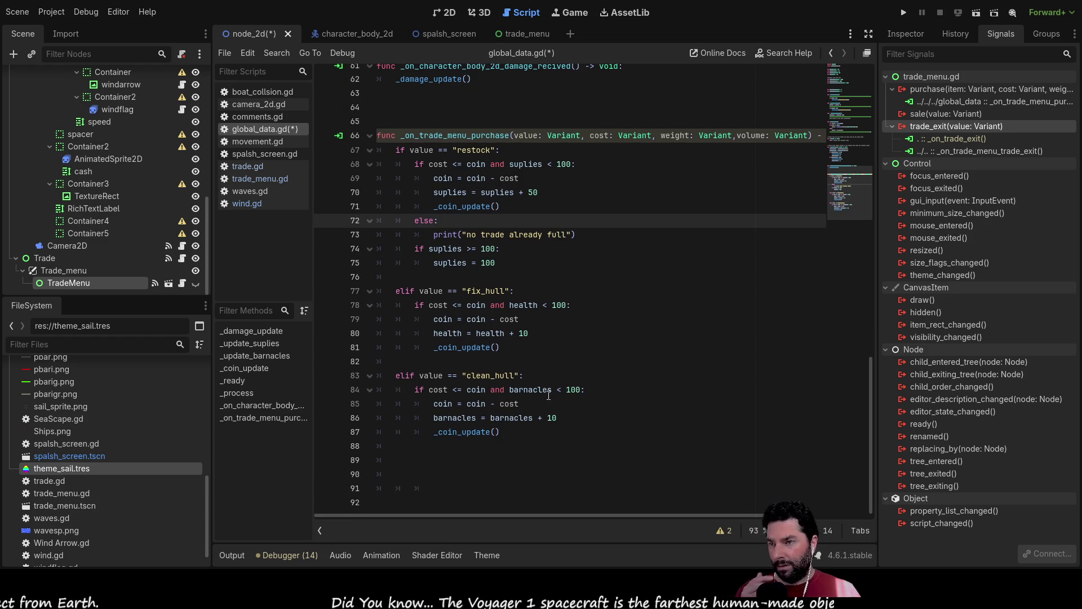
left_click(486, 447)
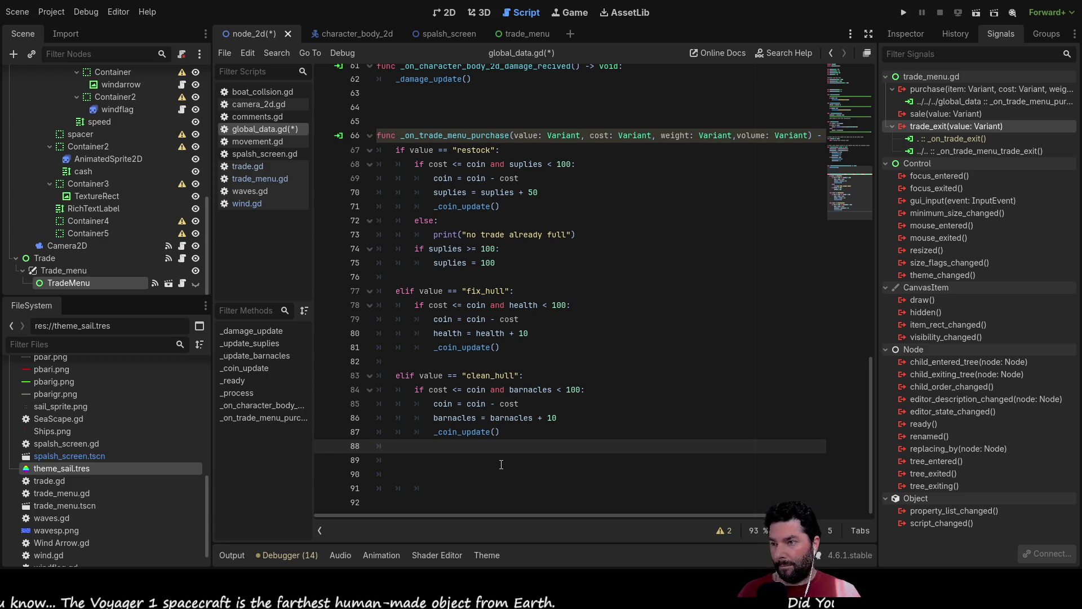
type("el")
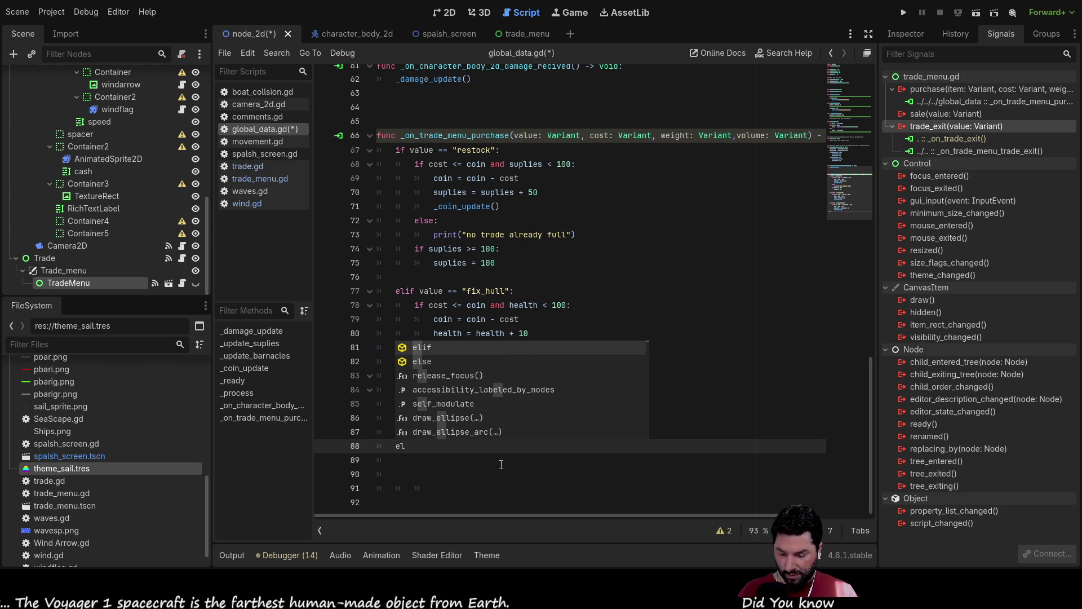
type("if")
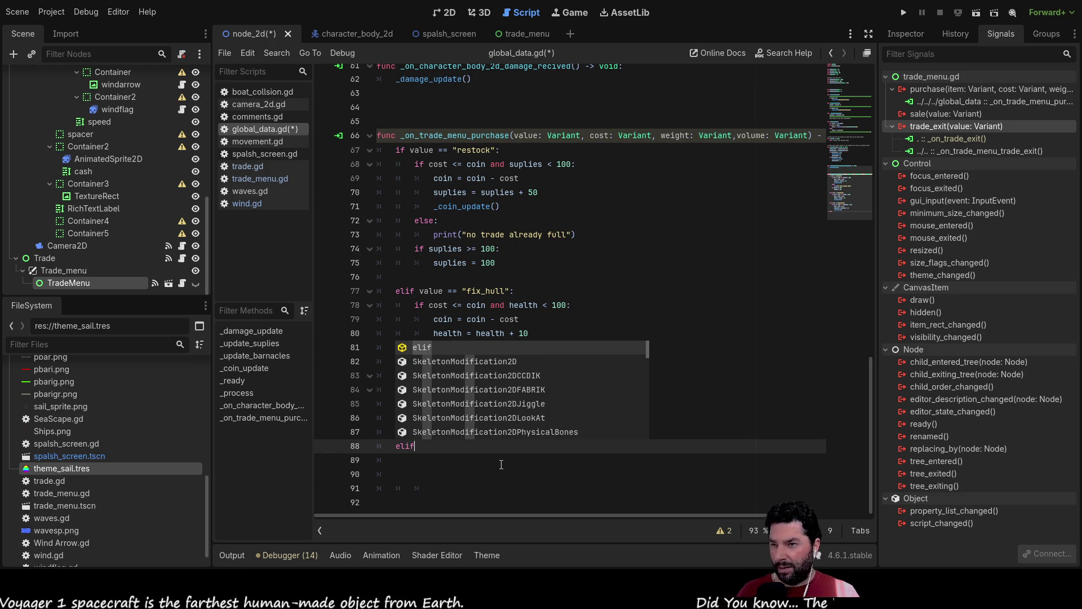
key("Escape")
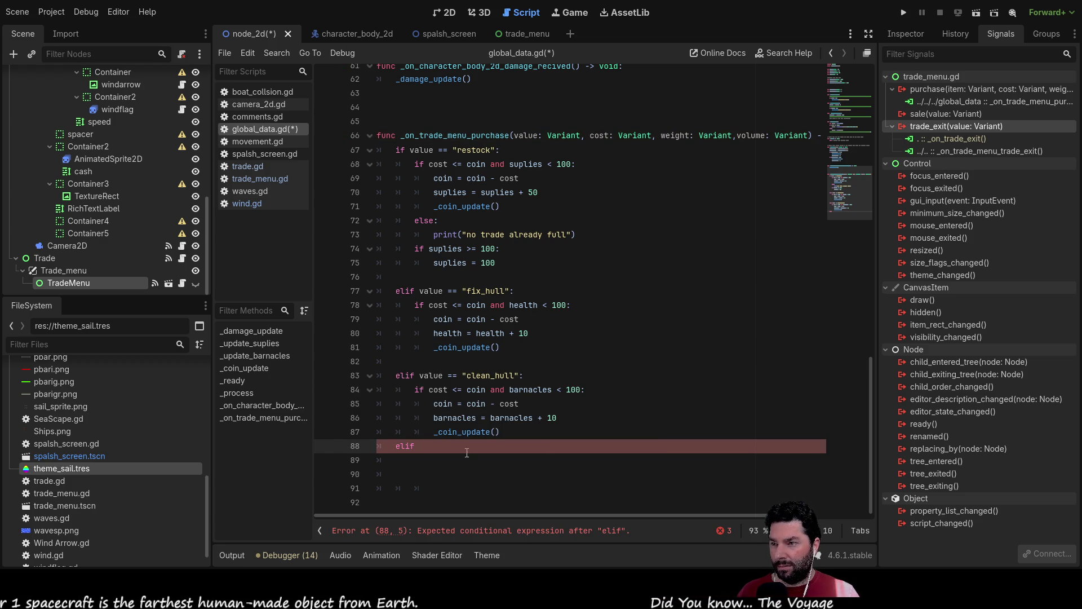
type(" va")
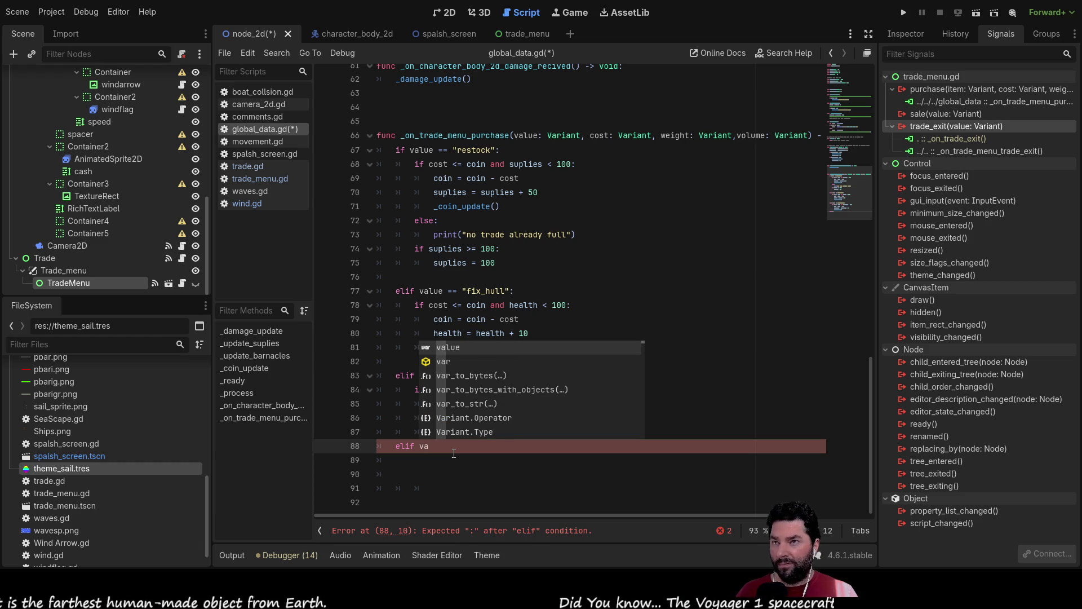
double_click(530, 133)
type("item")
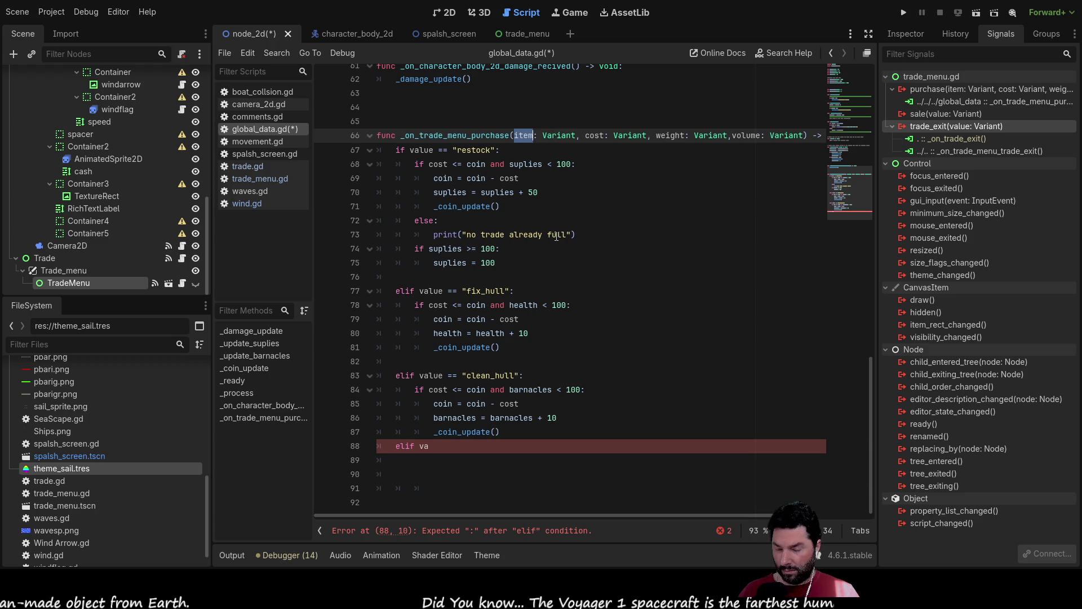
- Replace value with item in the restock, fix_hull and clean_hull conditions
double_click(422, 150)
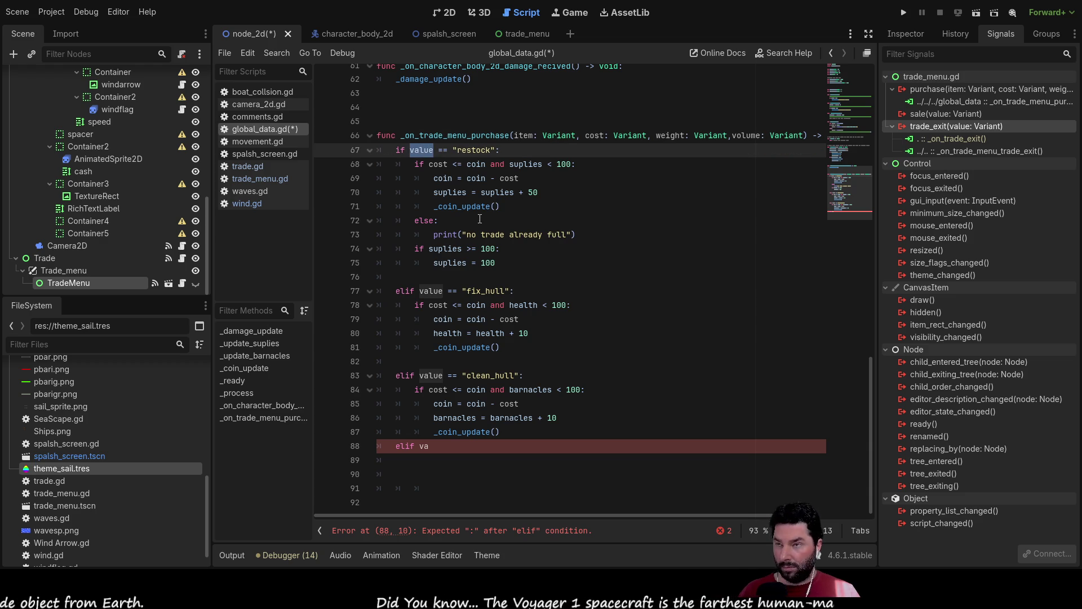
type("item")
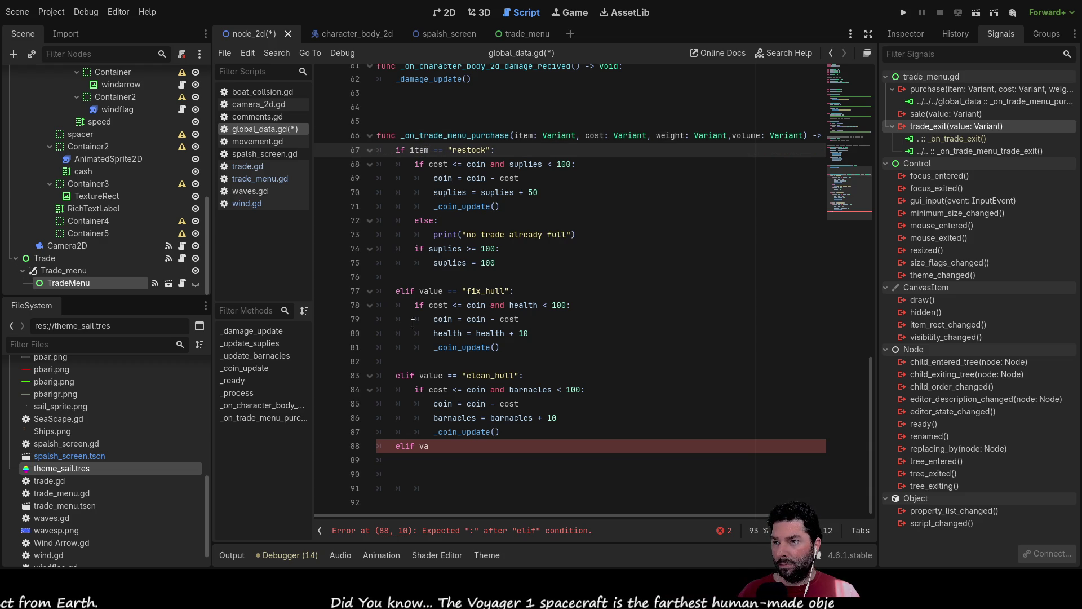
double_click(429, 291)
type("item")
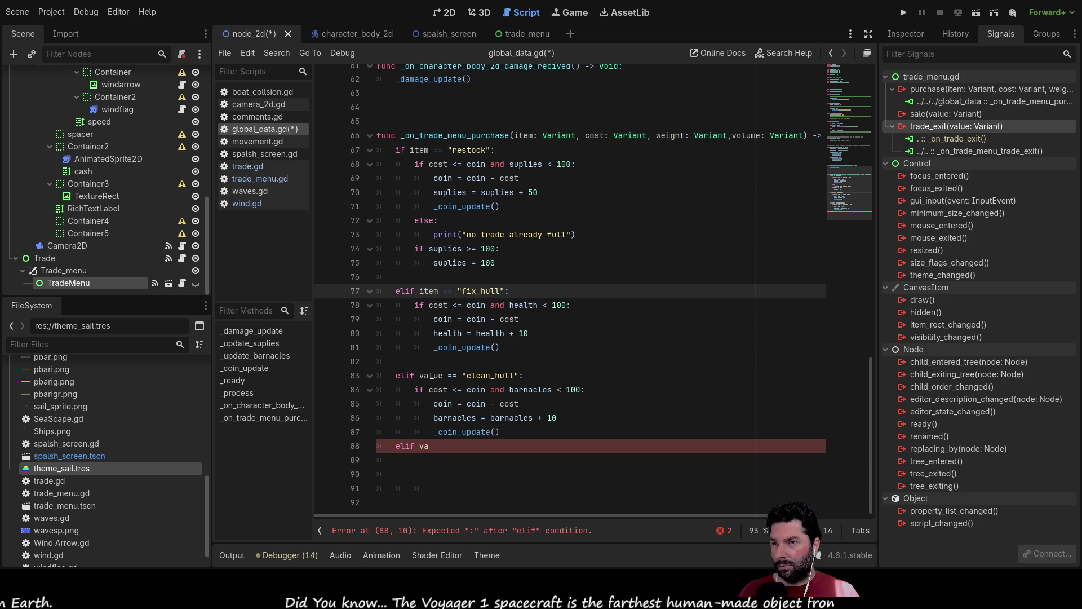
double_click(431, 375)
type("item")
- Complete line 88 as elif item == "buy_hull":
double_click(428, 446)
type("item == \"")
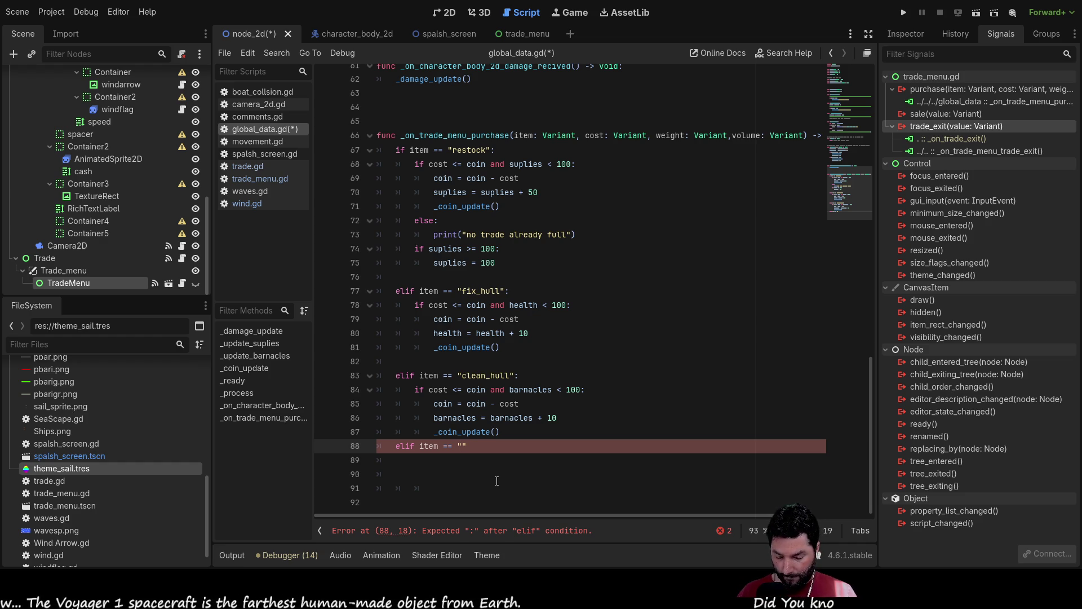
type("buy_")
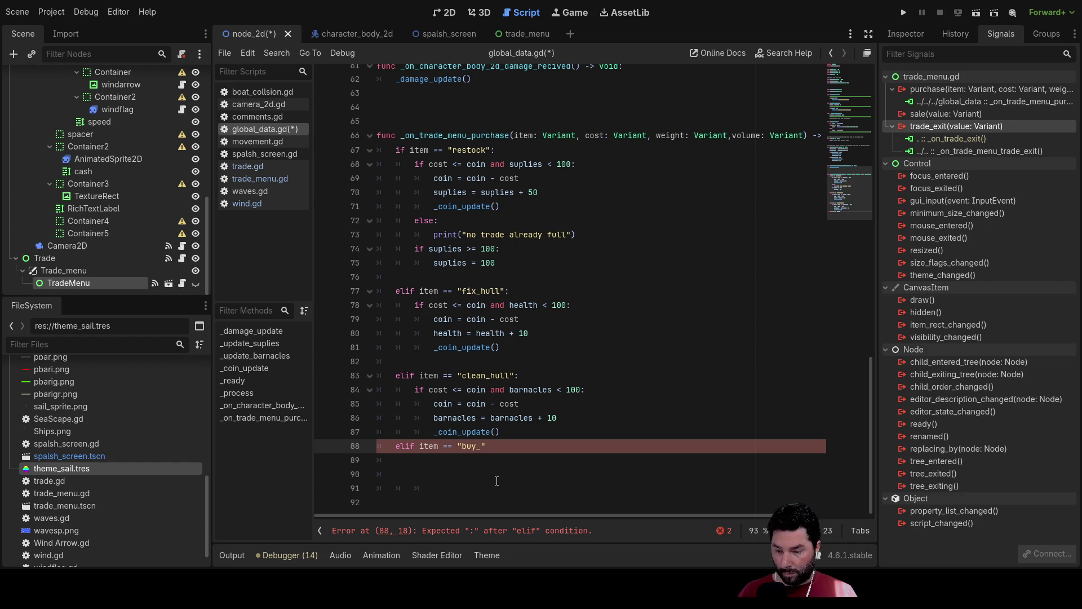
type("hull")
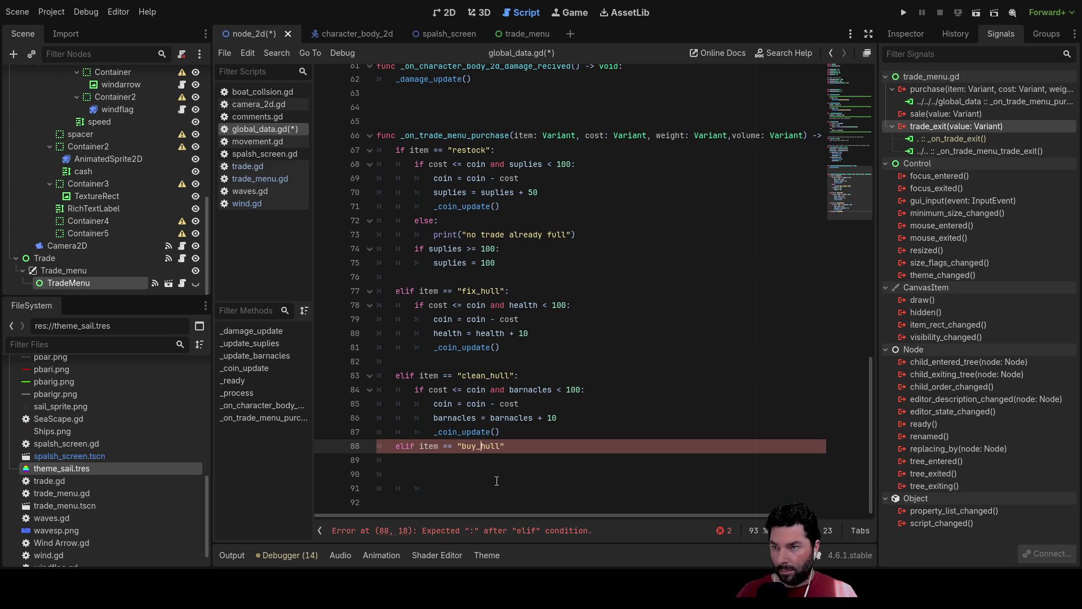
key("shift+Left")
type("B")
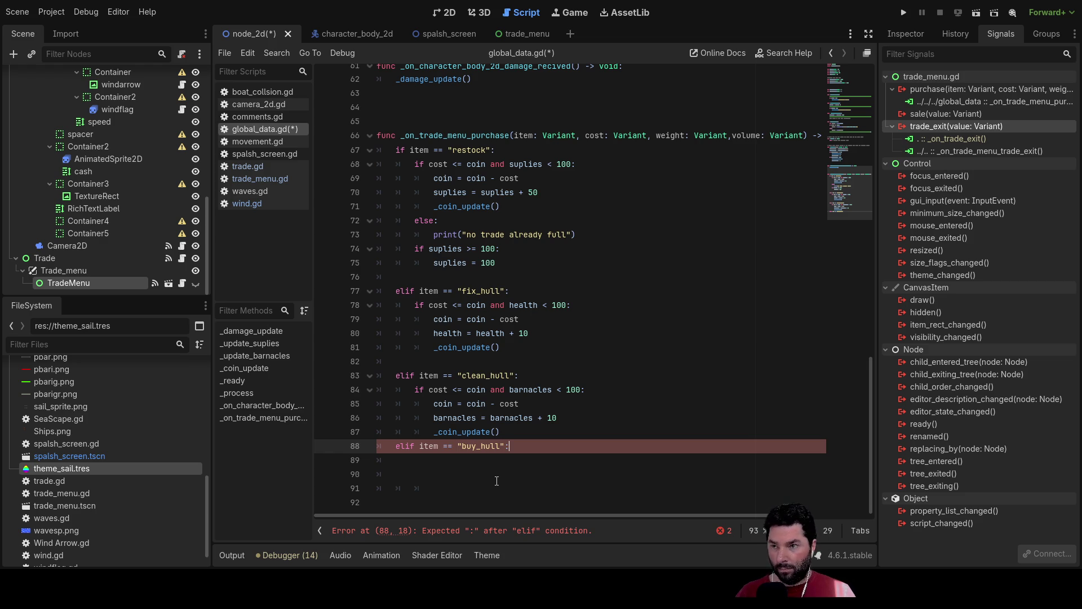
- Give the buy_hull branch a pass body and add an else line below it
key("Return")
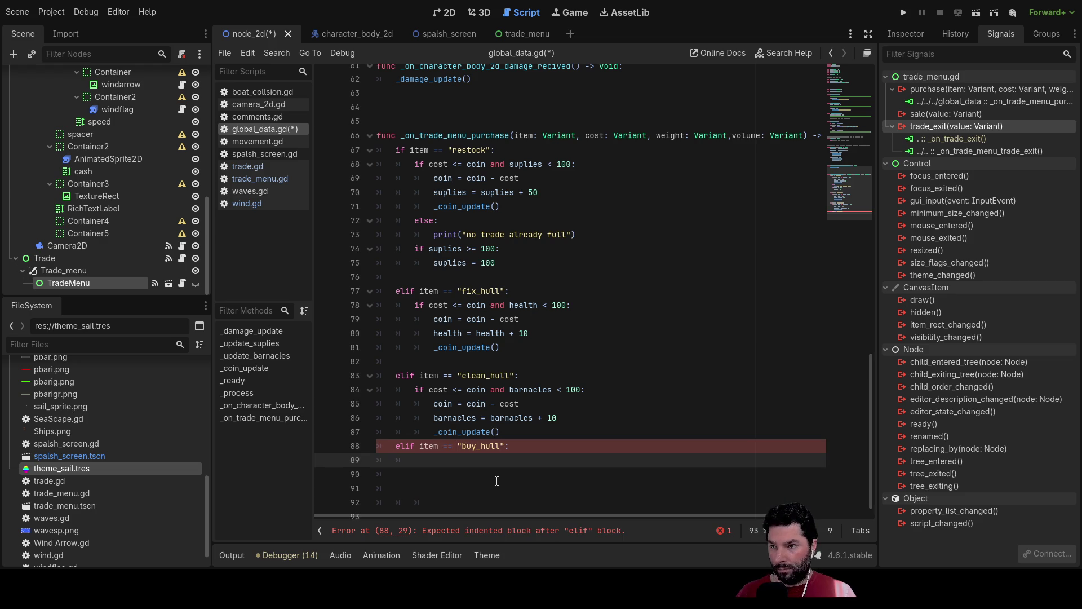
type("pass")
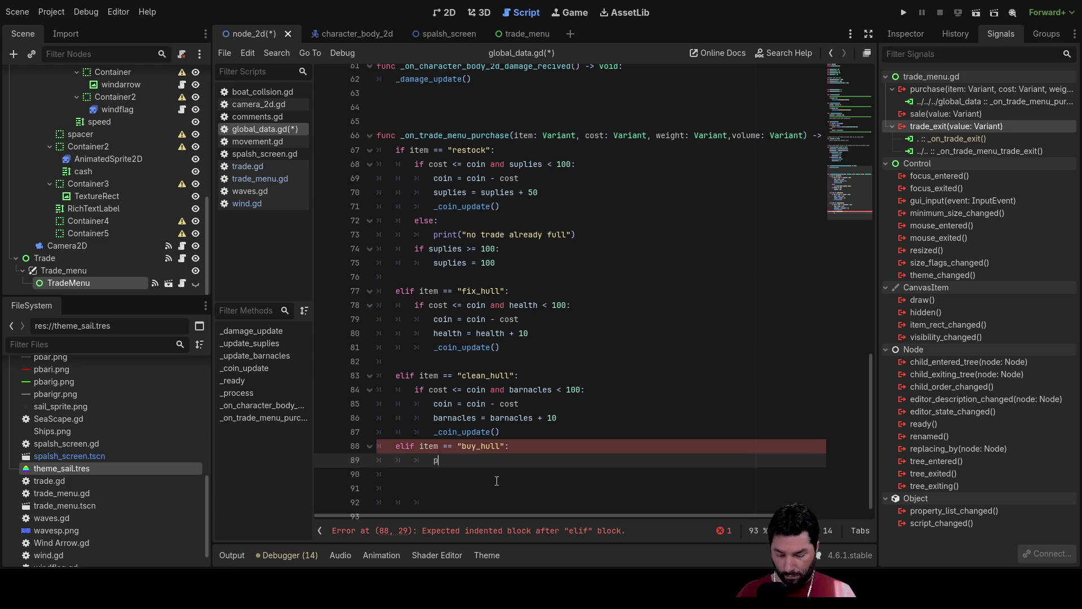
key("Return")
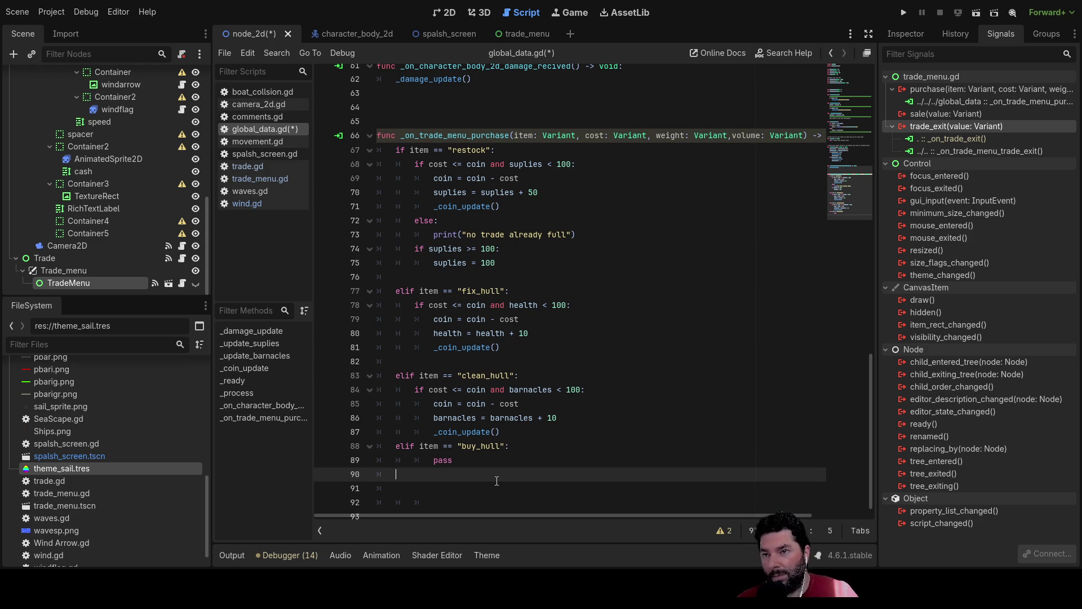
mouse_move(419, 390)
left_mouse_down()
mouse_move(584, 384)
mouse_move(581, 395)
left_mouse_up()
left_click(417, 473)
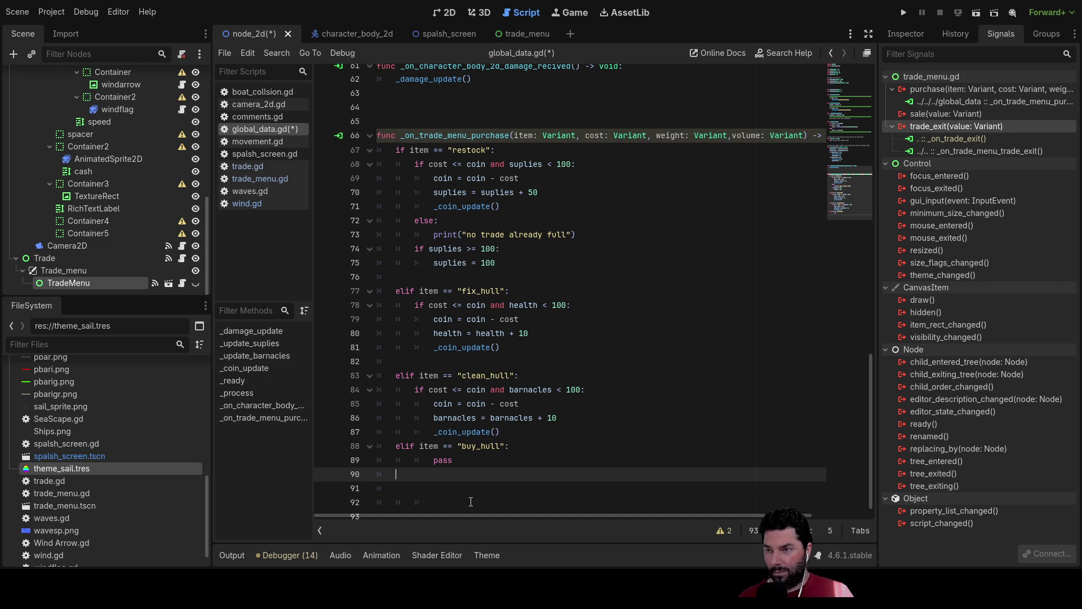
type("else")
key("Return")
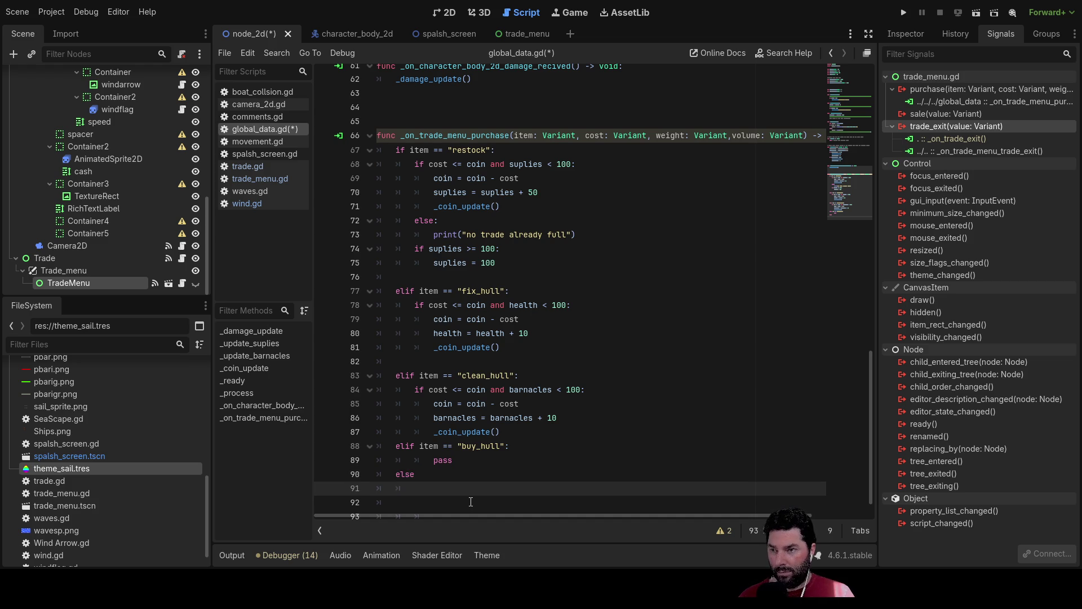
- Copy the line-84 cost condition under else and replace barnacles < 100: with weight+
left_click_drag(416, 389, 587, 390)
key("ctrl+c")
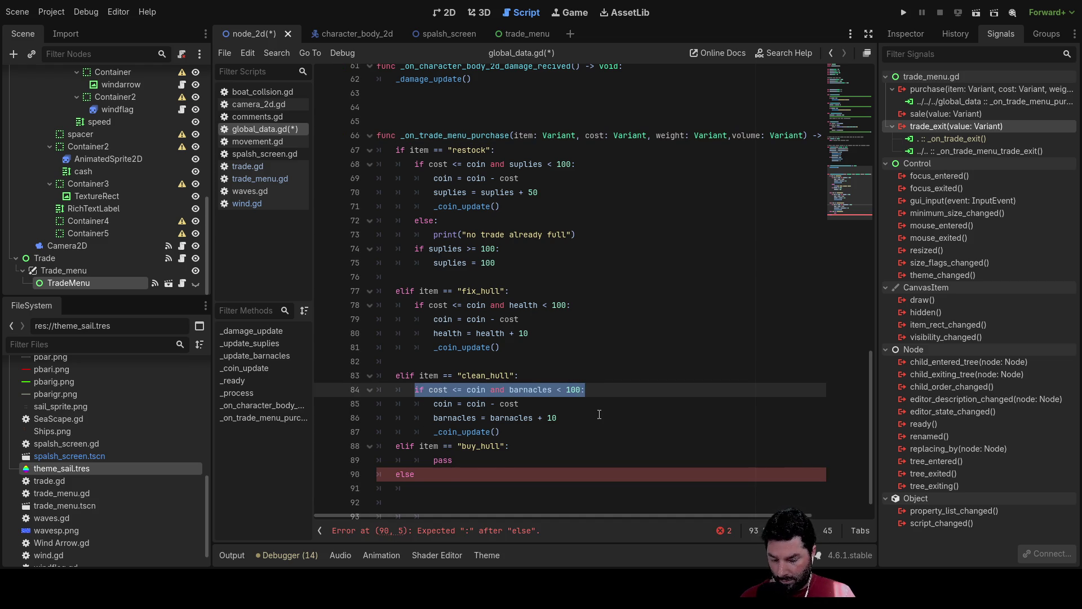
left_click(406, 485)
key("ctrl+v")
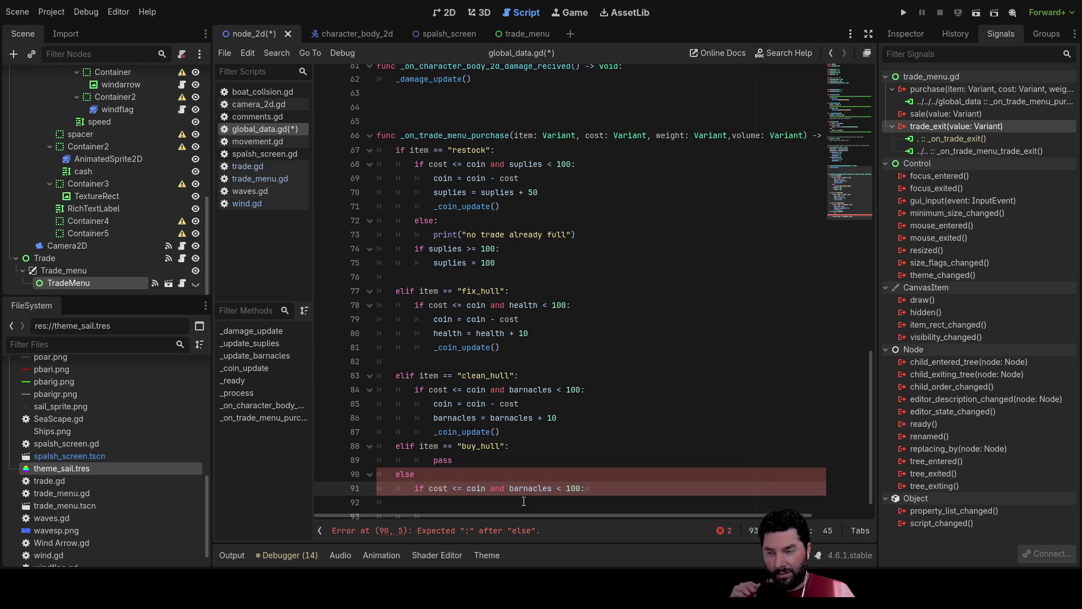
scroll(518, 484, "down", 1)
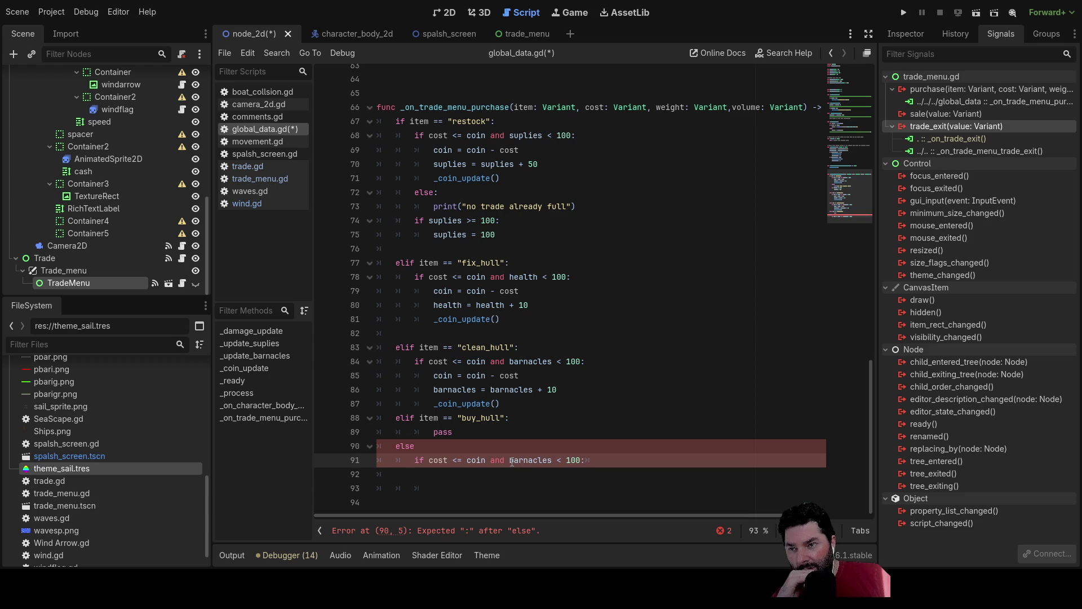
left_click_drag(511, 461, 586, 461)
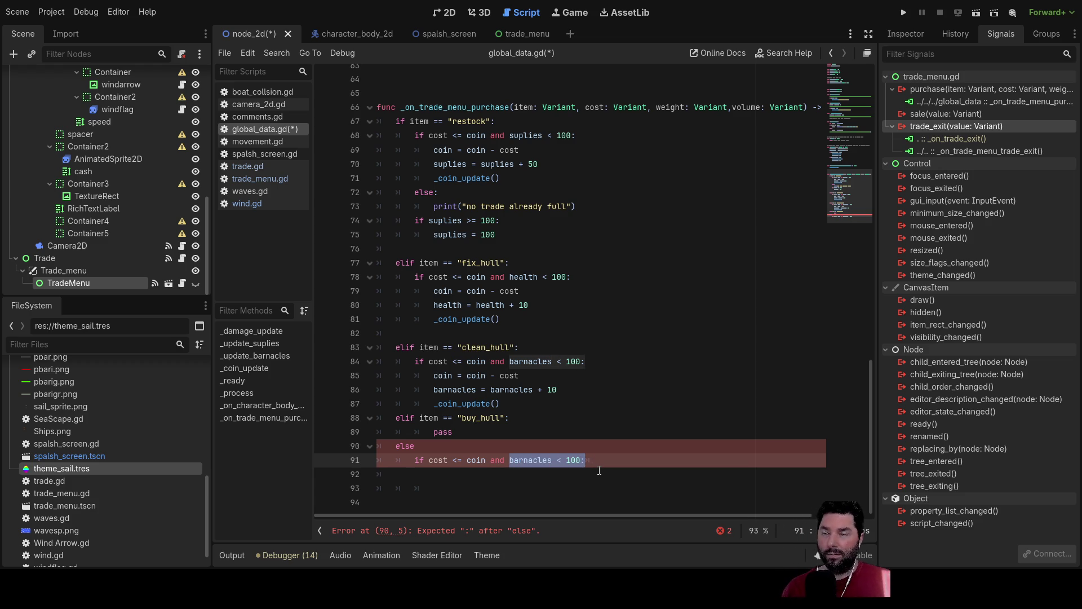
type("weight")
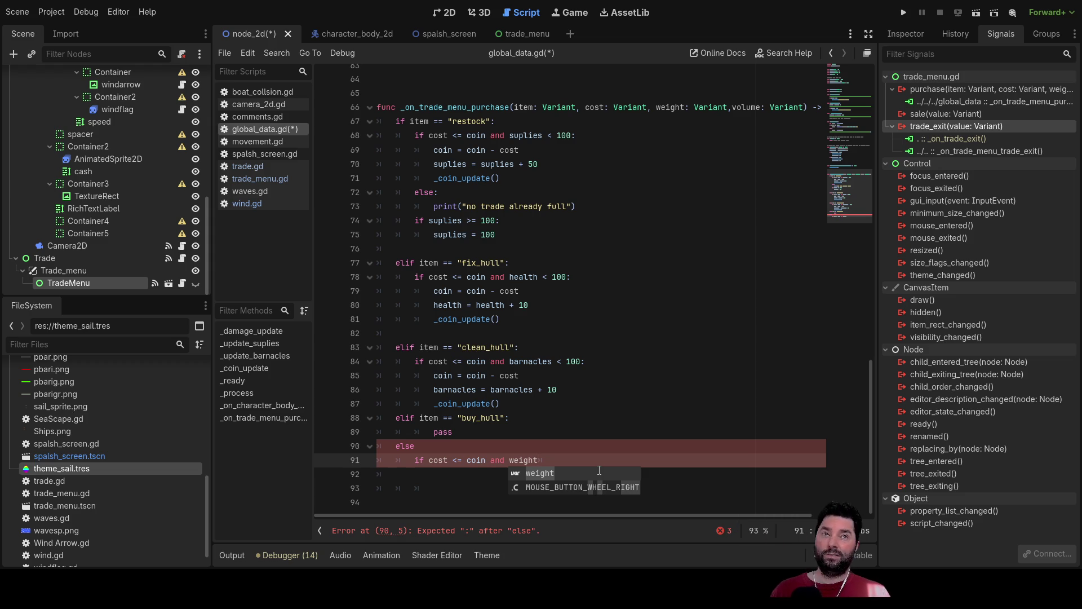
type("+")
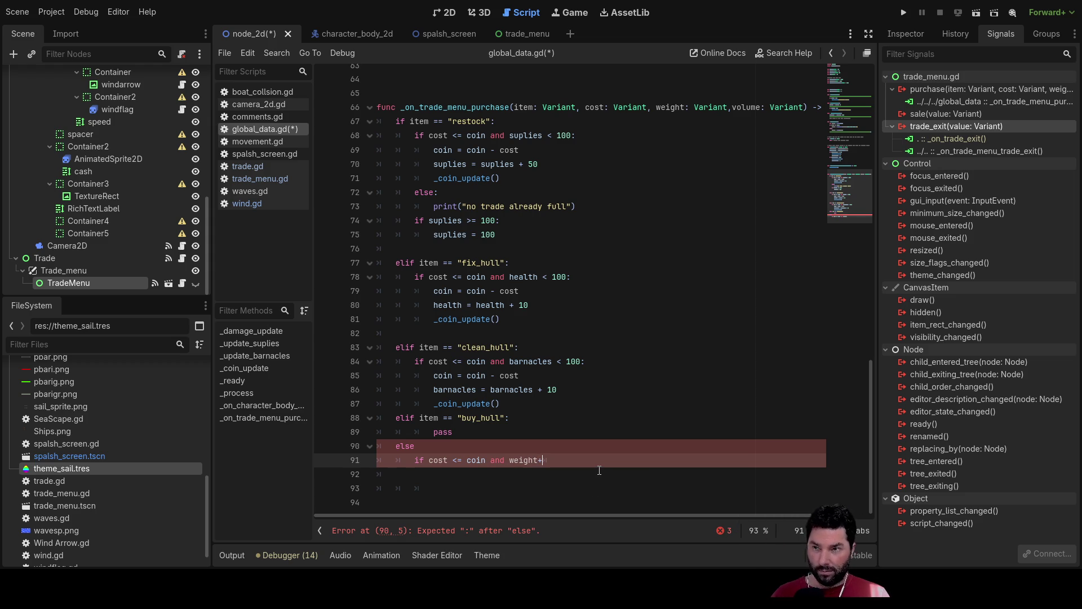
scroll(599, 470, "up", 20)
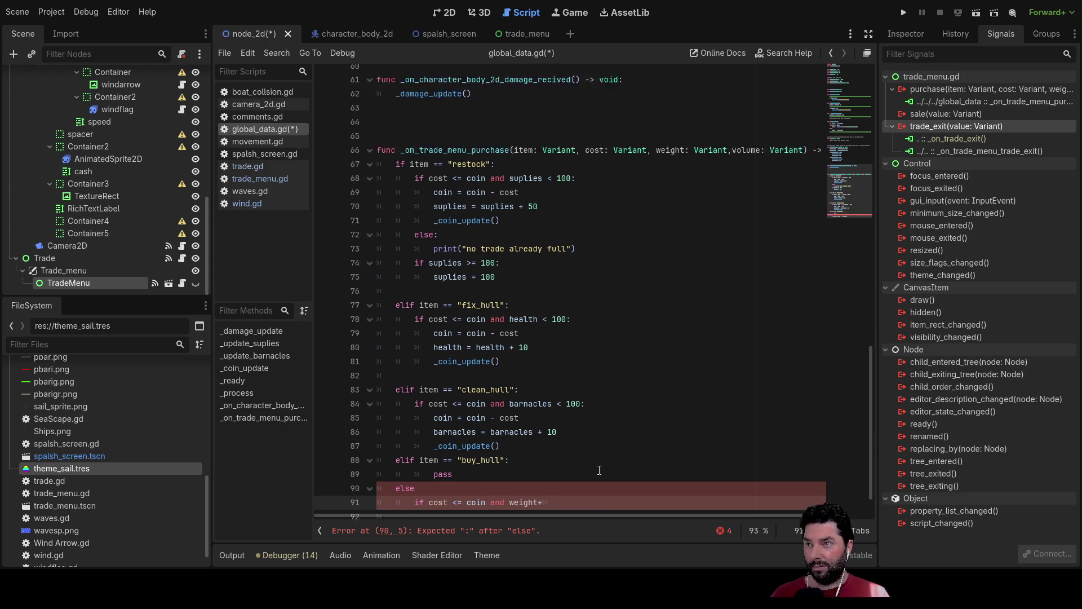
- Extend the line-91 else condition with hull_mass_cargo_limit <
scroll(478, 383, "up", 1)
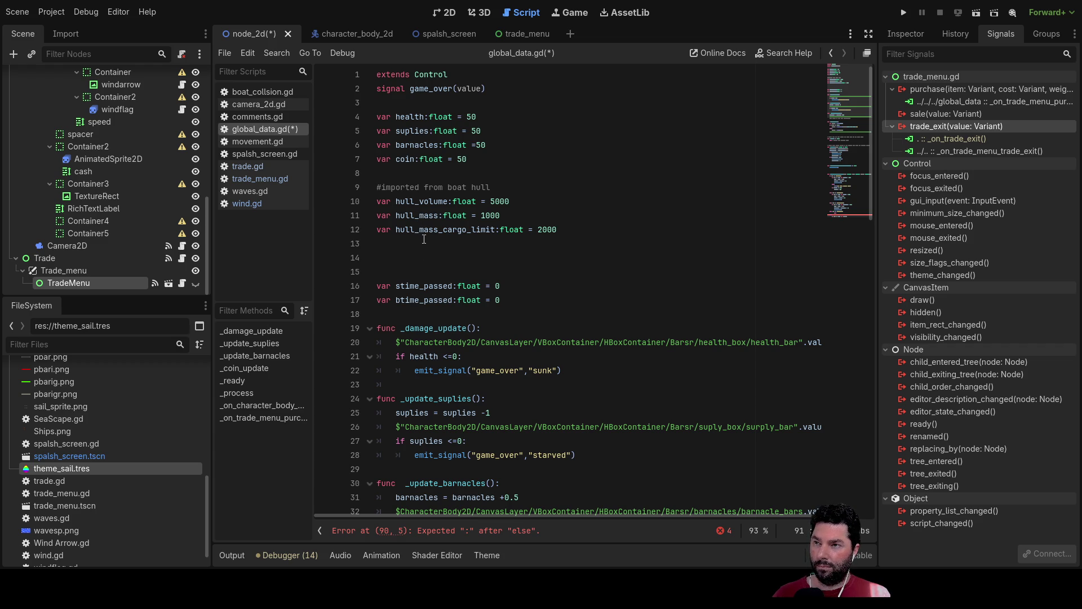
double_click(546, 230)
double_click(461, 229)
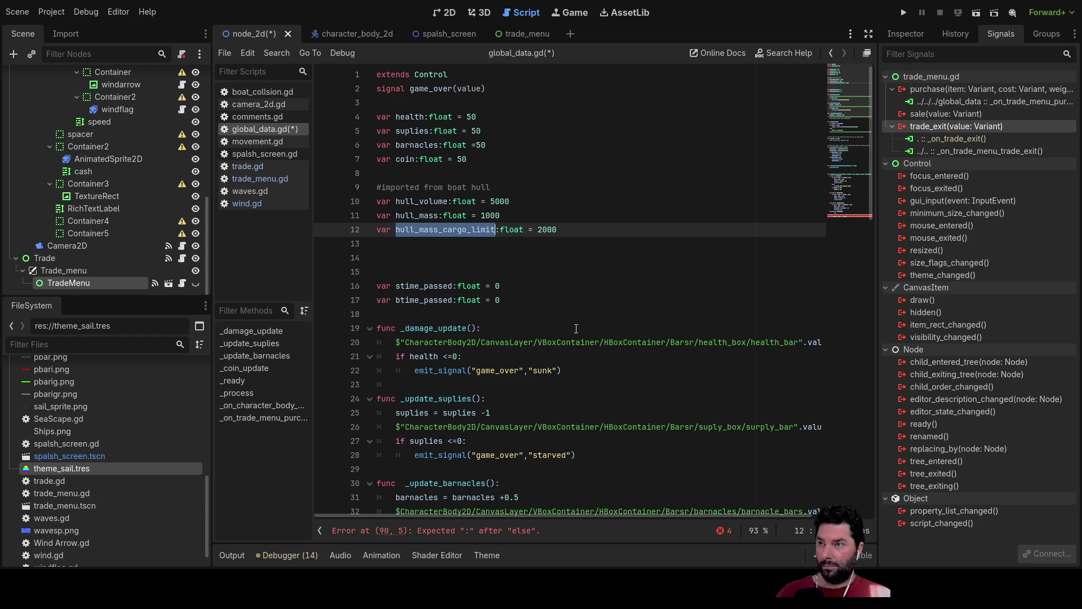
scroll(576, 328, "down", 20)
scroll(580, 395, "down", 1)
left_click(576, 461)
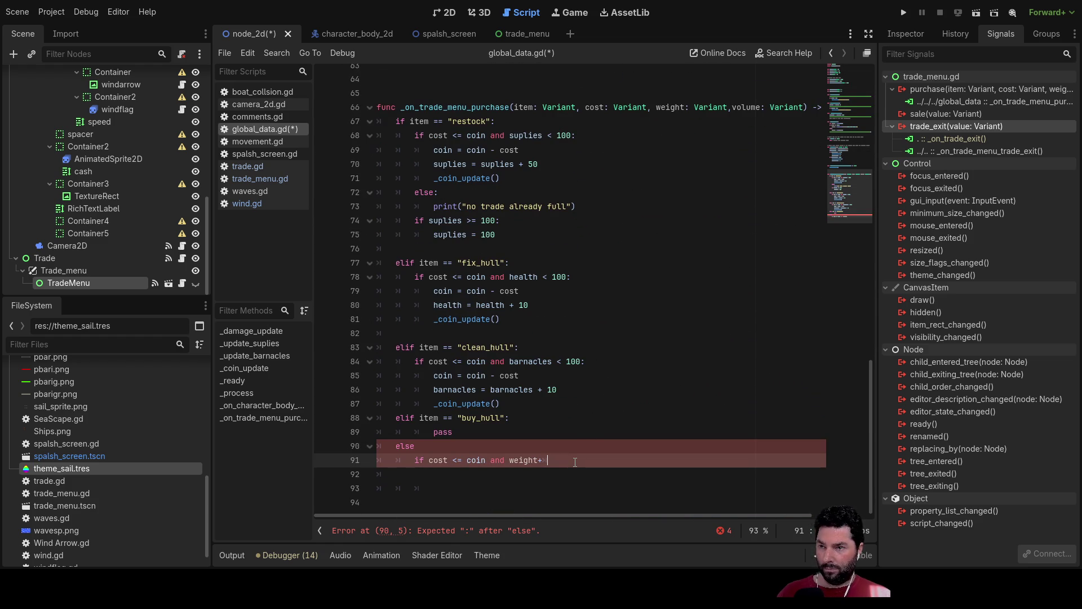
type("hull_mass_cargo_limit")
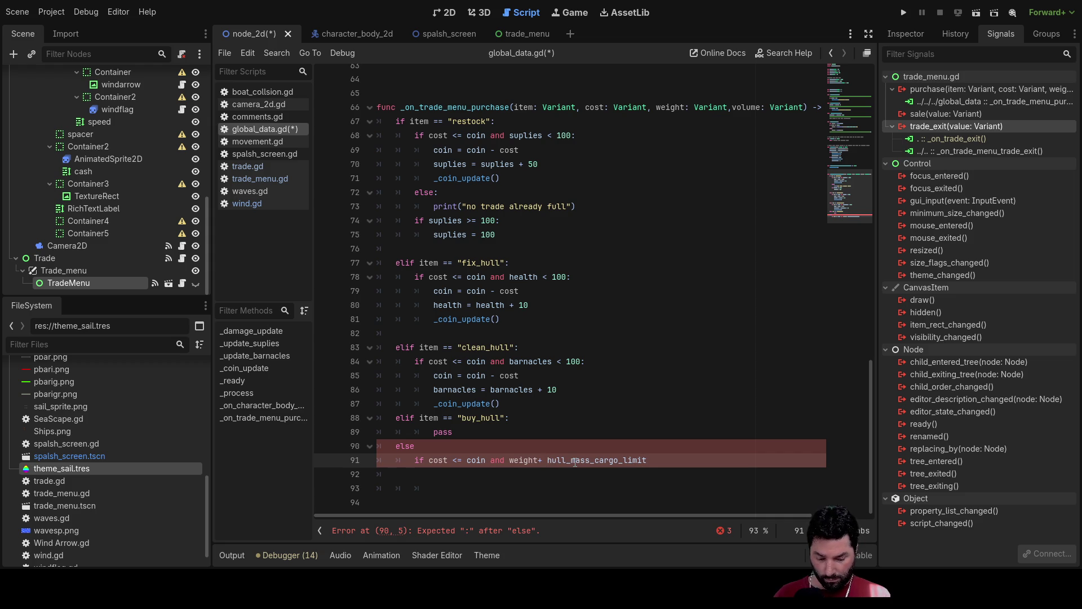
type(" <=")
key("Escape")
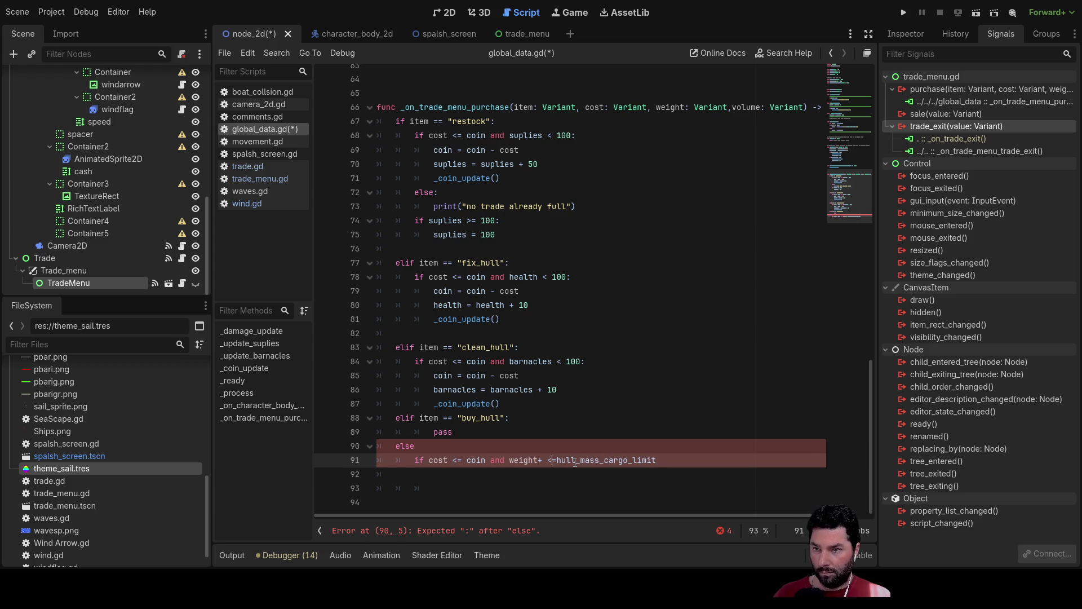
scroll(575, 462, "up", 20)
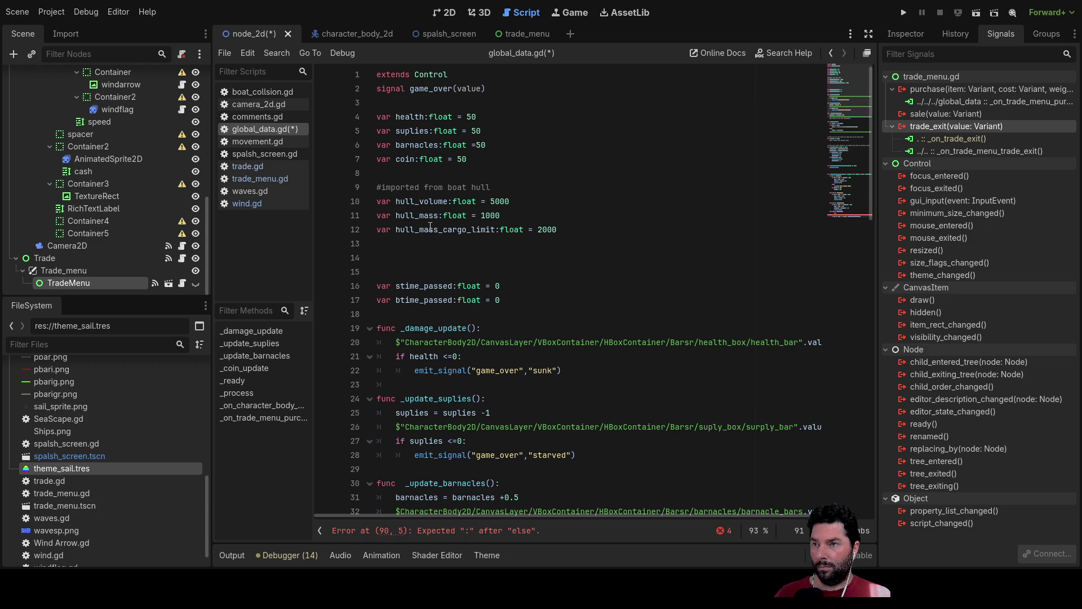
- Rename hull_mass to hull_dry_mass on line 11 and open a line above hull_mass_cargo_limit
double_click(428, 216)
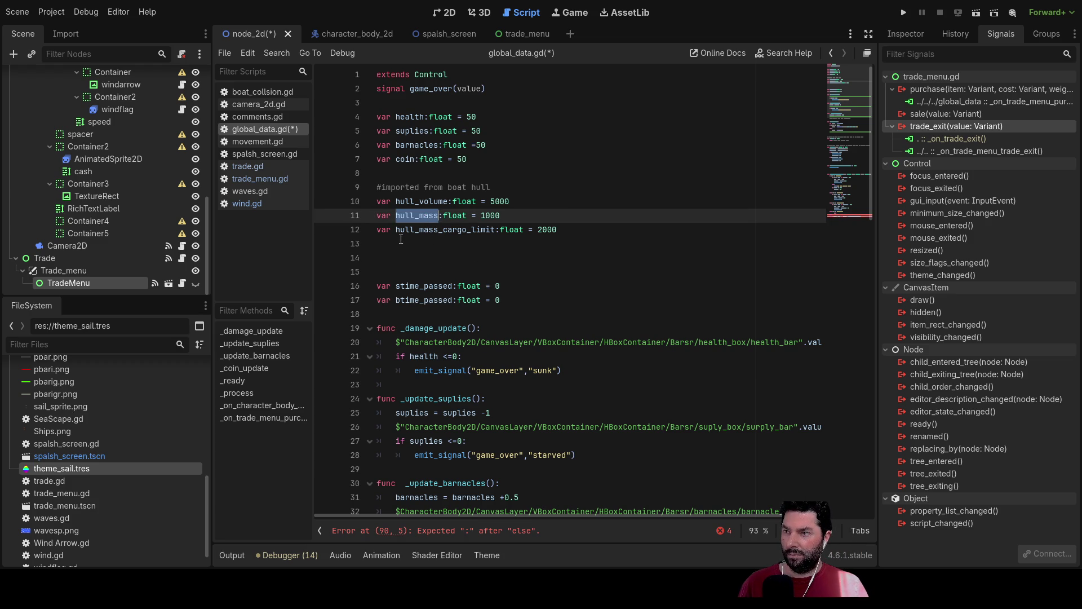
left_click(378, 231)
key("Up")
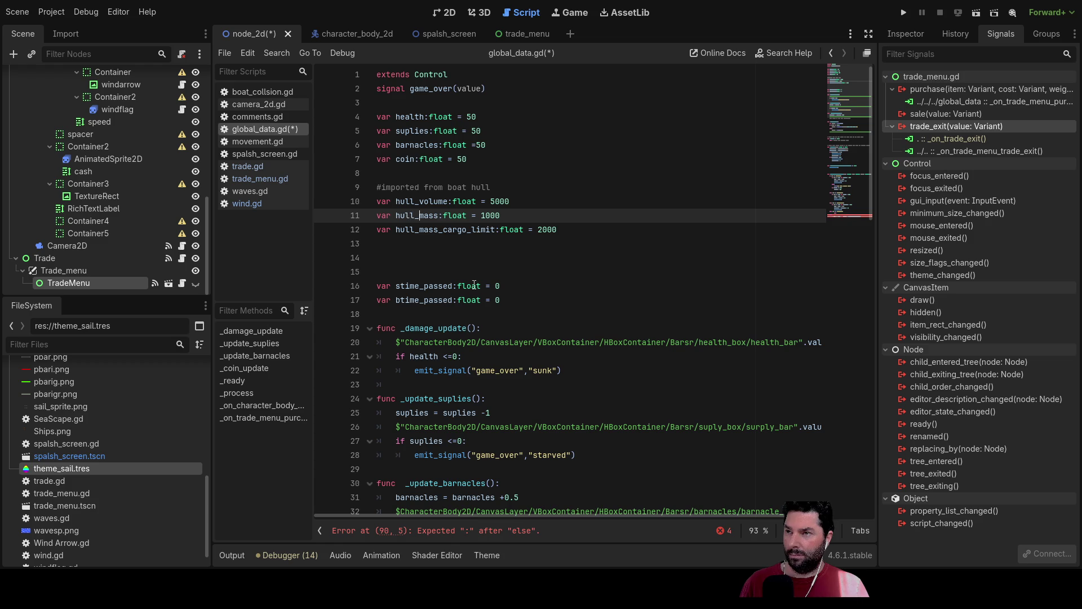
type("dry_")
key("Down")
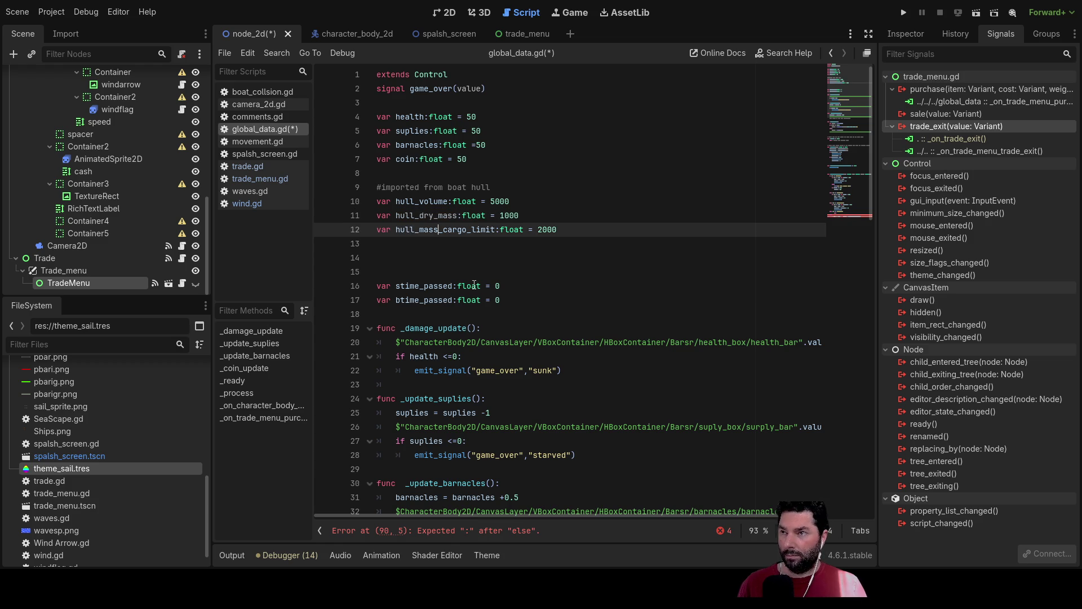
key("ctrl+shift+Return")
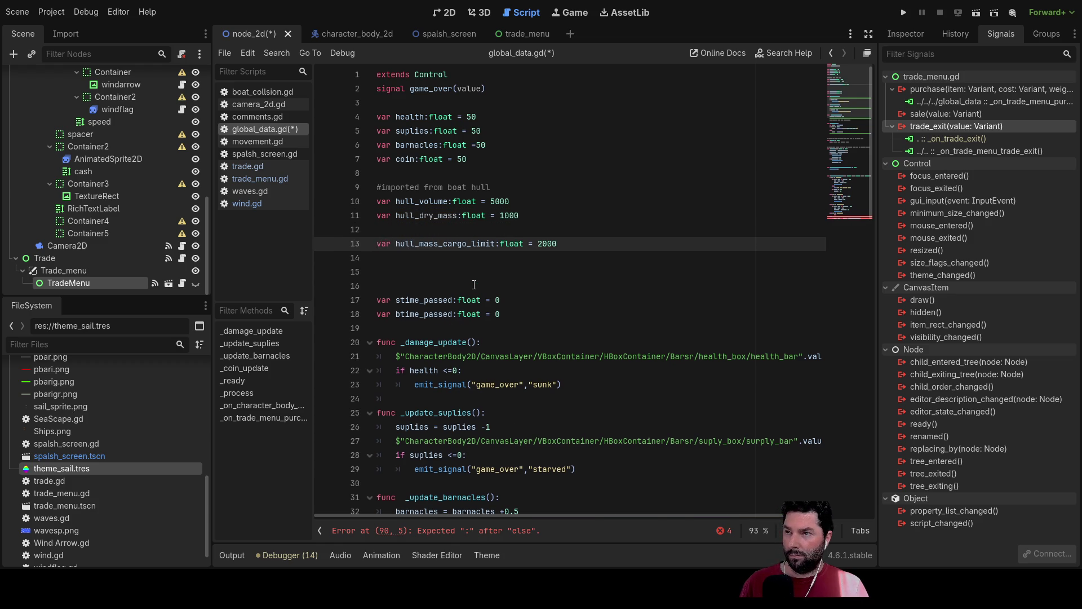
key("Delete")
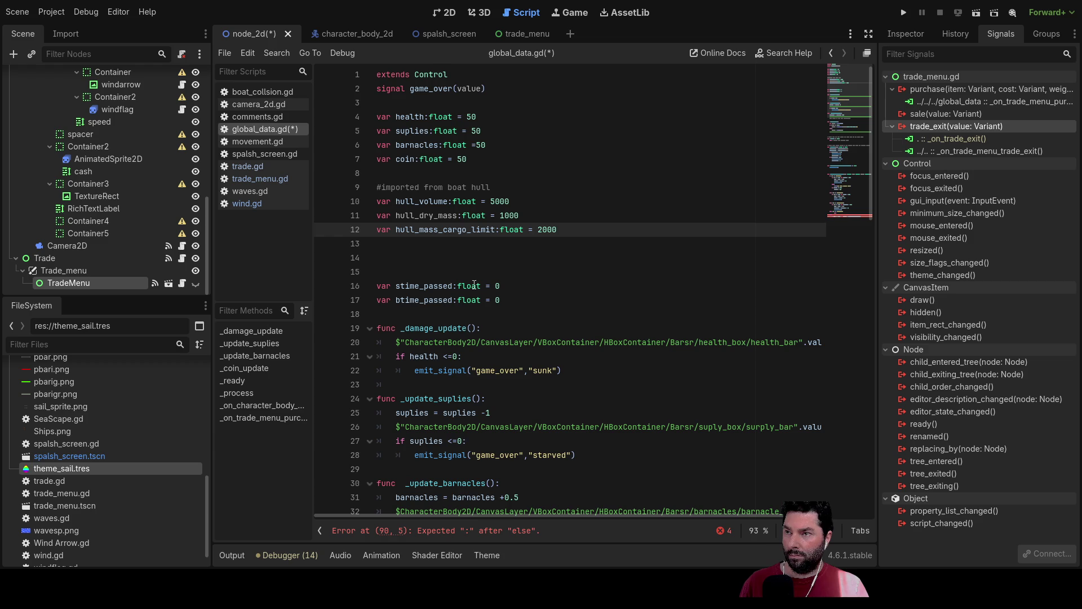
key("Down")
type("var")
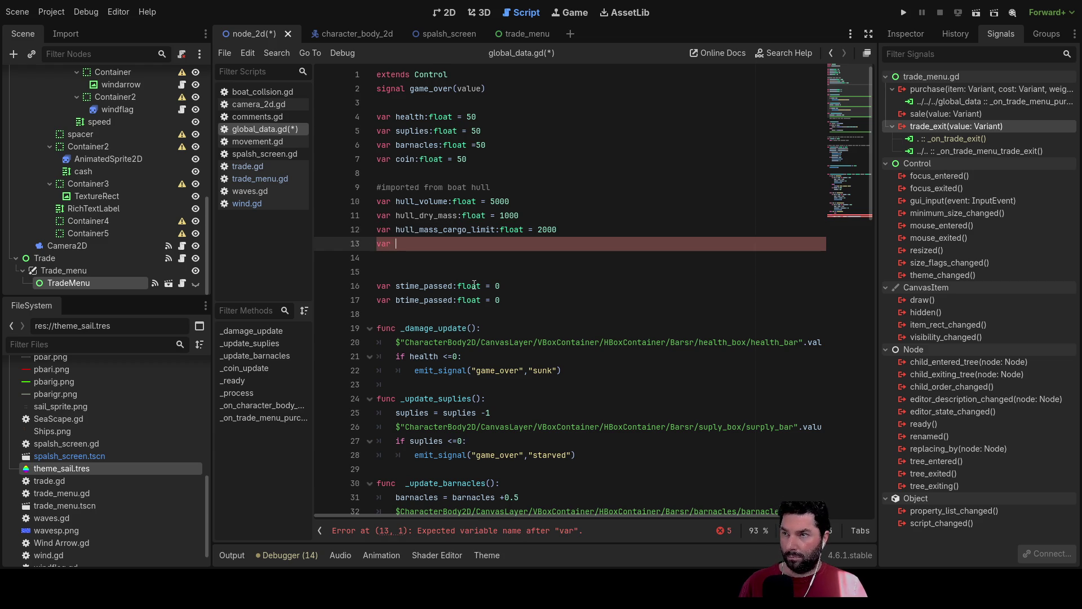
key("BackSpace")
key("BackSpace")
key("BackSpace")
key("Up")
key("Return")
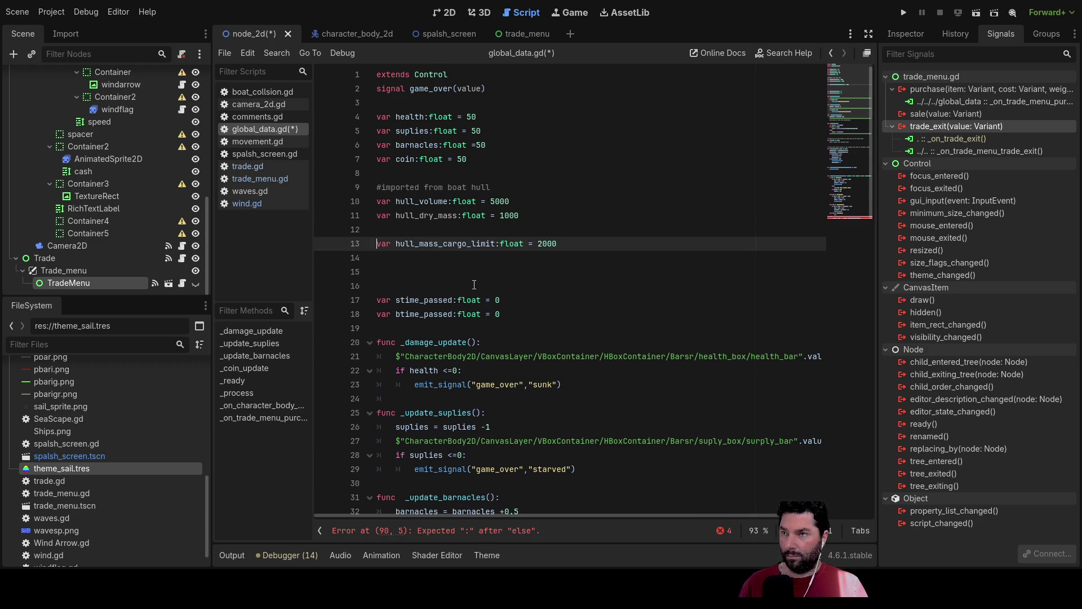
key("Up")
- Declare var hull_wet_mass:float = 1000, then rename it cargo_mass with value 0
type("var ")
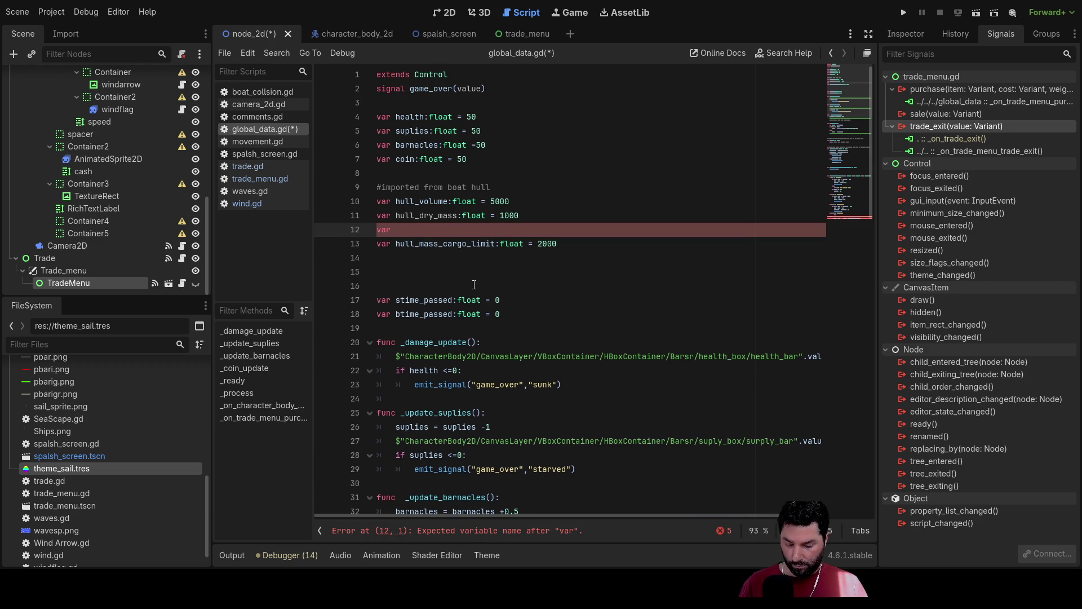
type("hull")
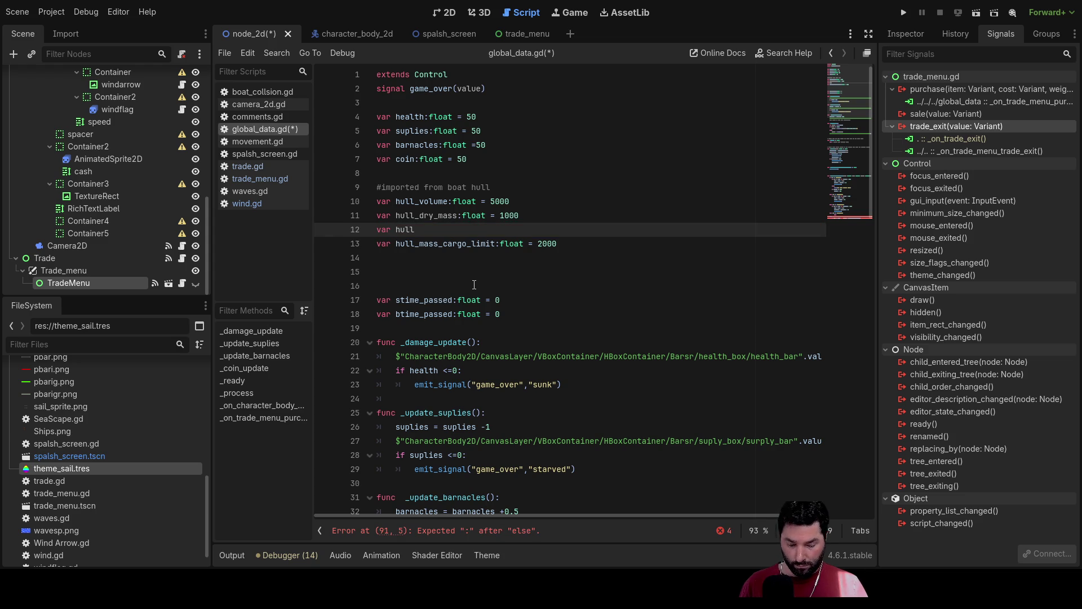
type("-wet_mas")
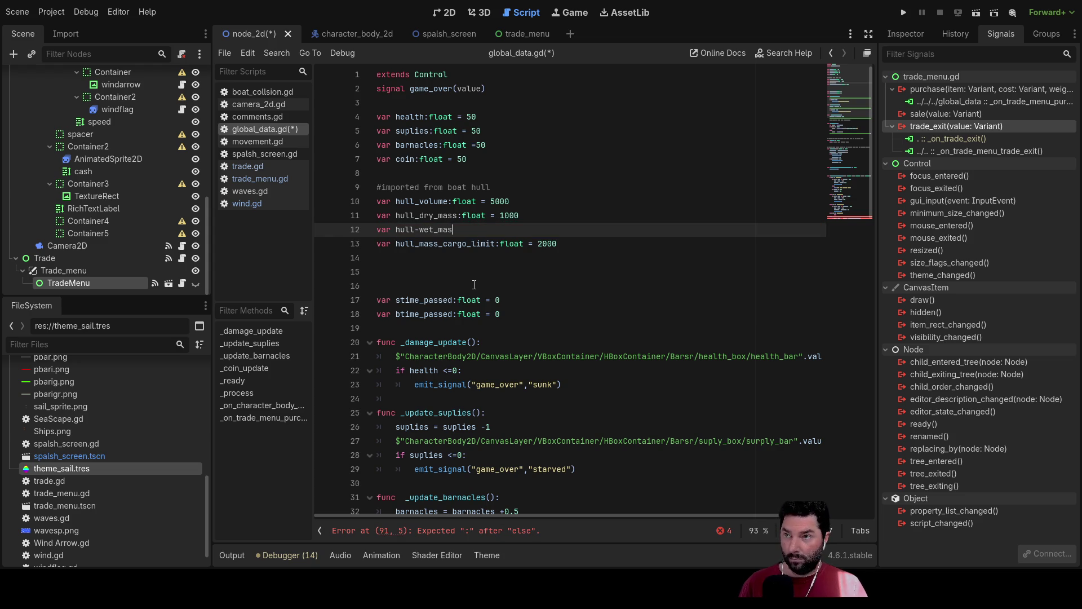
type("s:float")
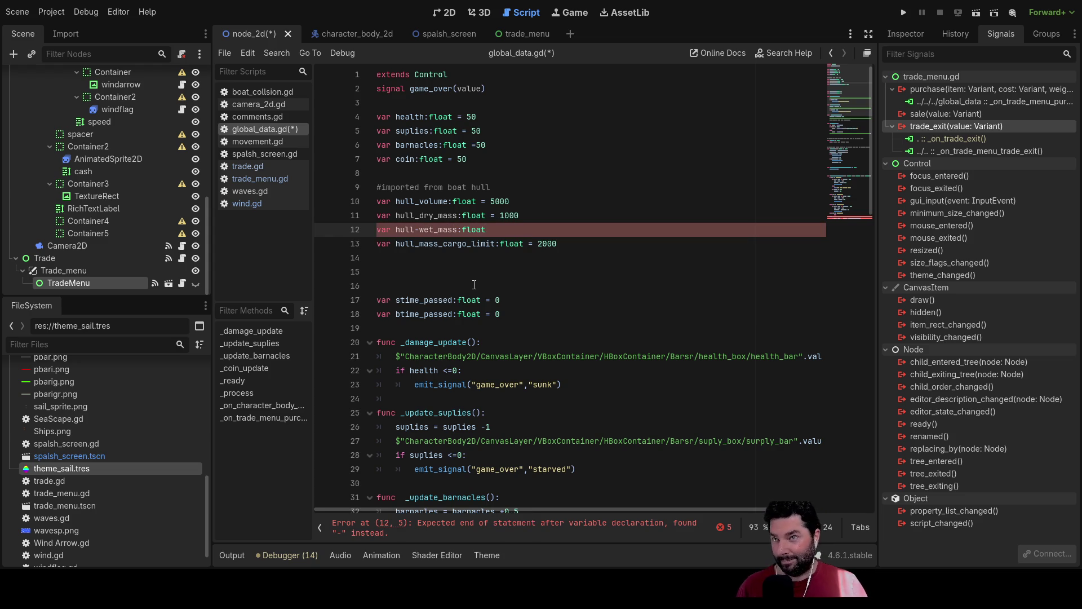
type(" = 1000")
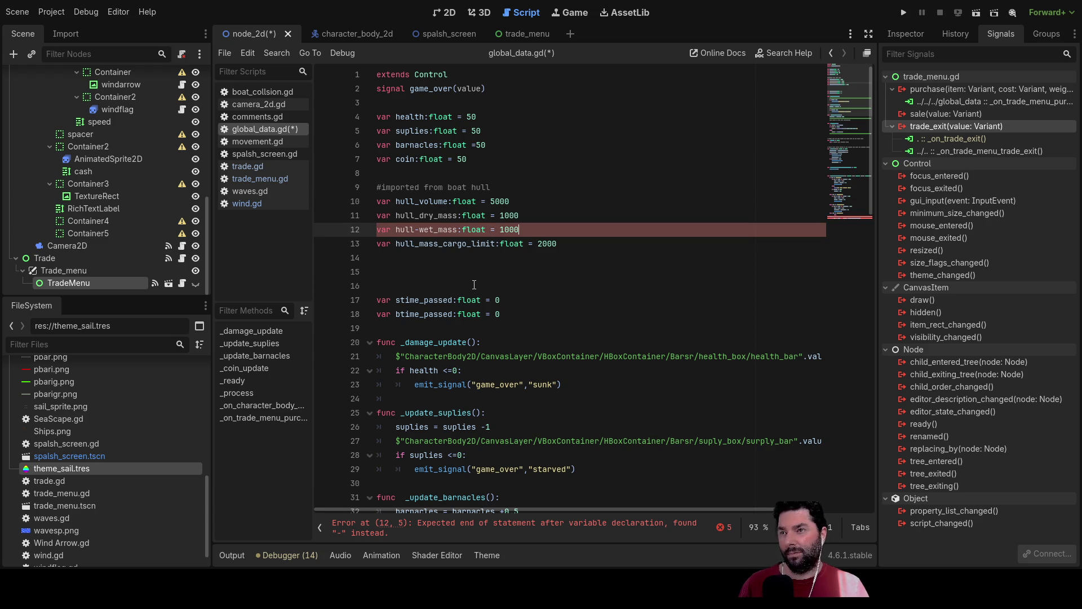
left_click(420, 229)
key("BackSpace")
type("_")
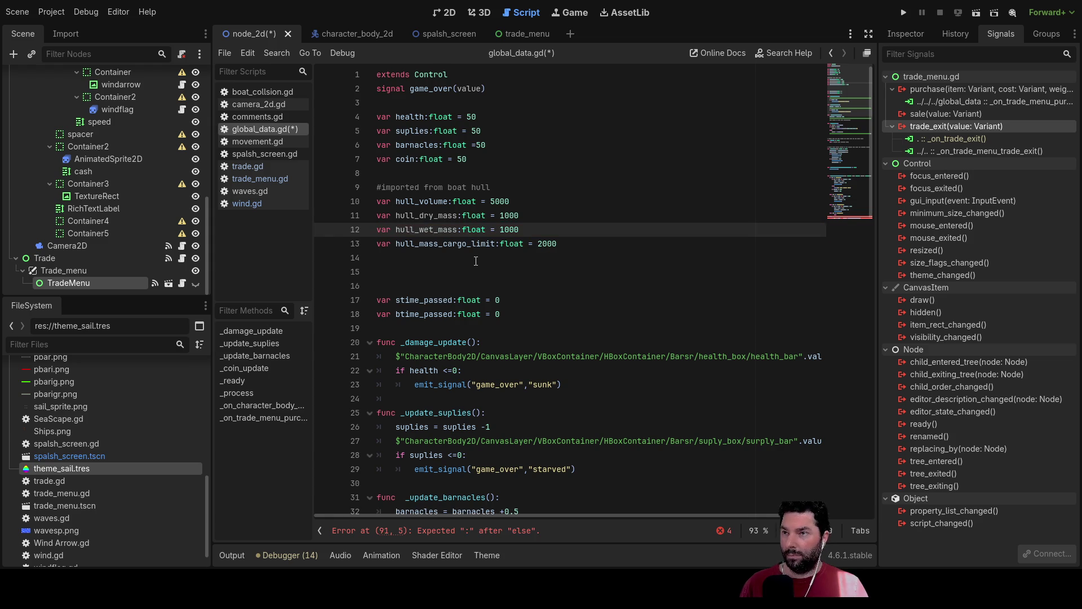
key("shift+Right")
key("shift+Right")
key("shift+Right")
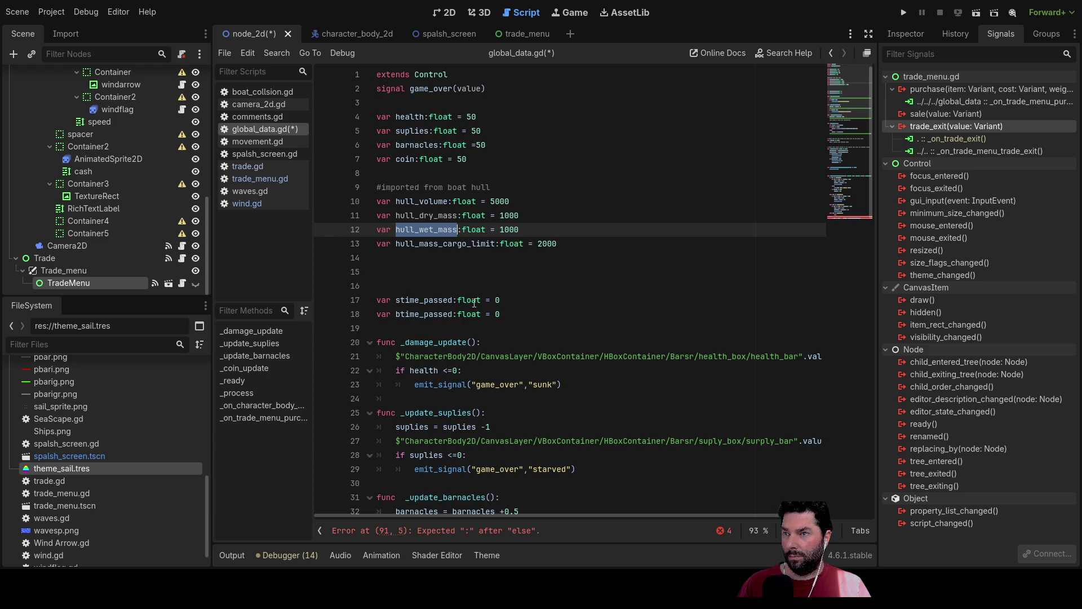
mouse_move(396, 229)
left_mouse_down()
mouse_move(458, 230)
mouse_move(434, 230)
left_mouse_up()
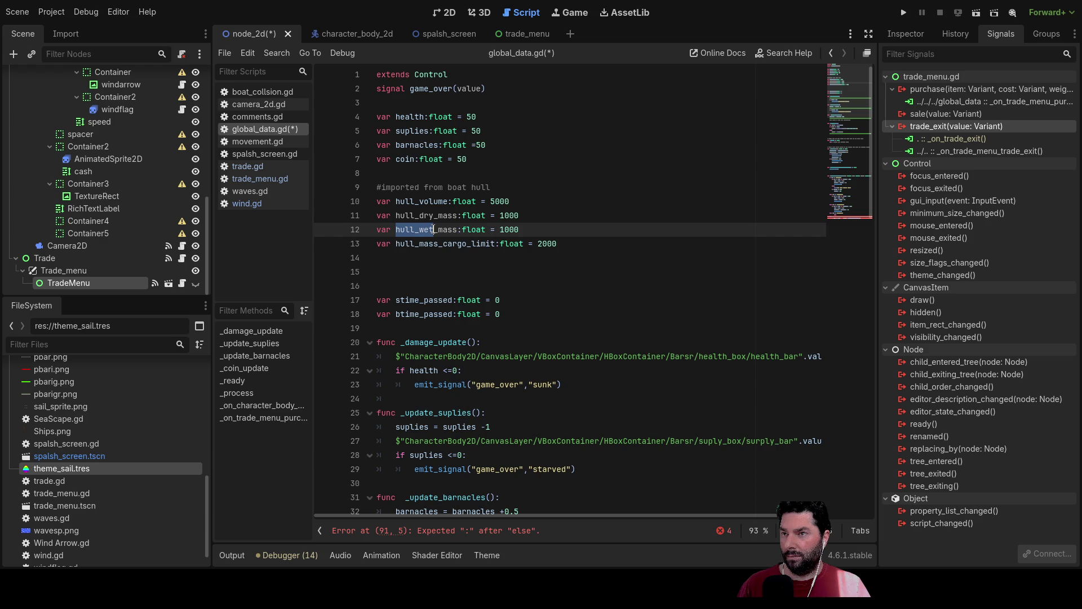
type("cargo")
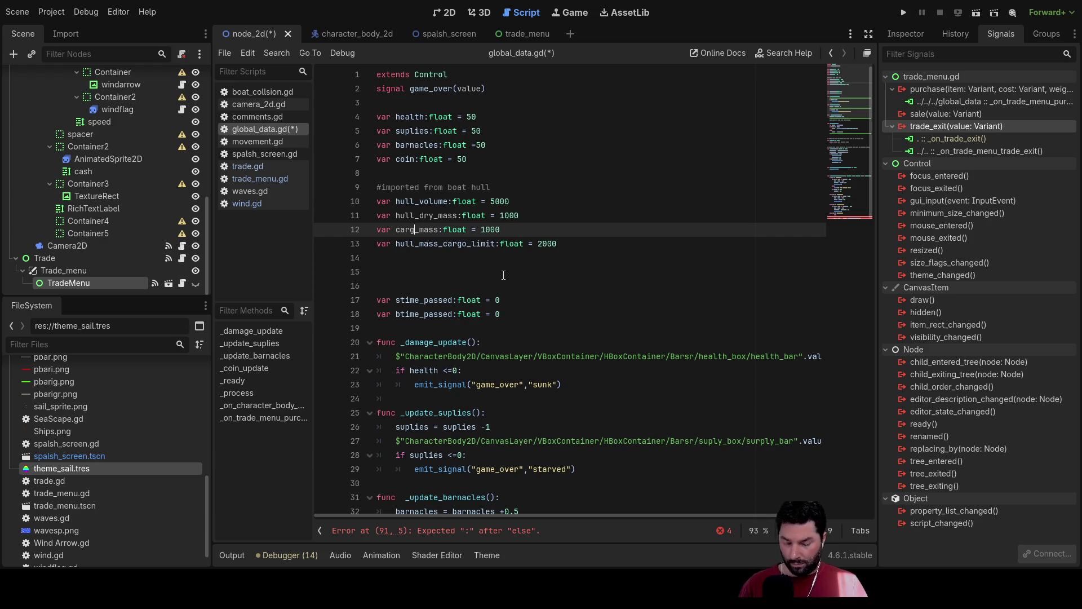
key("BackSpace")
key("BackSpace")
key("BackSpace")
type("0")
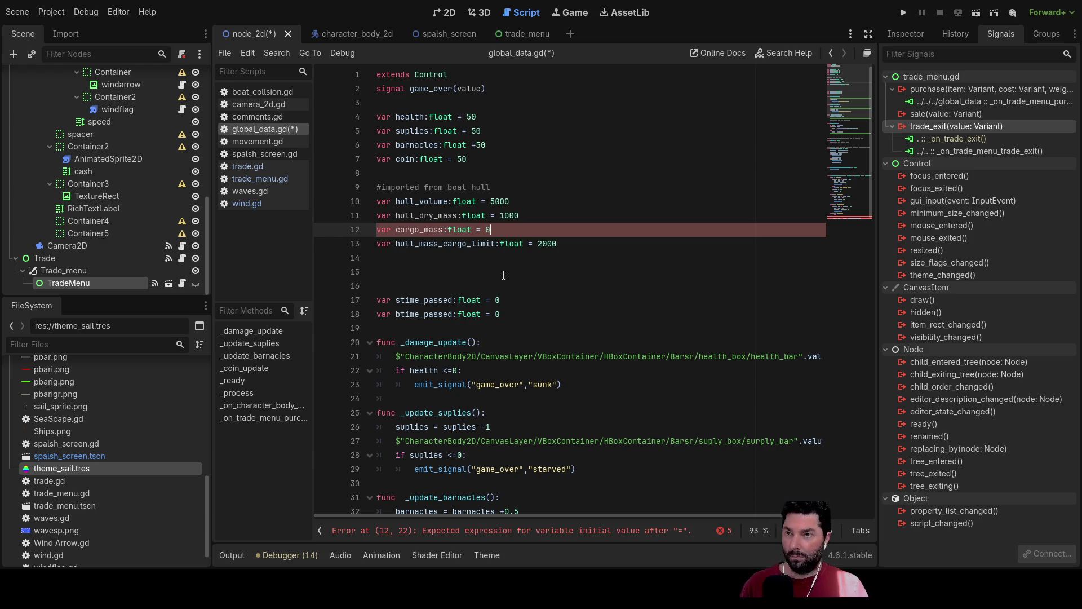
key("Up")
key("Up")
key("Up")
key("Down")
key("Down")
key("Down")
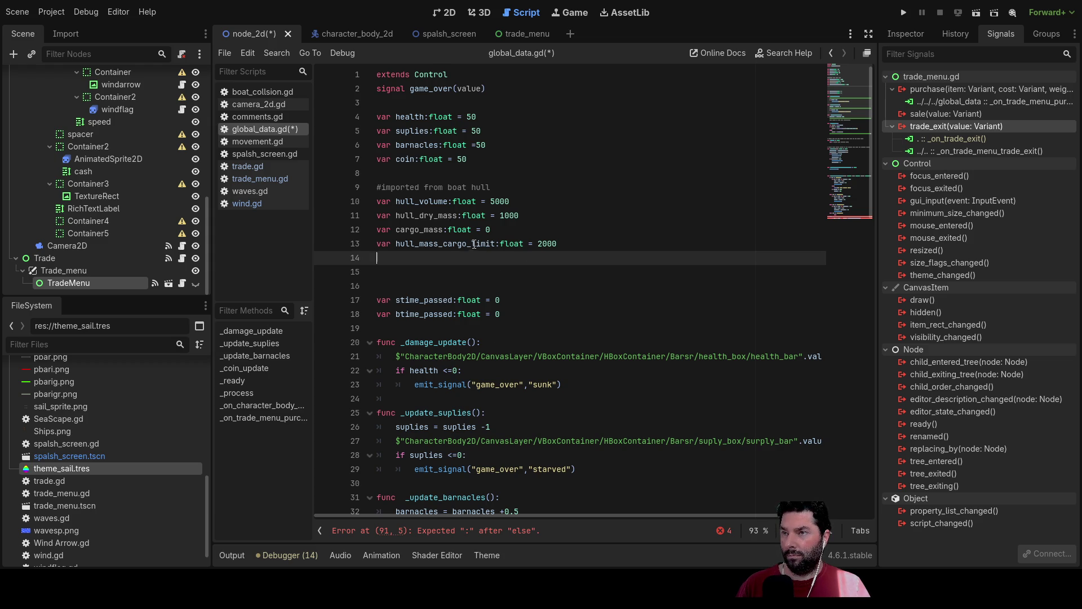
- Move the cargo_mass declaration below hull_mass_cargo_limit and delete the leftover blank line
left_click_drag(493, 230, 378, 224)
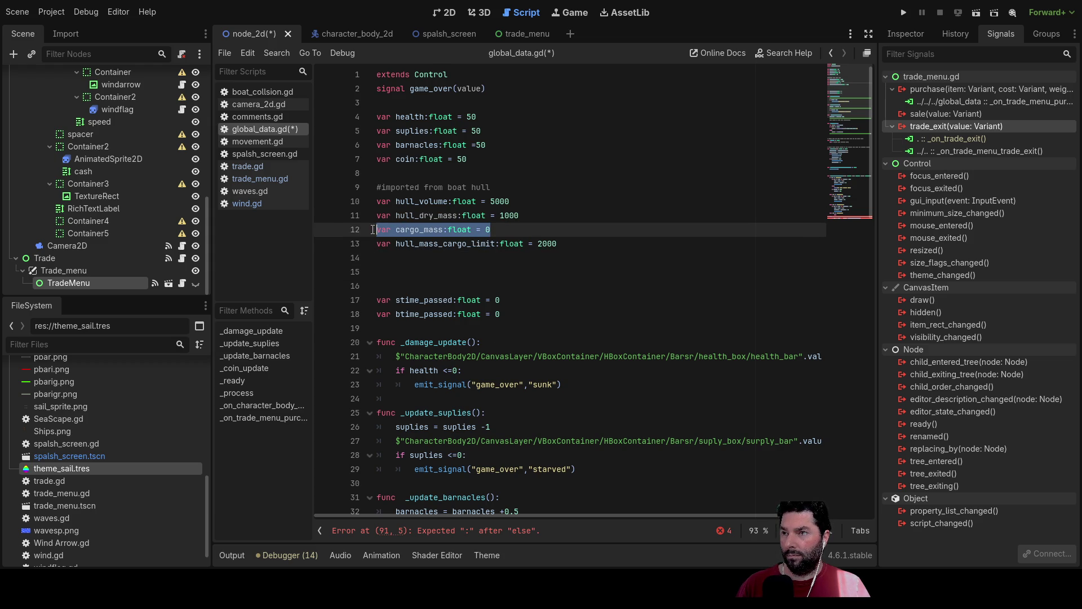
key("ctrl+x")
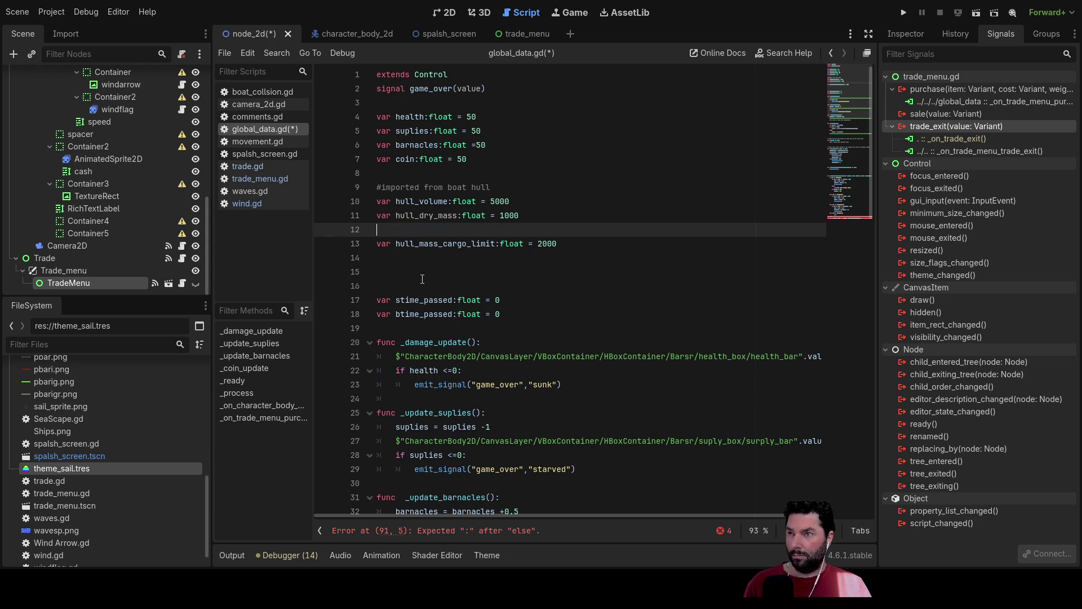
left_click(402, 253)
key("ctrl+v")
left_click(381, 226)
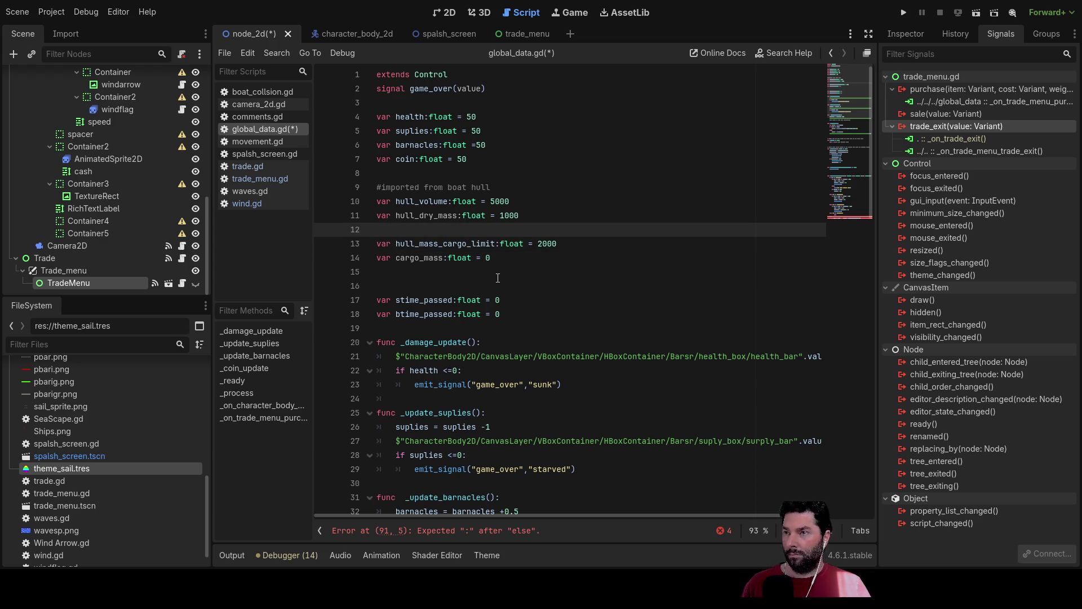
key("BackSpace")
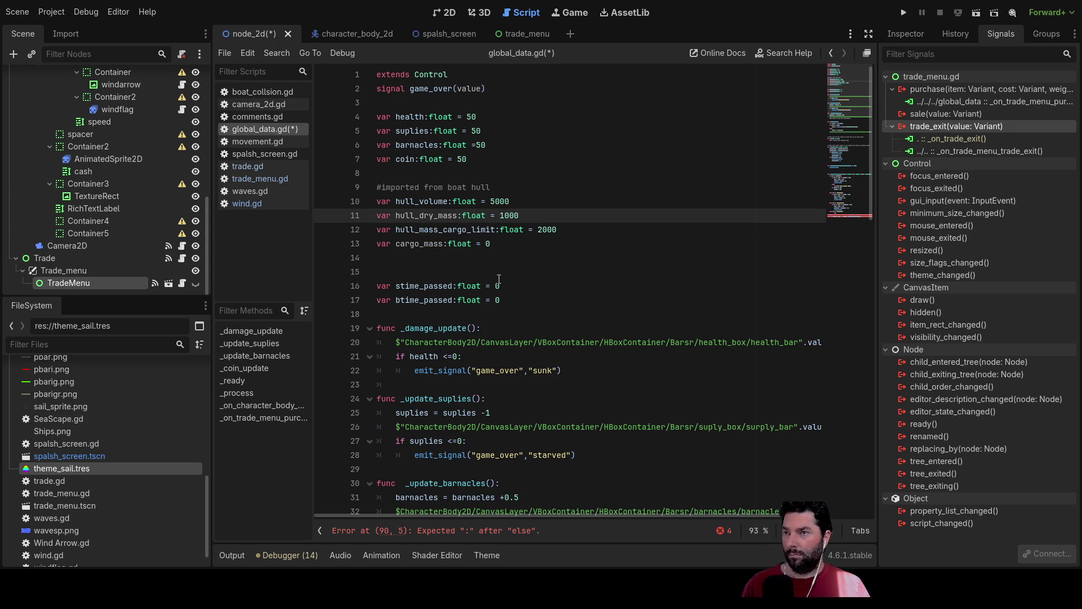
key("Down")
key("Down")
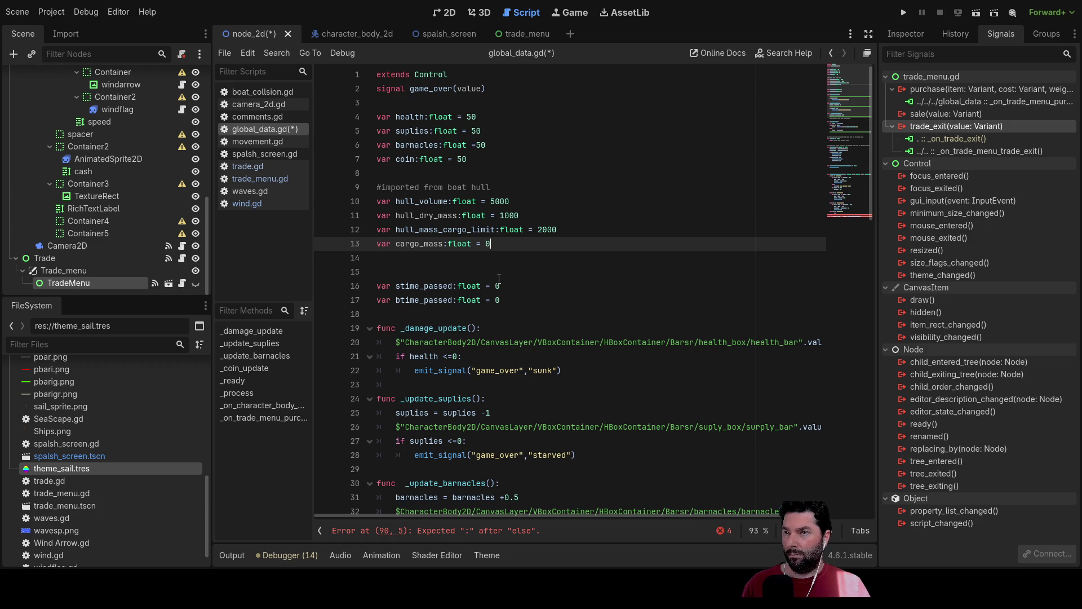
- Insert cargo_mass after weight+ in the line 91 purchase condition
scroll(493, 278, "down", 20)
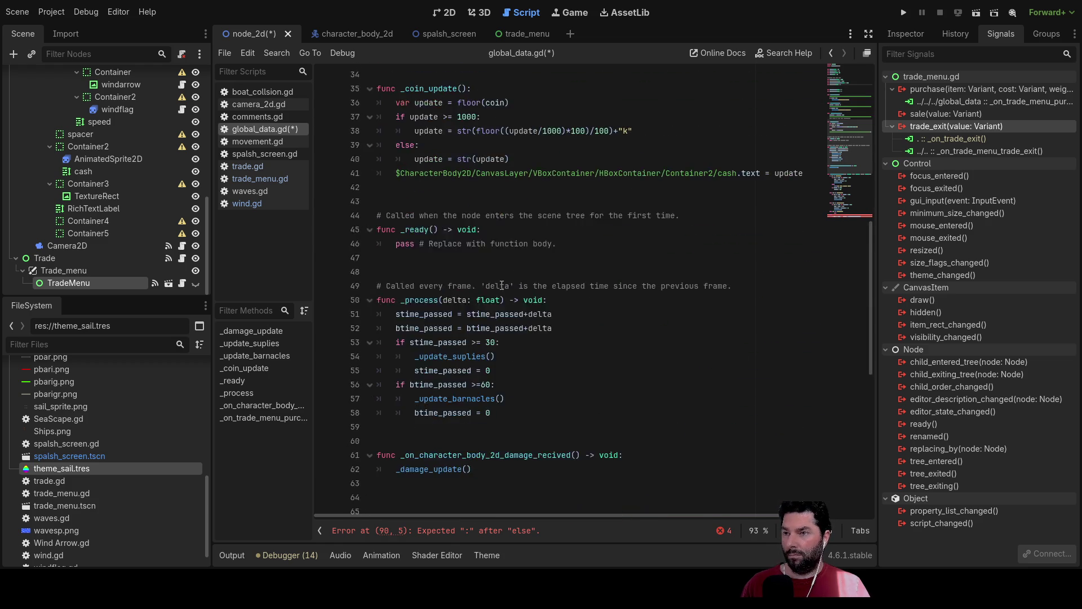
scroll(508, 295, "down", 1)
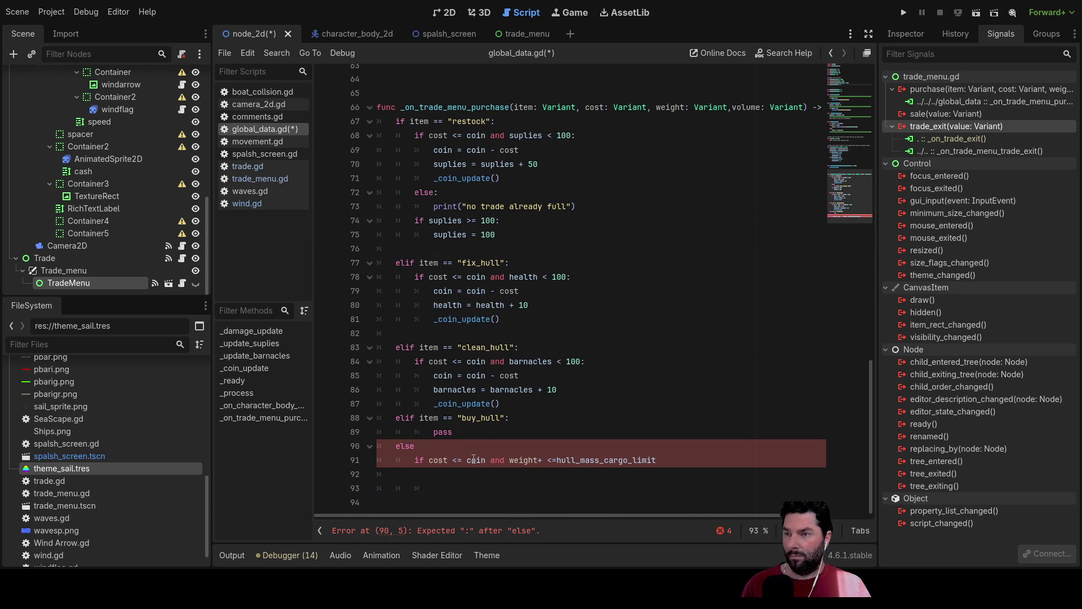
left_click(660, 462)
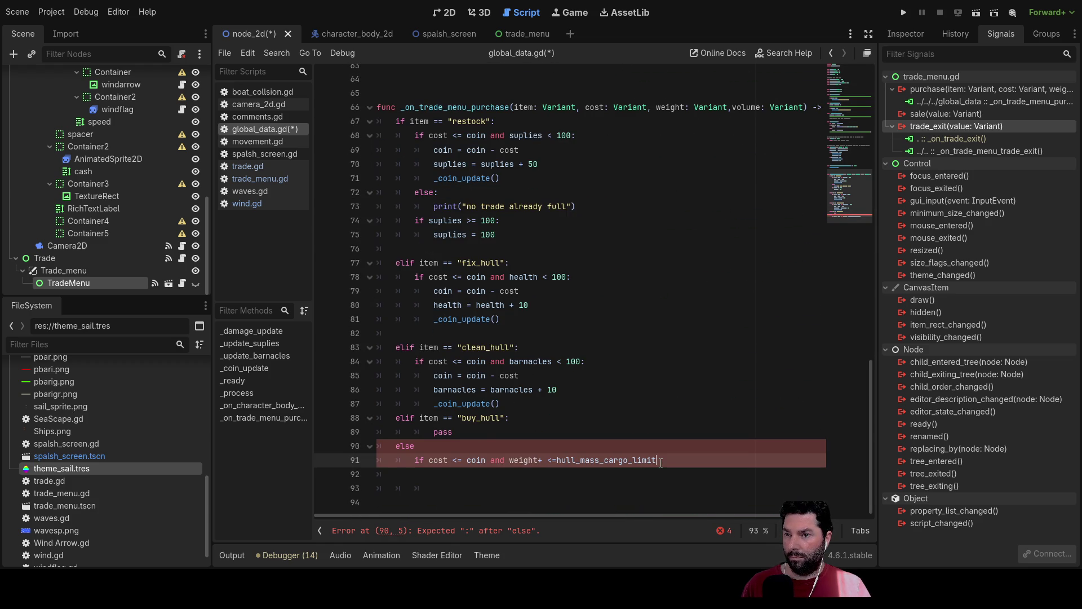
left_click(543, 460)
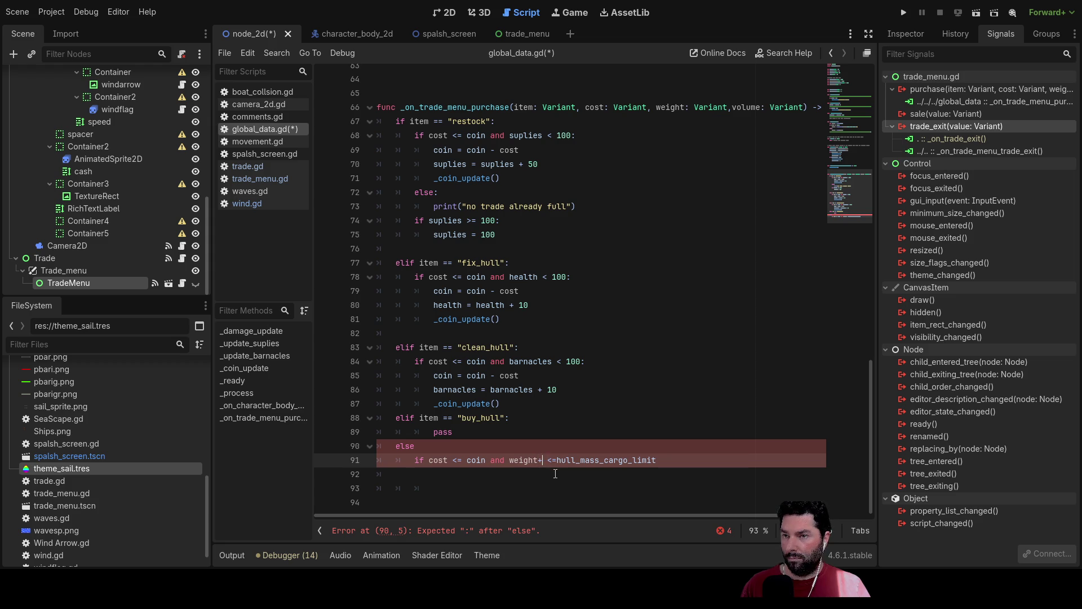
type("car")
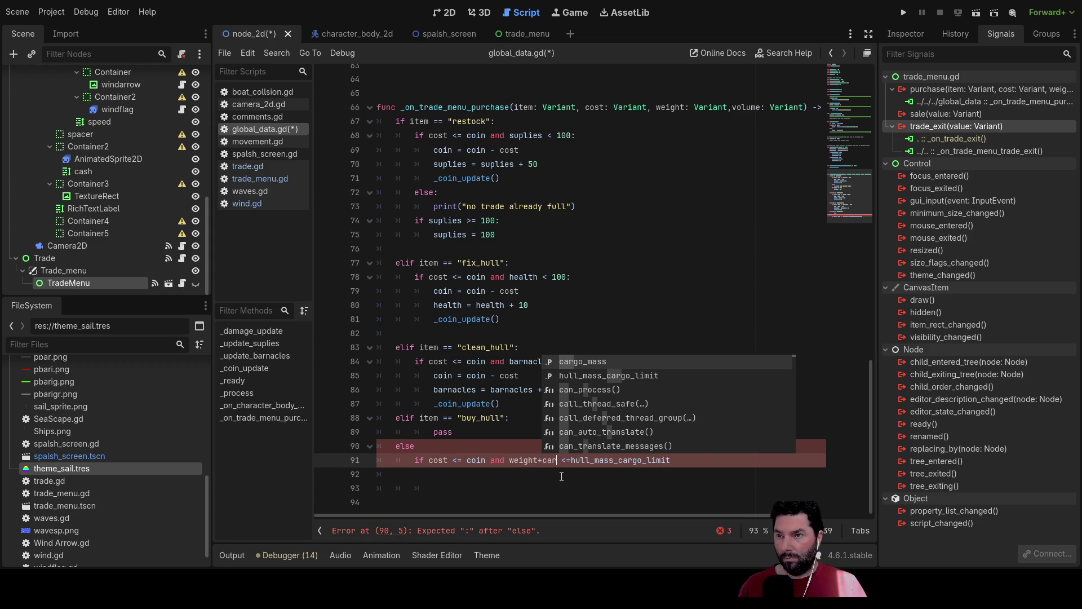
key("Return")
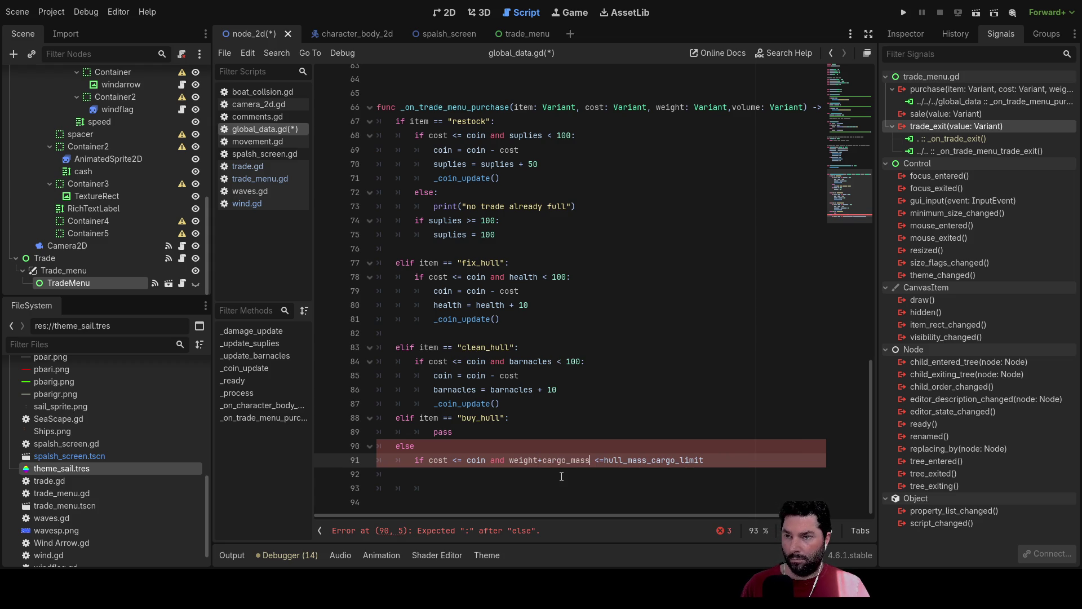
- Append 'and volume+' to the end of the line 91 condition
left_click(561, 476)
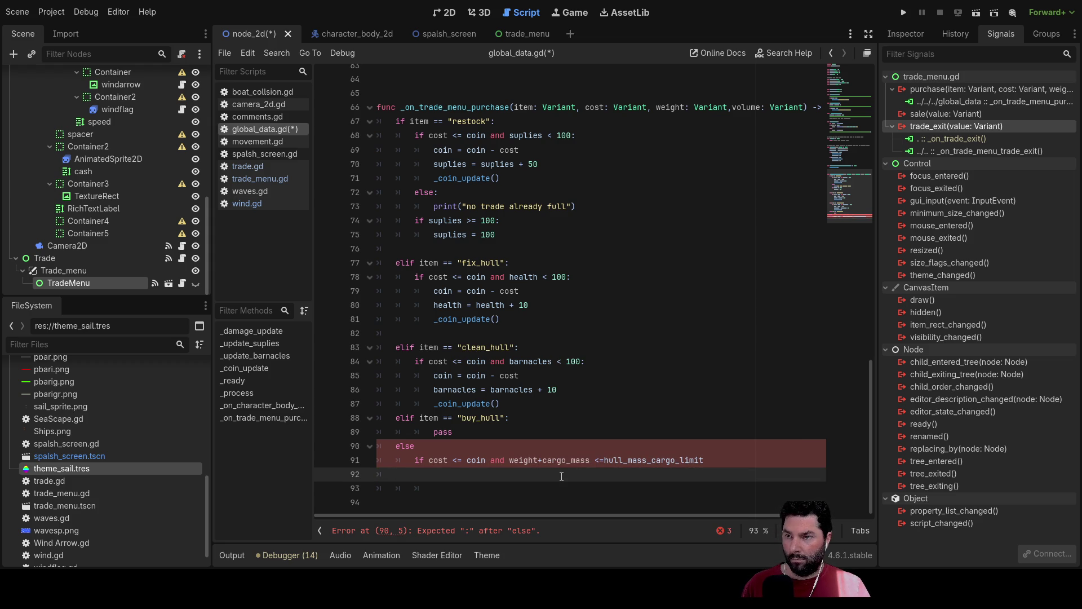
key("Up")
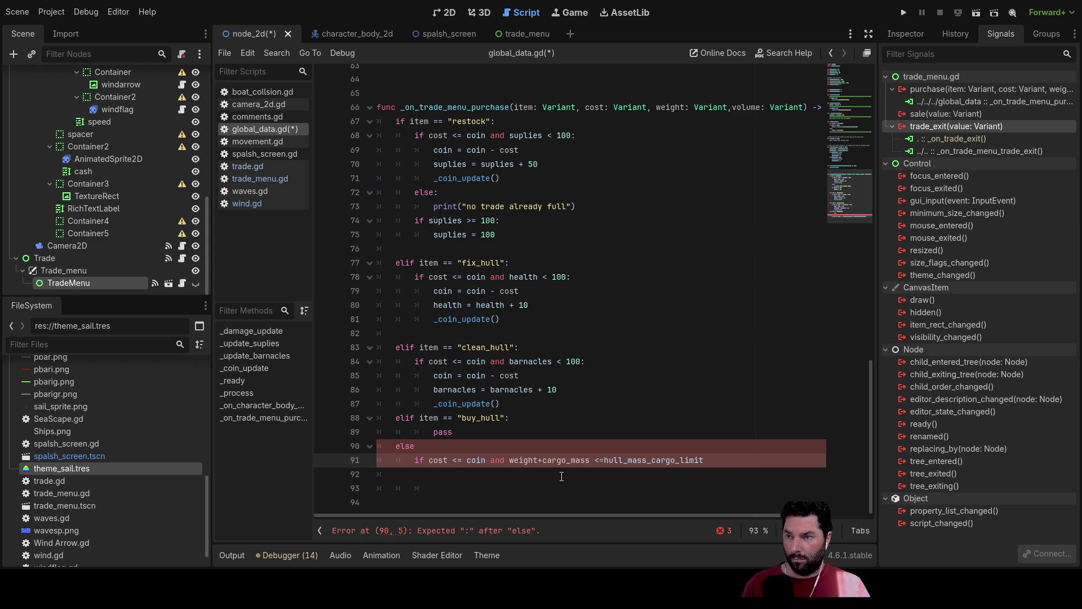
type(" and")
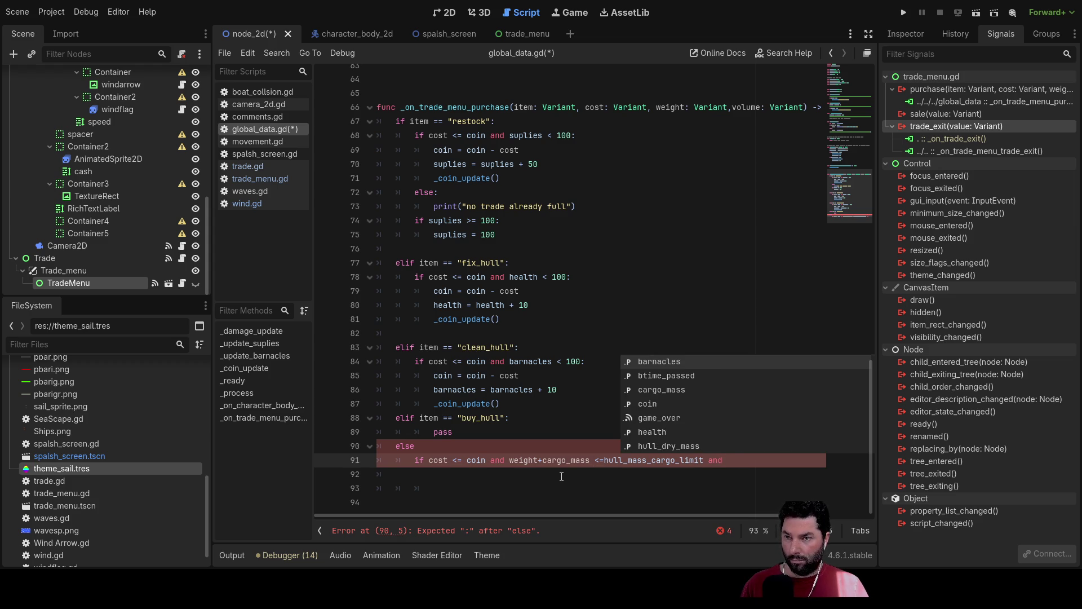
type(" vol")
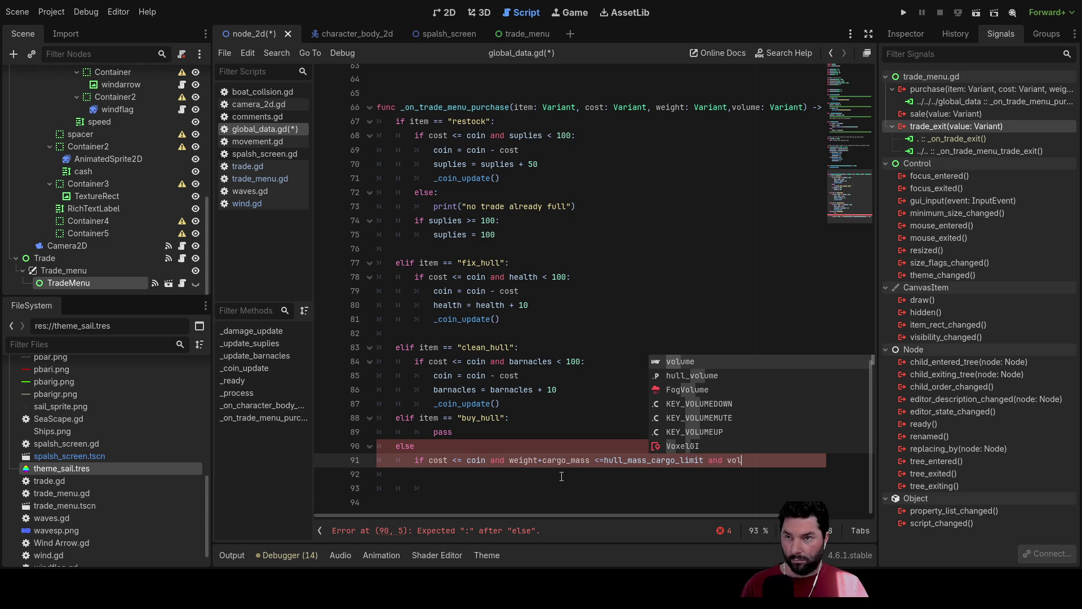
key("Return")
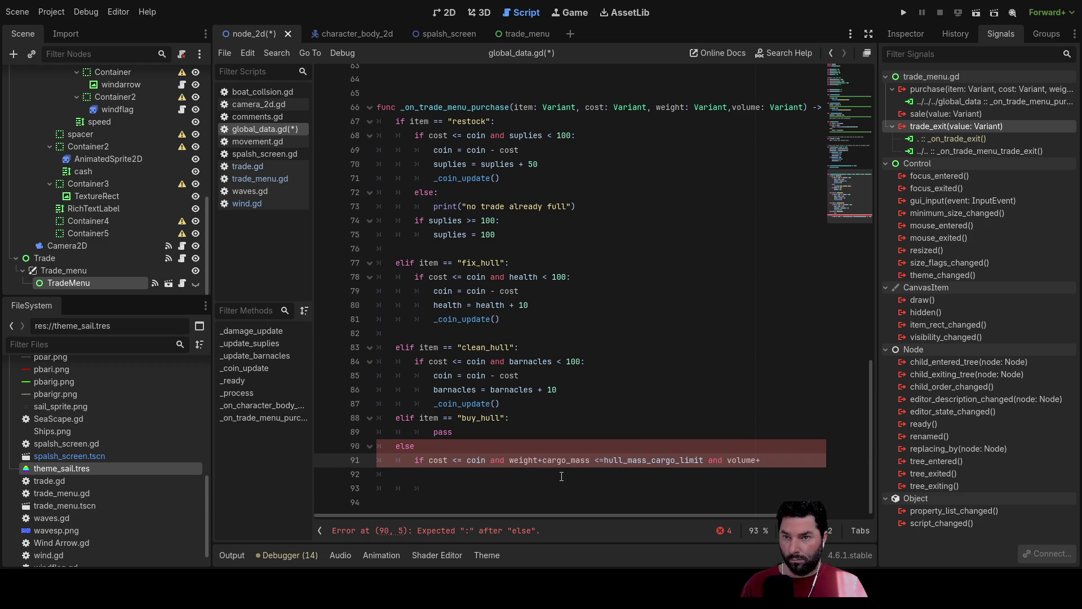
scroll(451, 248, "up", 20)
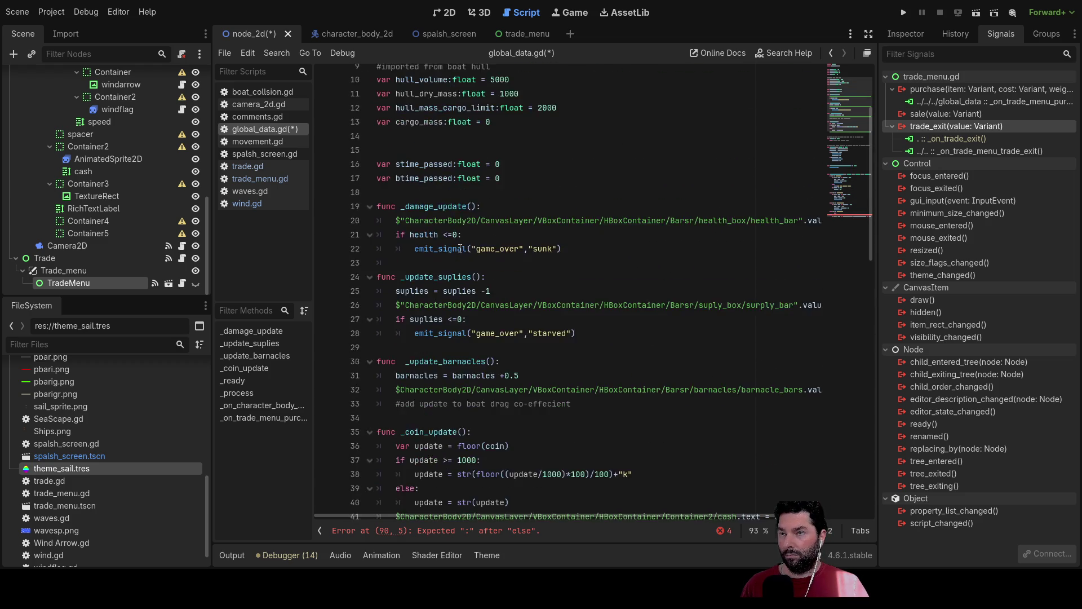
- Add 'var cargo_volume:float =0' on line 14, under cargo_mass
left_click(395, 257)
type("var cargo_vol")
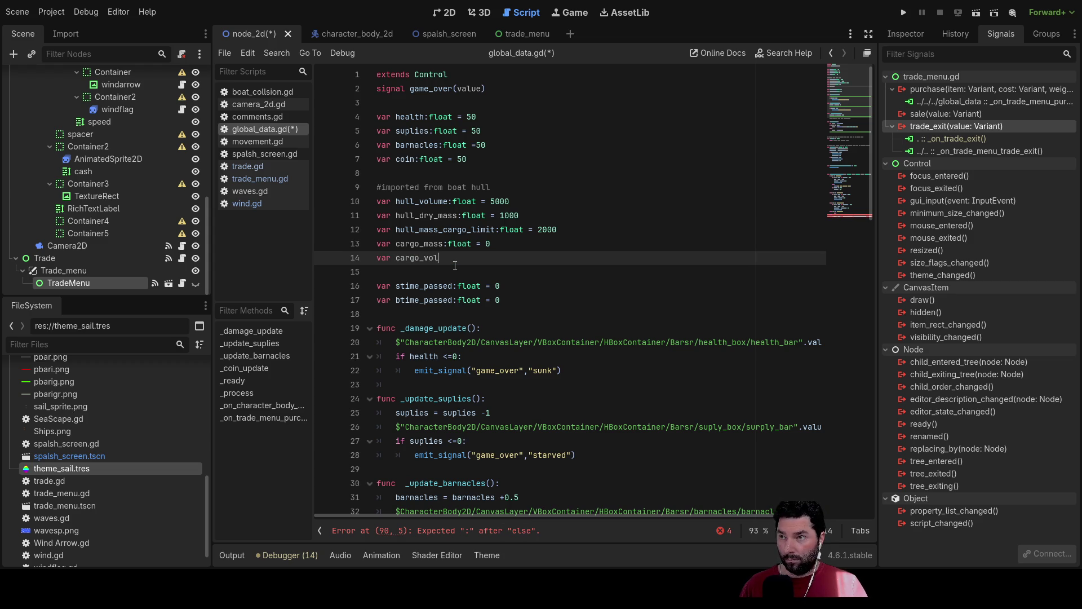
type("ume:")
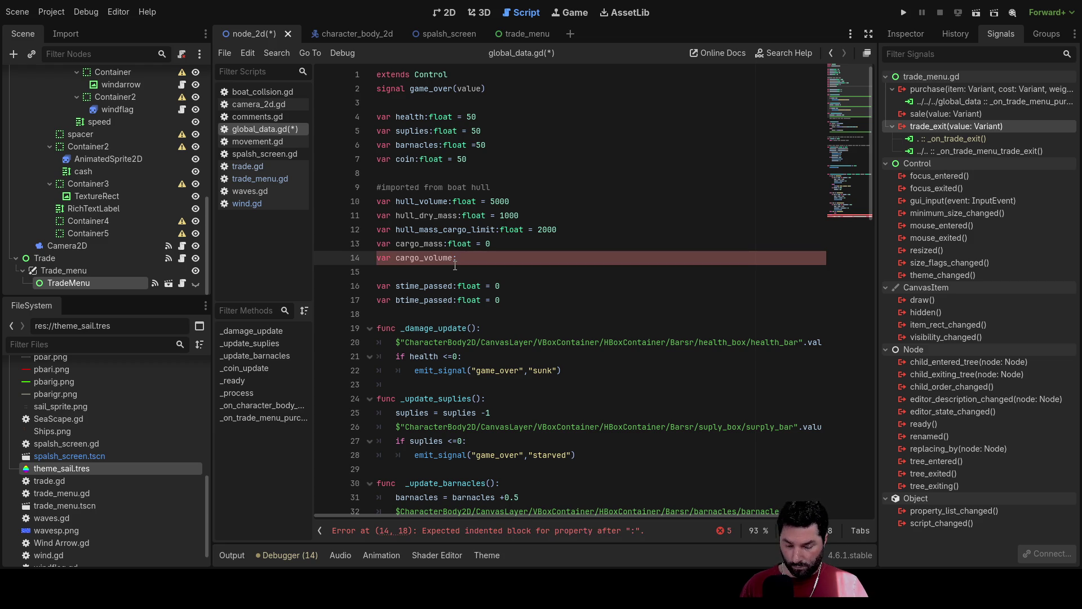
type("float")
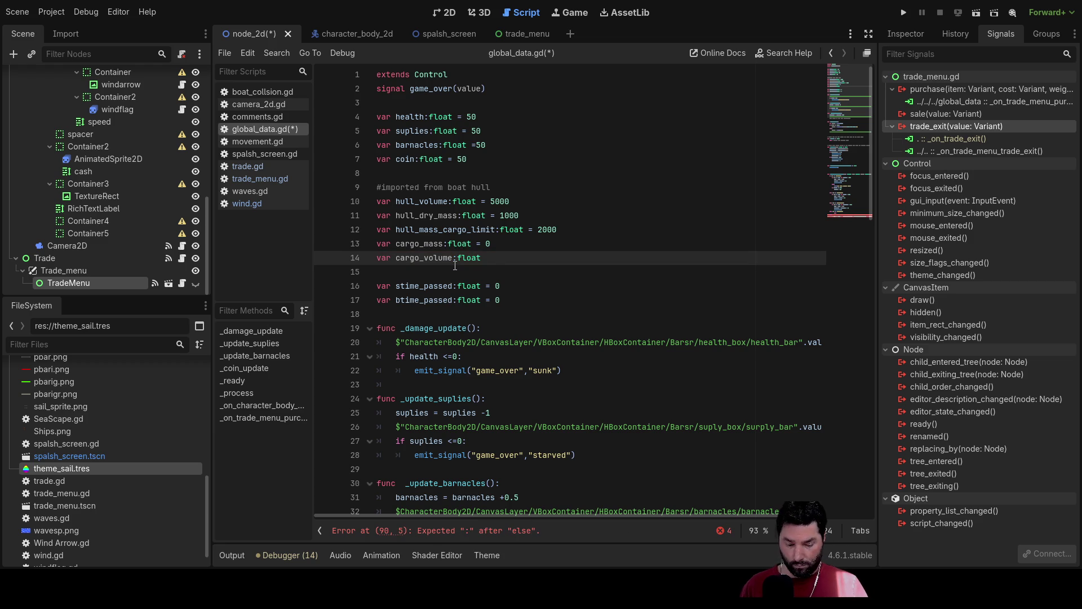
type(" =0")
scroll(463, 266, "down", 20)
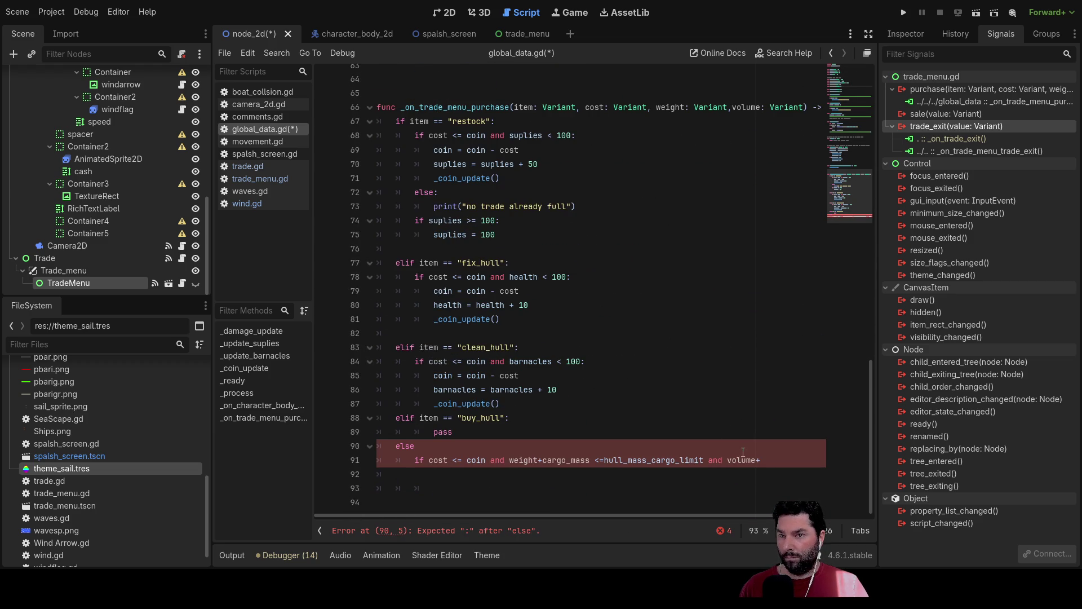
- Complete the volume check as volume+cargo_volume <= on line 91
left_click(765, 460)
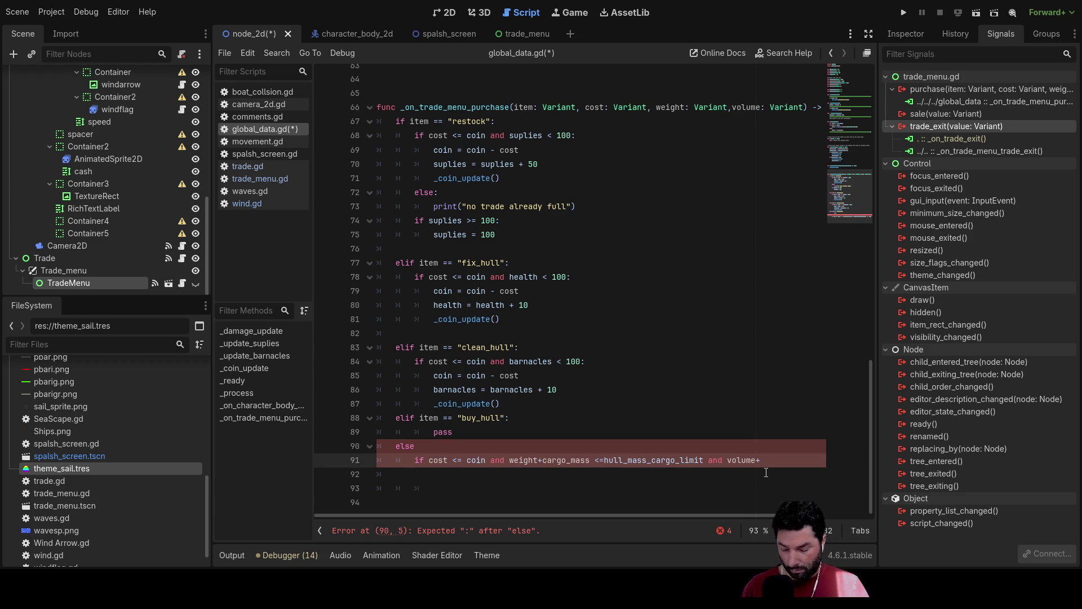
type("car")
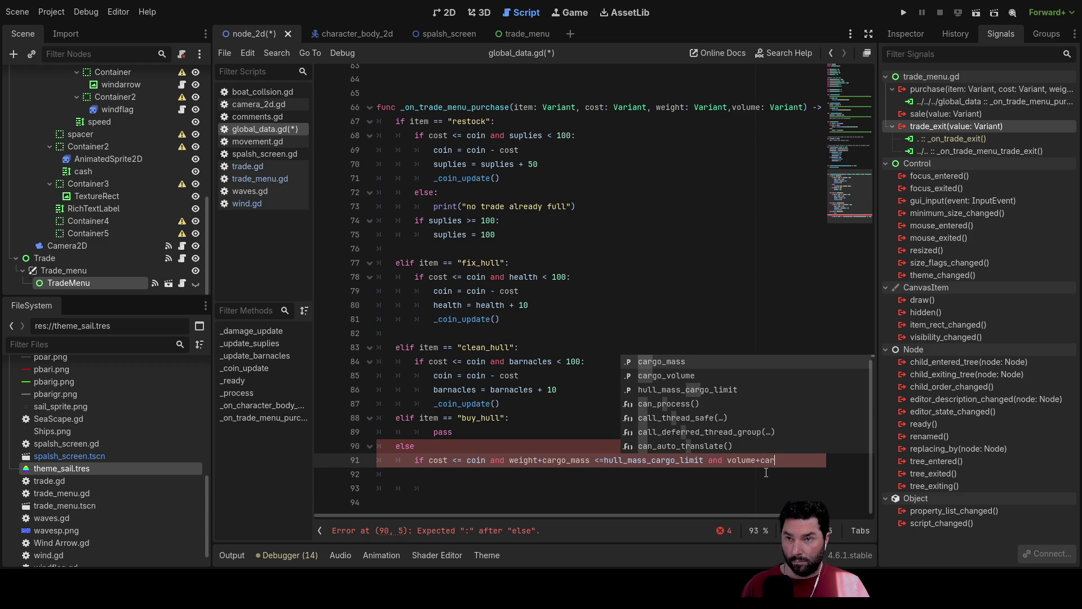
key("Down")
key("Return")
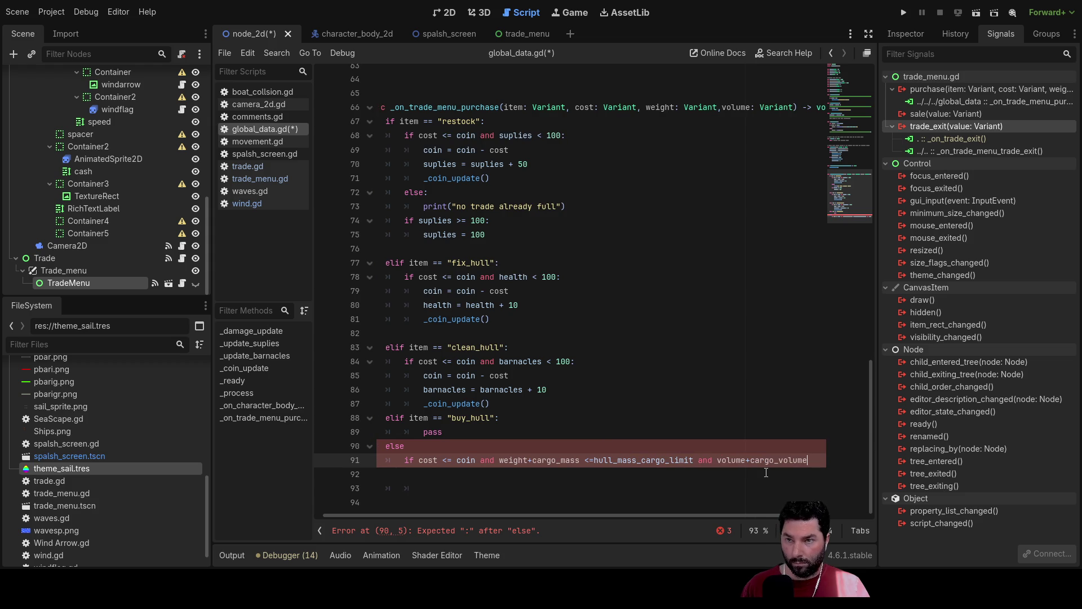
type(" <=")
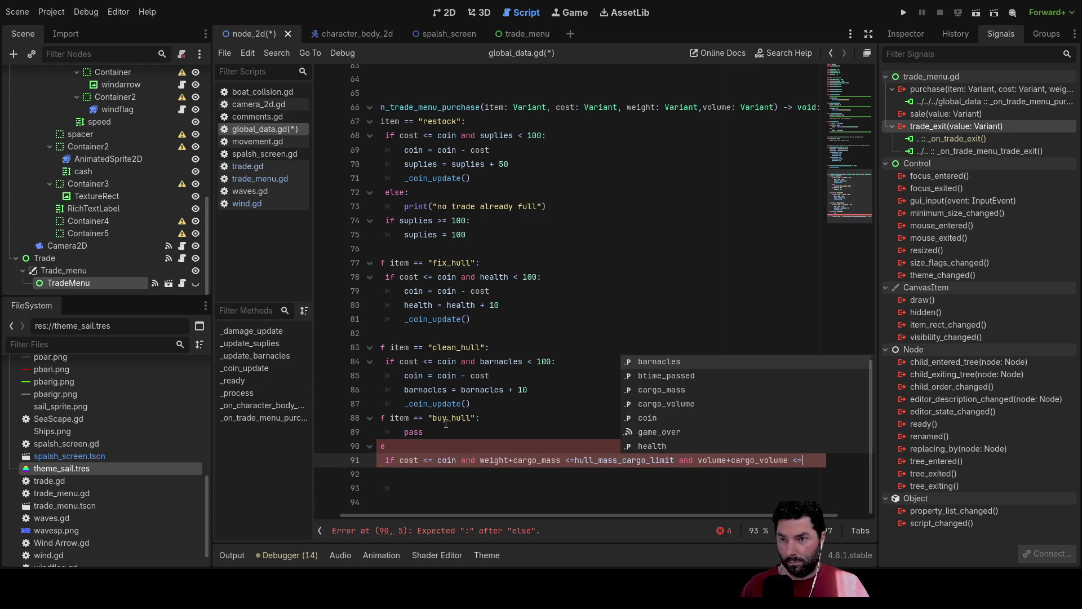
- Finish the line 91 condition with '<= hull_volume:'
scroll(488, 307, "up", 19)
scroll(489, 308, "up", 2)
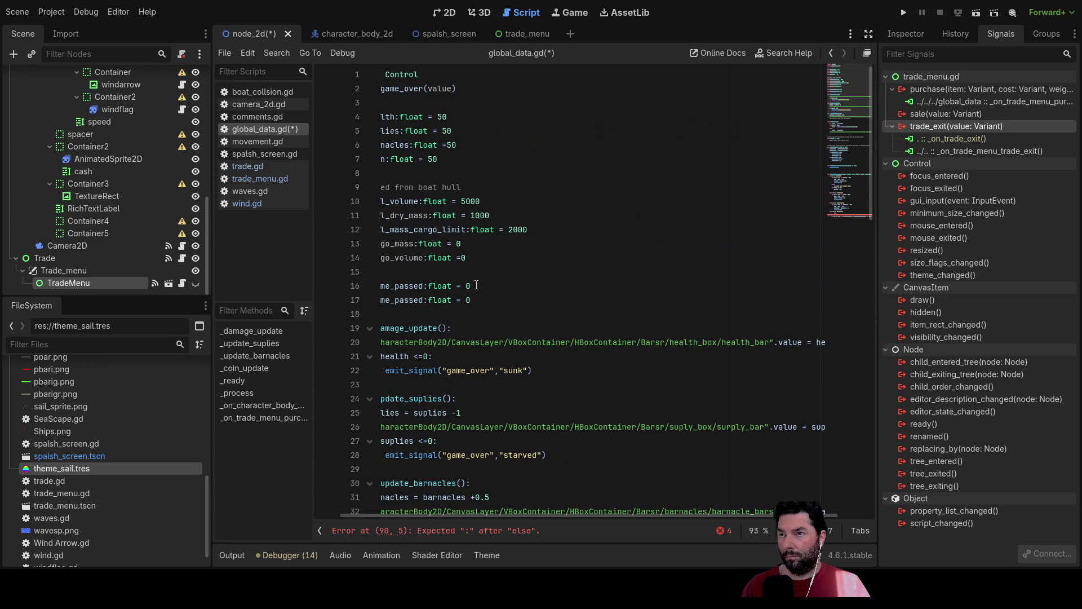
double_click(401, 201)
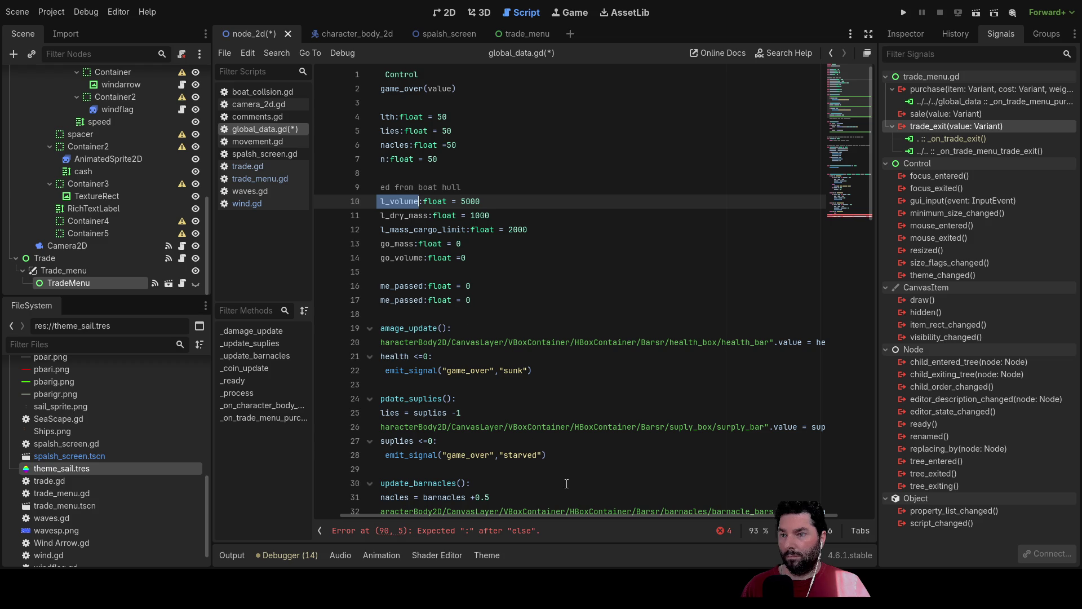
left_click_drag(572, 514, 513, 512)
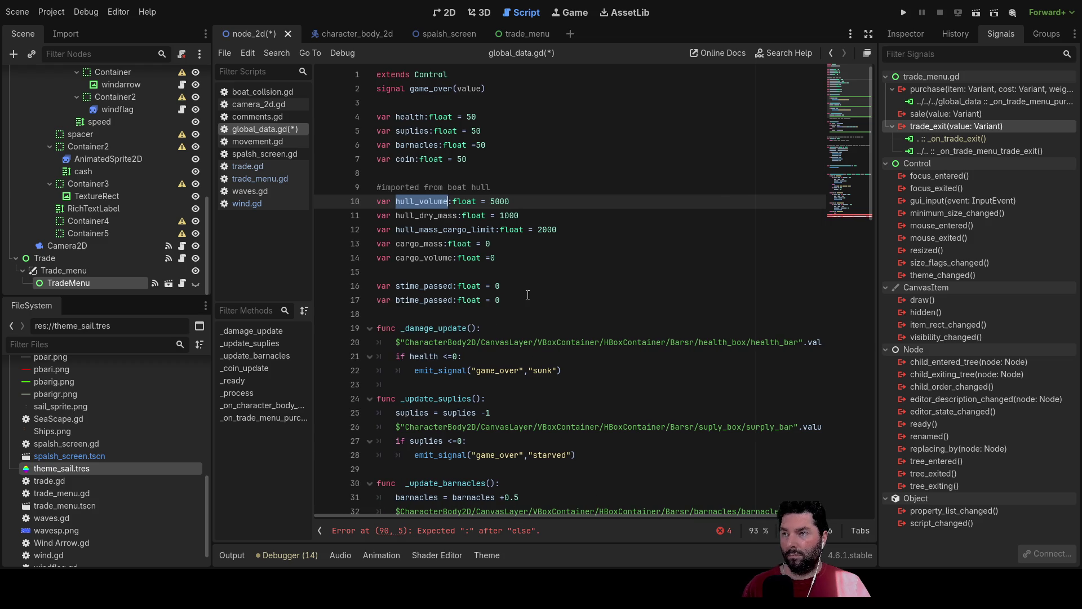
scroll(684, 392, "down", 6)
scroll(684, 391, "down", 15)
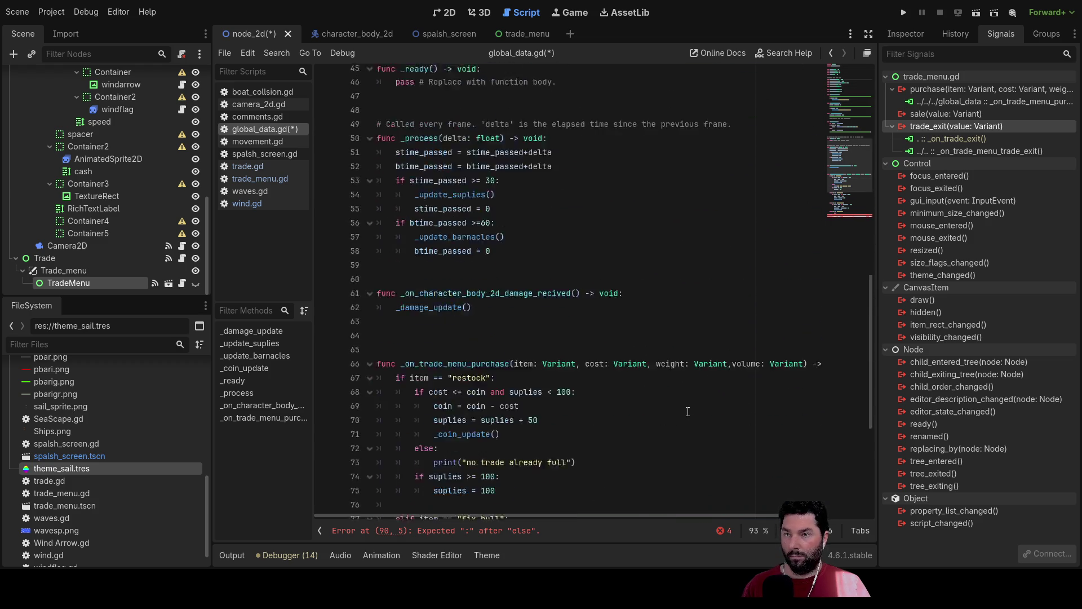
left_click(821, 460)
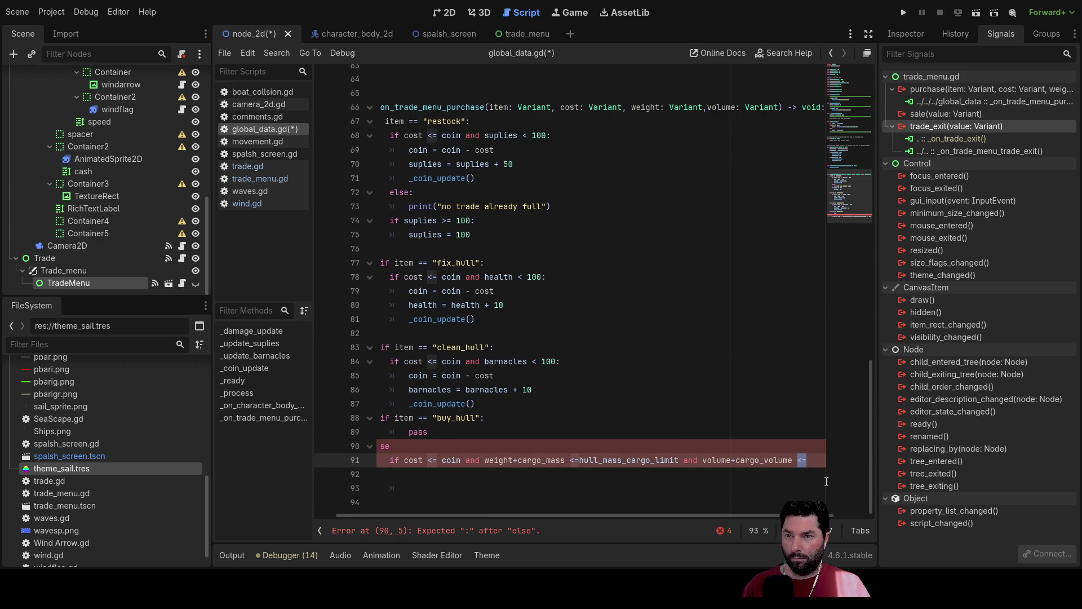
type("<= hull_volume")
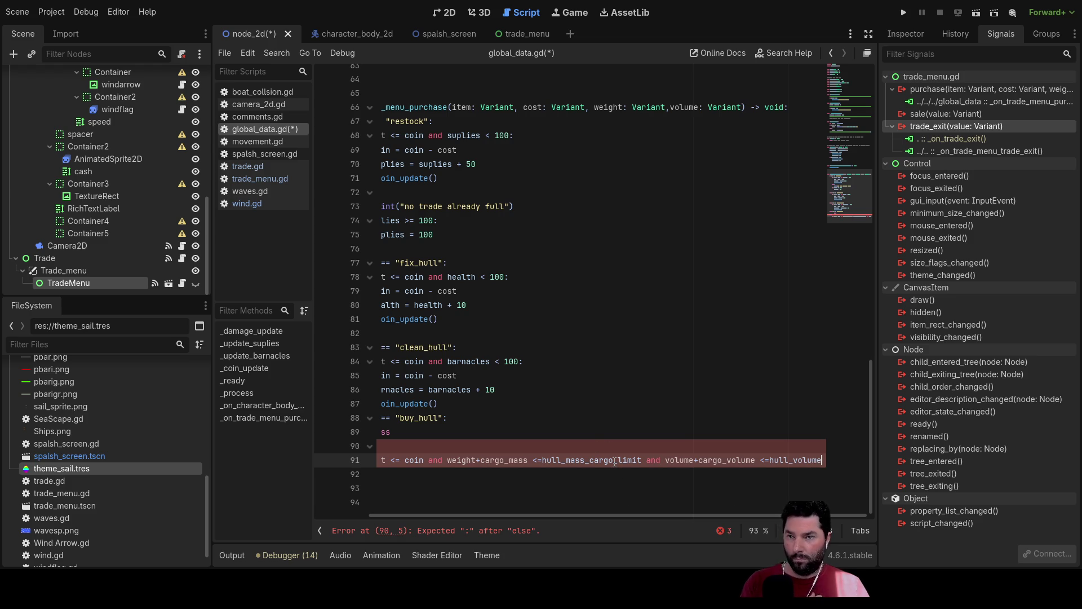
type(":")
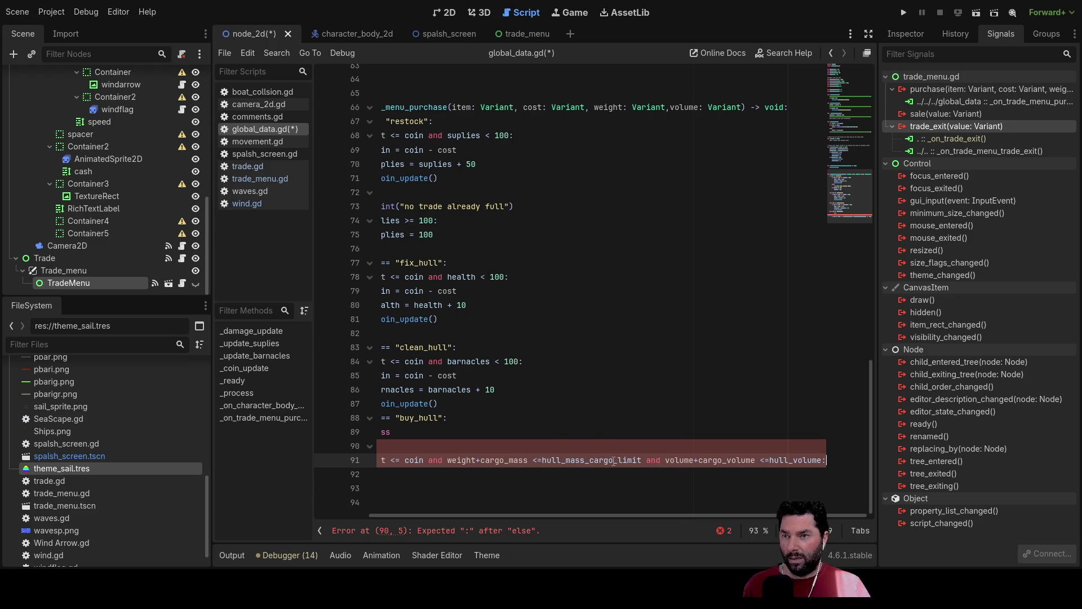
- Widen the code area and paste a _coin_update() call into the new branch body
left_click(496, 488)
scroll(496, 516, "left", 3)
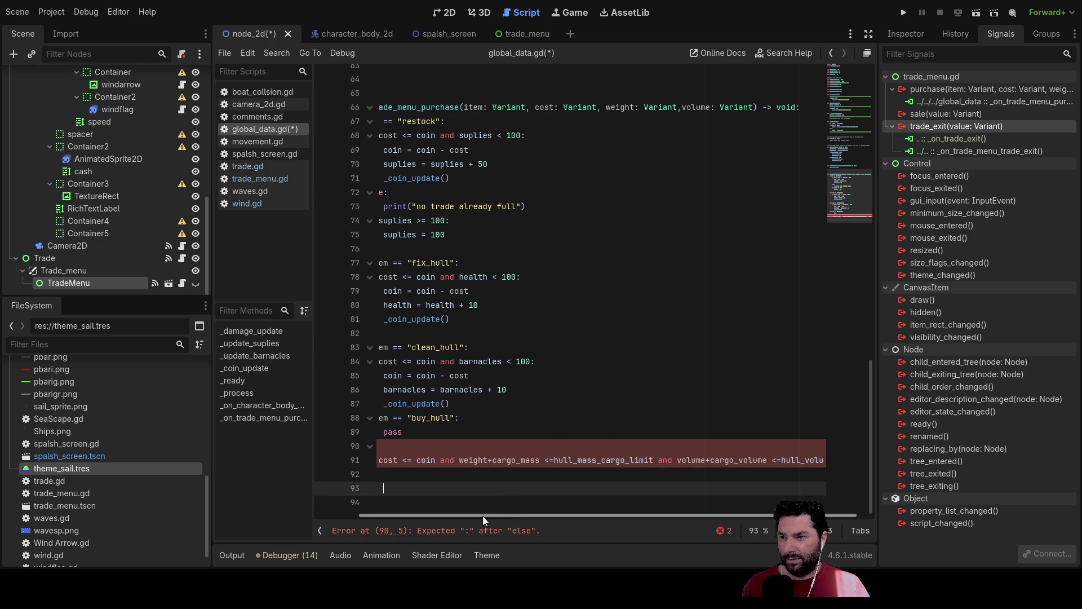
left_click_drag(313, 405, 297, 404)
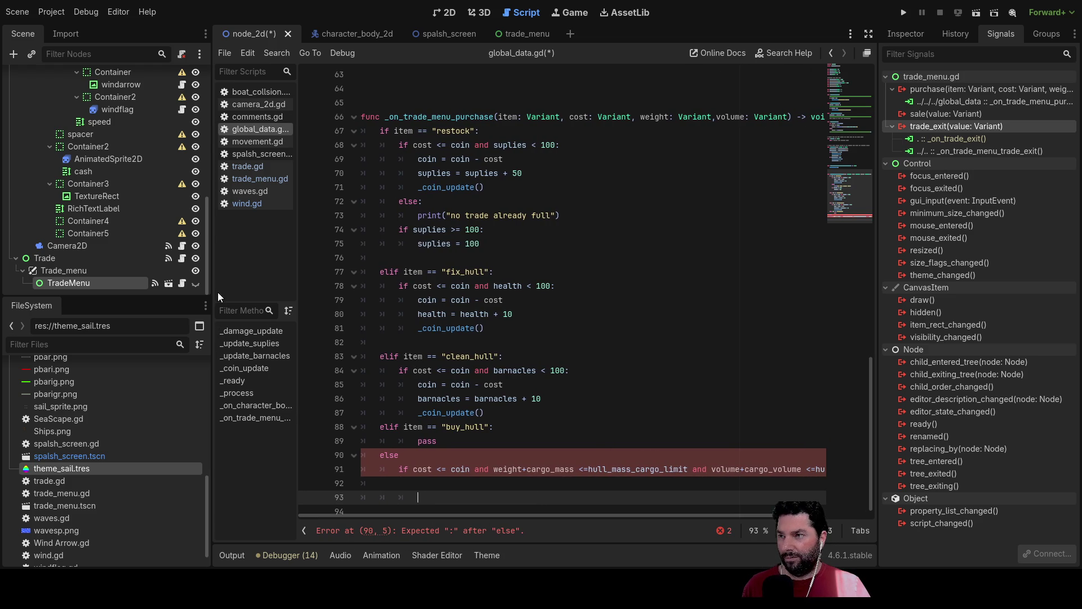
left_click_drag(212, 288, 113, 286)
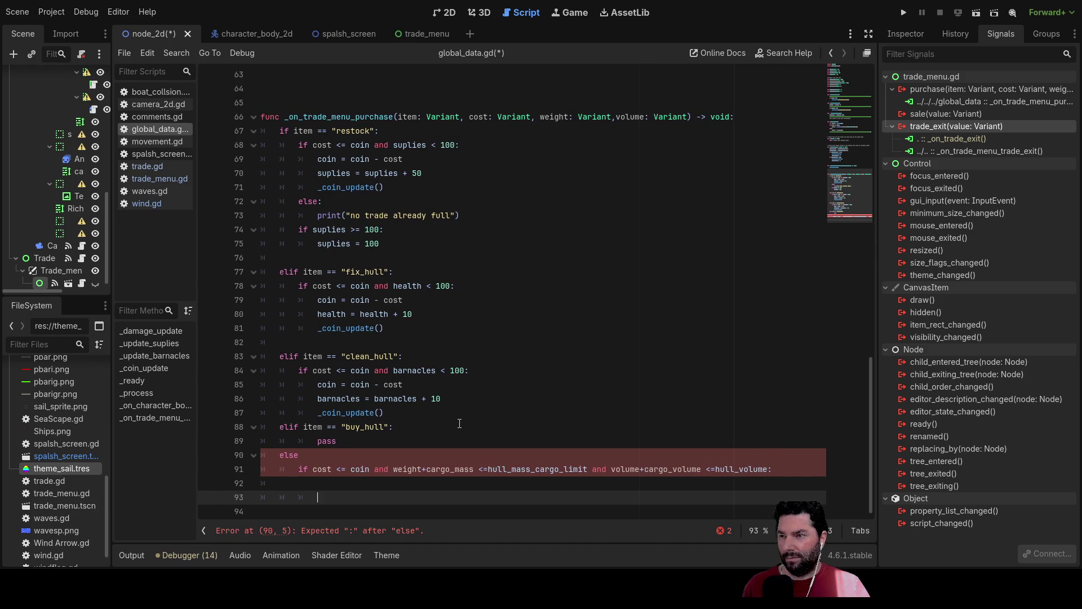
left_click(376, 483)
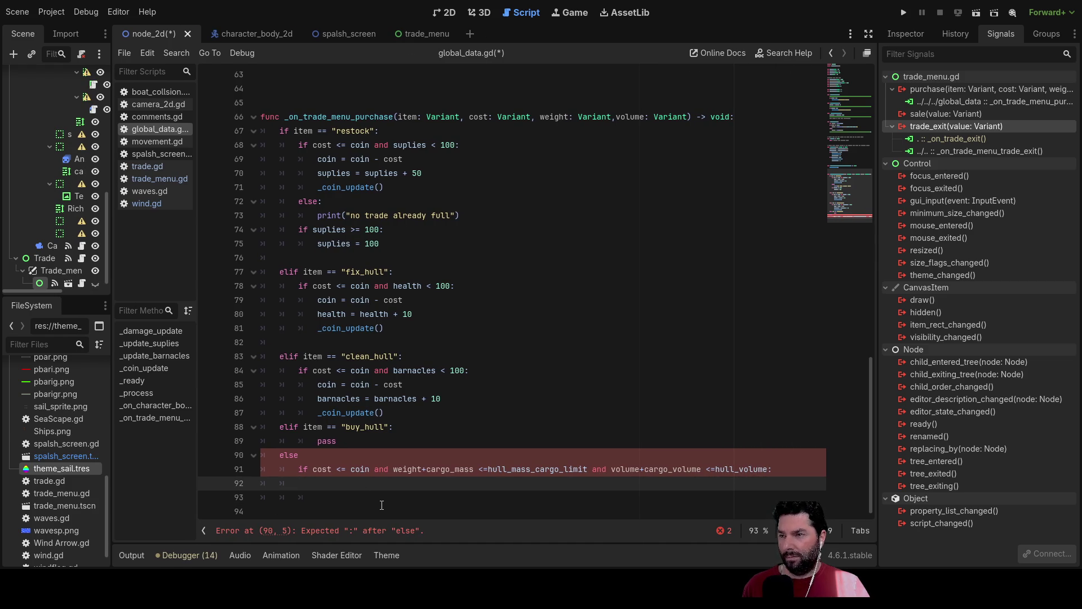
left_click_drag(317, 413, 384, 413)
key("ctrl+c")
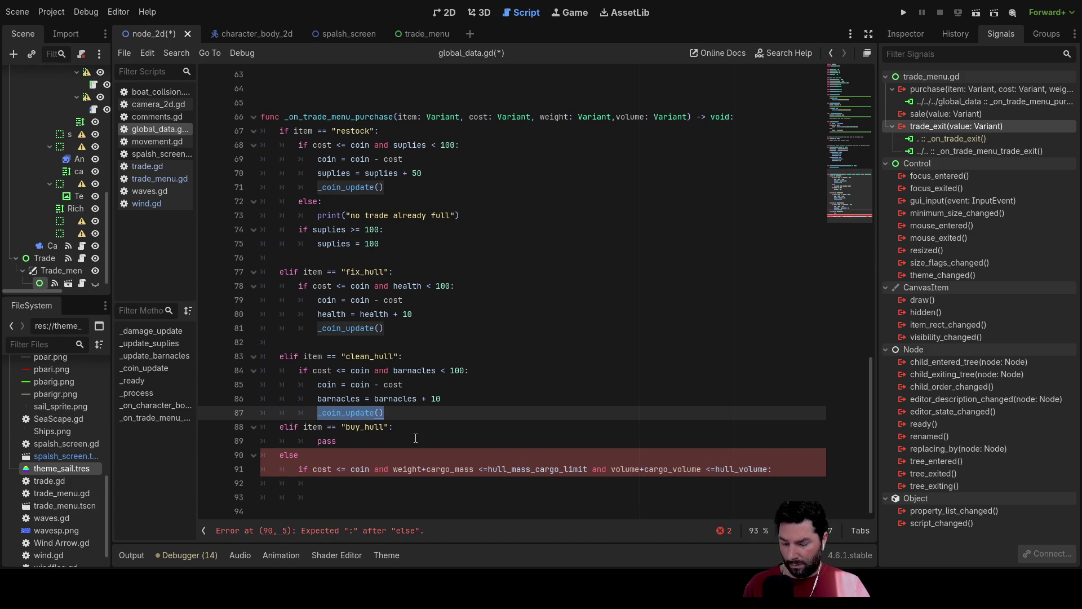
left_click(321, 483)
key("ctrl+v")
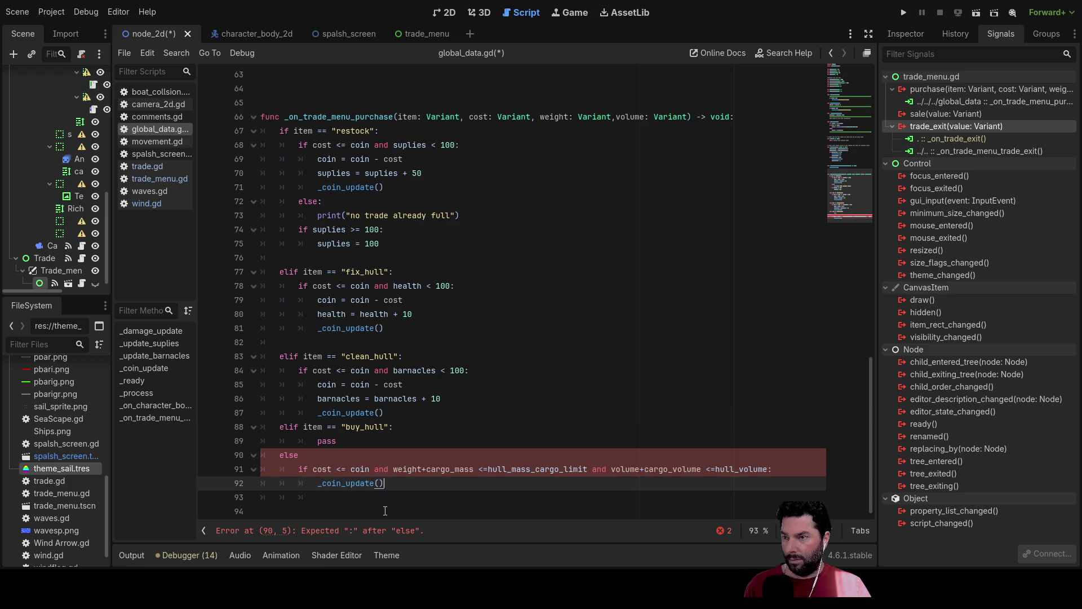
- Copy 'coin = coin - cost' into the branch above _coin_update()
left_click(320, 483)
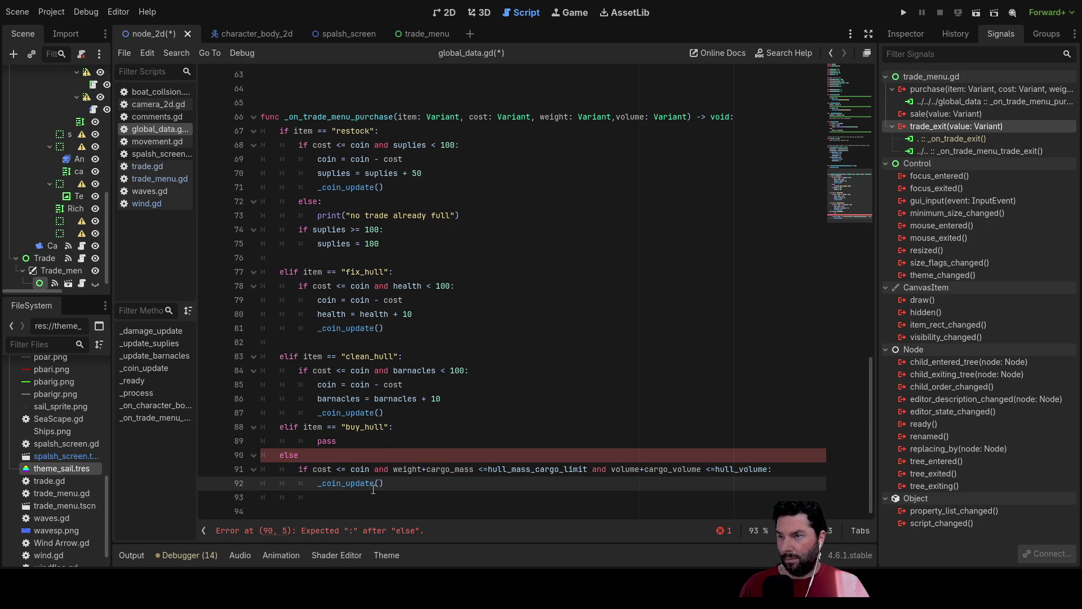
left_click_drag(318, 384, 404, 385)
key("ctrl+c")
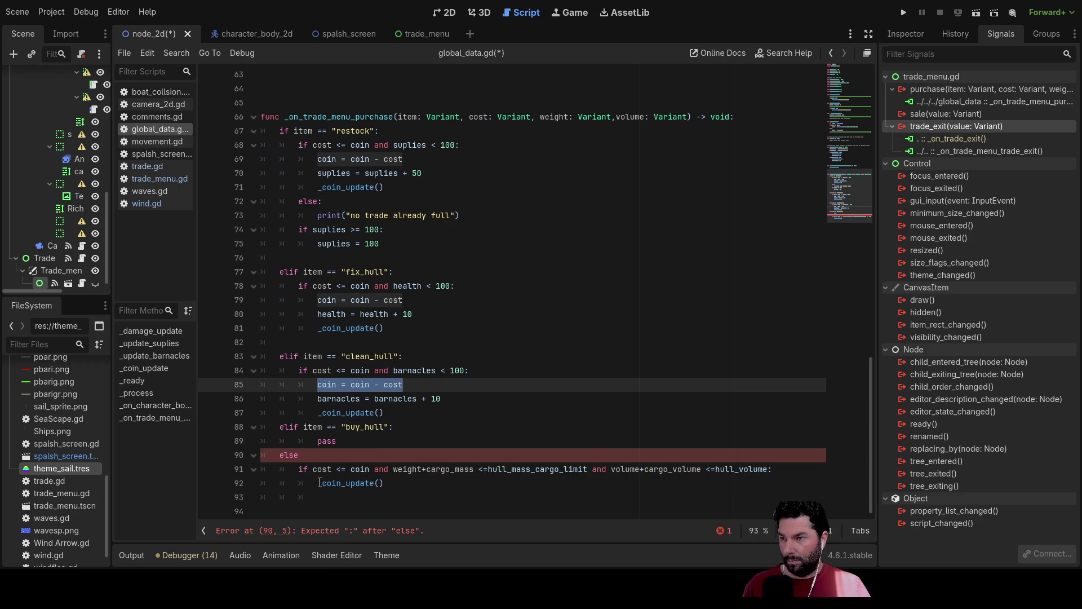
left_click(319, 483)
key("Return")
key("Up")
key("ctrl+v")
- Insert a blank line above the _coin_update() call in the branch
key("Down")
key("Down")
key("Down")
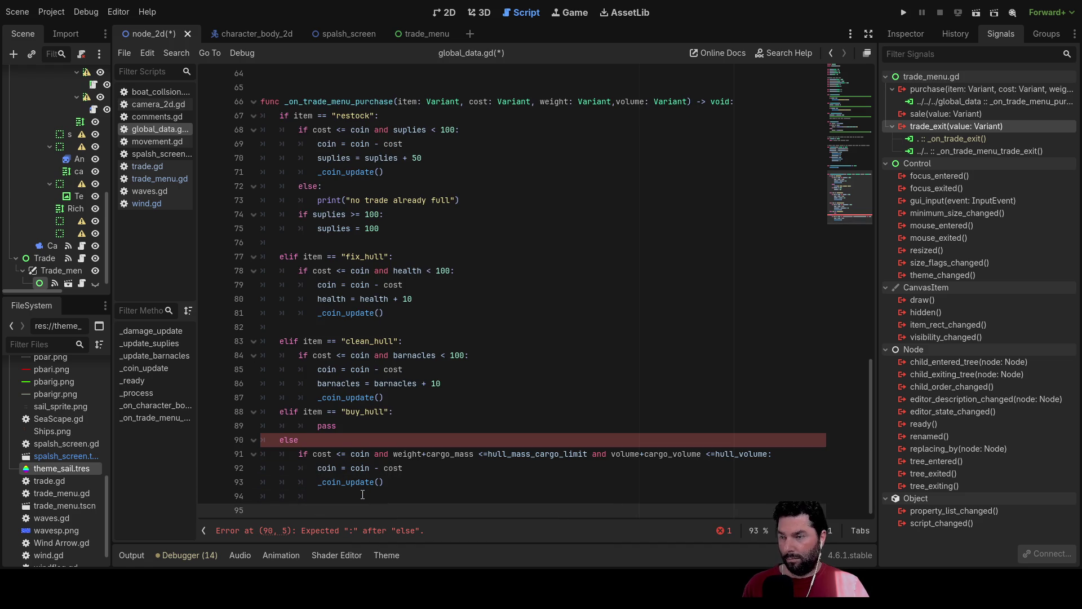
key("Up")
key("Up")
key("Up")
key("Down")
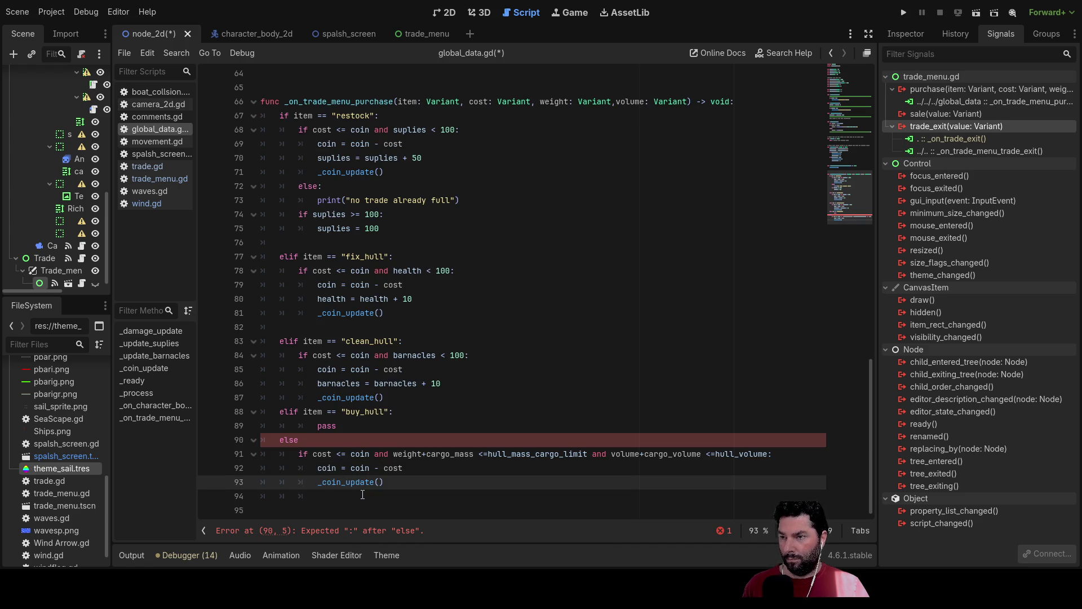
key("Down")
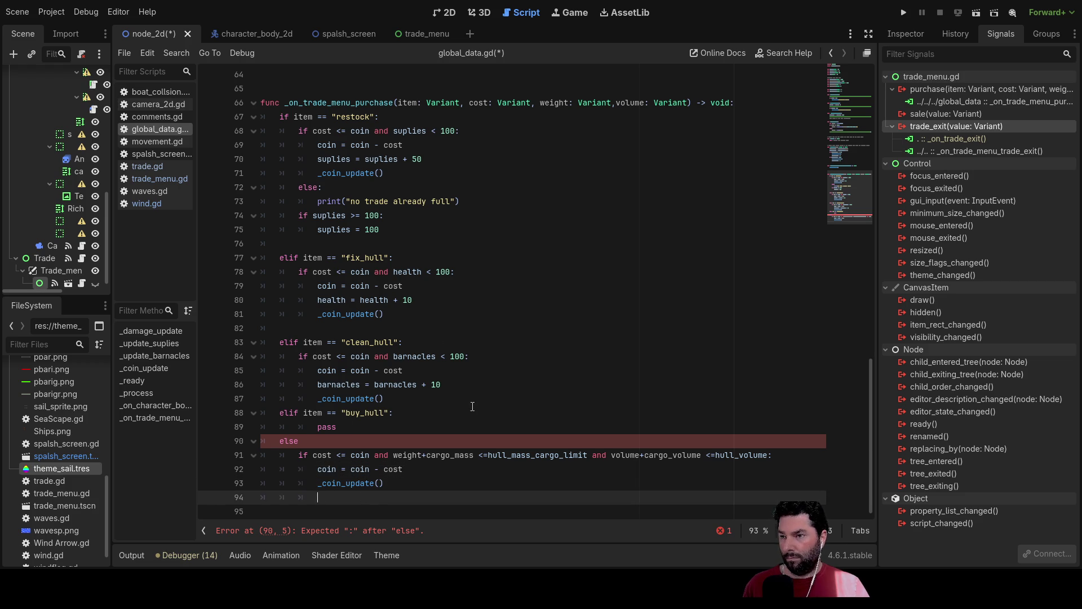
key("Up")
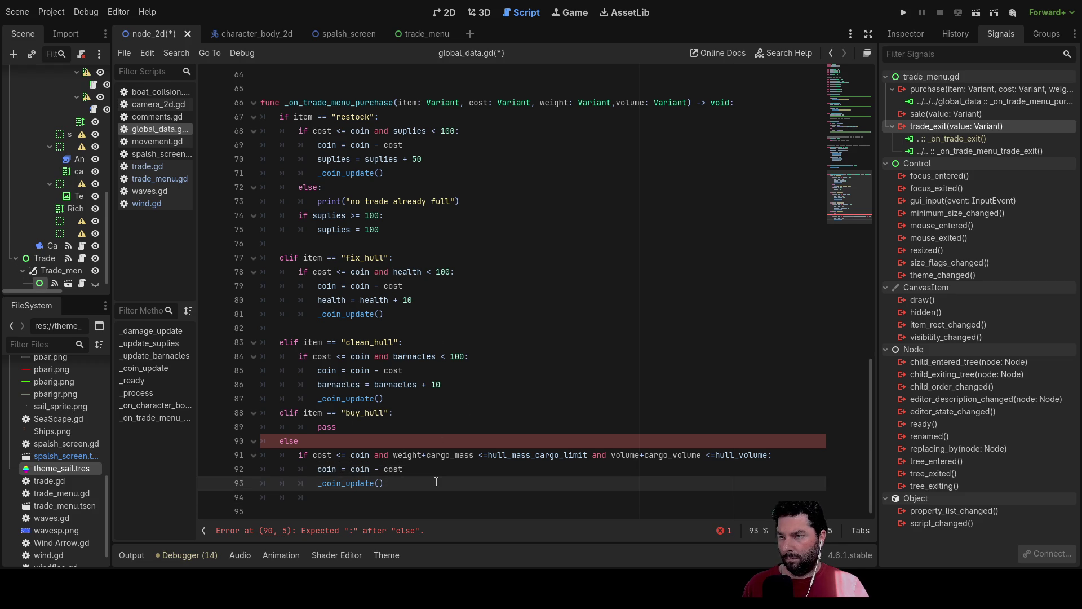
key("Return")
key("Up")
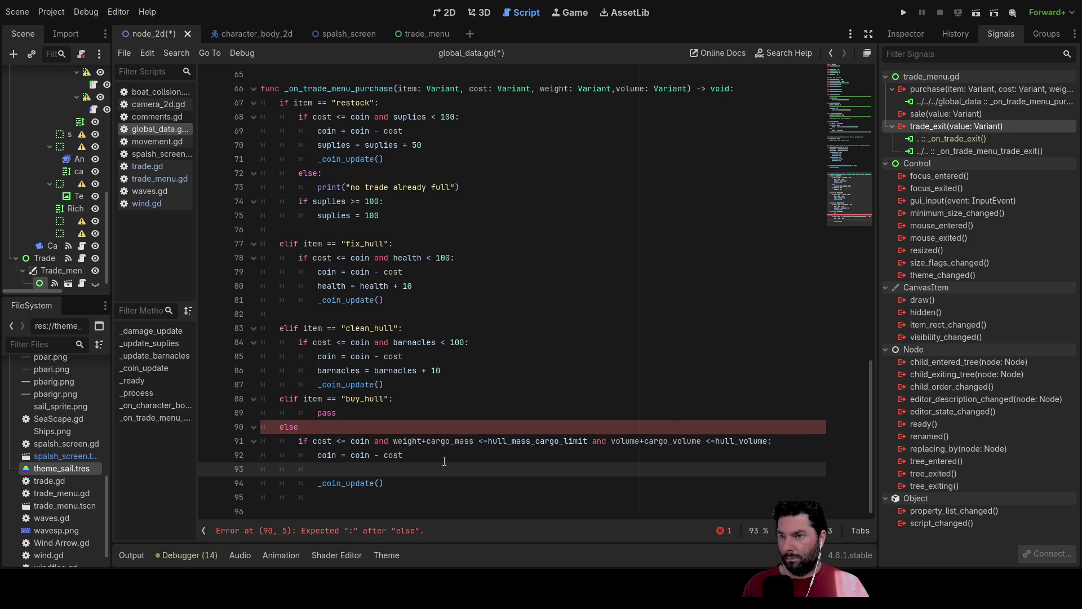
scroll(386, 263, "up", 10)
scroll(386, 263, "down", 5)
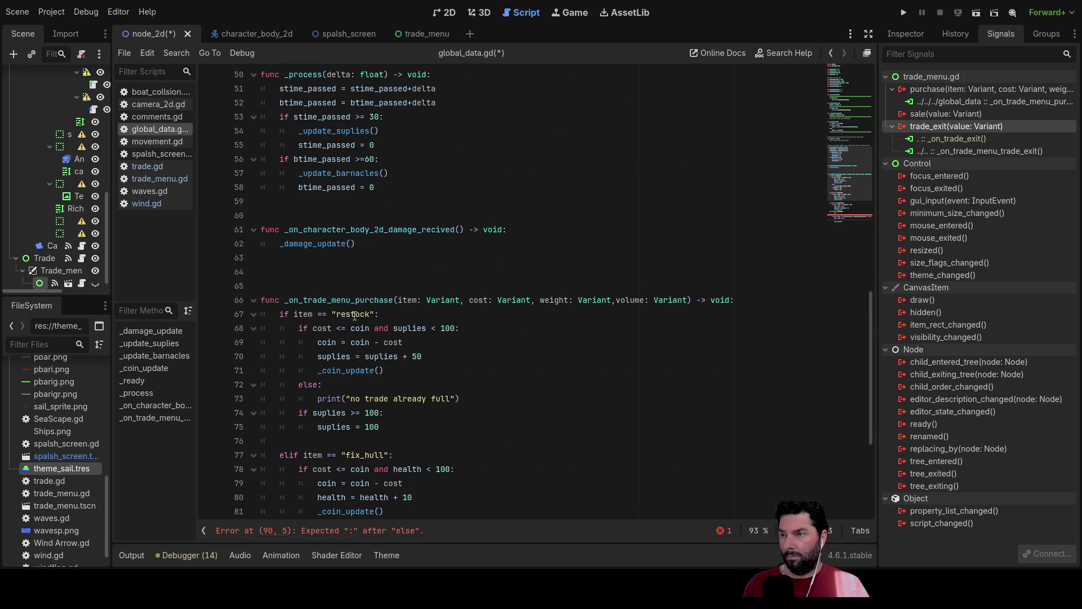
- Write 'func _hold_update():' with 'pass' as its body on line 64
left_click(307, 271)
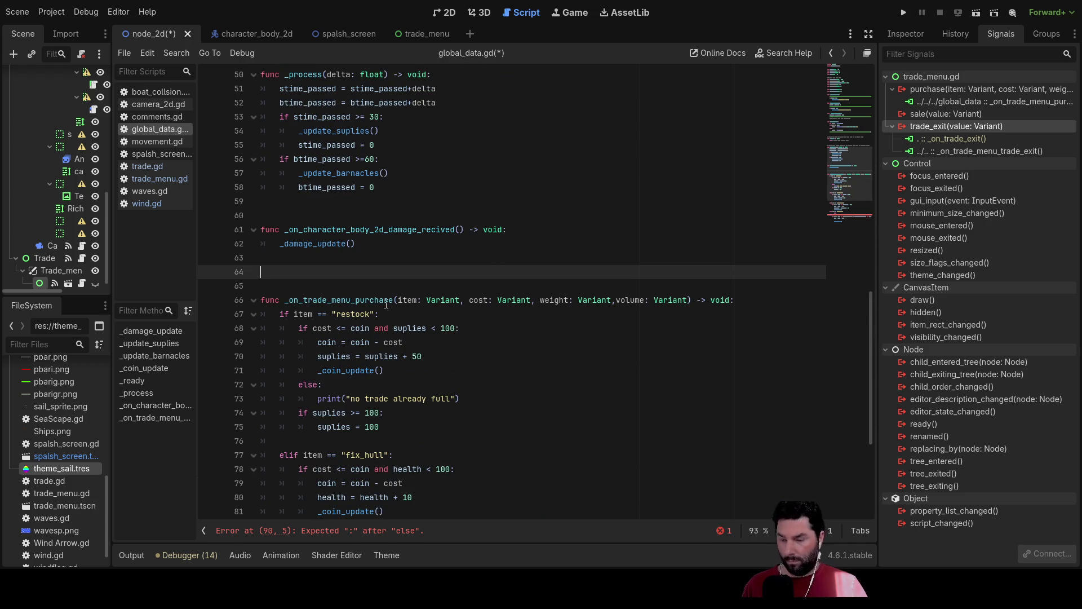
type("func")
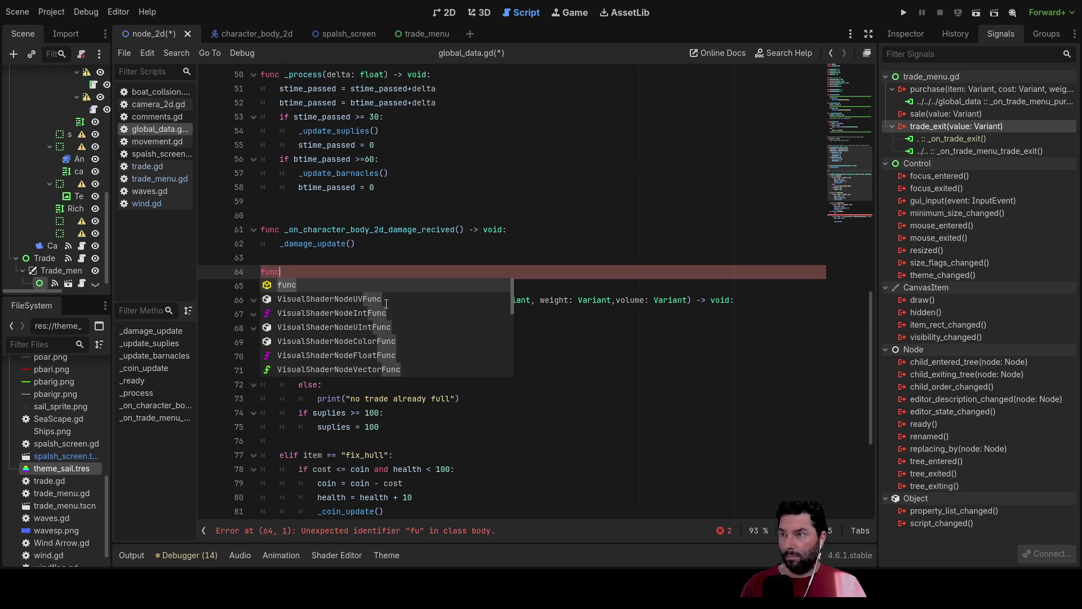
type(" _hull")
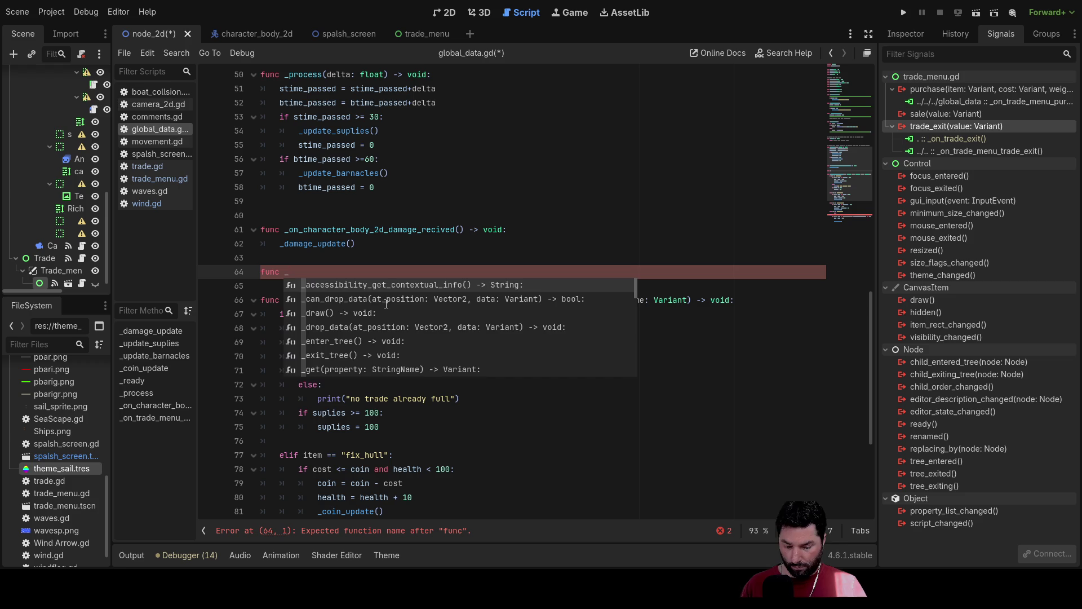
key("BackSpace")
key("BackSpace")
key("BackSpace")
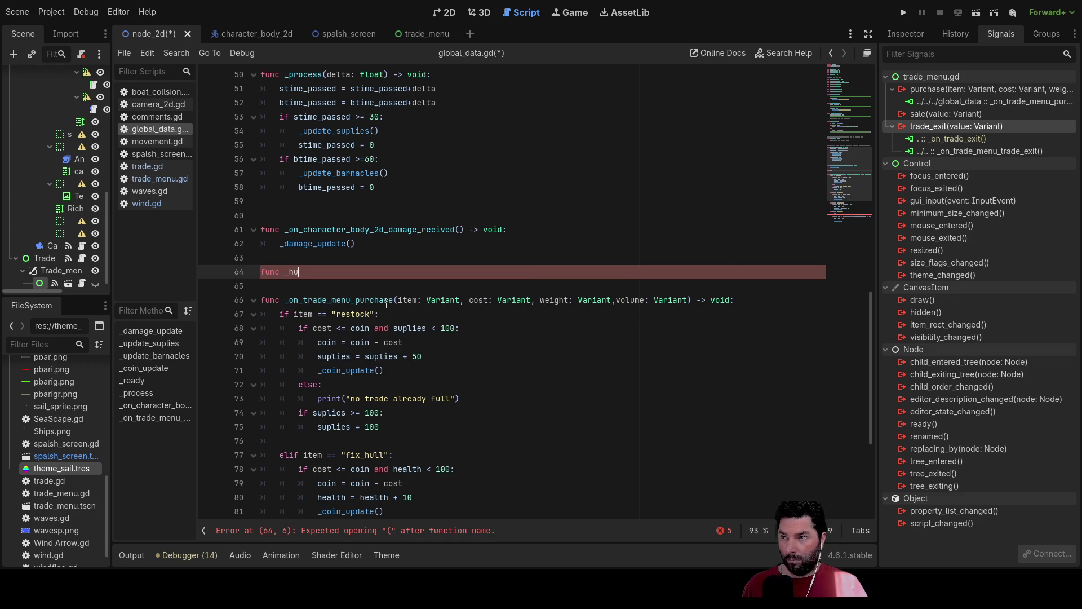
type("old_update")
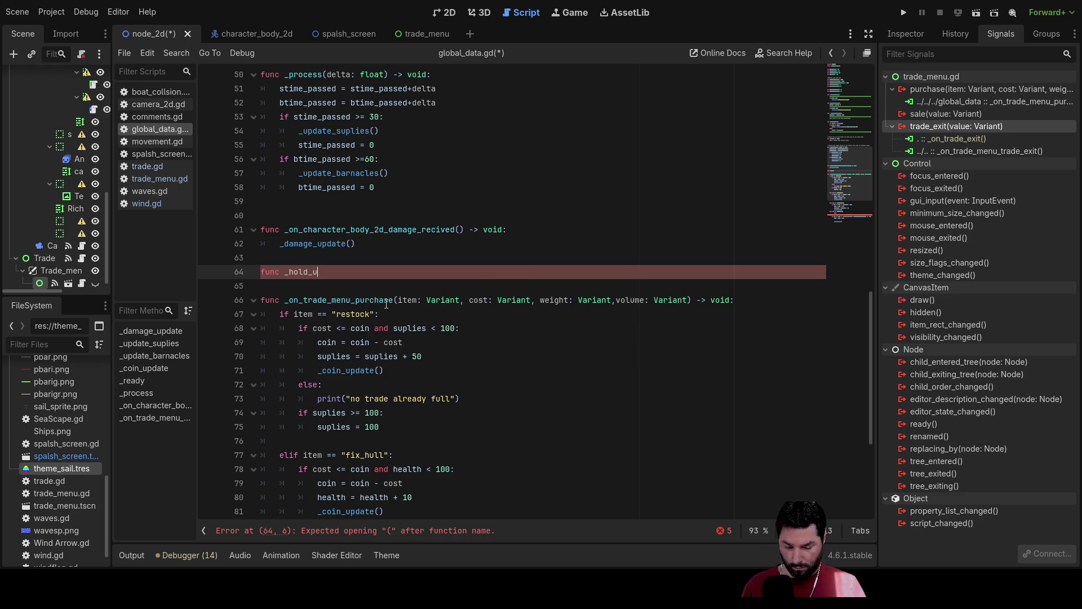
key("Return")
key("Return")
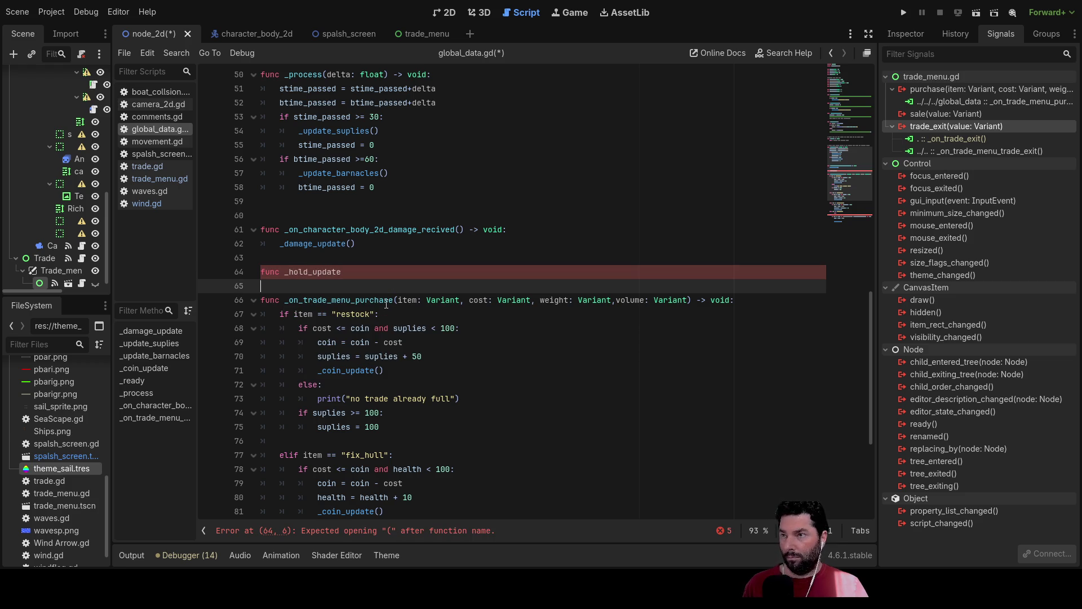
key("Up")
type("pass")
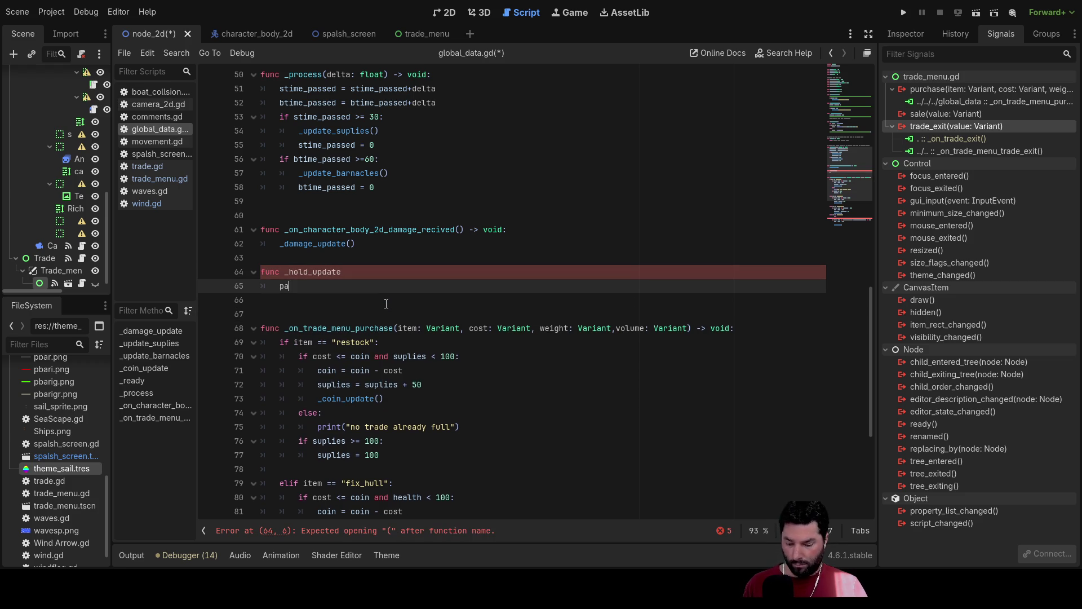
key("Down")
key("Down")
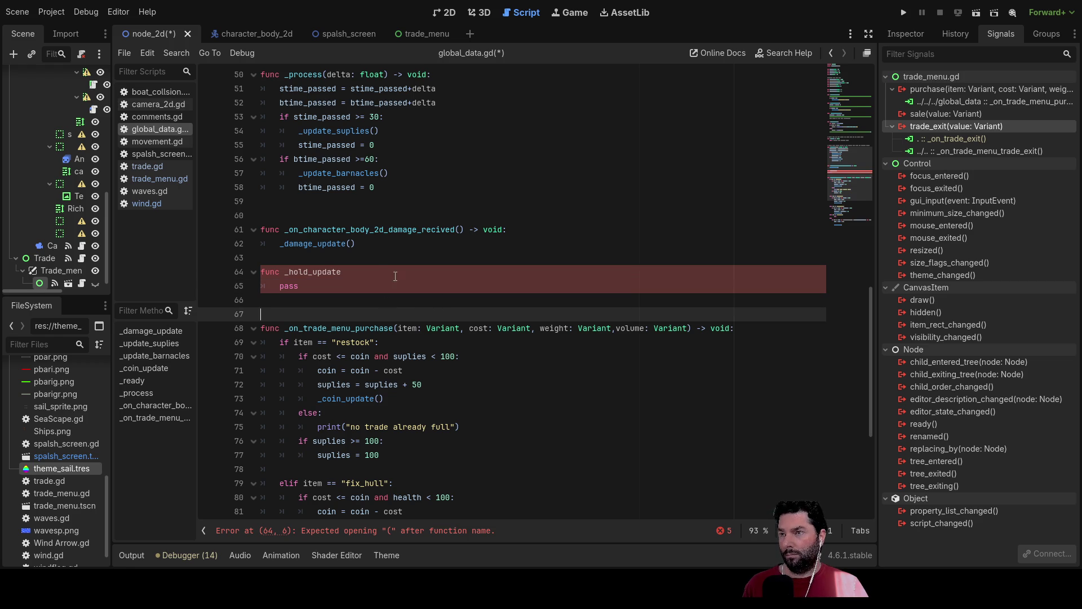
left_click(377, 274)
type("()")
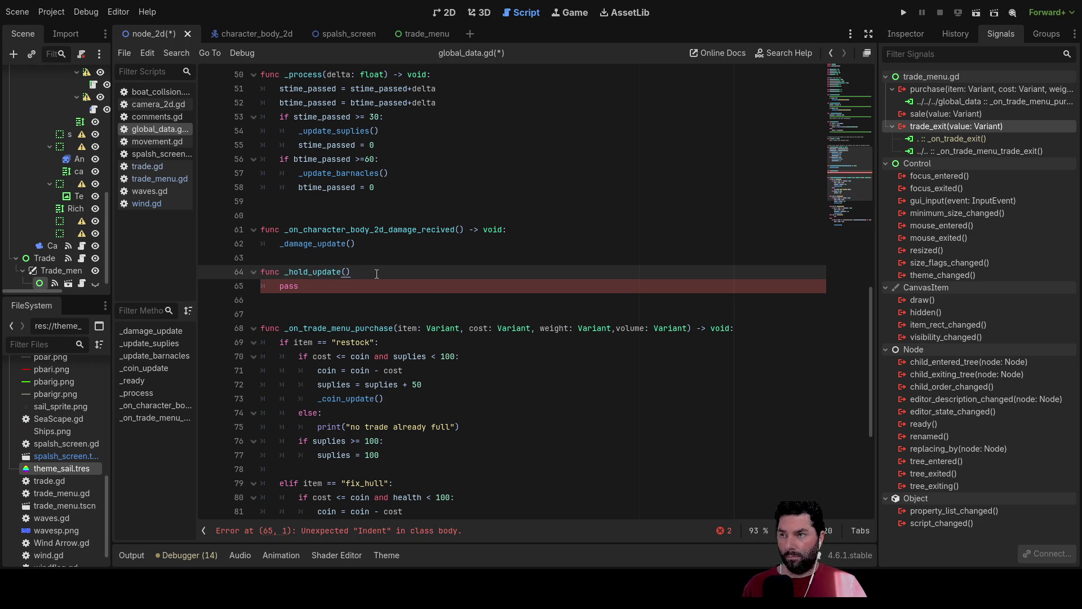
type(":")
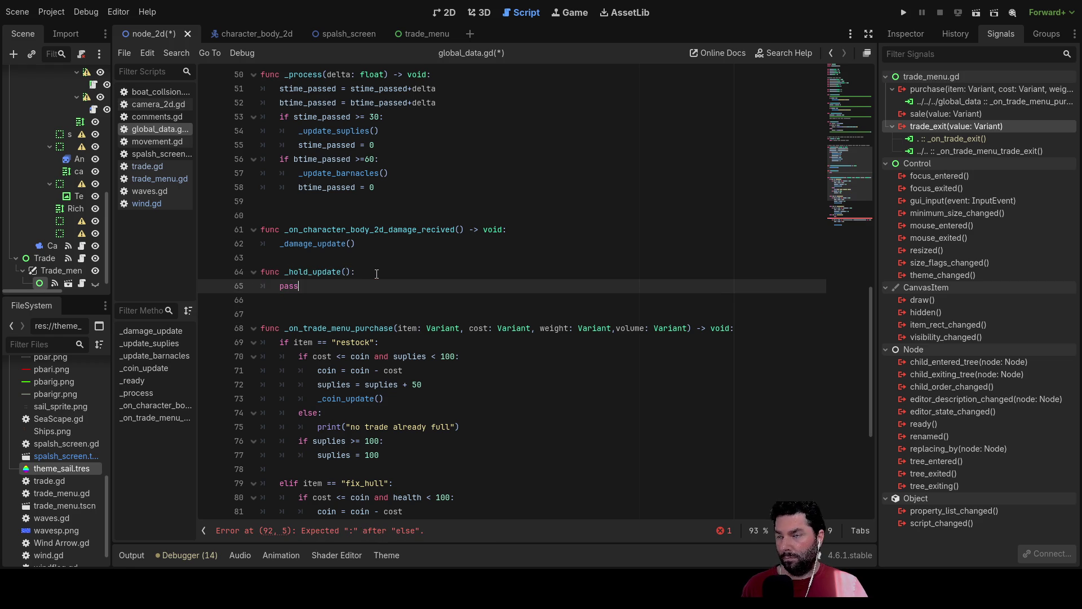
scroll(406, 300, "down", 1)
scroll(429, 310, "down", 5)
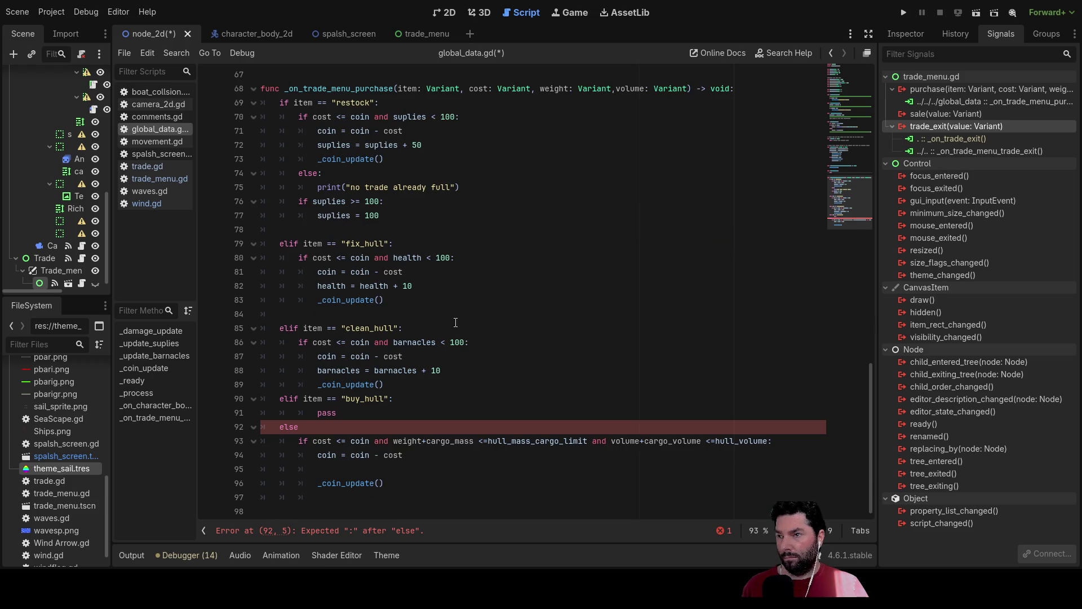
- Add the colon after else and call _hold_update() ahead of _coin_update()
left_click(337, 427)
key("Down")
key("Down")
key("Down")
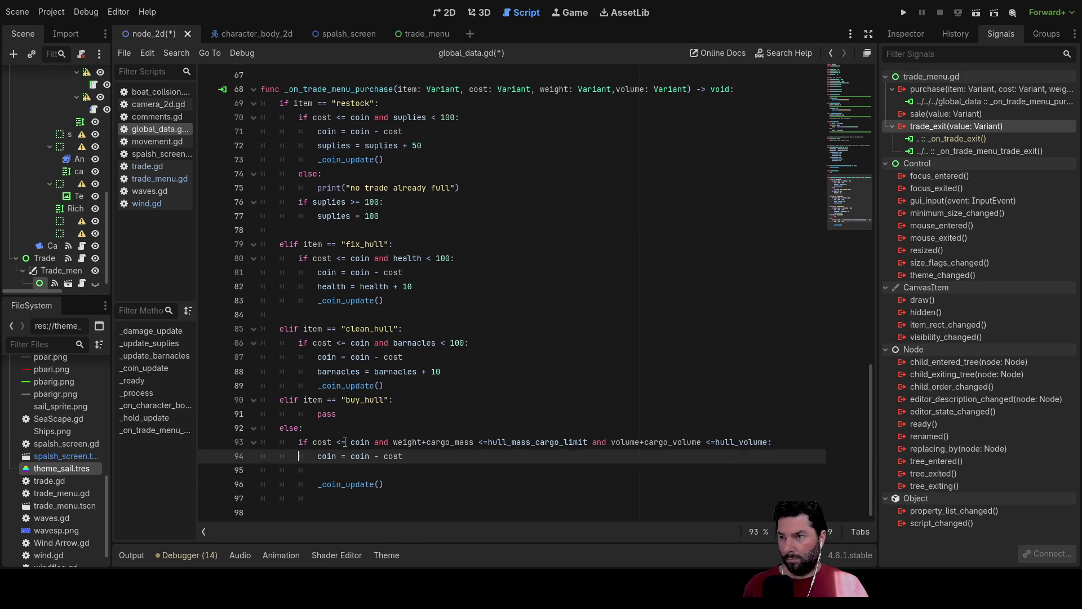
key("Up")
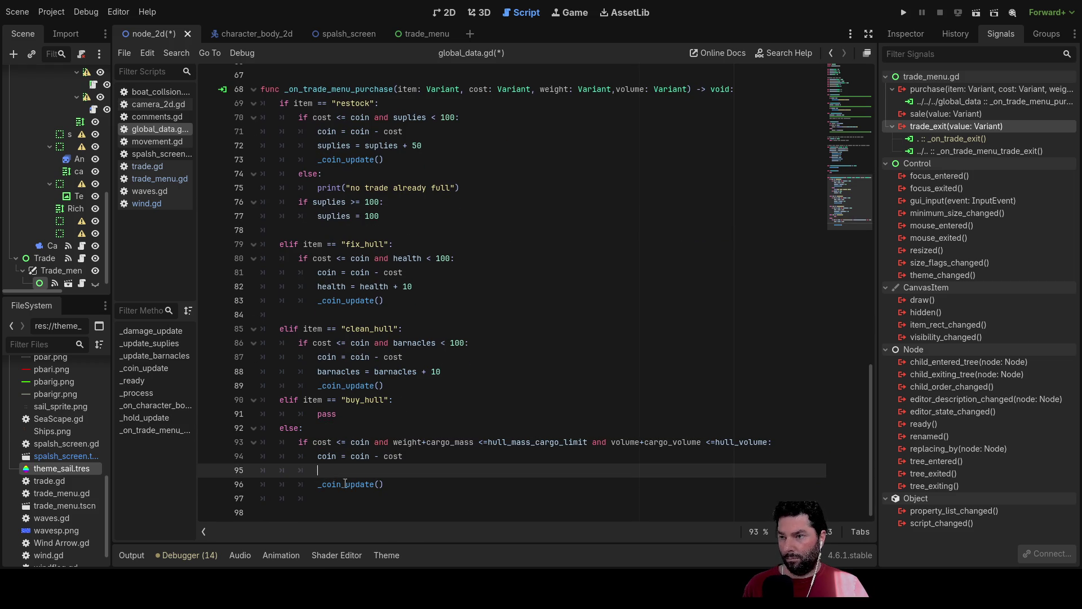
type("_ho")
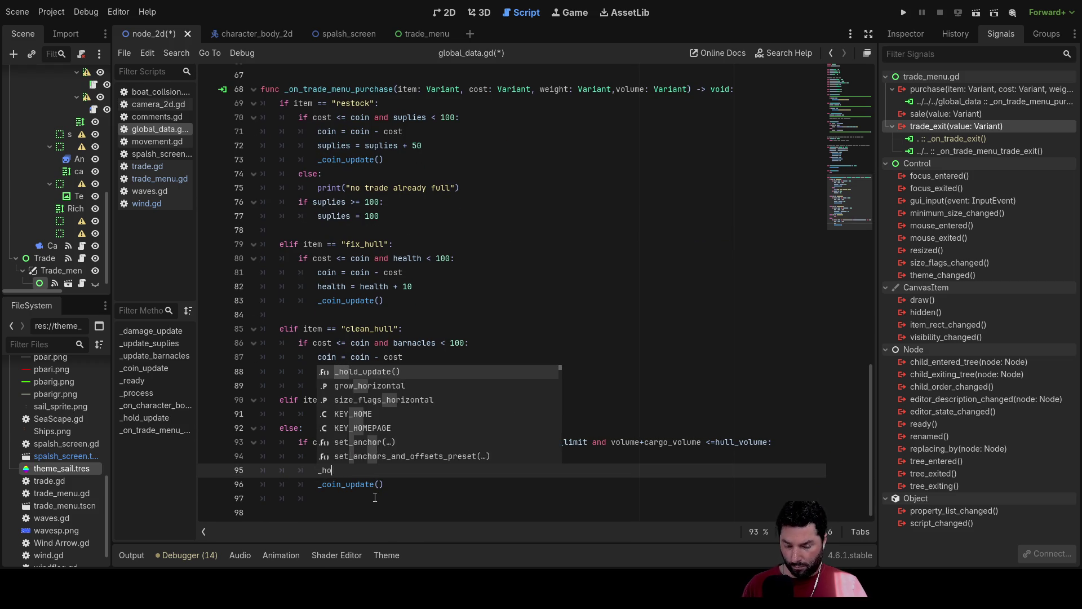
type("ld_update")
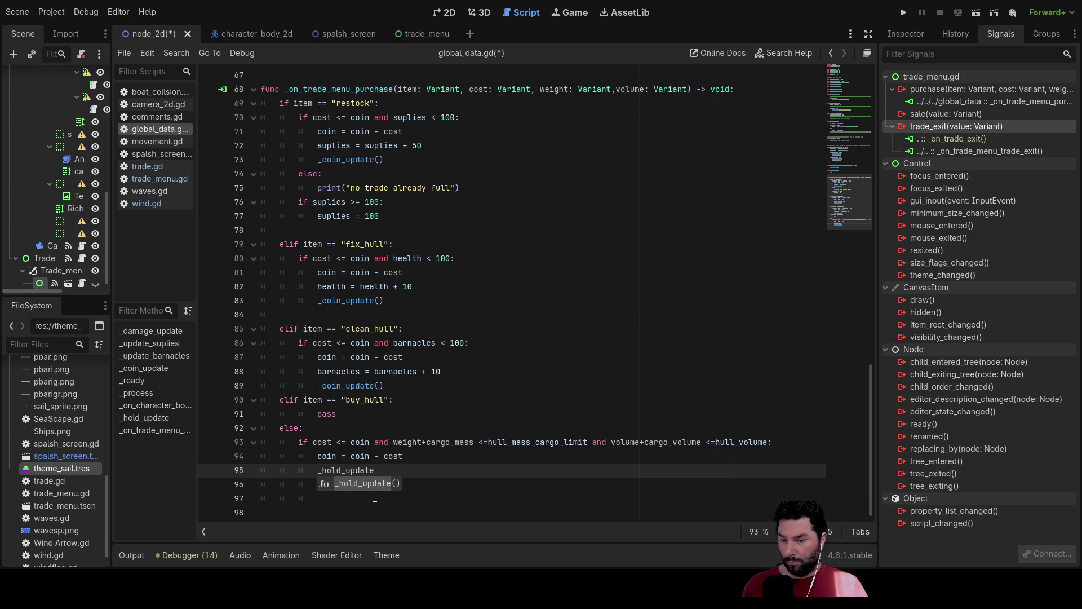
key("Return")
key("Return")
type("_coin_update(")
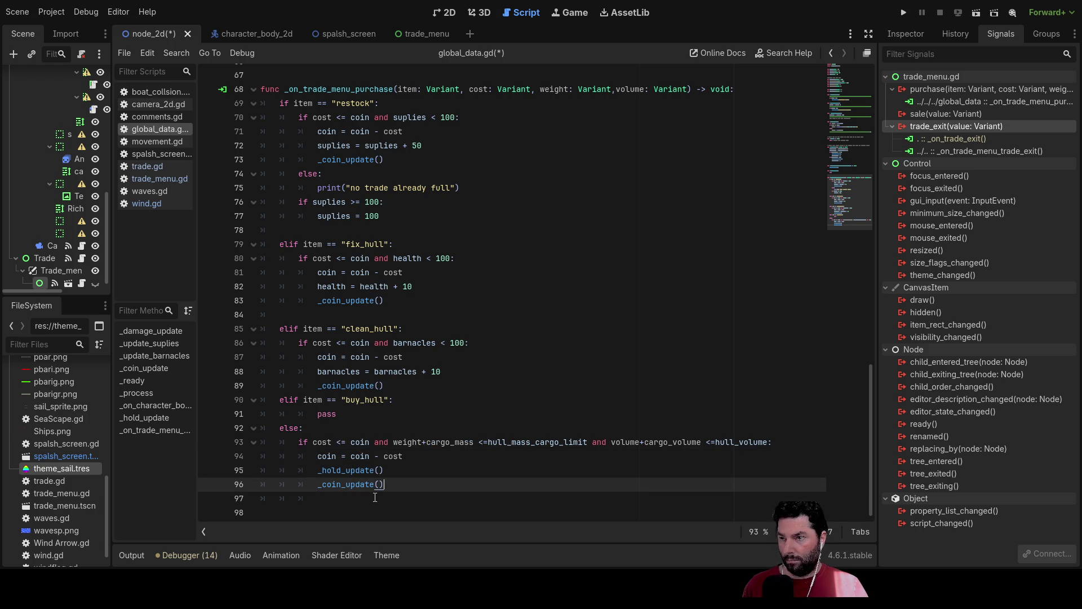
- Add blank lines at the function end and above the _hold_update() call
key("Up")
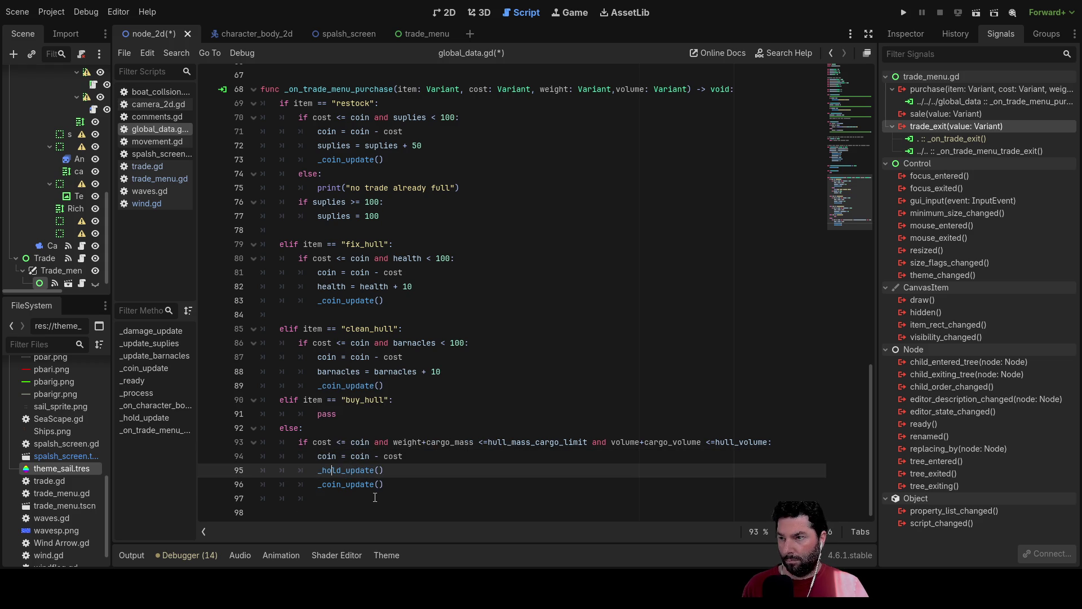
key("Down")
key("Down")
key("Down")
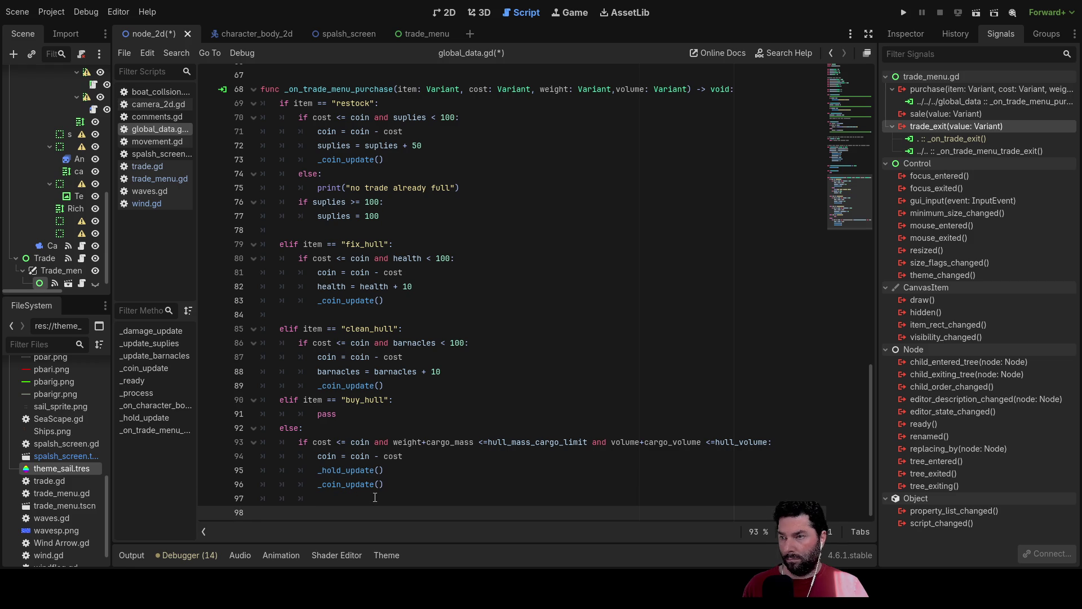
key("Return")
key("Return")
key("Return")
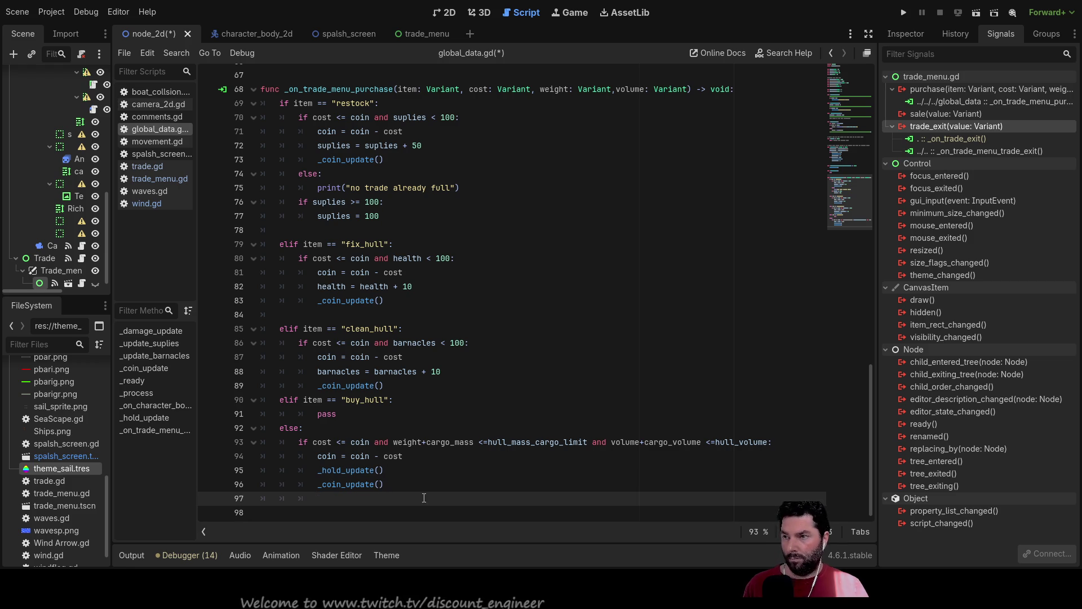
key("Up")
key("Up")
key("Up")
key("Up")
key("Up")
key("Return")
key("Up")
scroll(424, 498, "up", 20)
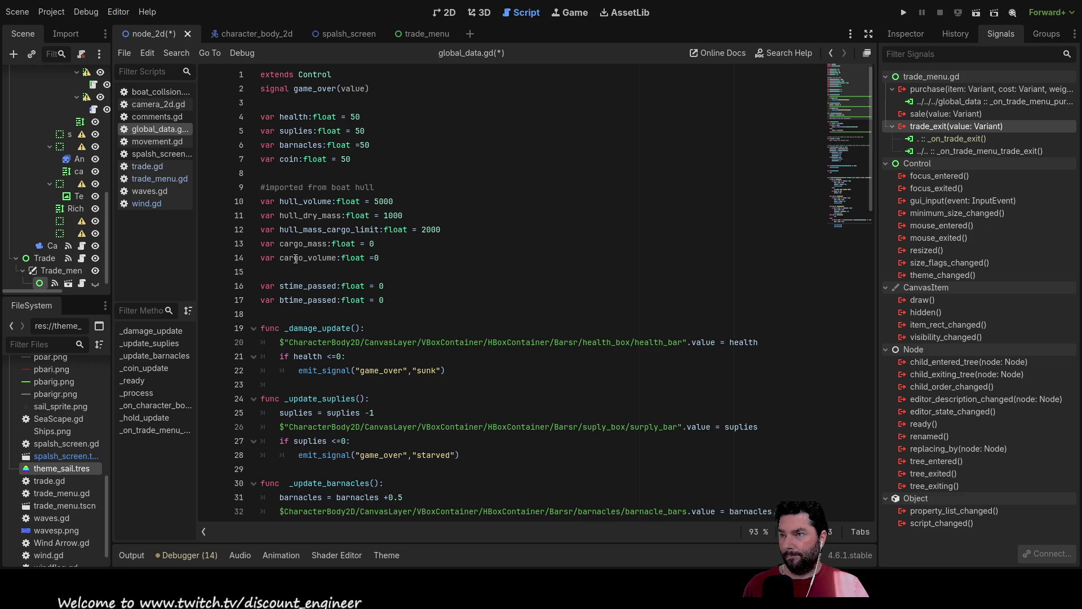
- Add 'cargo_volume = cargo_volume+volume' on line 95 of the purchase branch
left_click_drag(280, 258, 337, 258)
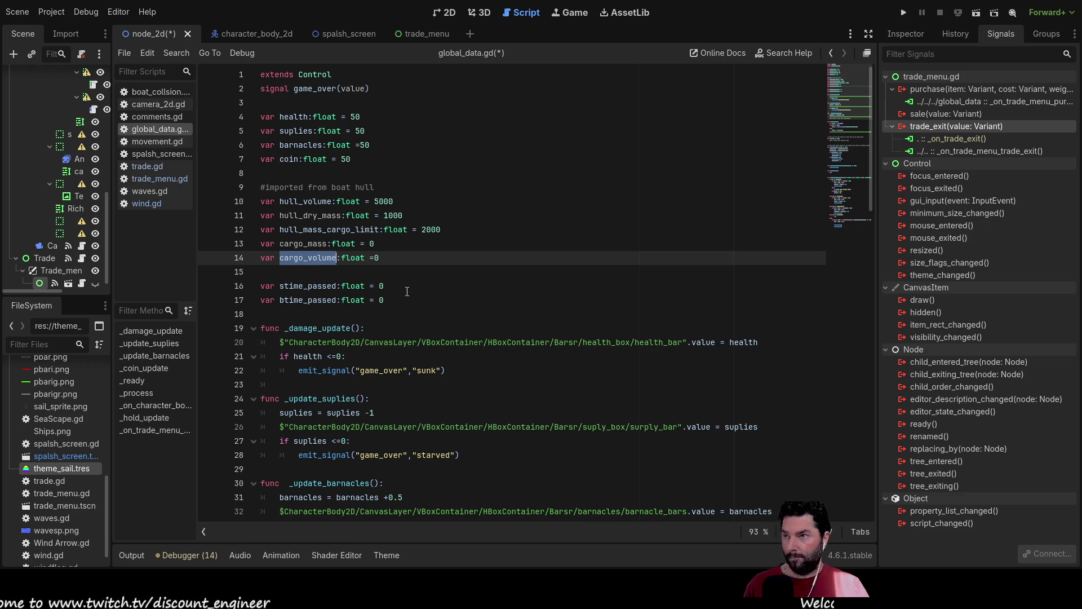
scroll(394, 299, "down", 10)
scroll(404, 353, "down", 4)
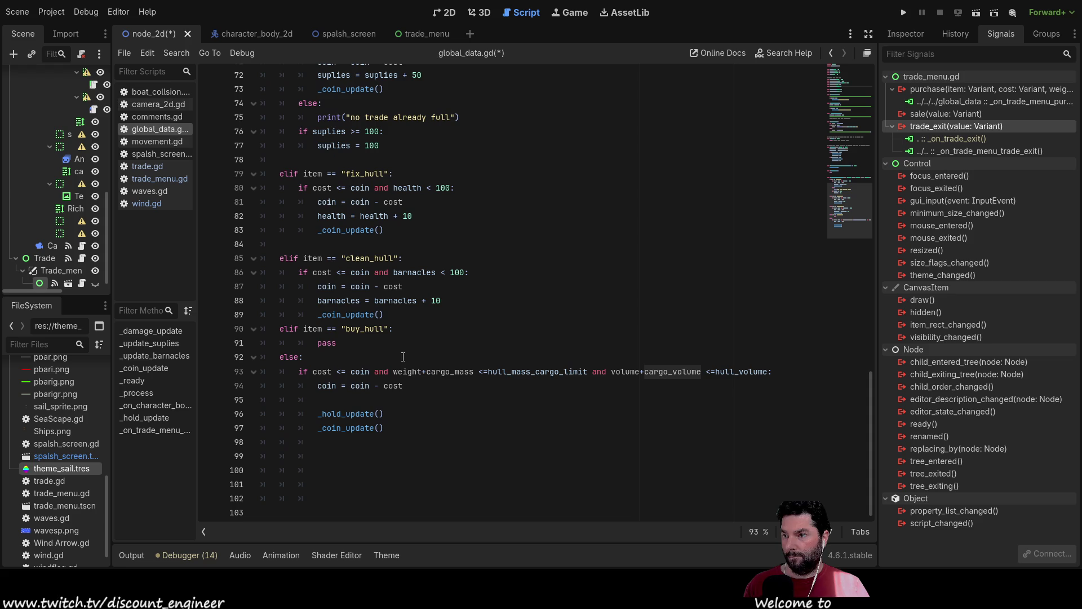
left_click(376, 402)
type("cargo_volume")
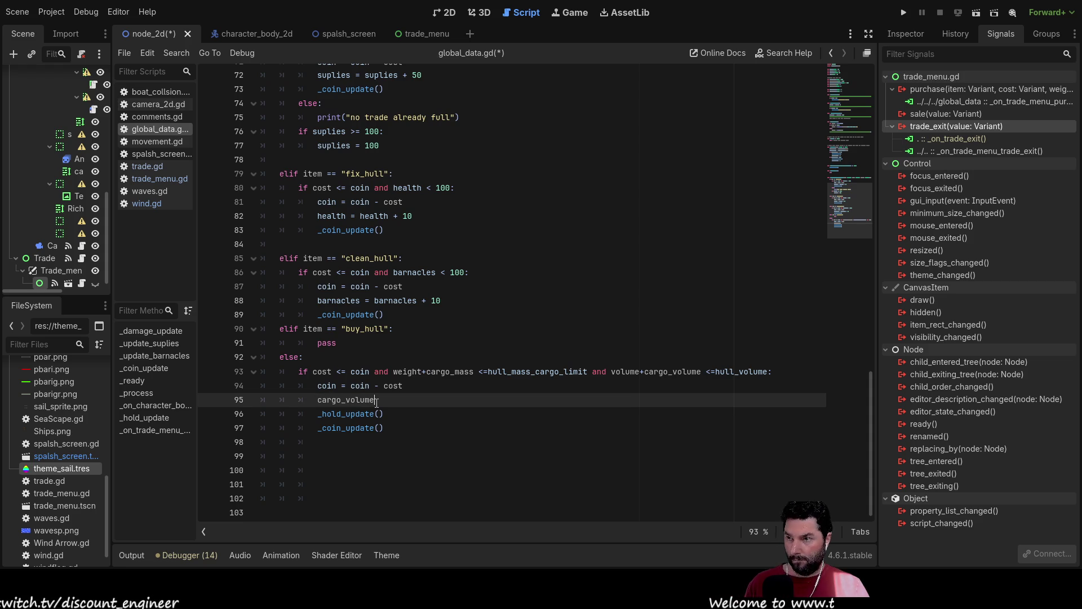
type(" = cargo_volume+")
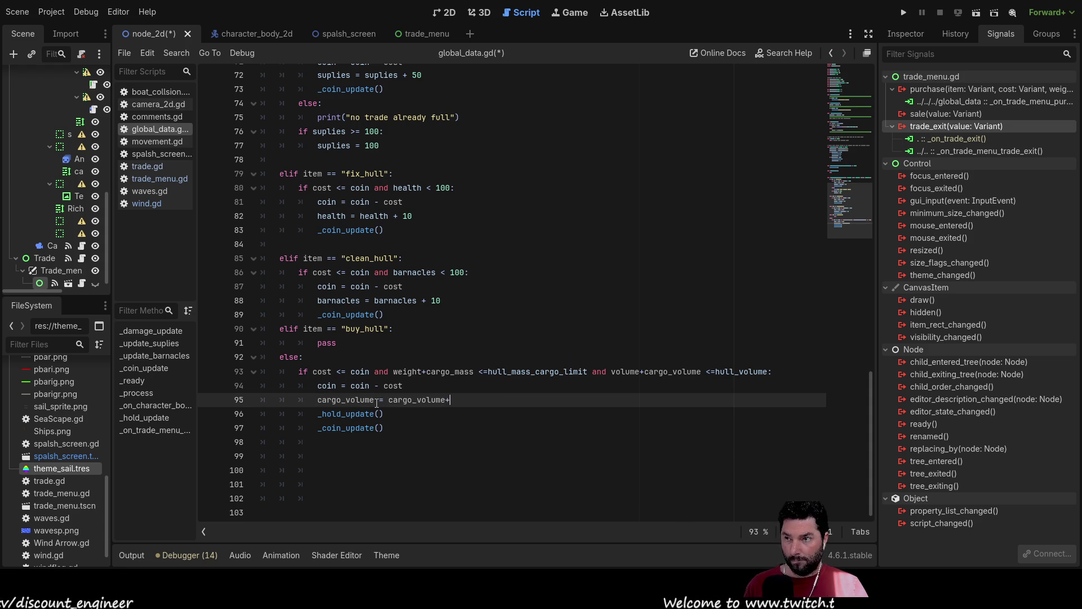
type("volume")
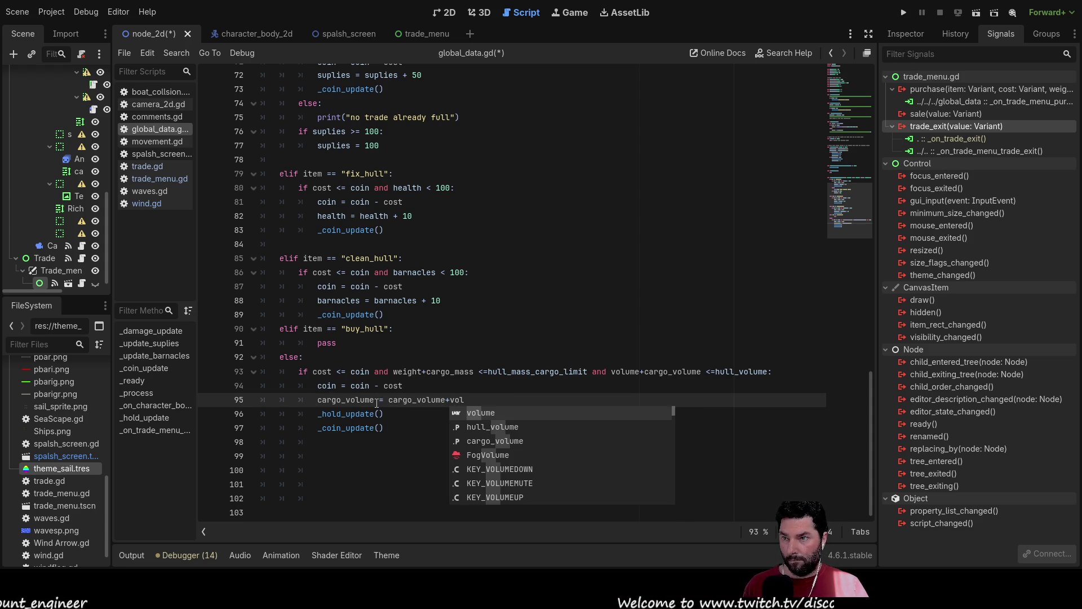
- Add 'cargo_mass = cargo_mass+weight' above the _hold_update() call
scroll(377, 404, "up", 20)
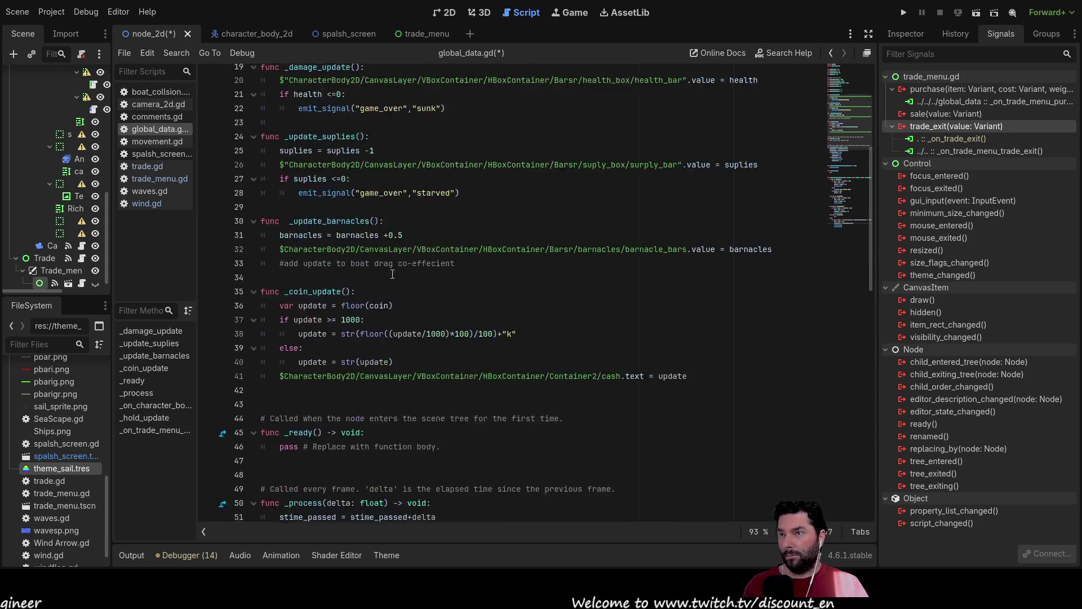
left_click(304, 242)
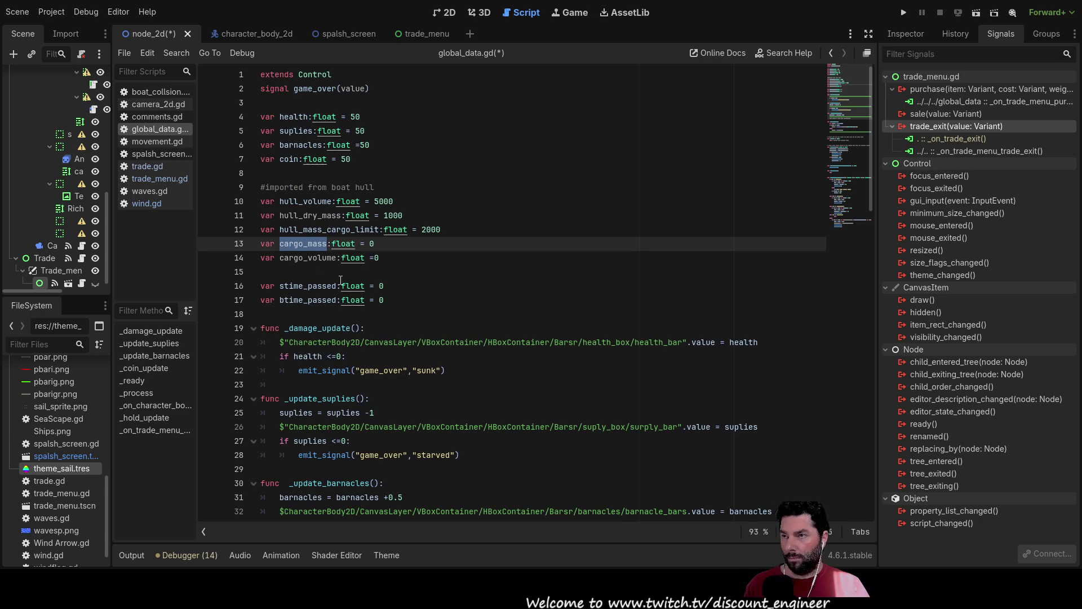
scroll(352, 277, "down", 20)
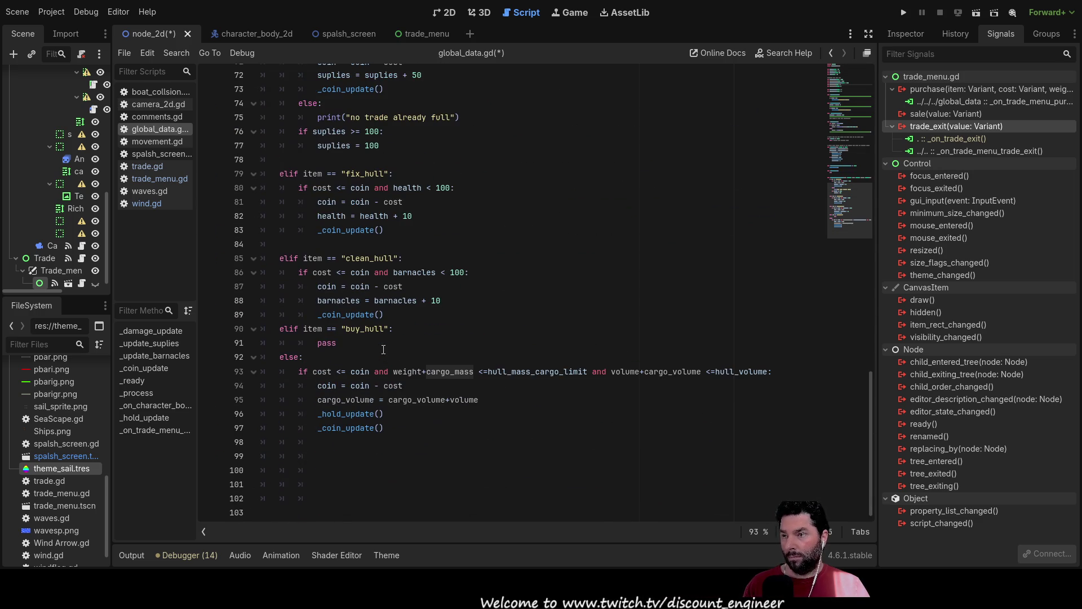
left_click(317, 414)
key("Return")
key("Up")
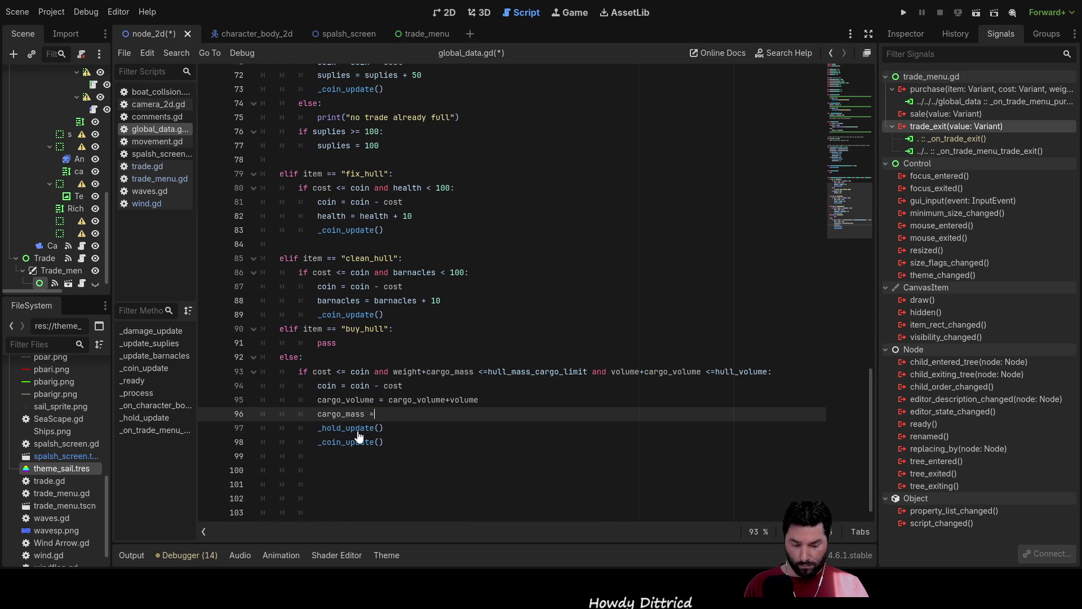
type("= cargo_mass+")
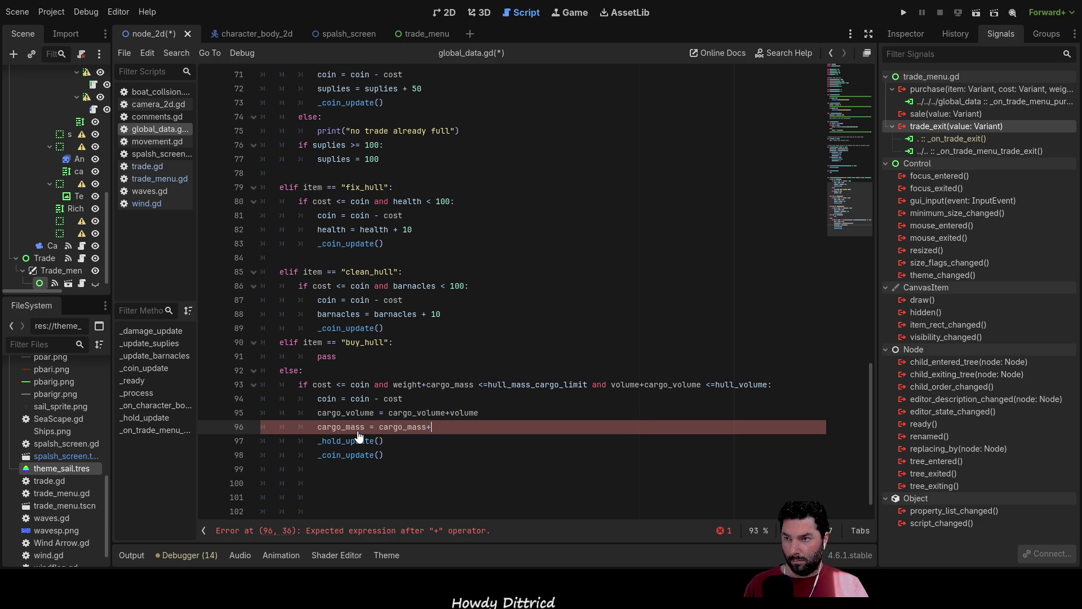
type("we")
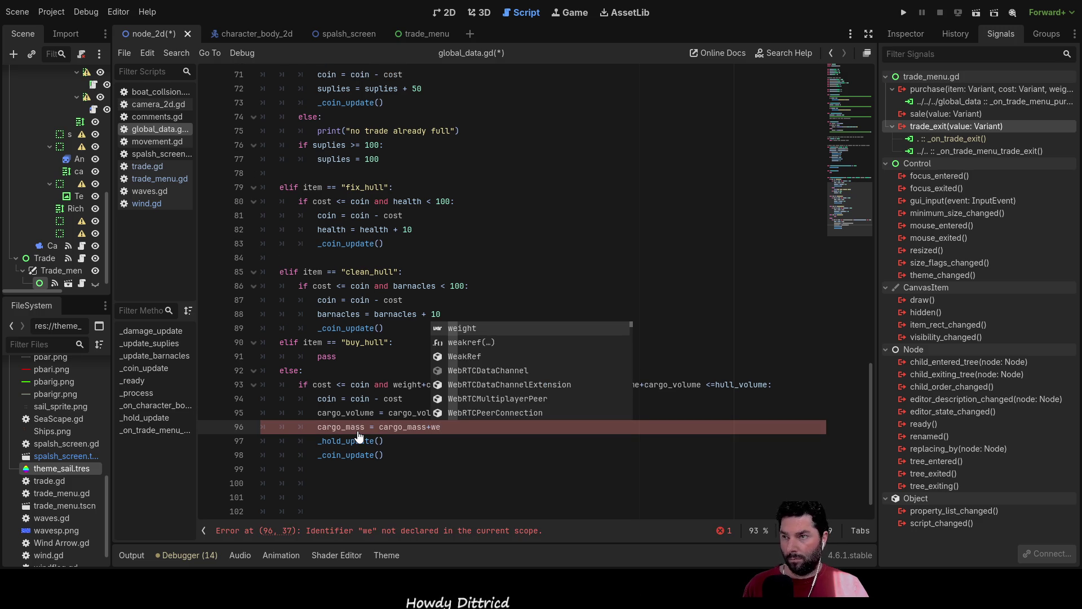
key("Return")
key("Down")
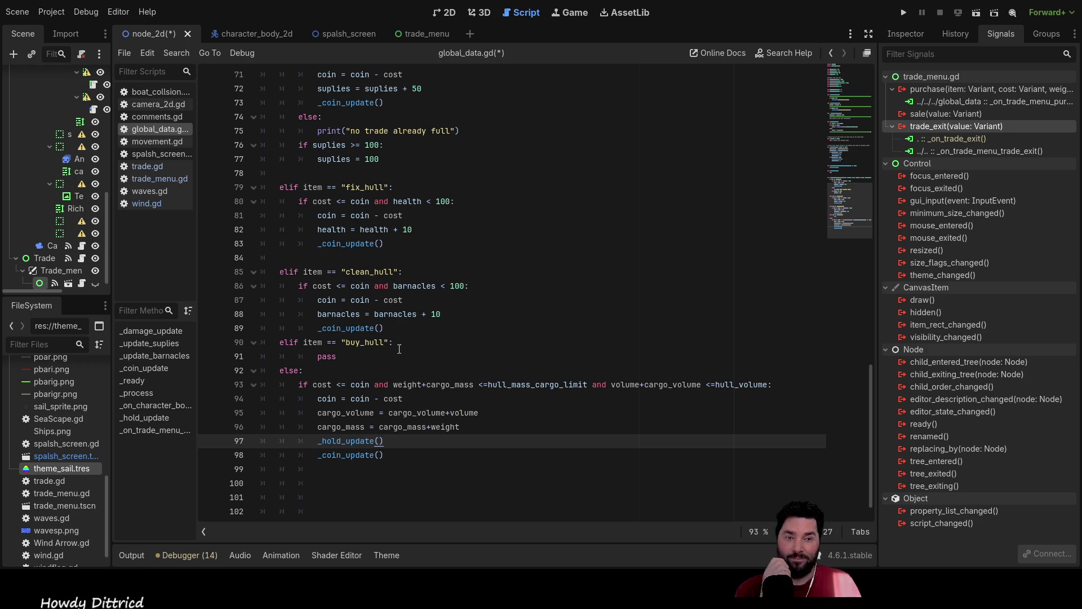
scroll(483, 384, "up", 5)
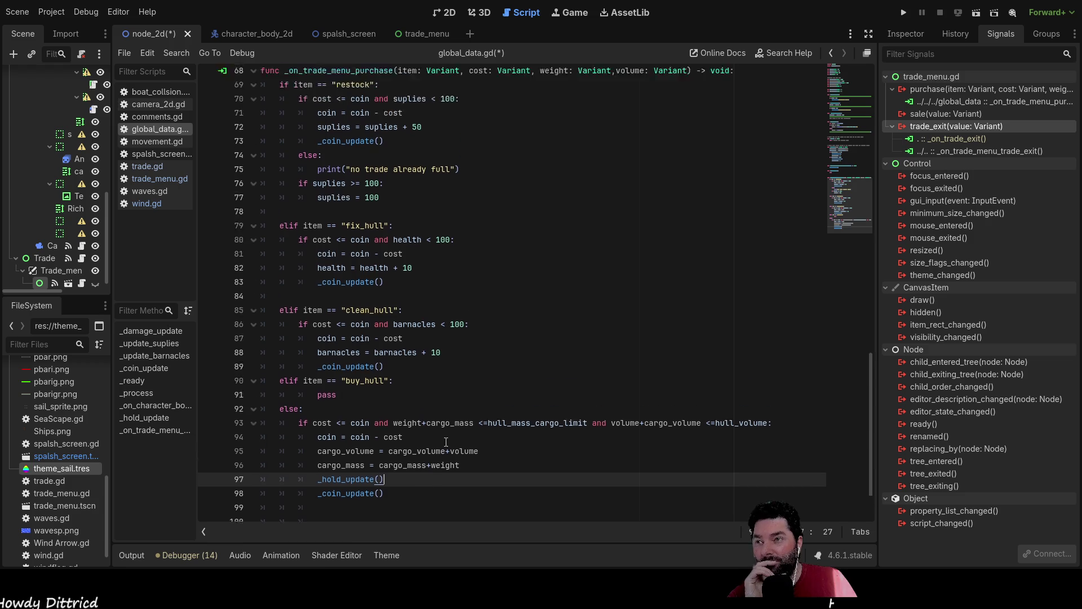
- Open an empty line just above _hold_update(), below the cargo_mass update
scroll(483, 384, "up", 6)
scroll(445, 412, "down", 12)
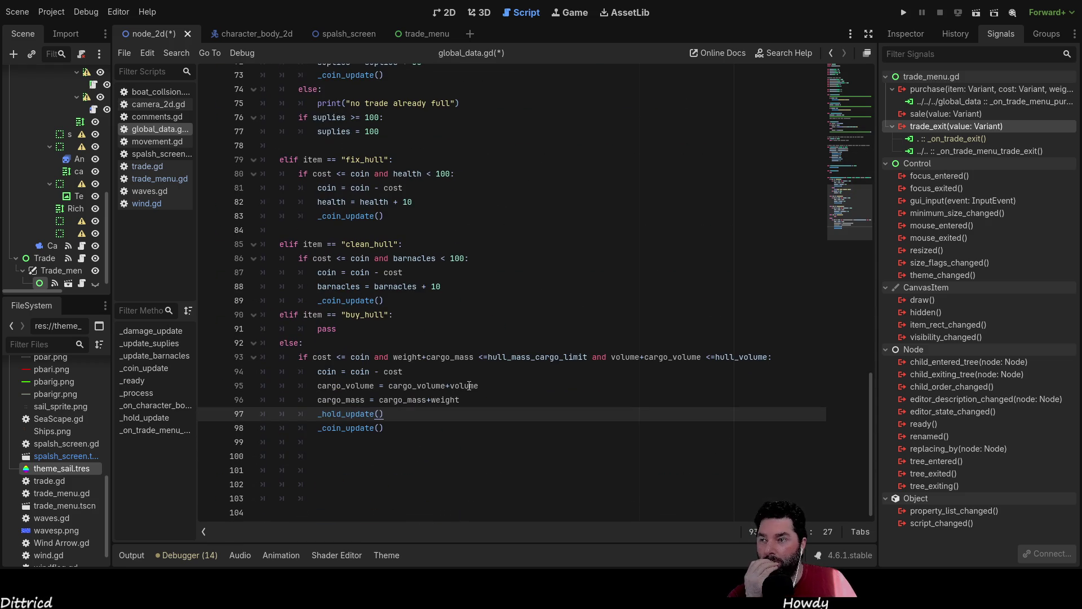
left_click(409, 438)
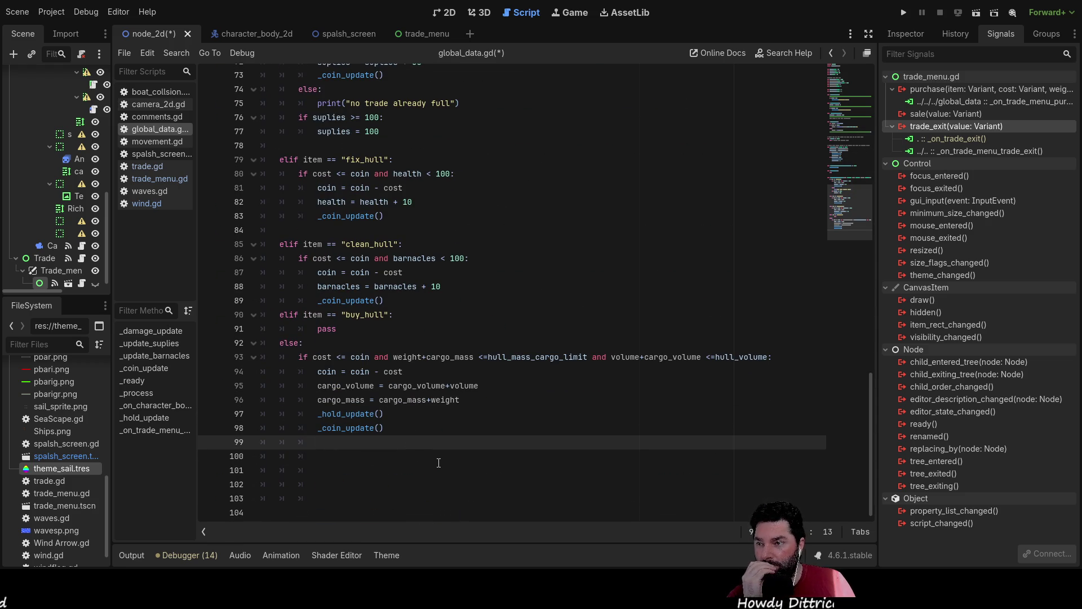
key("Return")
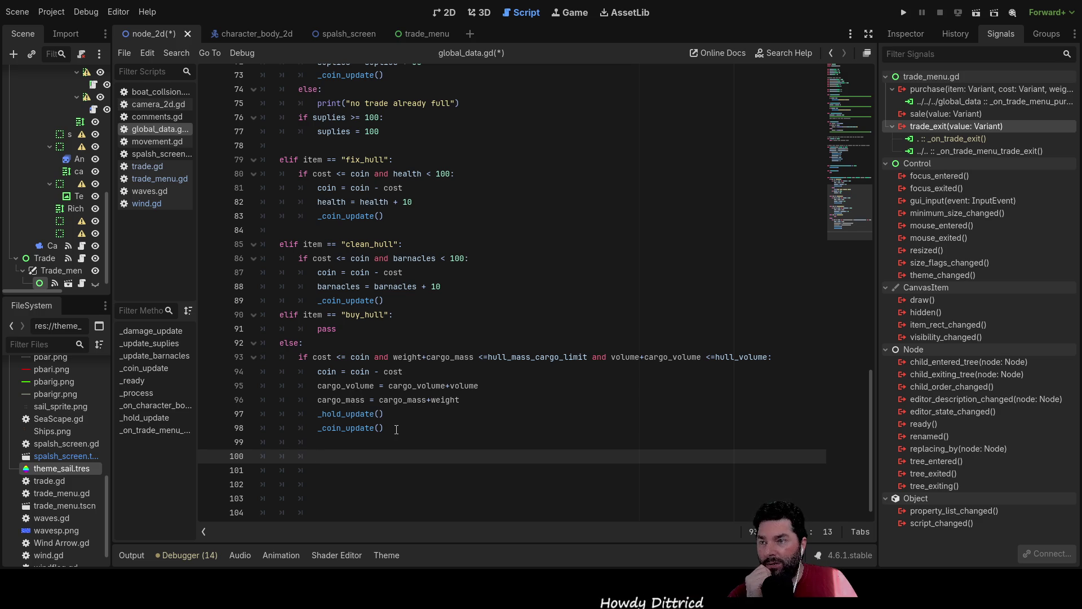
key("Up")
key("Up")
key("Up")
key("Return")
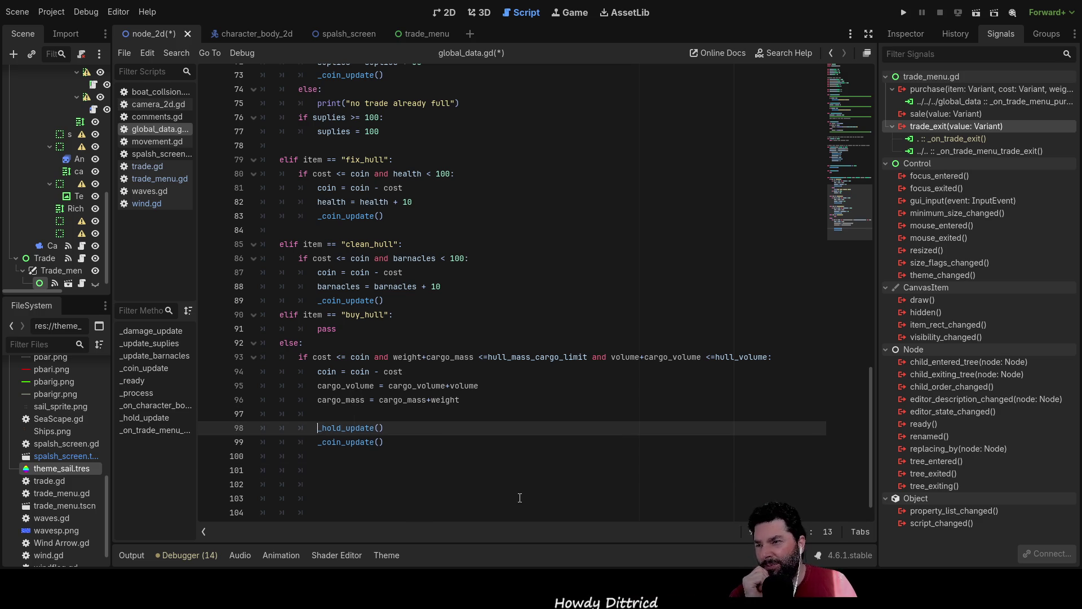
- Write 'cargo_qty = cargo_qty+1' on line 97 above _hold_update()
key("Up")
type("cargo")
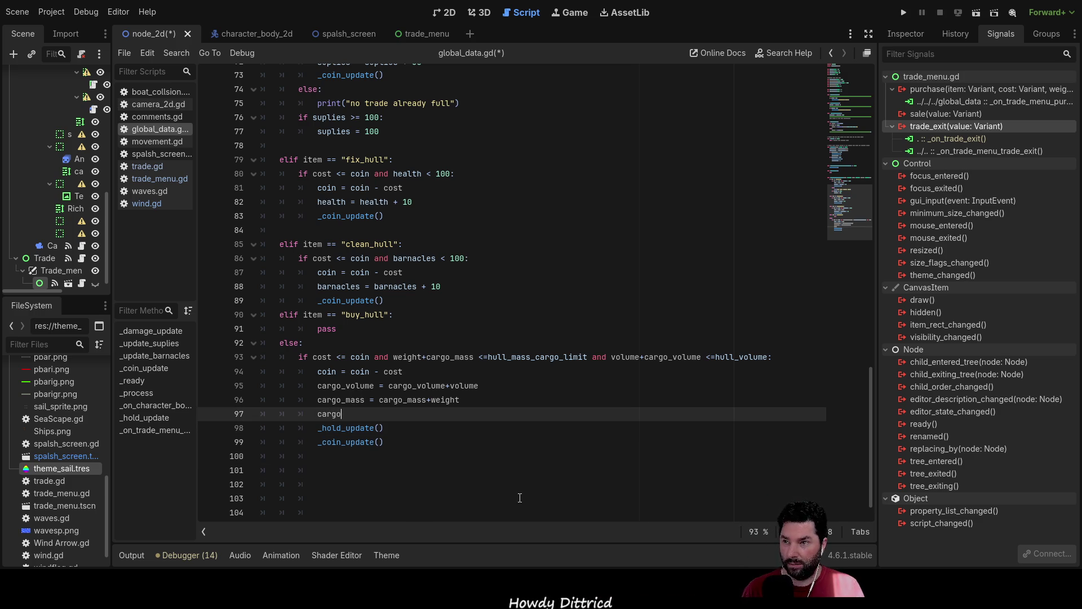
type("_")
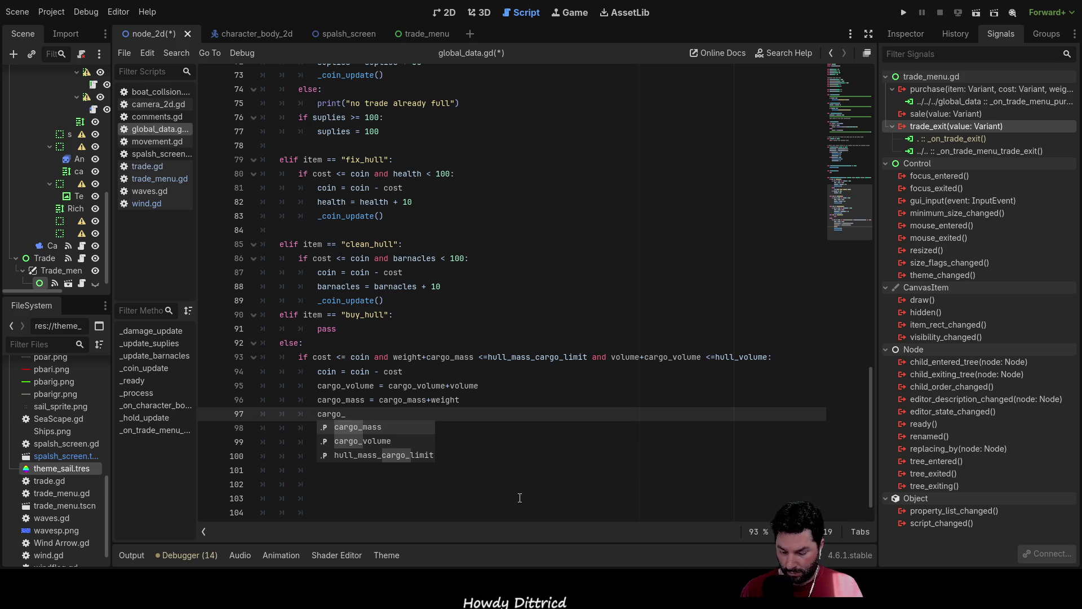
type("qty ")
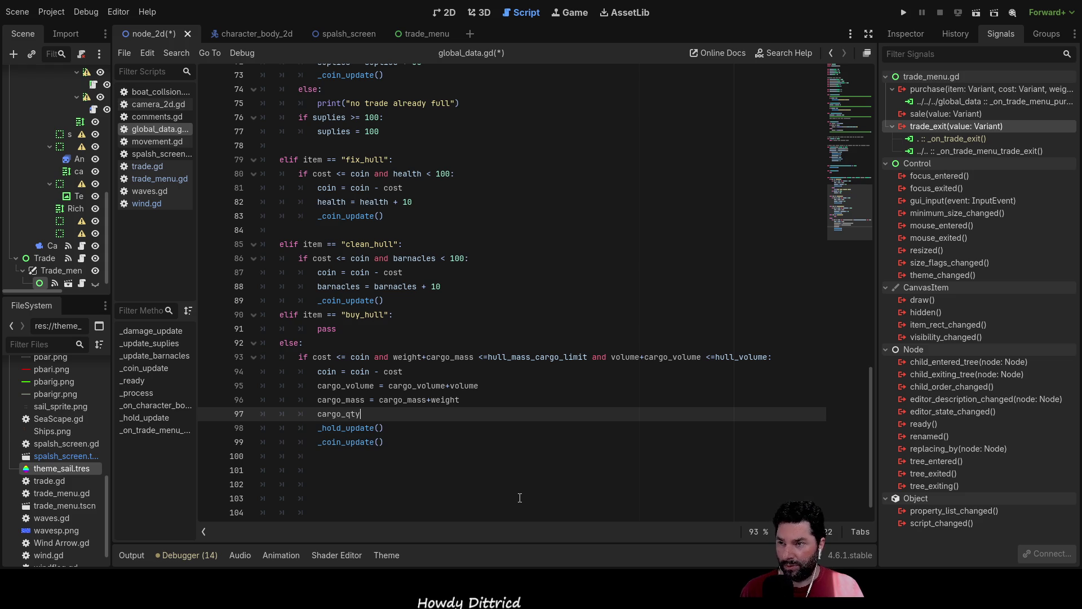
type("=")
key("Left")
key("Left")
key("Left")
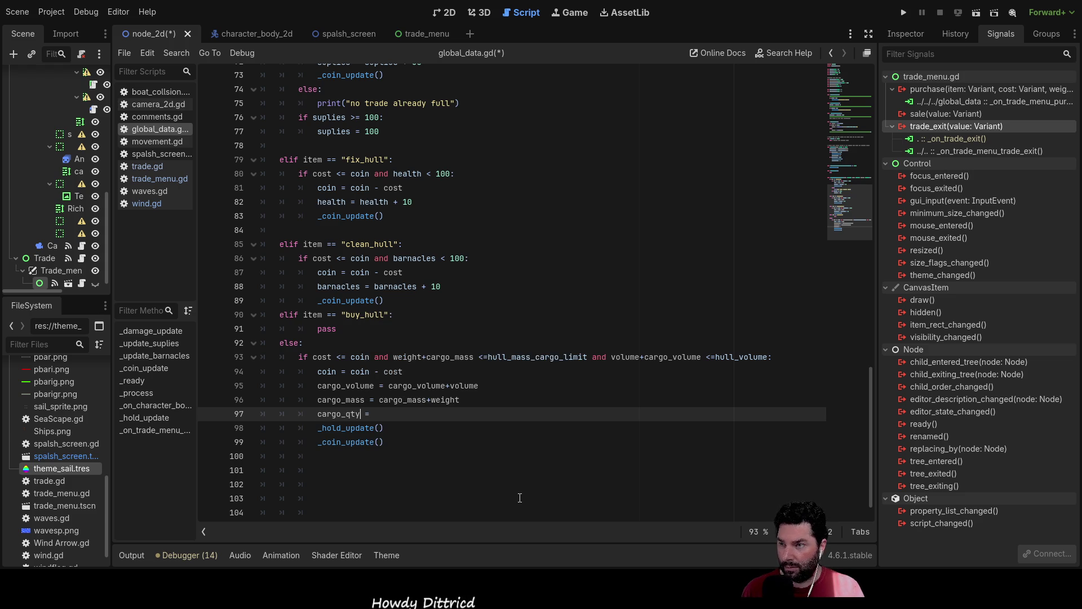
scroll(520, 498, "up", 1)
key("Right")
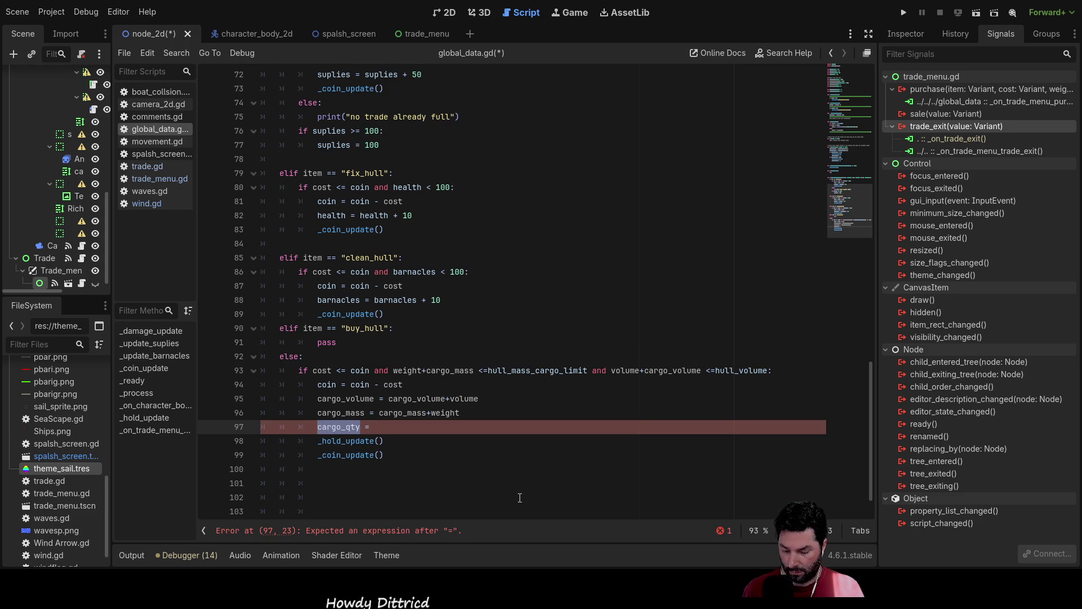
key("End")
type("cargo_qty")
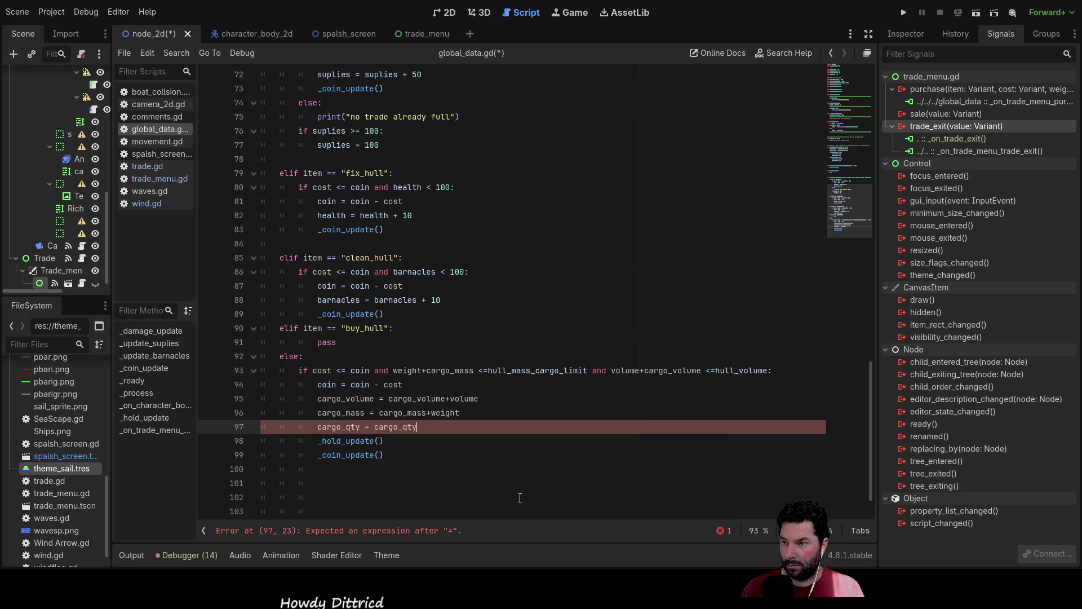
type("=1")
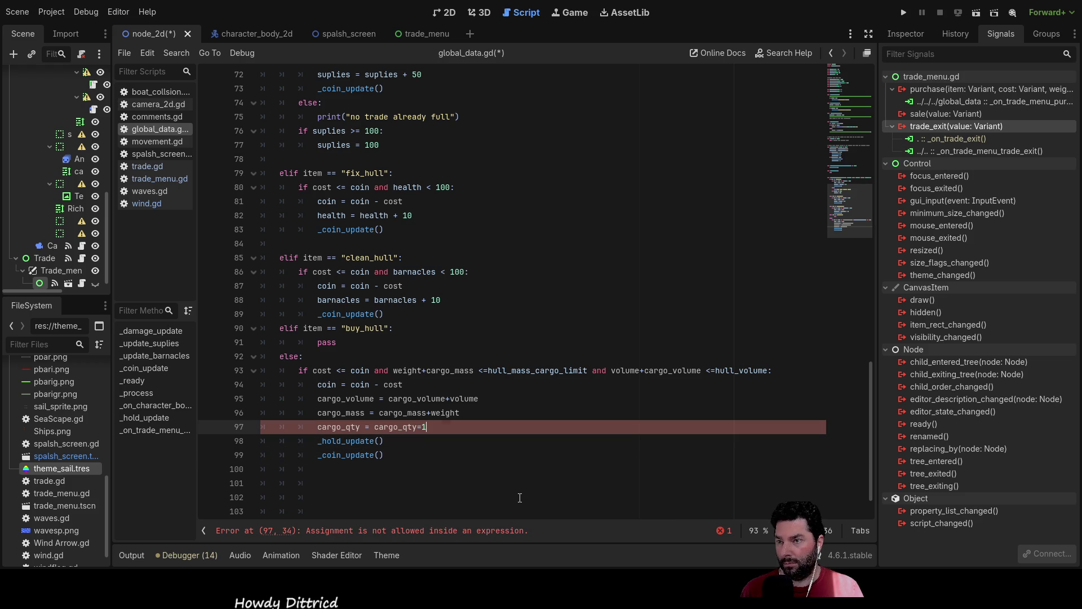
key("BackSpace")
type("+")
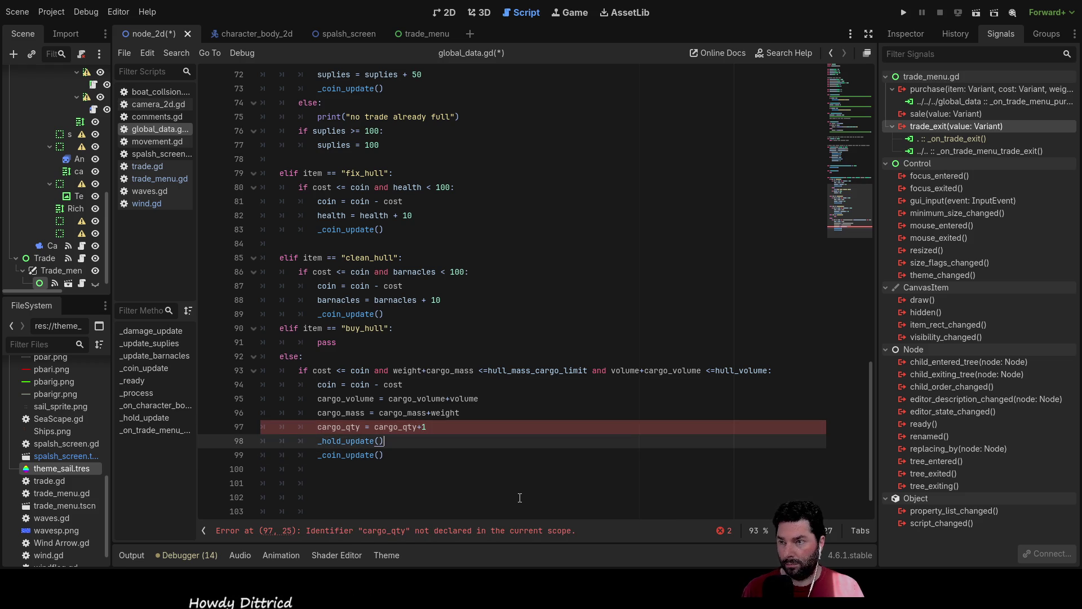
double_click(338, 426)
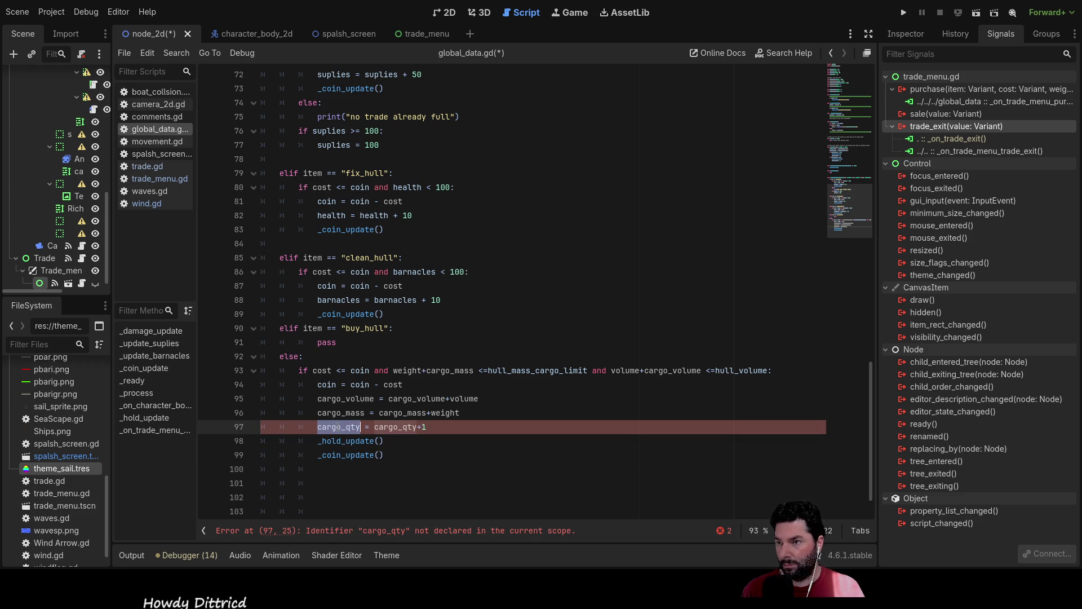
scroll(325, 254, "up", 20)
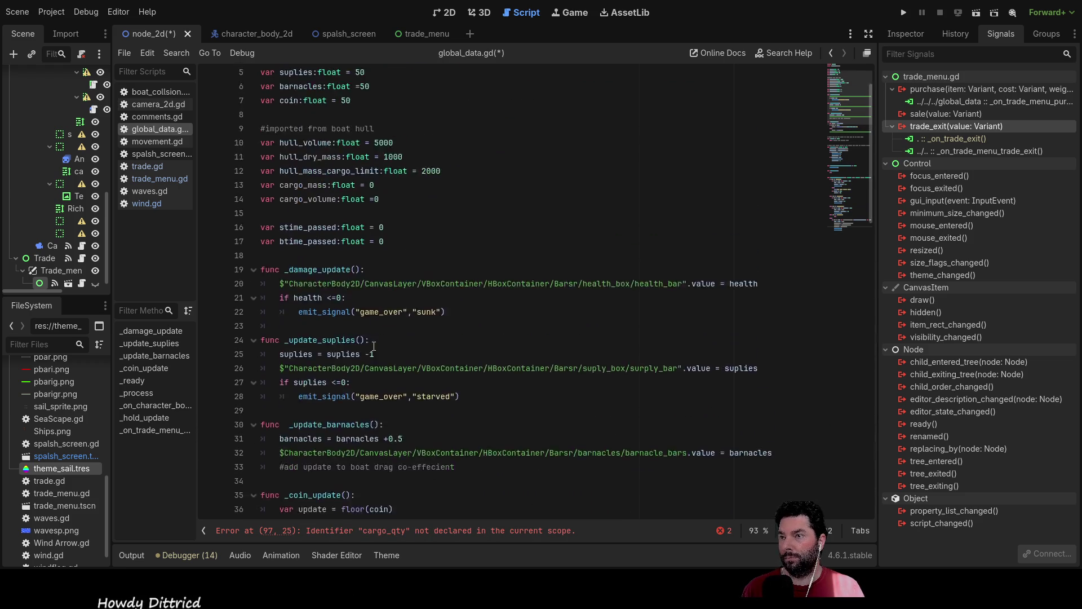
- Declare 'var cargo_qty:float = 0' beneath cargo_volume
left_click(270, 270)
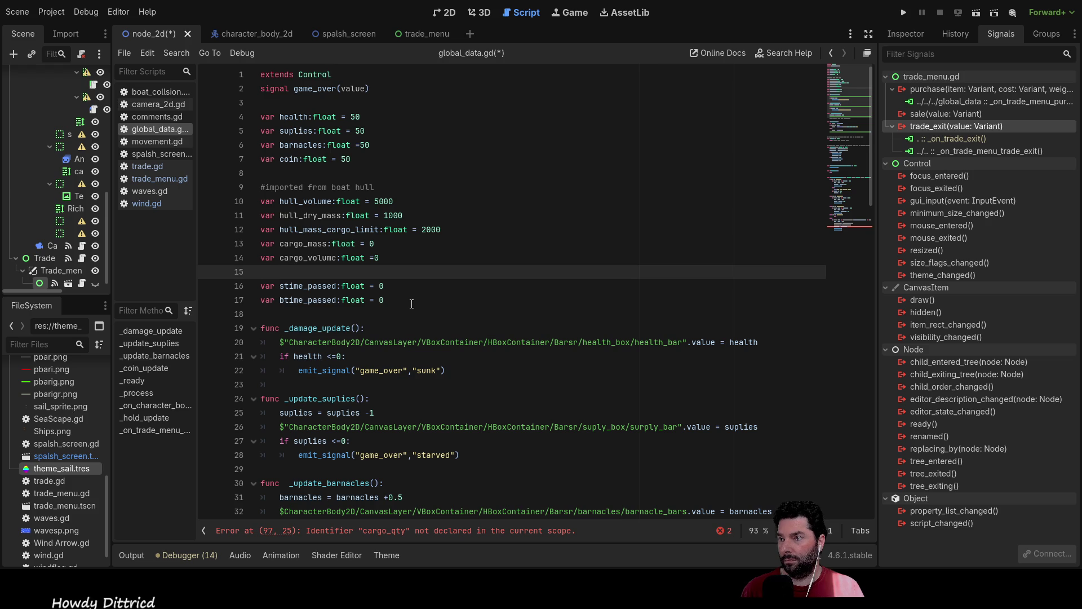
key("Up")
key("Down")
key("Return")
key("Up")
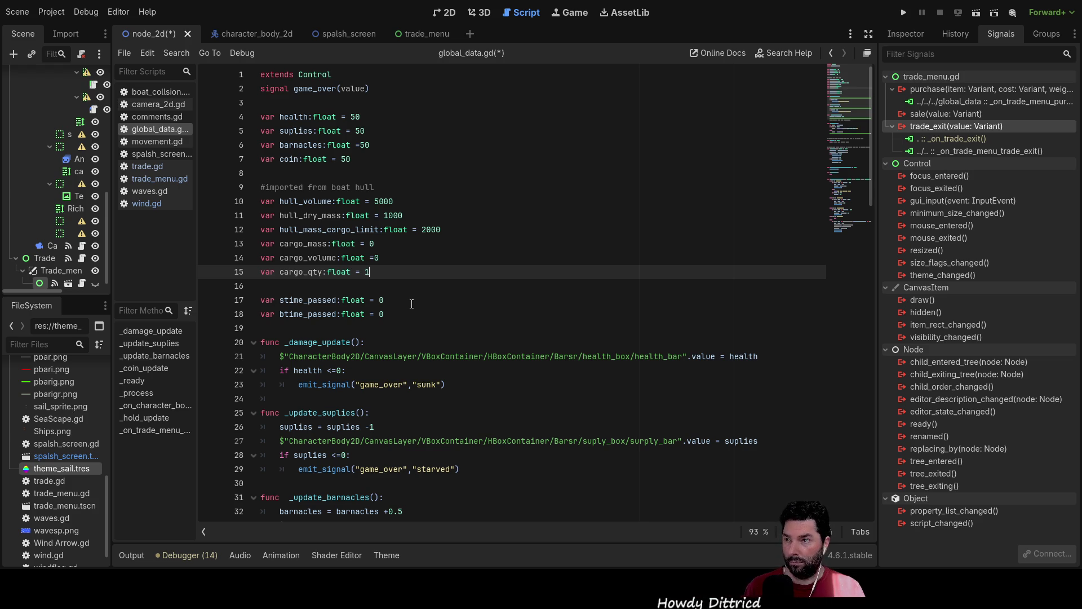
key("BackSpace")
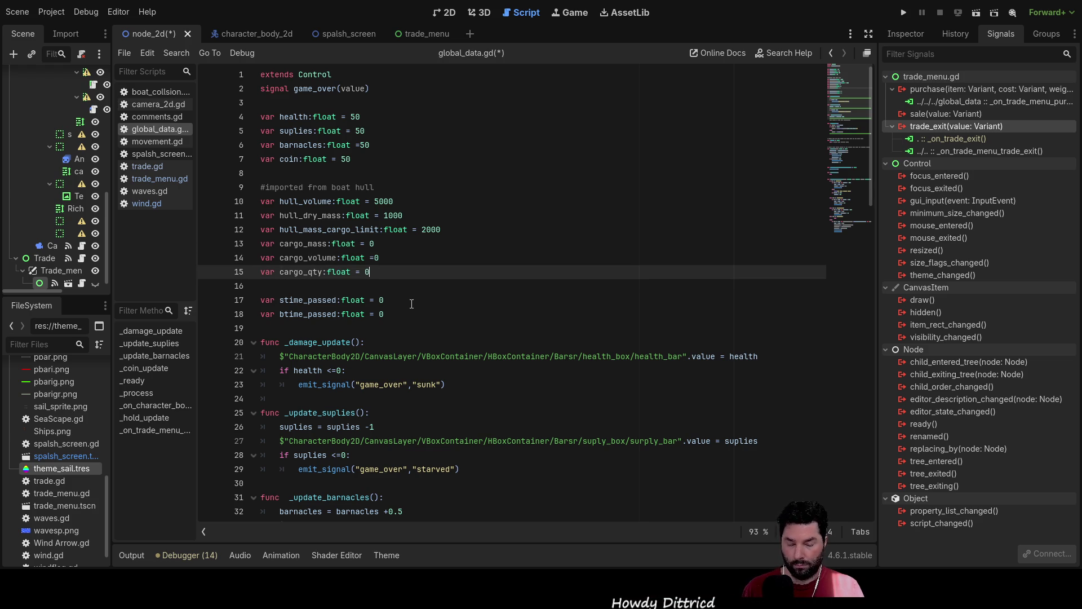
type("0")
key("Up")
key("Right")
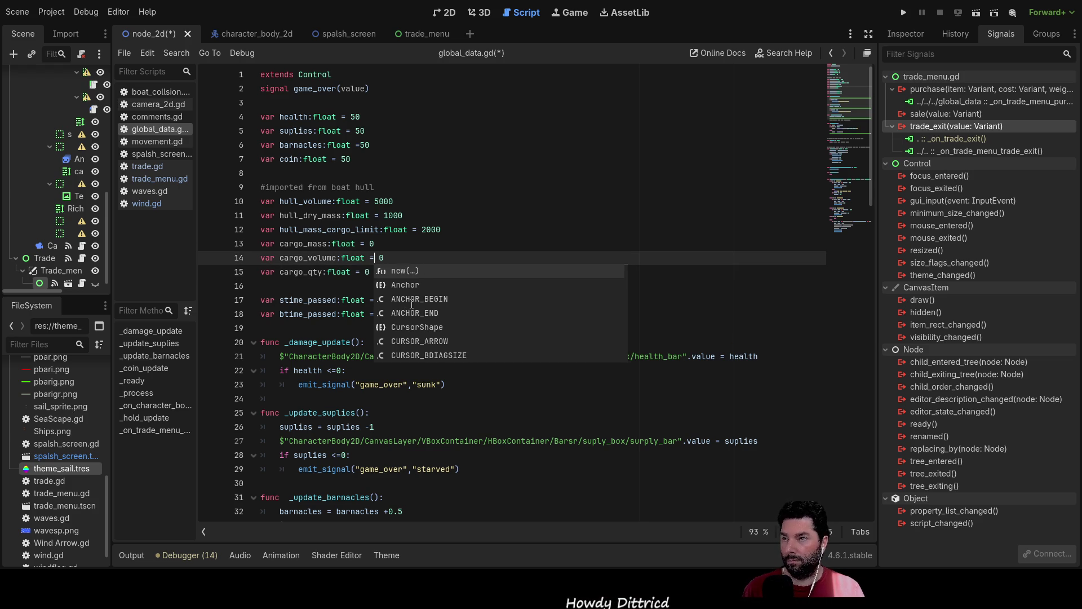
key("Left")
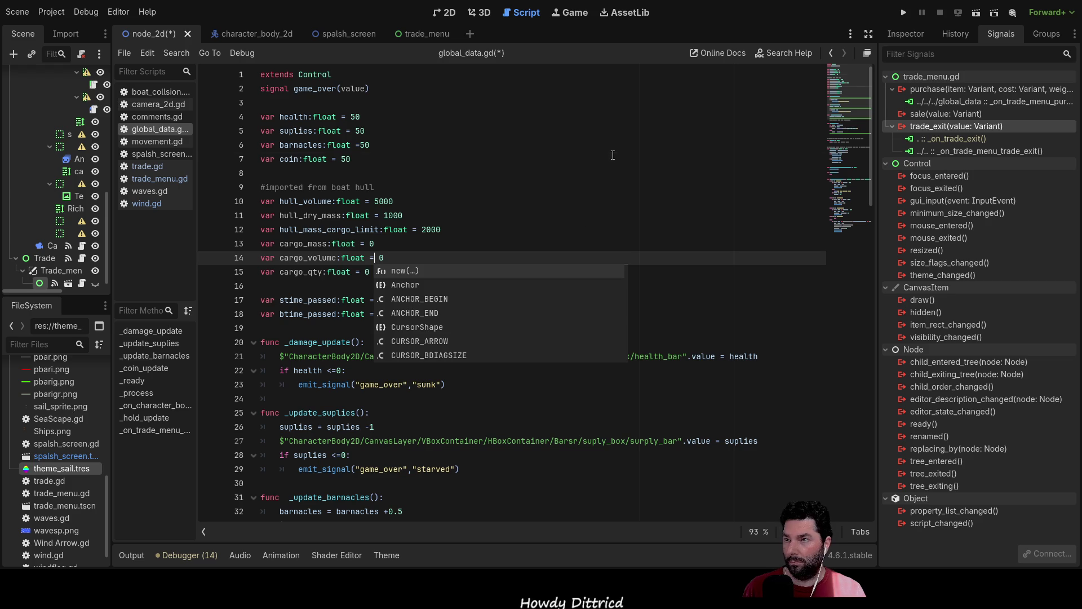
left_click(612, 158)
- Switch to the 2D workspace showing the node_2d scene's Cargo panel
scroll(551, 376, "down", 20)
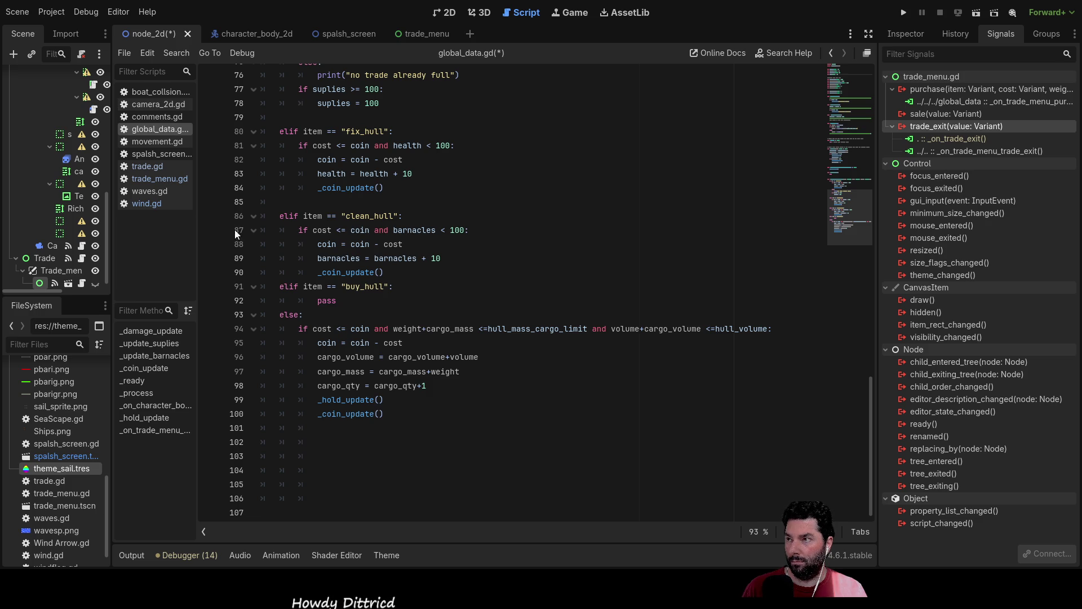
mouse_move(54, 293)
left_mouse_down()
mouse_move(89, 295)
mouse_move(70, 295)
left_mouse_up()
left_click(442, 16)
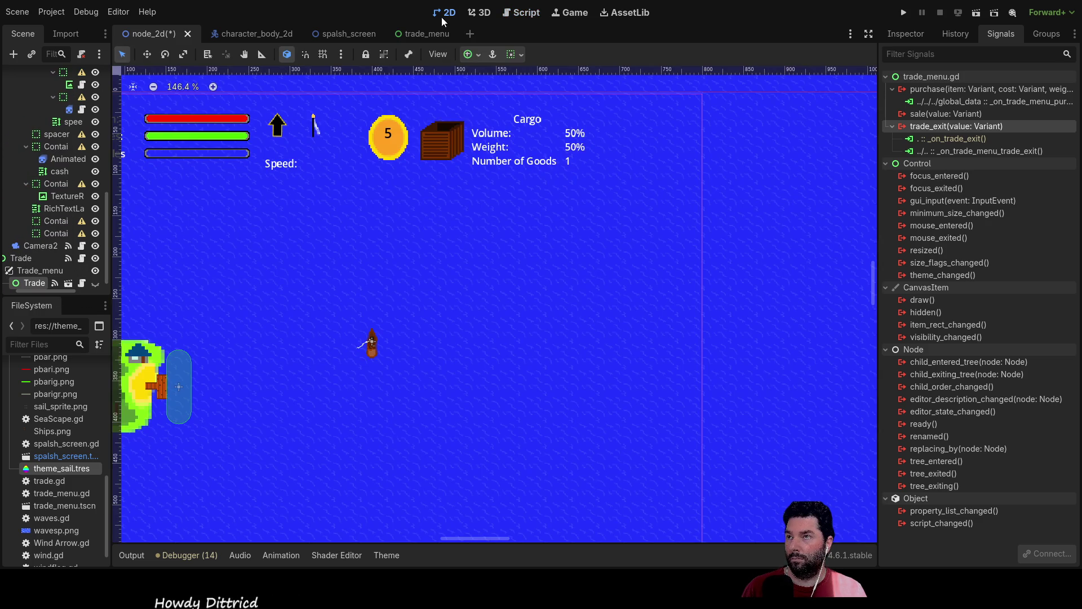
- Copy the Cargo RichTextLabel's Text in the Inspector, then return to global_data.gd
left_click(495, 148)
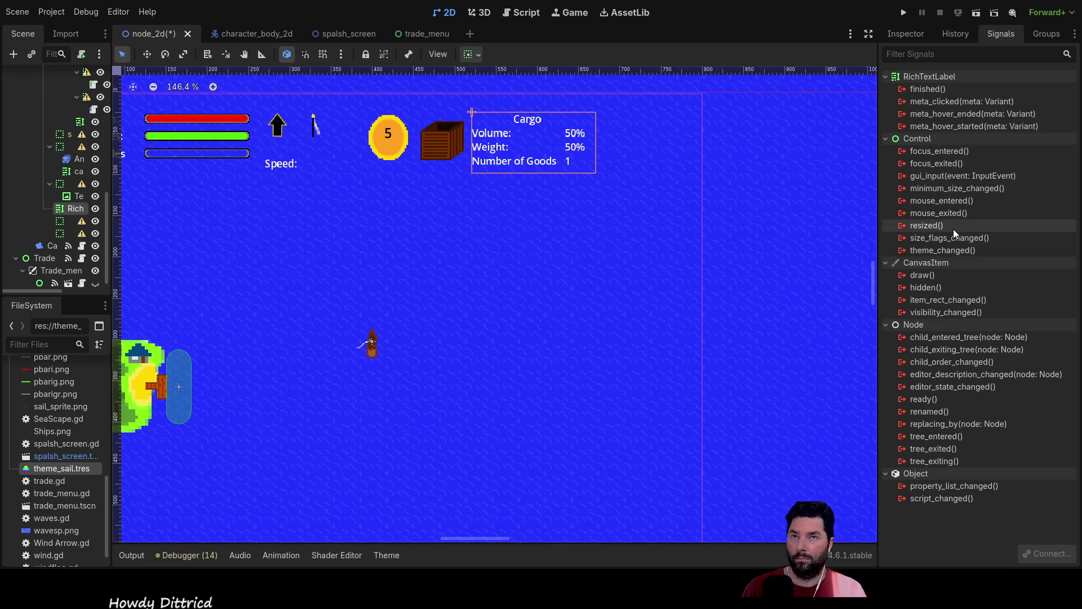
left_click(906, 35)
left_click_drag(973, 215, 887, 168)
key("ctrl+c")
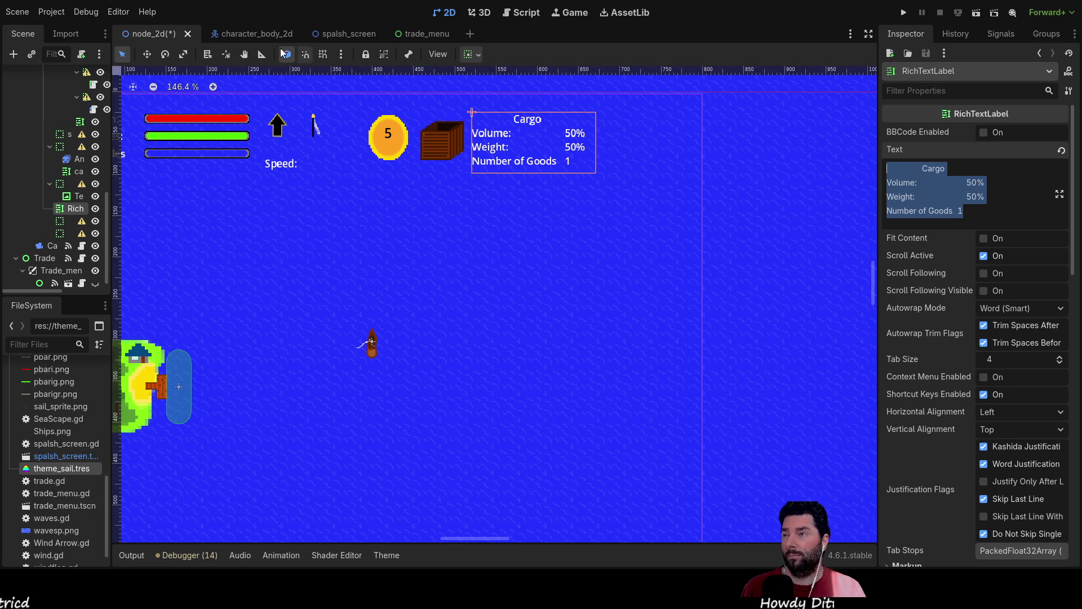
left_click(528, 14)
scroll(459, 259, "up", 7)
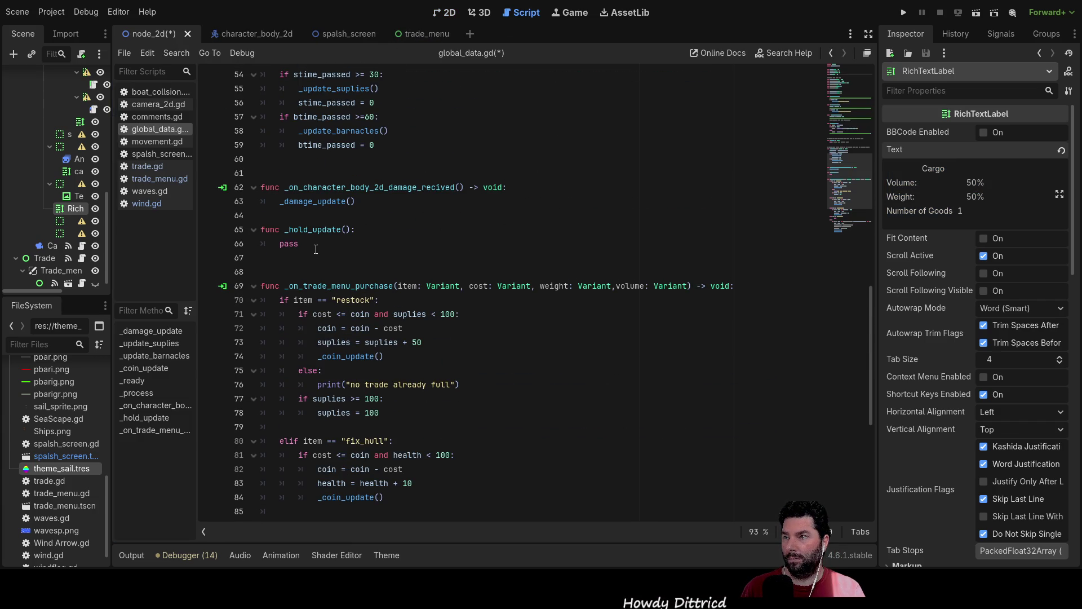
- In _hold_update, declare var update_text = " and paste the Cargo label text after the quote
left_click(297, 244)
key("Return")
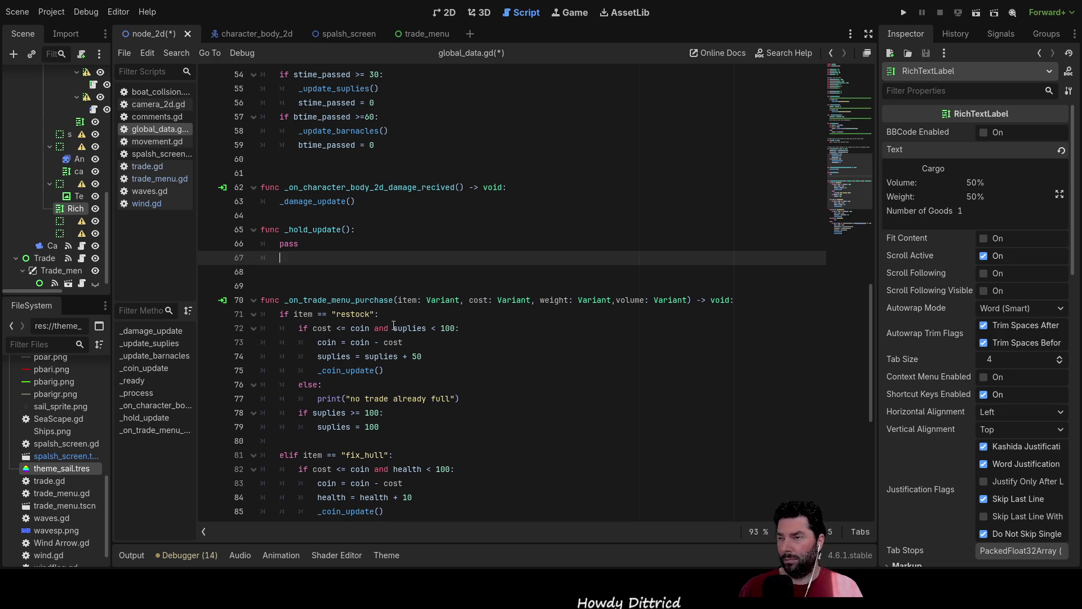
type("update")
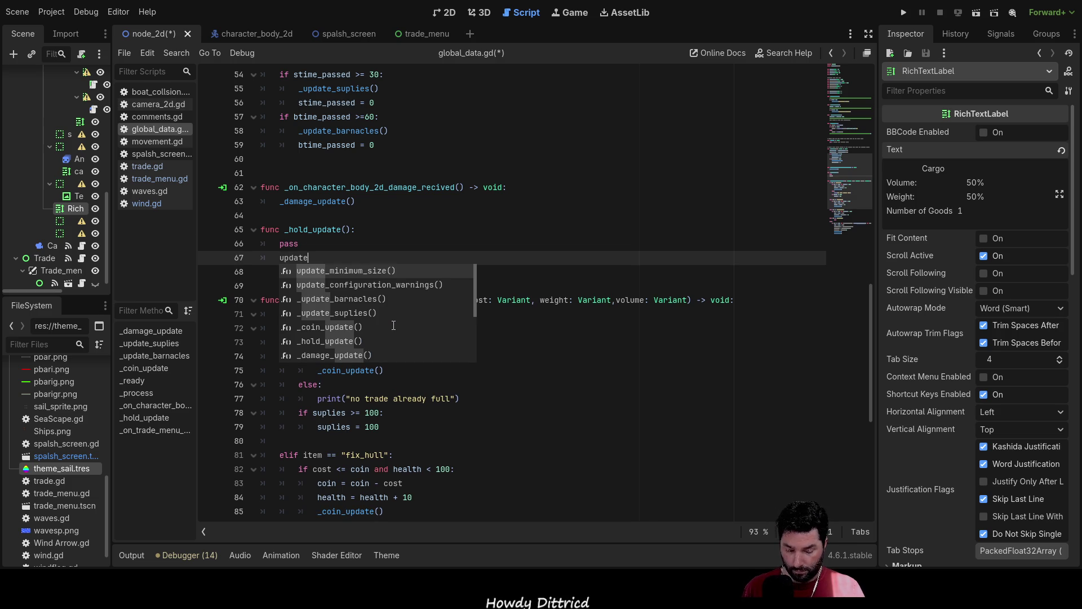
type("_text")
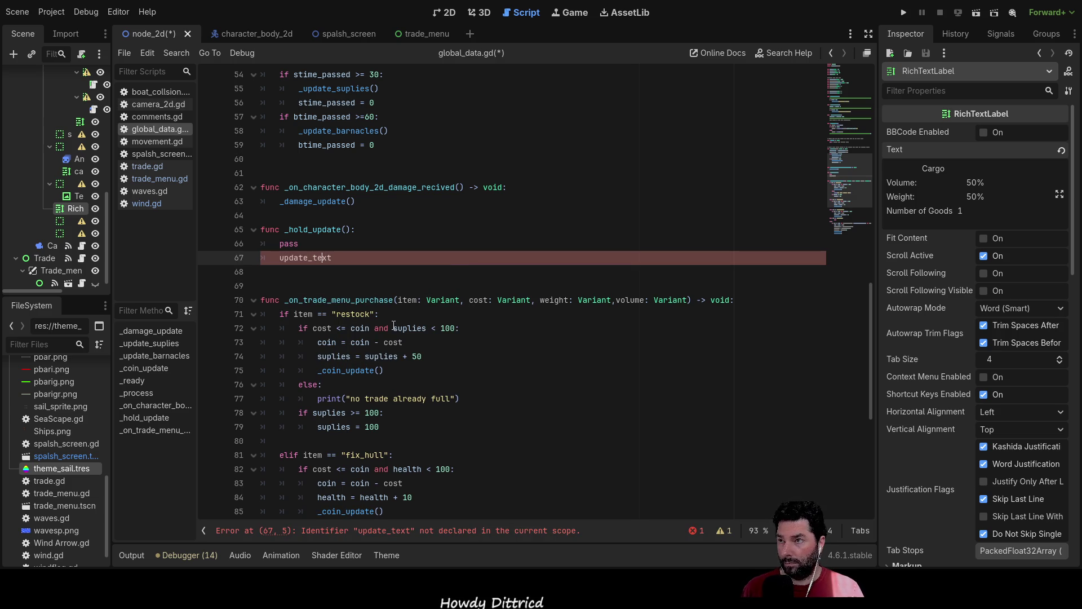
key("Home")
type("var")
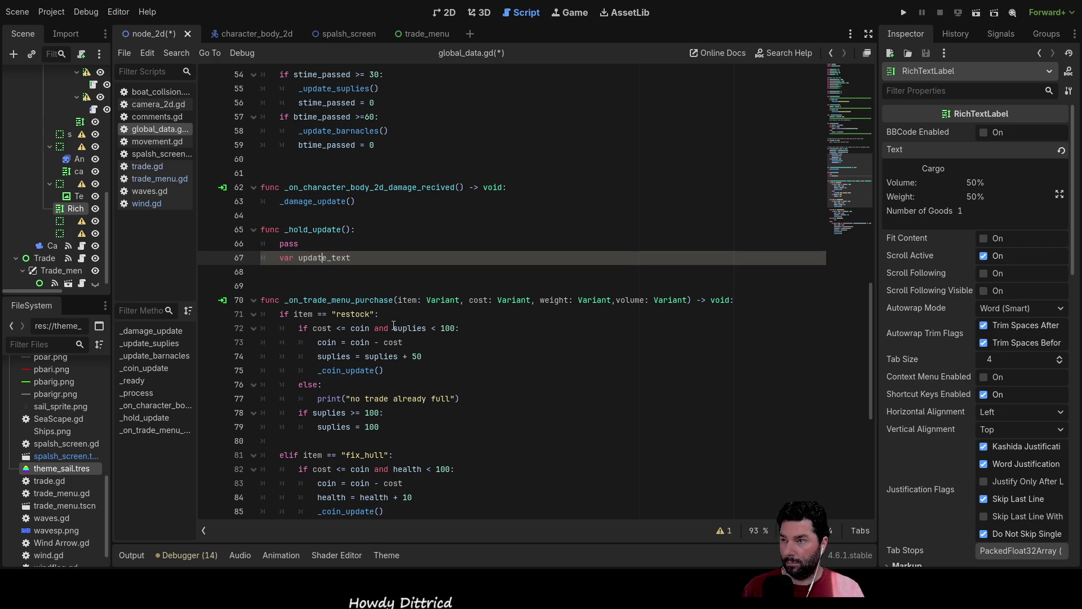
key("End")
type("= ")
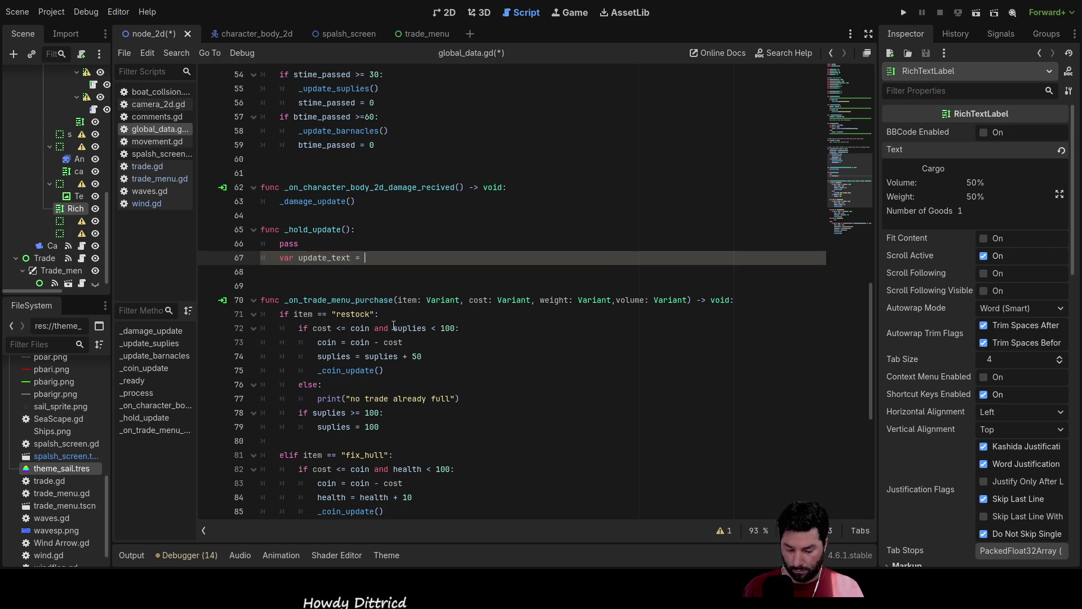
type("\"")
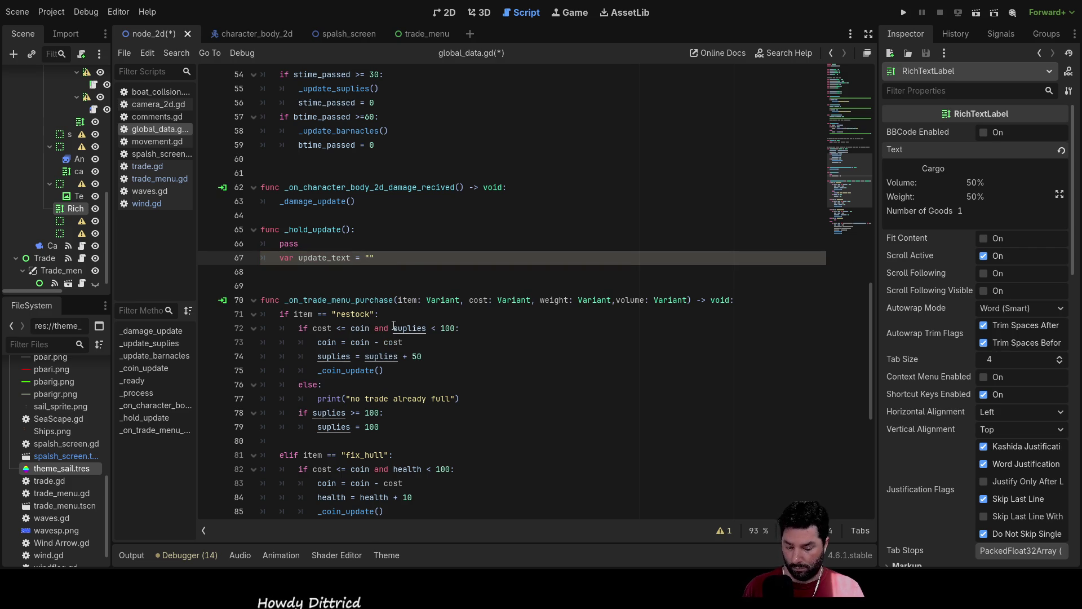
key("ctrl+v")
- Delete the placeholder pass and pull the update_text line up into its place
key("shift+Up")
key("shift+Up")
key("shift+Up")
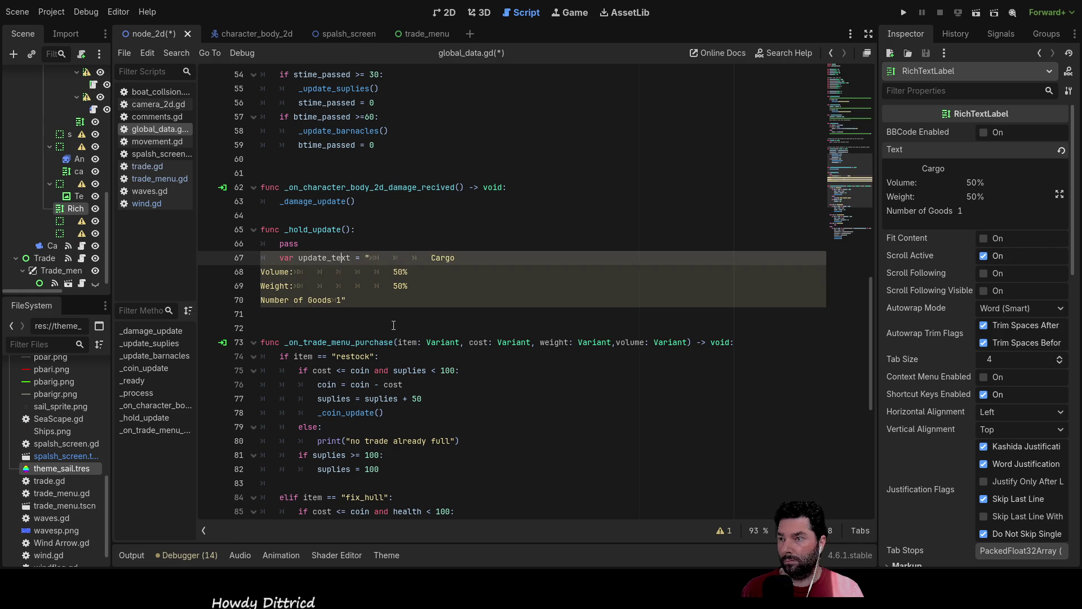
key("shift+Right")
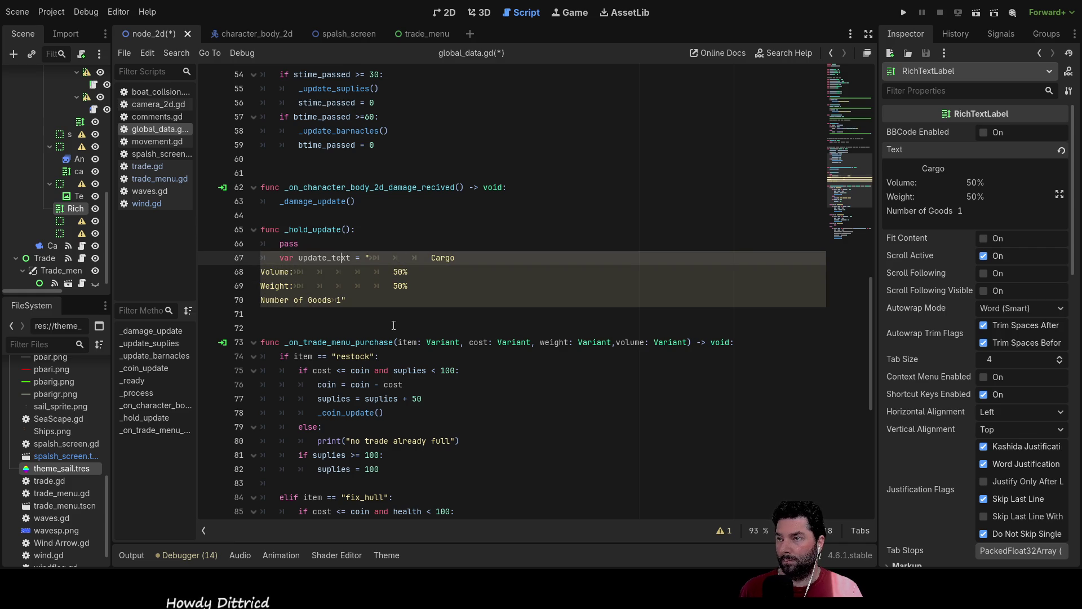
key("shift+Down")
key("shift+Down")
key("shift+Down")
key("shift+Up")
key("shift+Up")
key("shift+Up")
key("Up")
key("BackSpace")
key("BackSpace")
key("BackSpace")
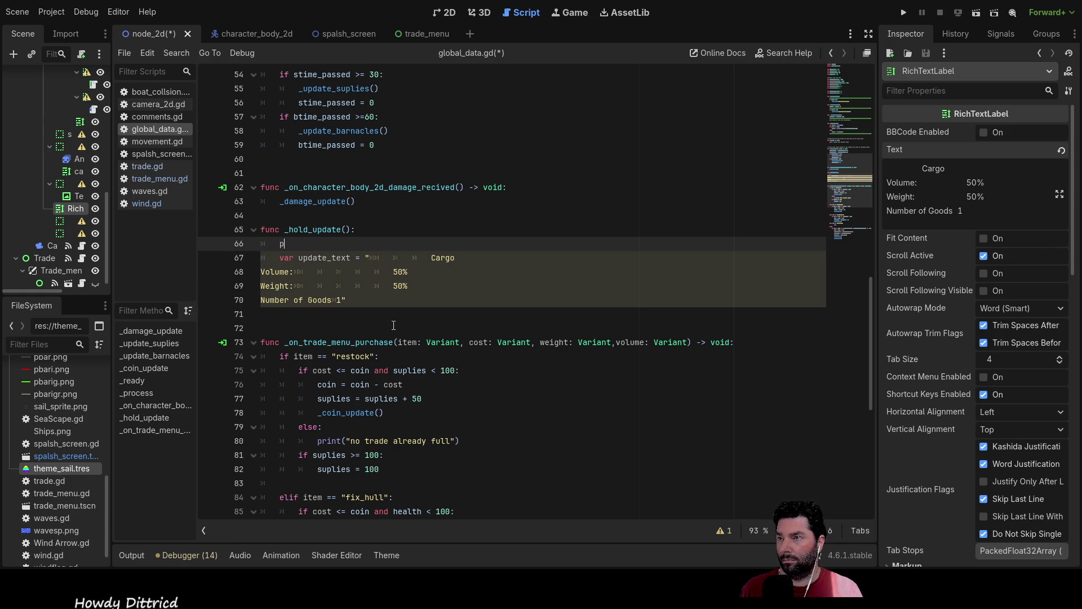
key("BackSpace")
key("BackSpace")
key("Down")
key("Down")
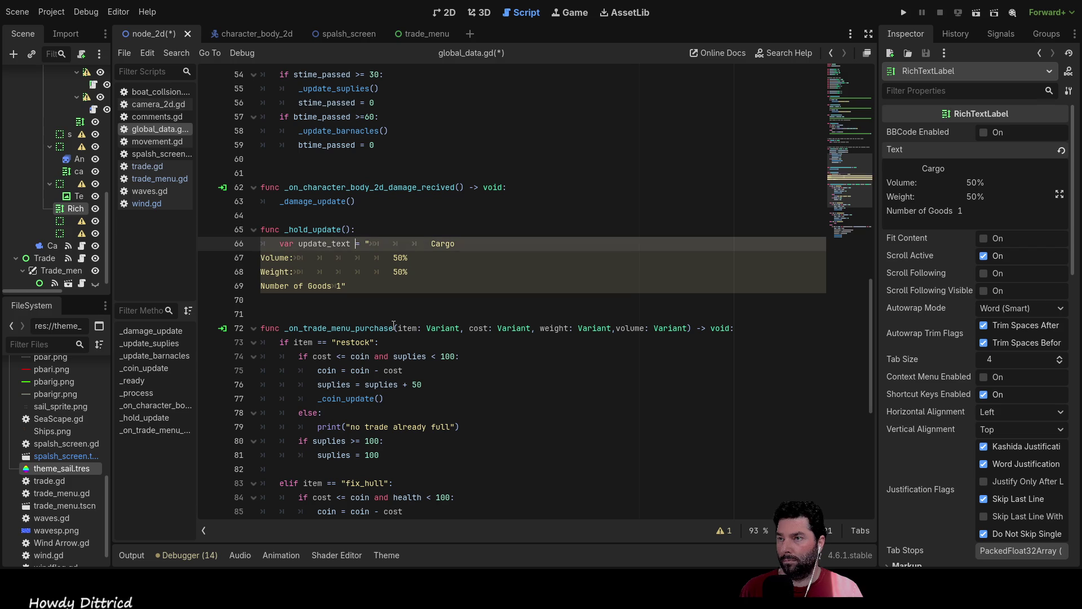
key("Down")
key("Down")
key("Down")
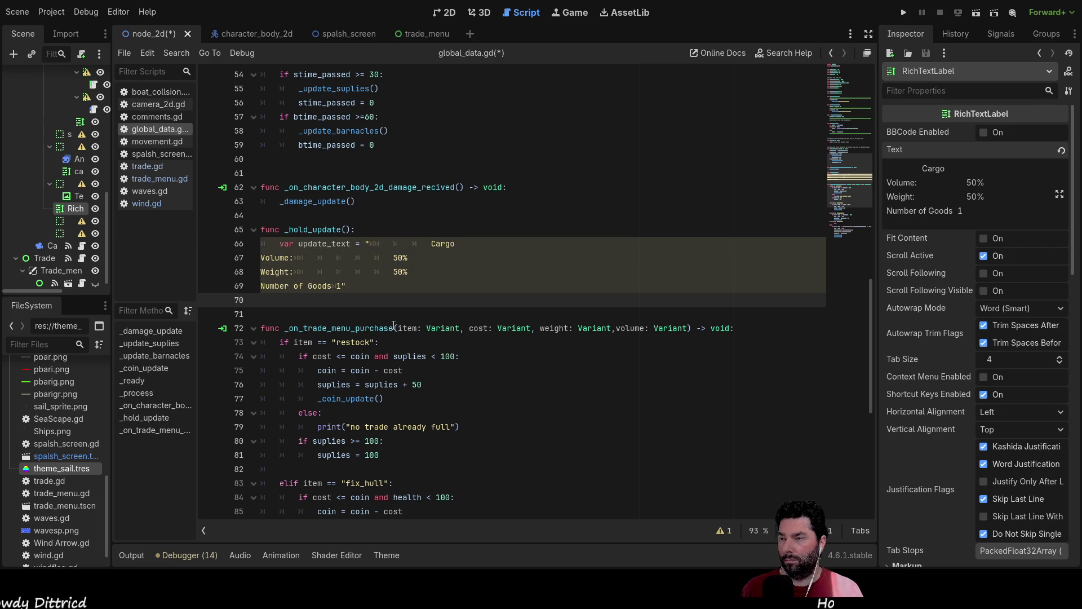
- Add spacing before the purchase handler and move the label text onto its own line
key("Return")
key("Up")
key("Up")
key("Up")
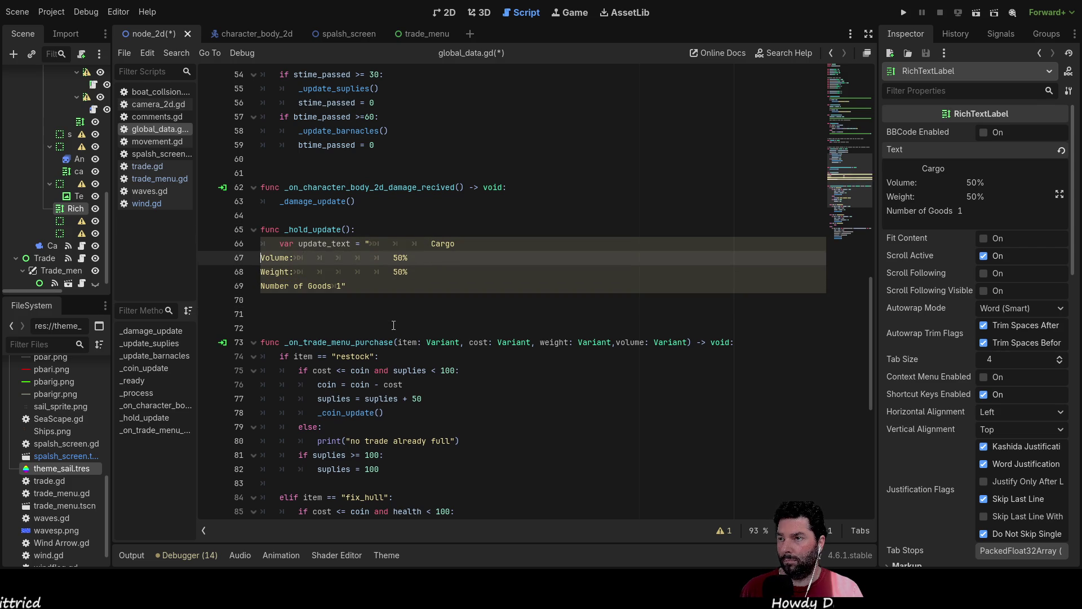
key("Down")
key("Down")
key("Down")
key("Up")
key("Up")
key("Up")
key("Right")
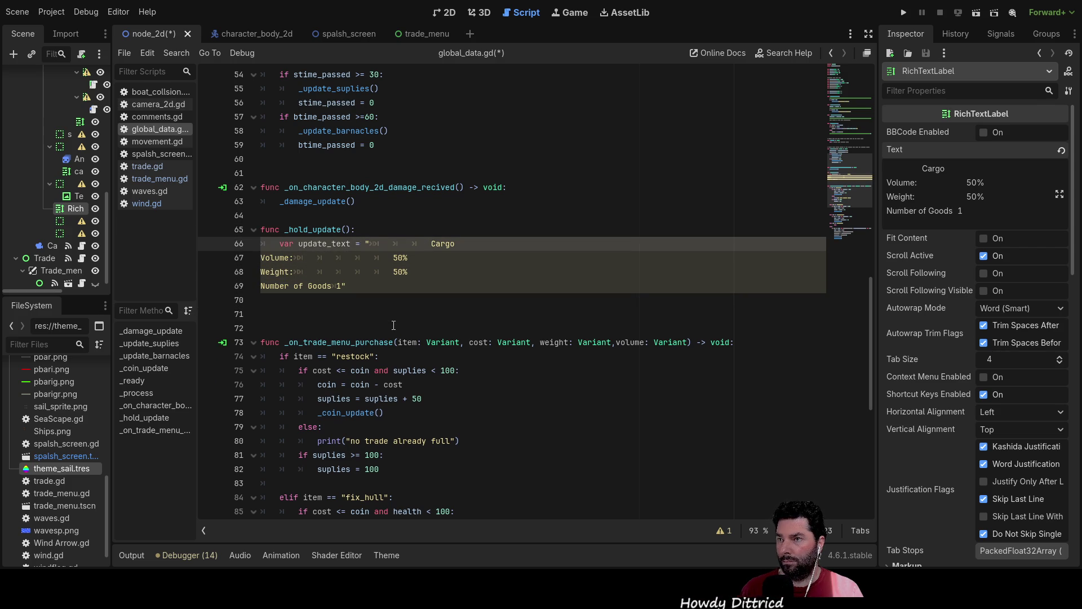
key("Return")
key("BackSpace")
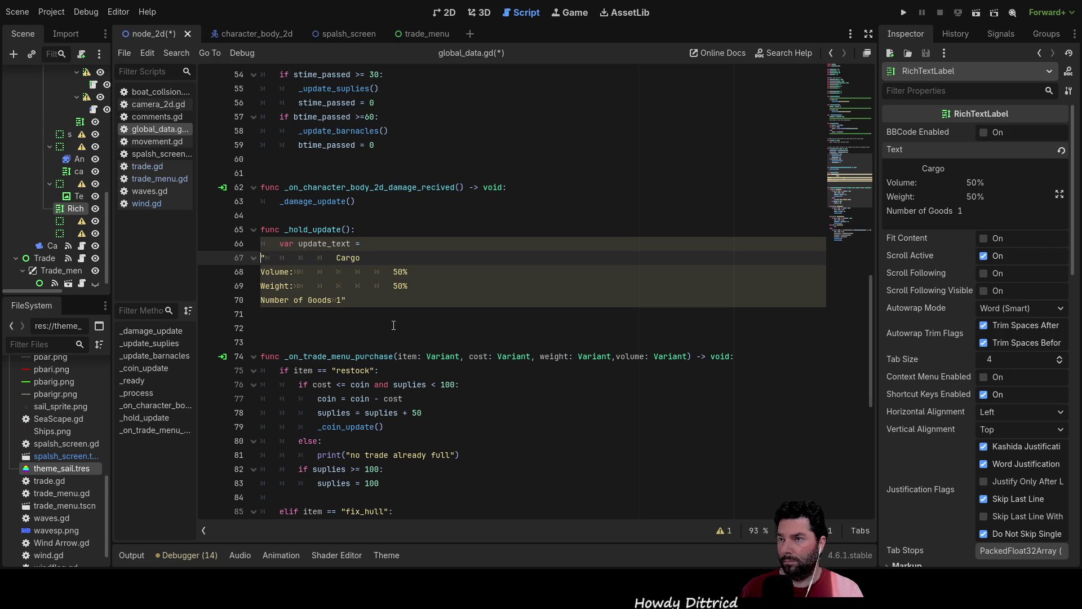
- Join the label string's first line onto the update_text declaration
key("Down")
key("Down")
key("Down")
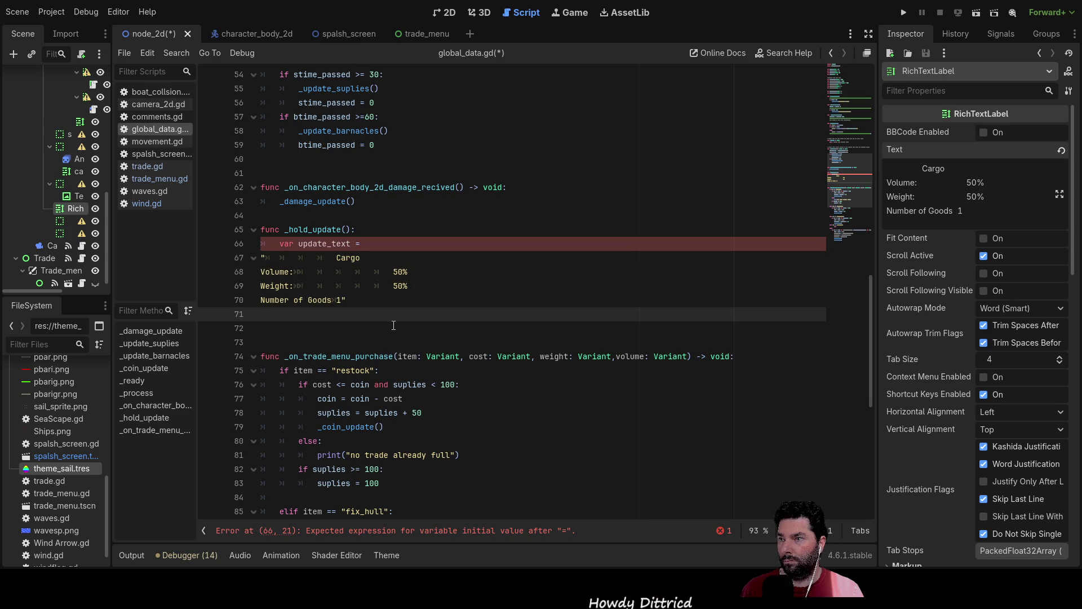
left_click(365, 243)
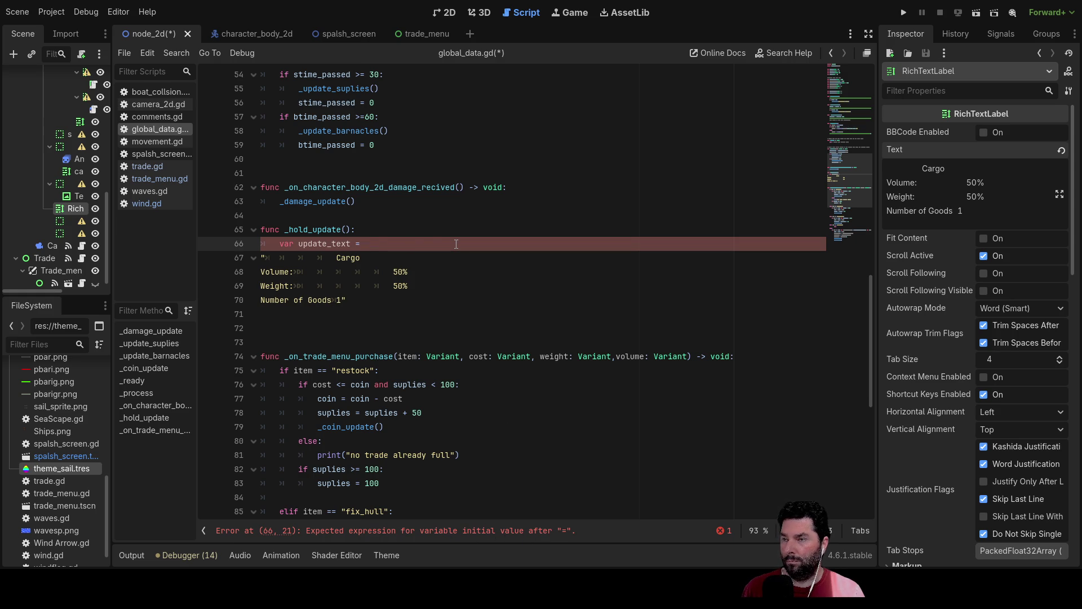
key("Delete")
key("Down")
key("Down")
key("Down")
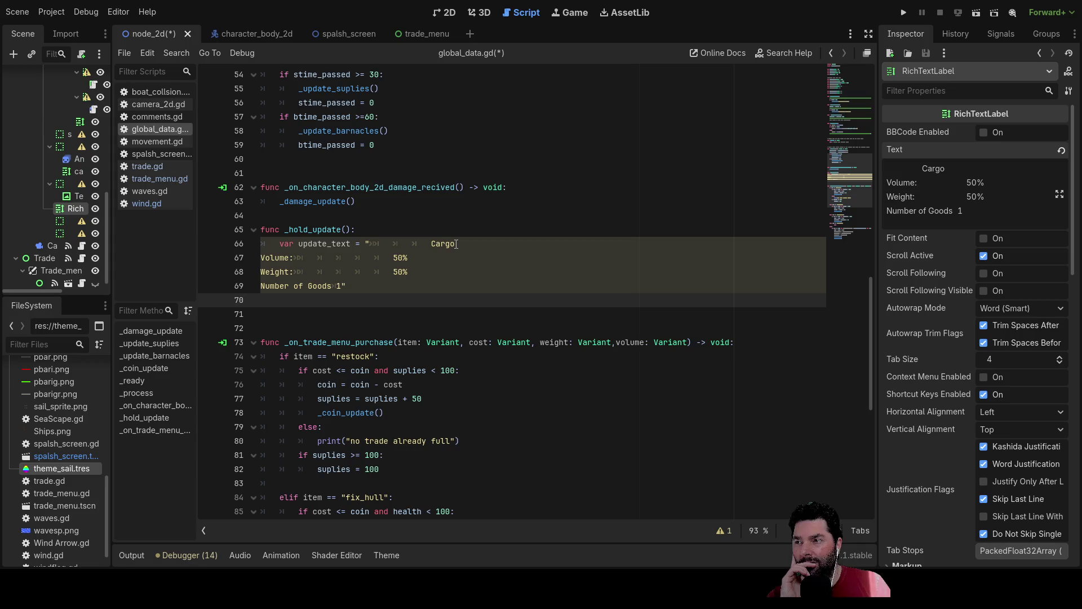
key("Up")
key("Up")
key("Down")
key("Down")
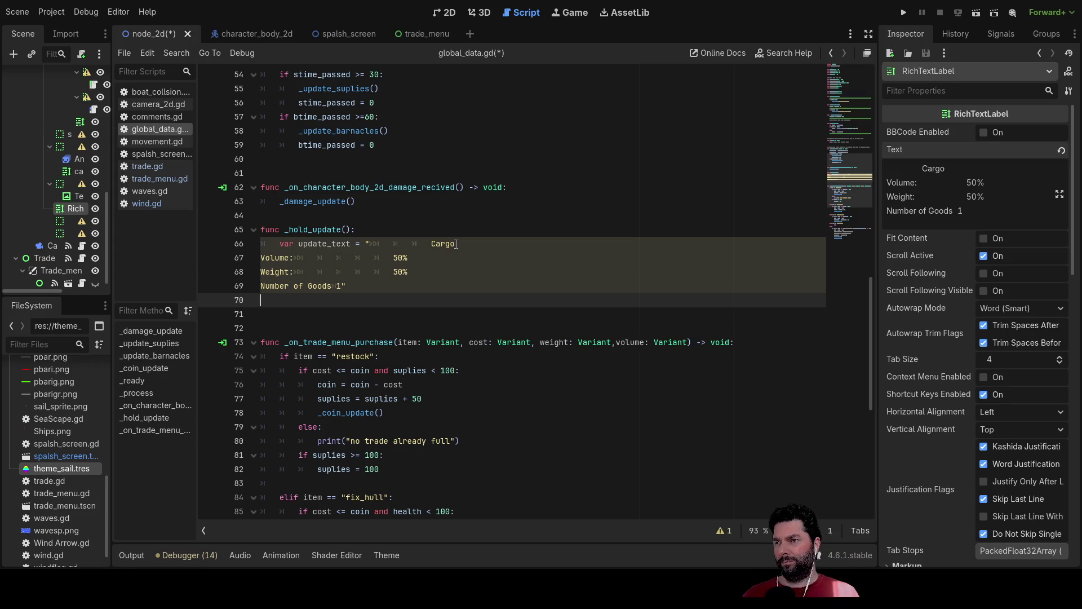
key("Up")
key("Up")
key("Up")
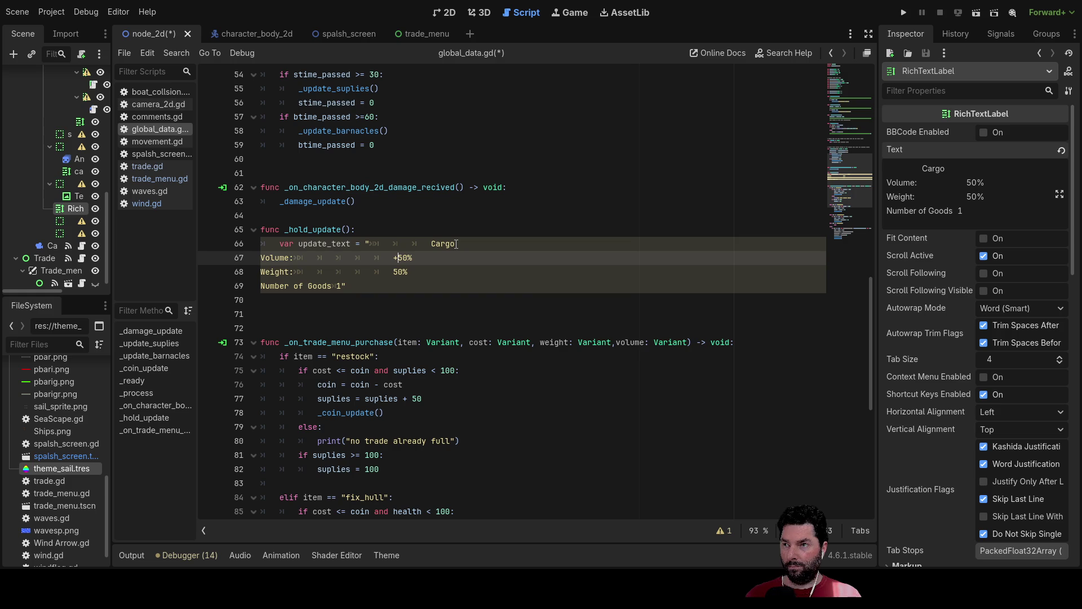
key("Down")
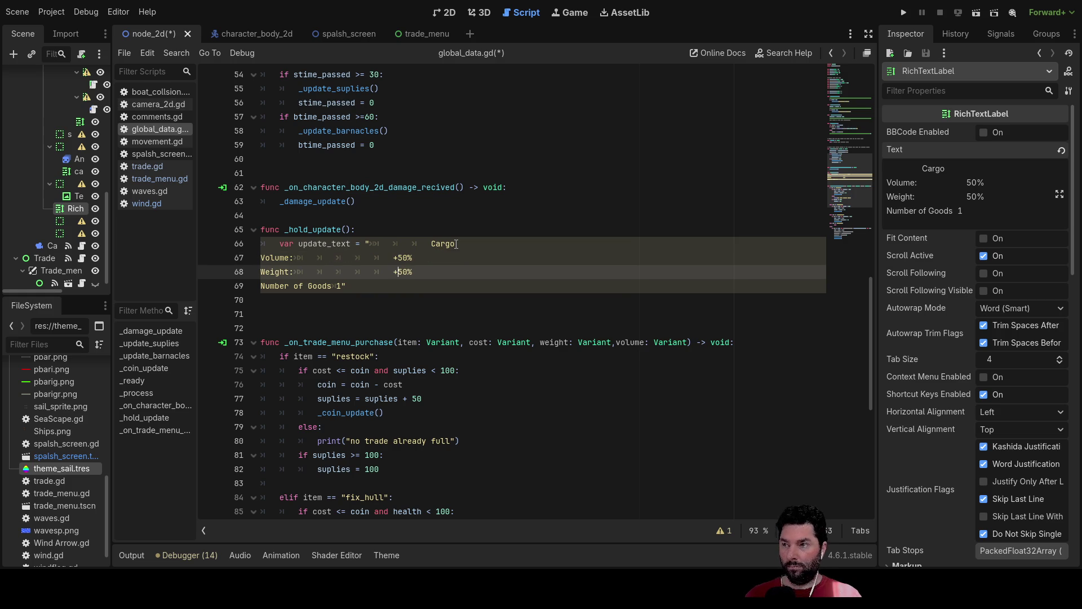
key("Down")
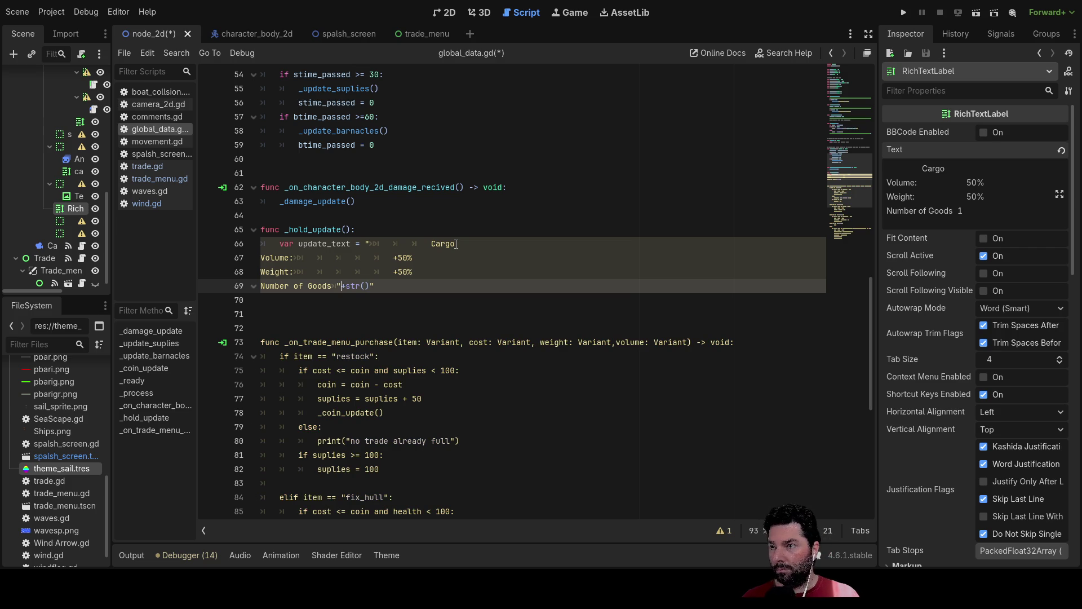
- On the Weight line, replace the hard-coded 50 with str() and a "%" concatenation
type("r")
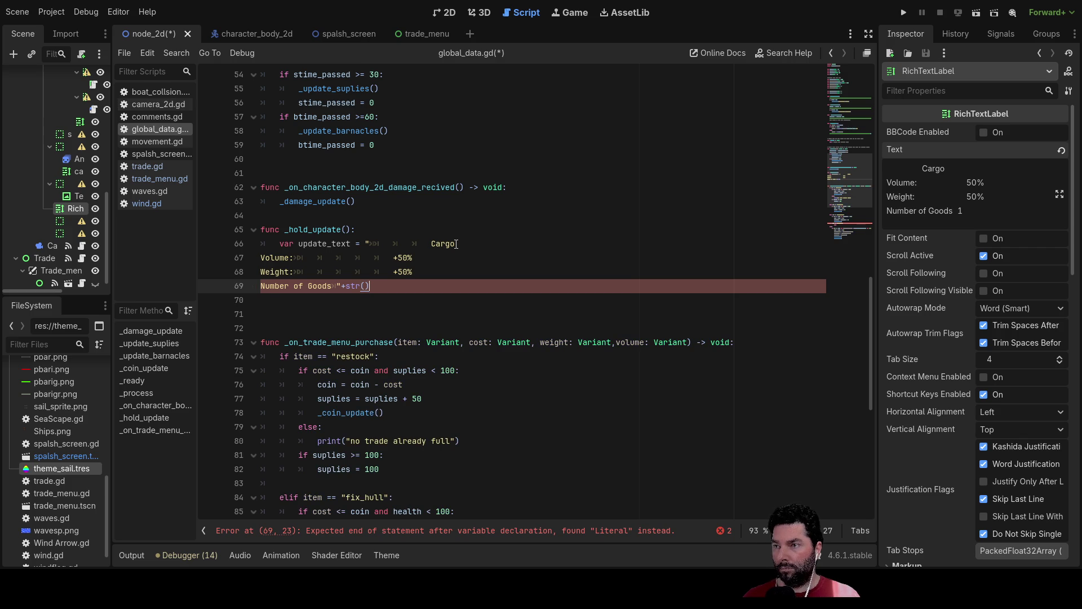
key("BackSpace")
key("Up")
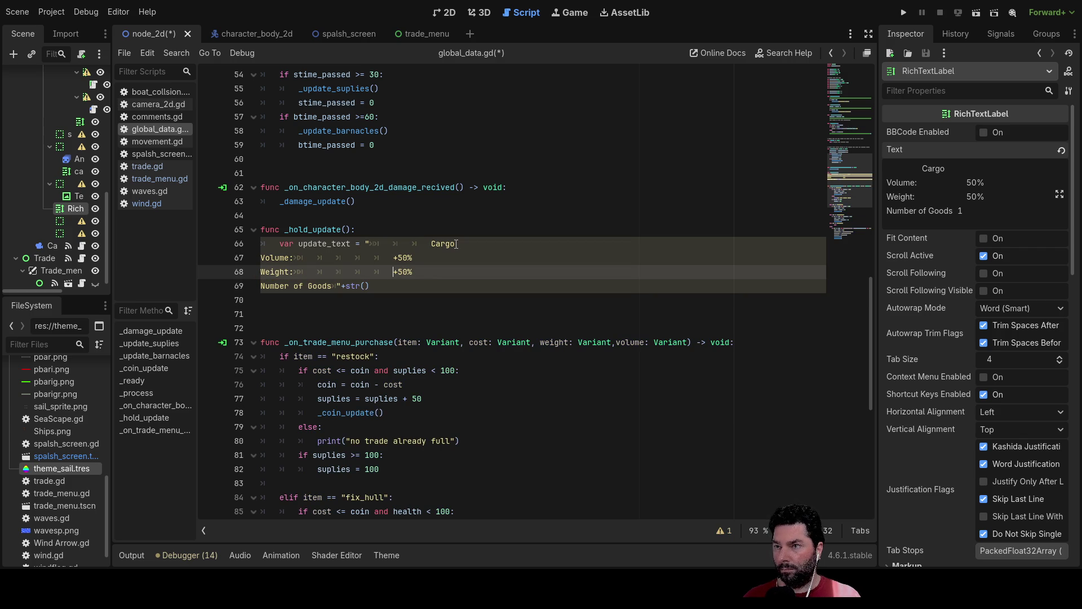
type("\"")
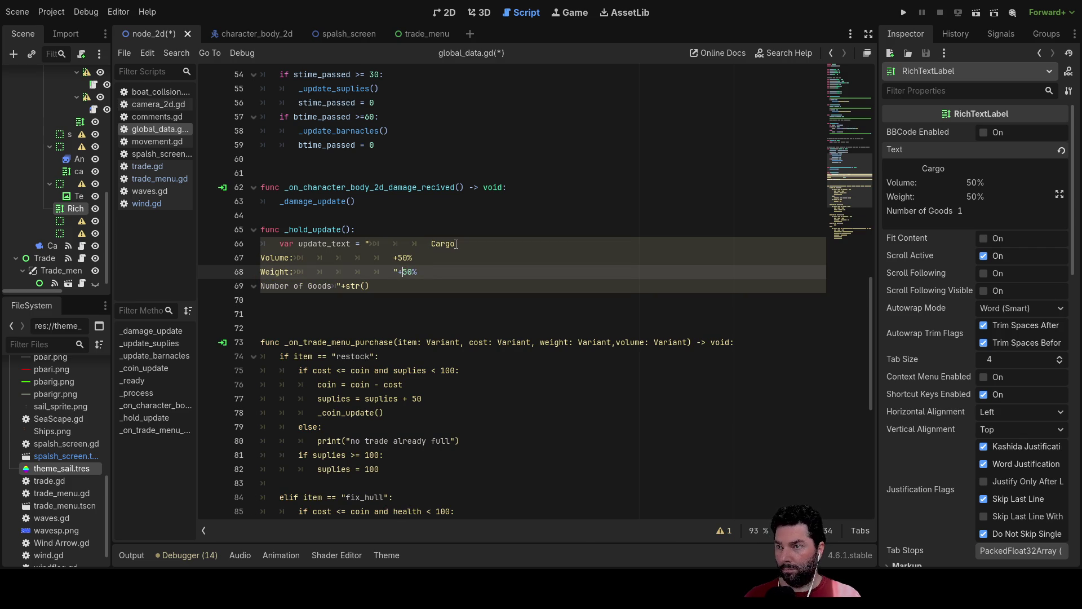
key("Right")
type("str()")
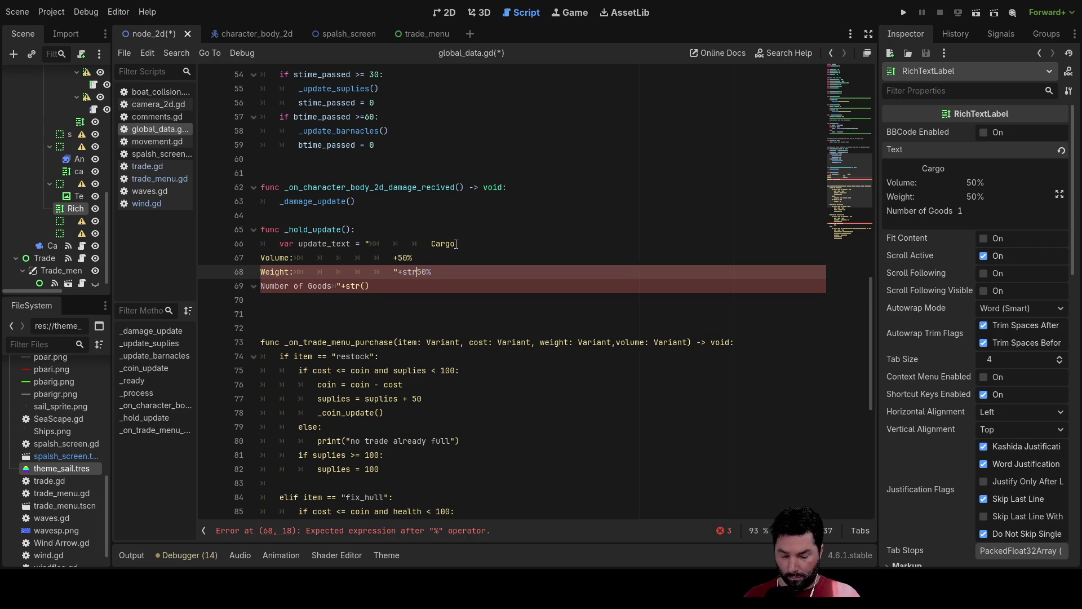
key("Delete")
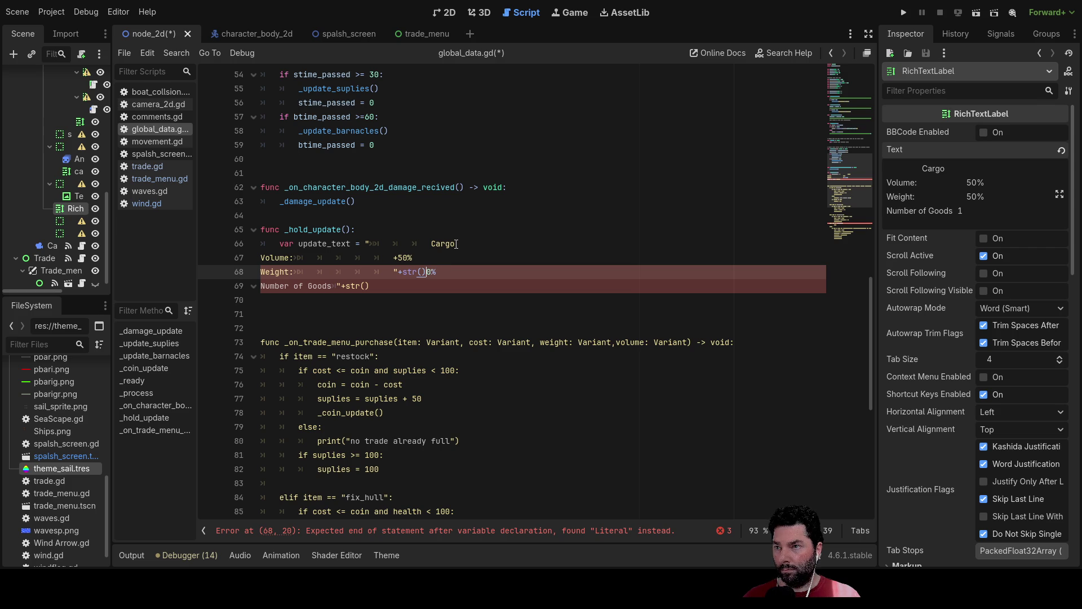
key("Delete")
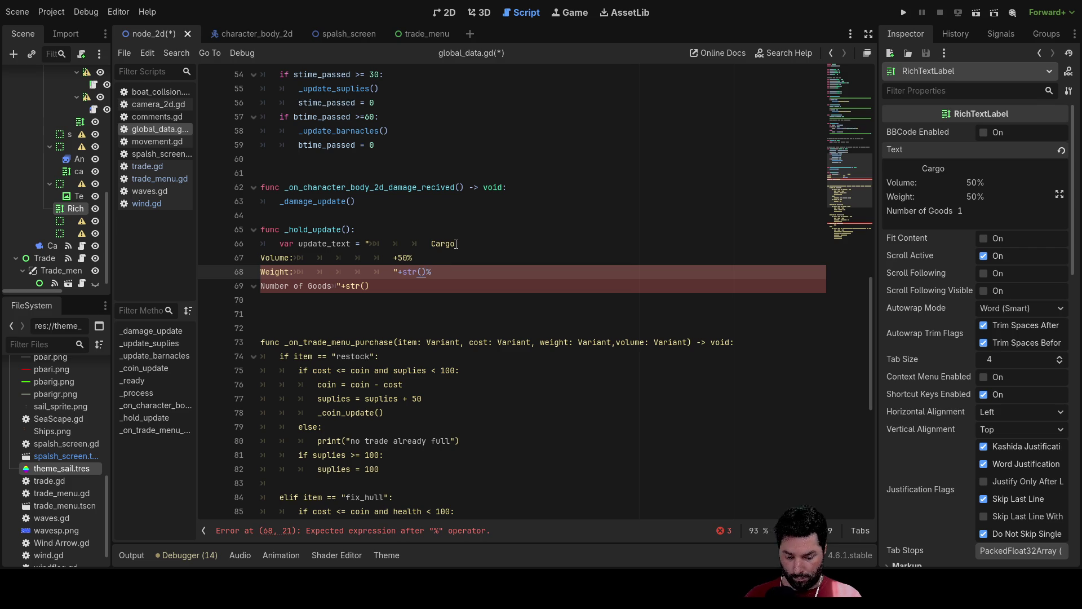
type("+\"\"%")
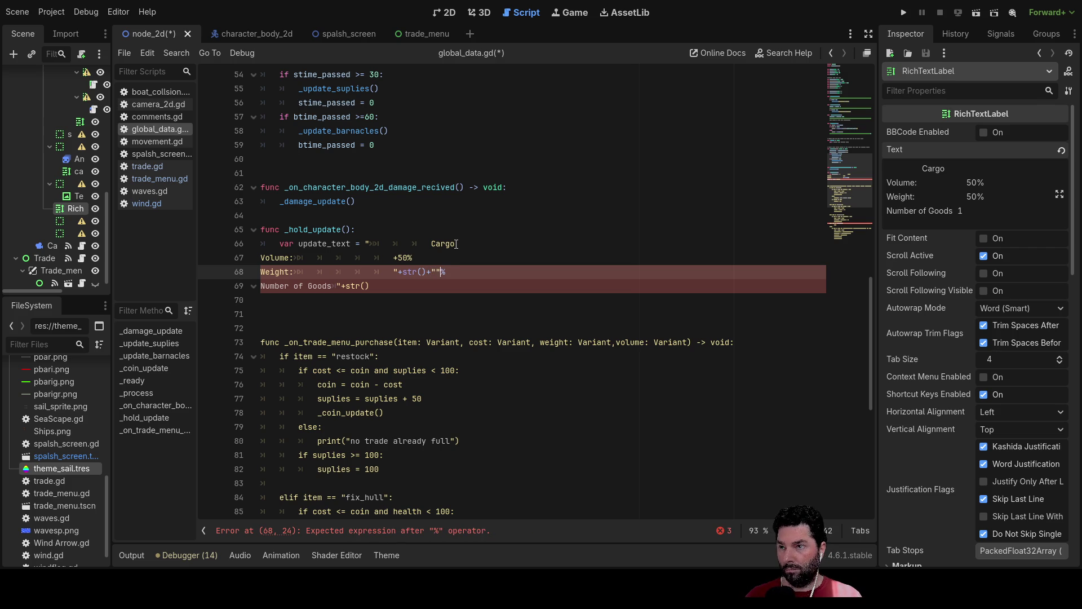
type("\"\"+")
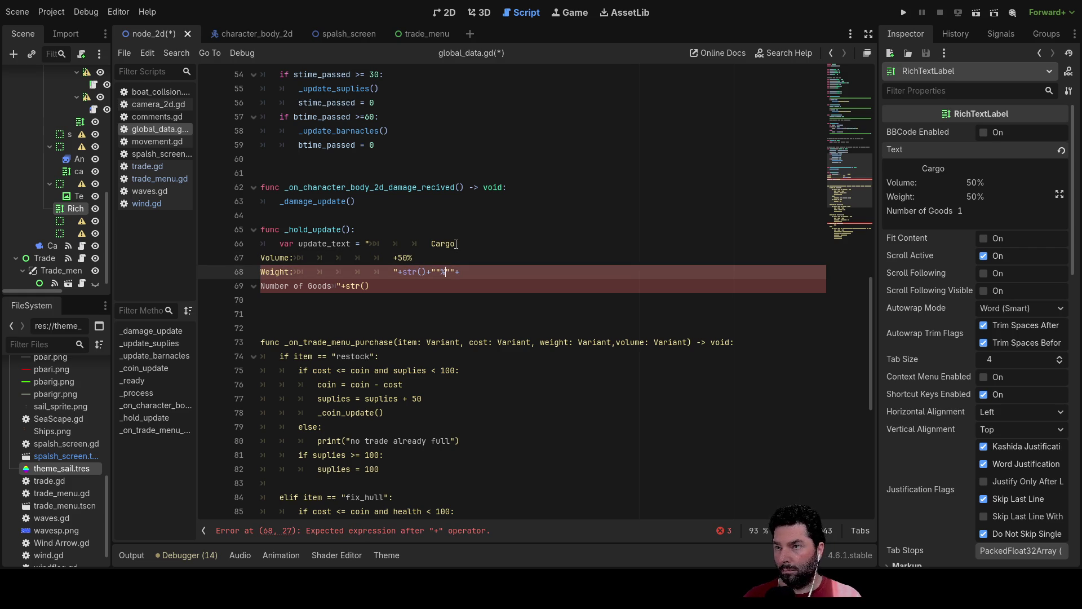
key("Left")
key("Left")
key("shift+Right")
key("shift+Right")
key("shift+Right")
key("ctrl+c")
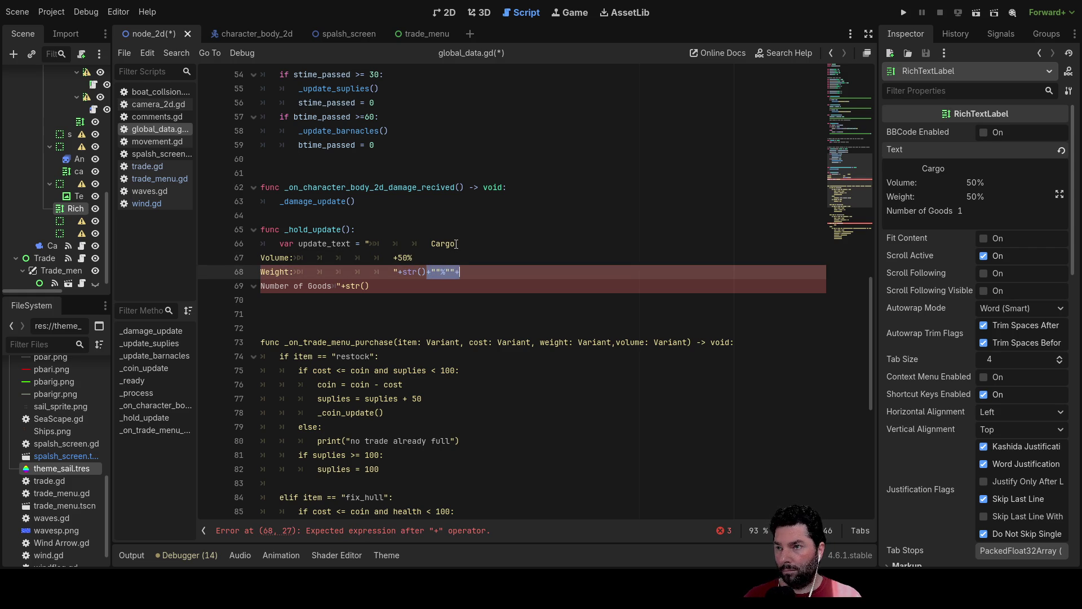
- On the Volume line, replace 50% with str() and the "%" concatenation, removing stray quotes
key("Up")
key("BackSpace")
key("ctrl+v")
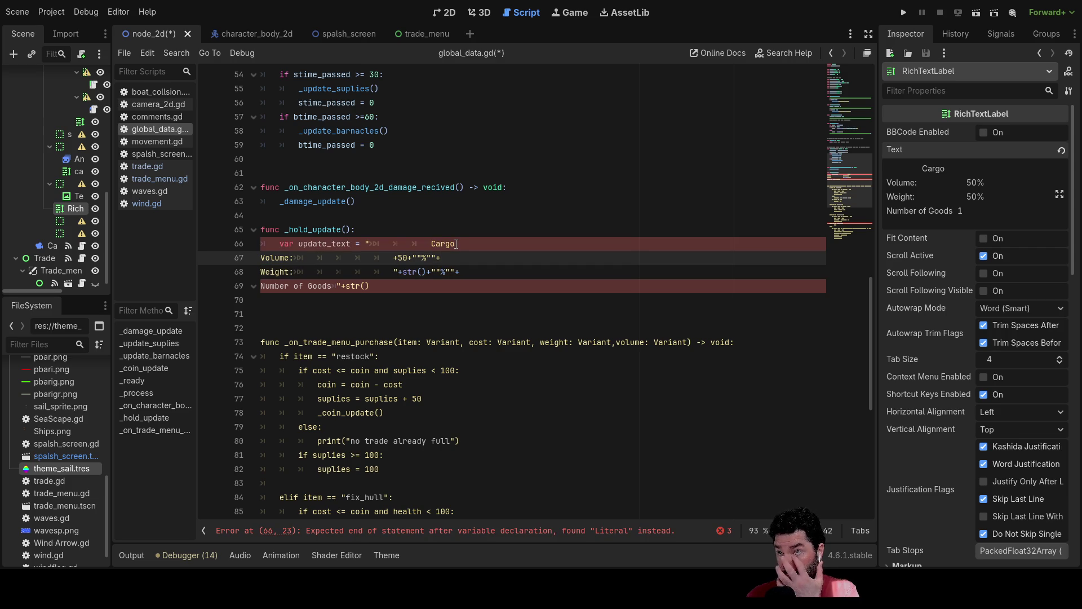
key("Down")
key("BackSpace")
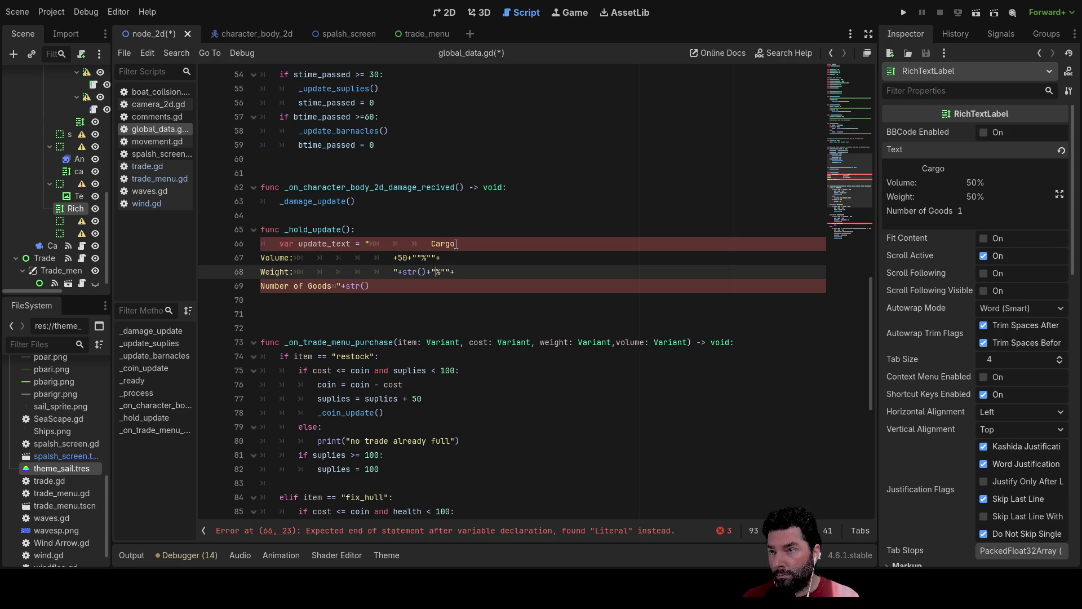
key("BackSpace")
key("Delete")
key("Up")
key("Up")
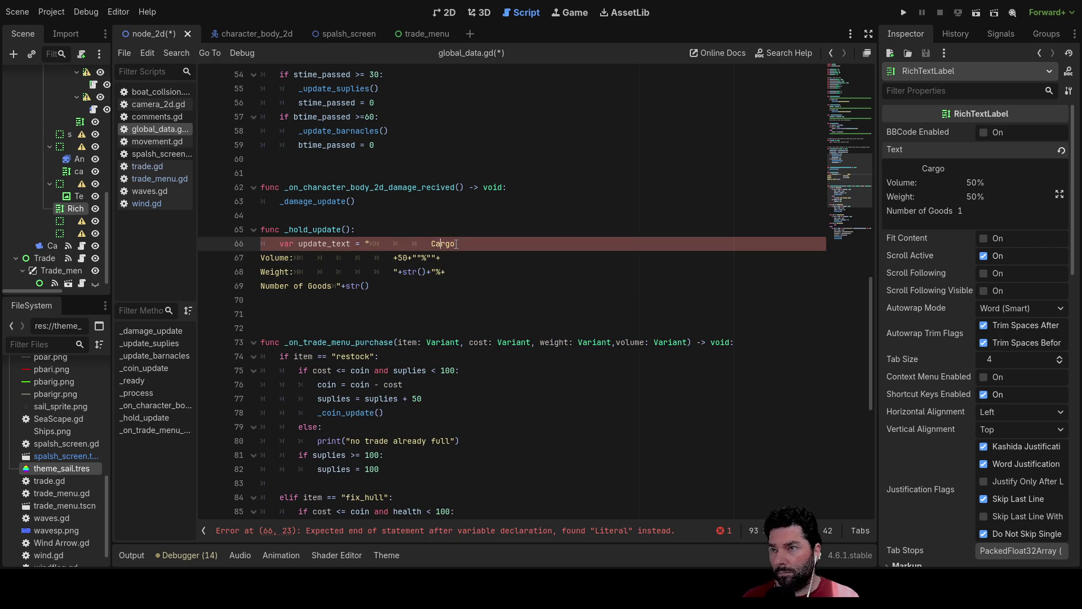
key("Down")
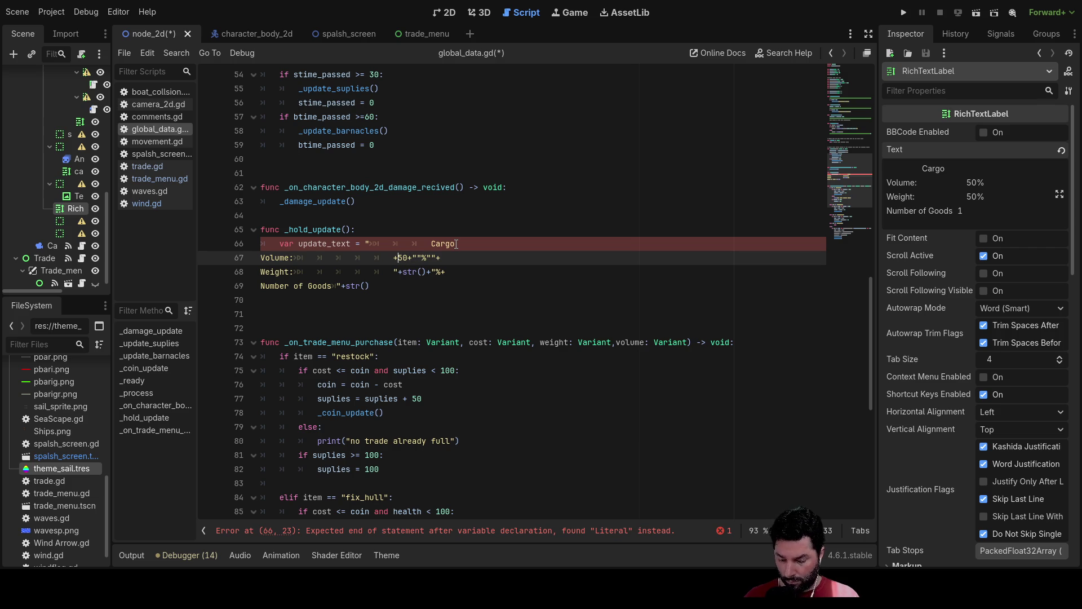
type("str")
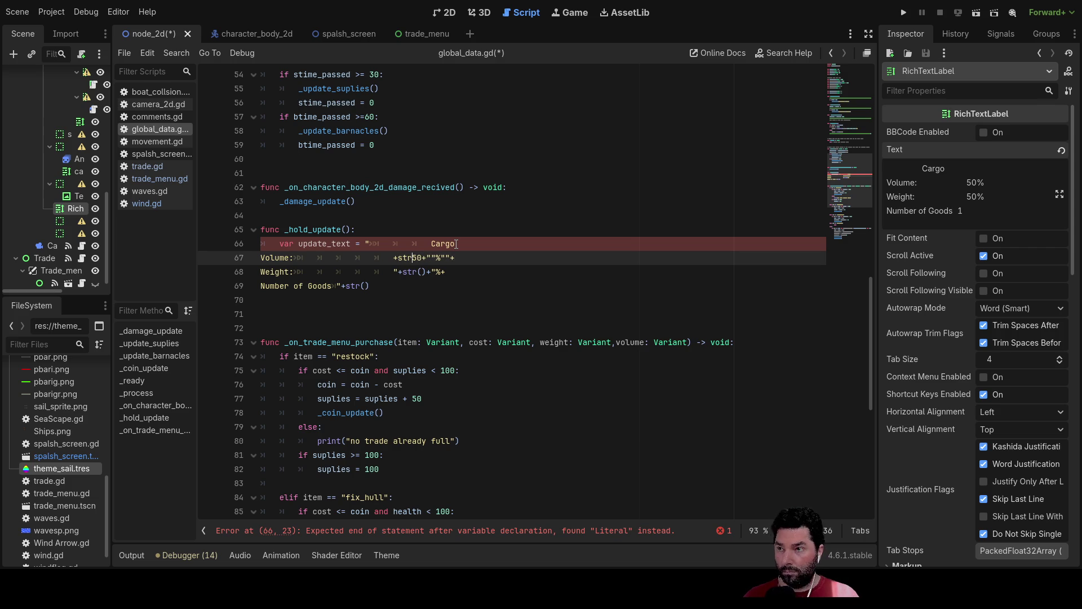
type("()")
key("Delete")
key("Delete")
key("Right")
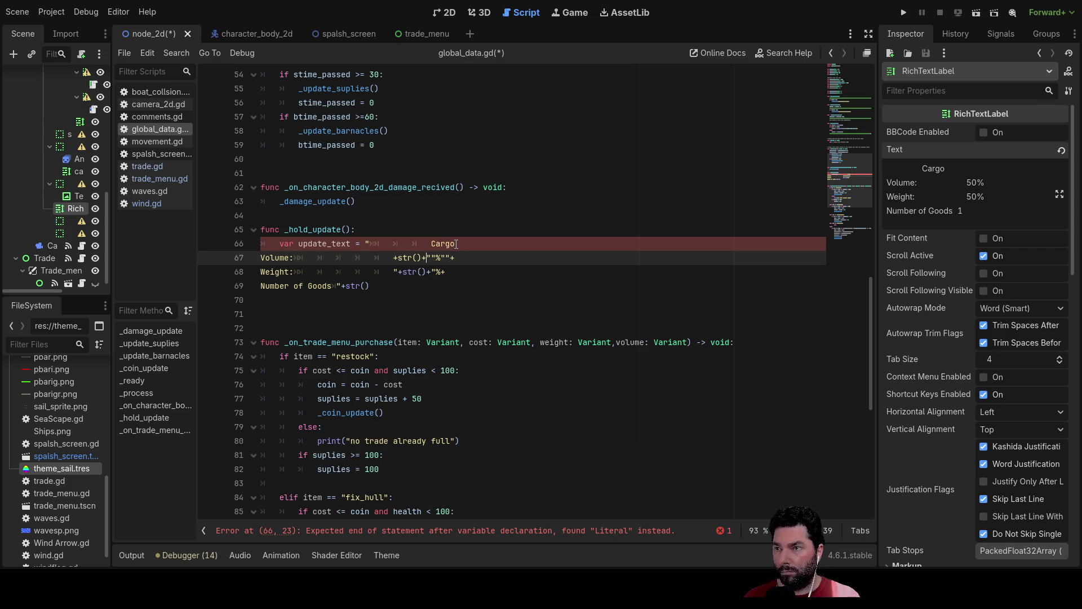
key("Delete")
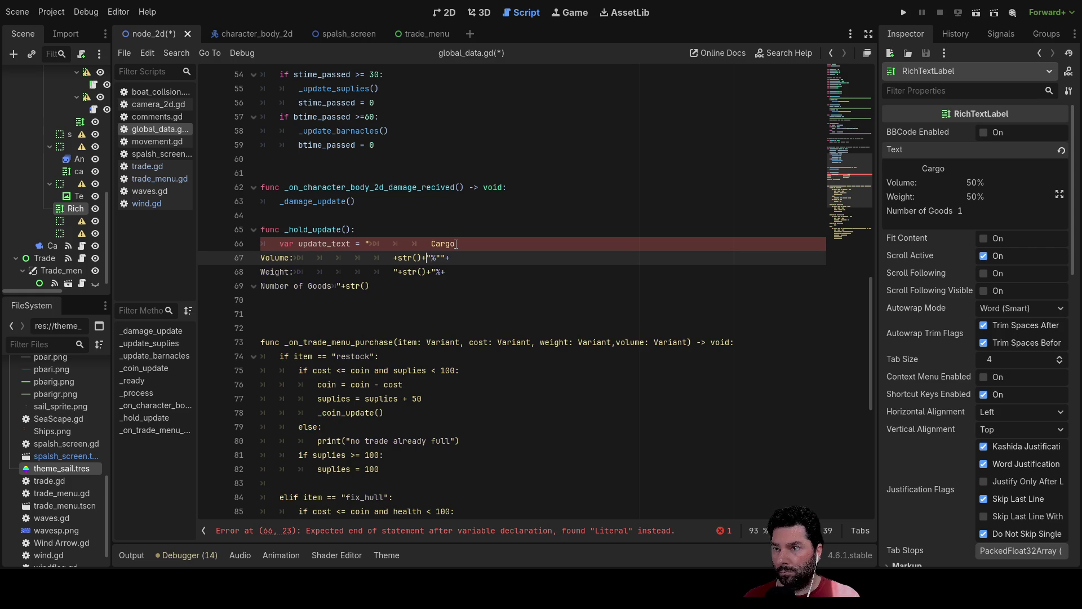
key("Left")
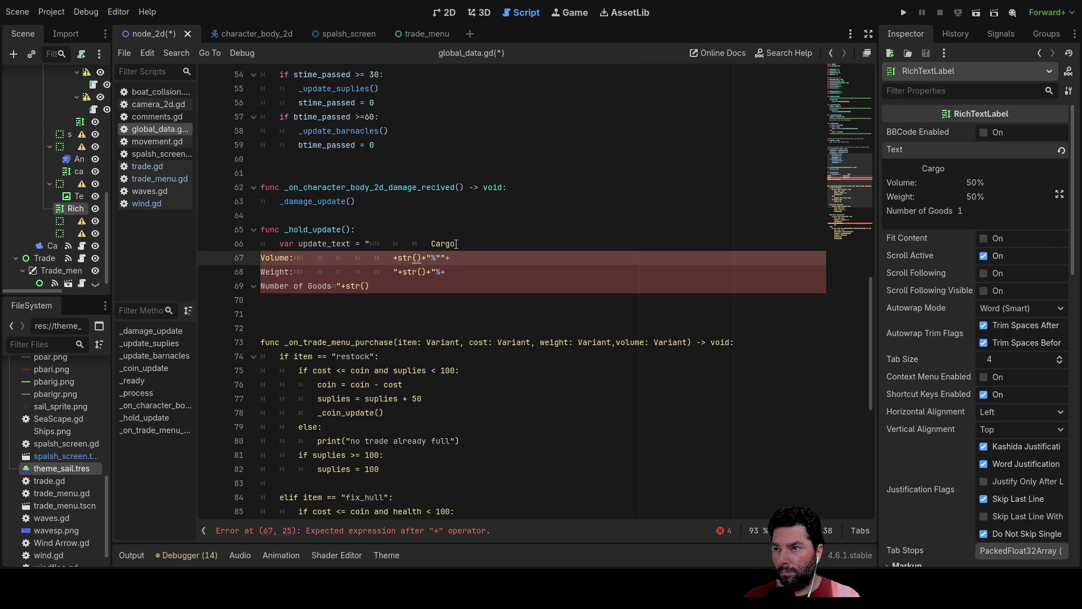
key("Left")
key("Left")
key("Left")
- Add the missing quote around the % after str() on the Volume line
type("\"")
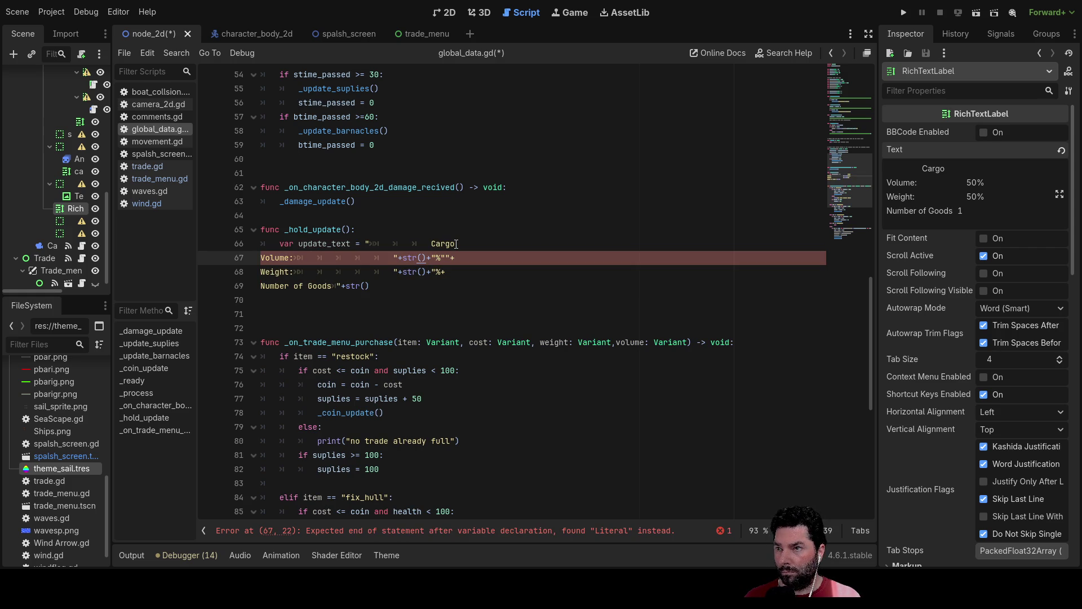
key("Right")
key("Right")
key("Right")
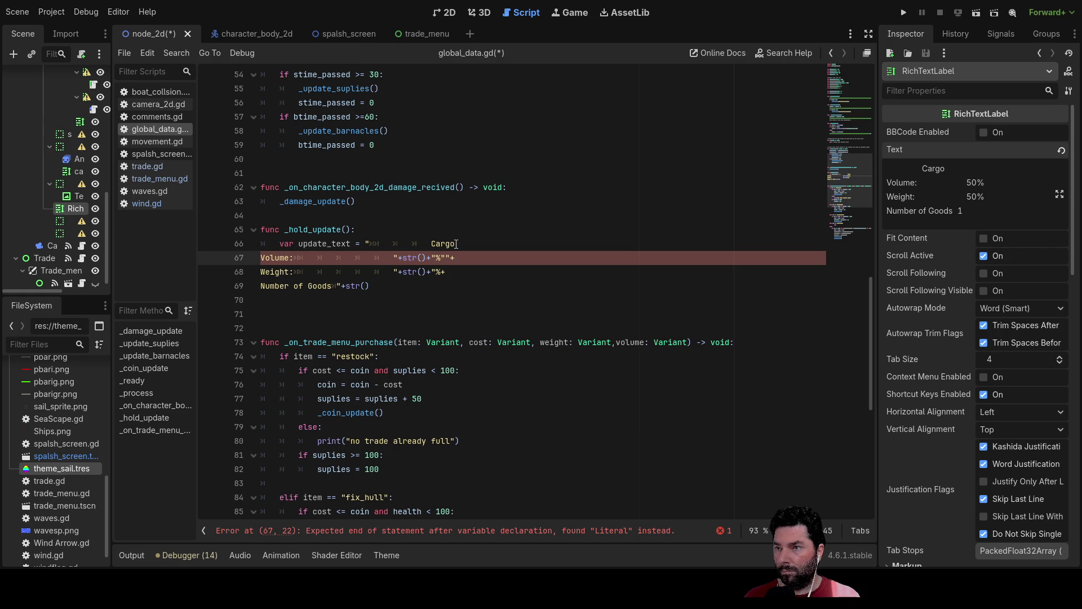
type("\"")
key("BackSpace")
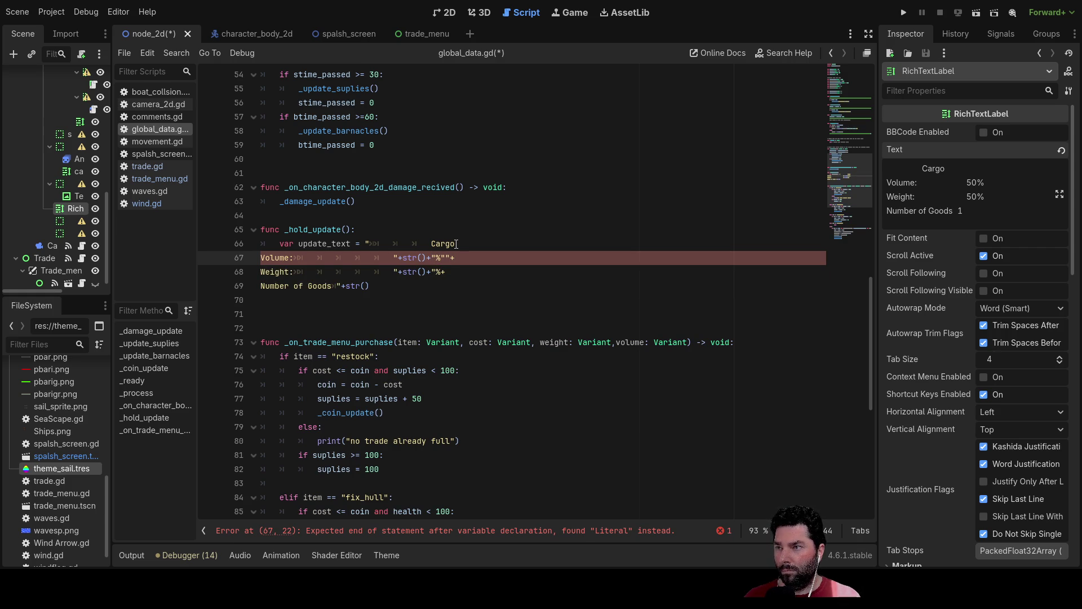
- Remove the doubled and stray quotes at the ends of the Volume and Weight lines
key("Up")
key("Up")
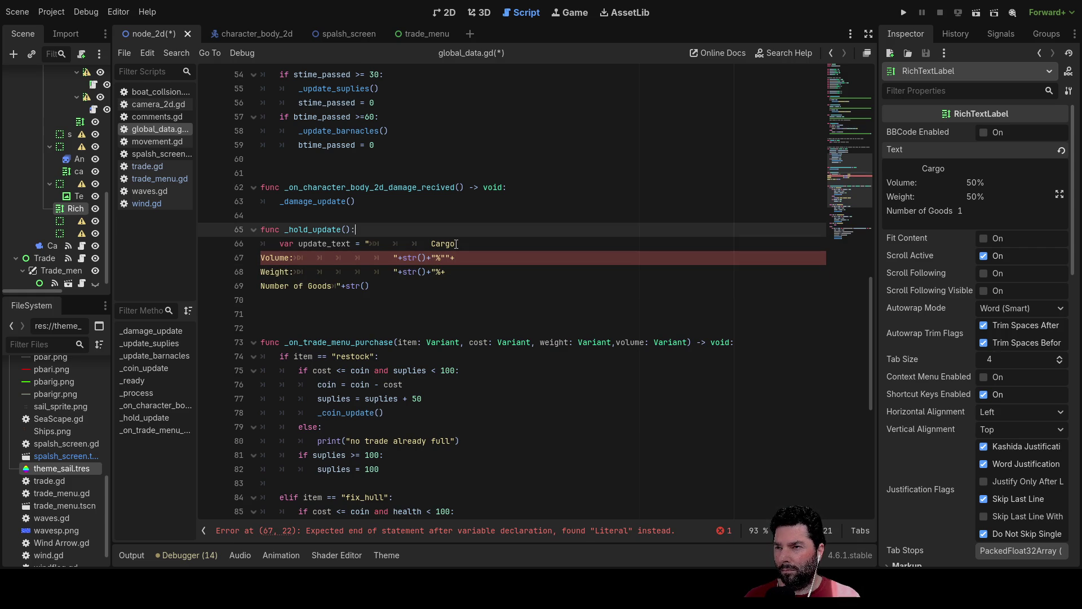
key("Down")
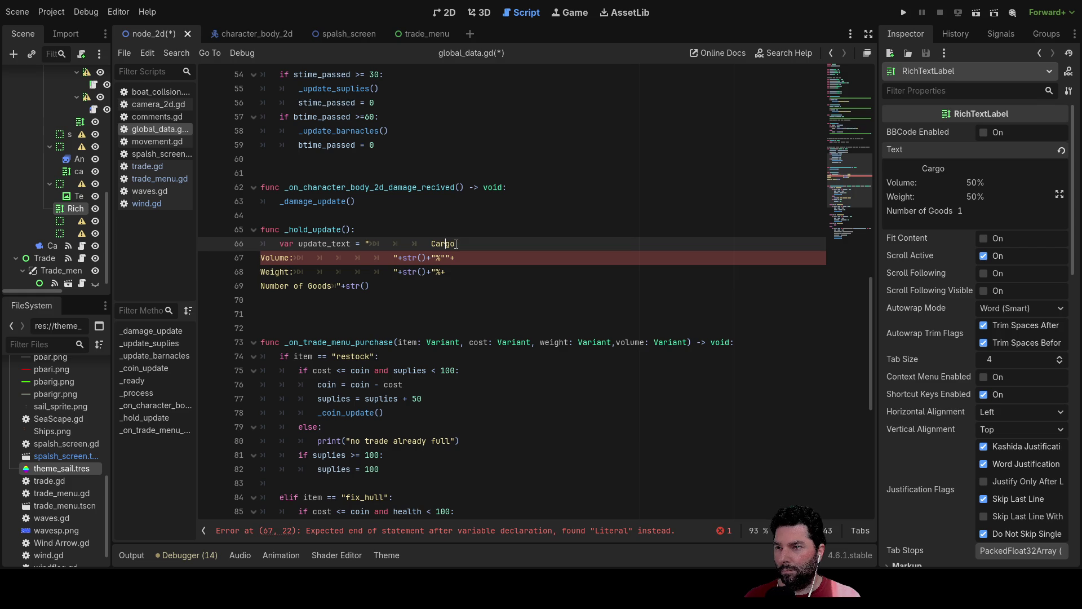
key("Down")
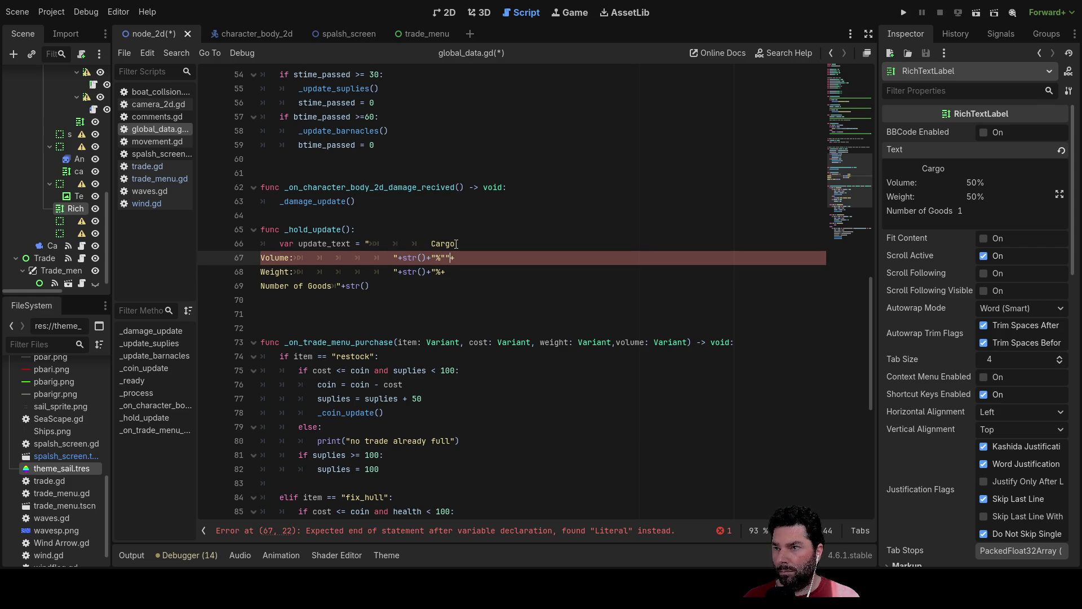
key("BackSpace")
key("Right")
type("\"")
key("Down")
type("\"")
key("Up")
key("BackSpace")
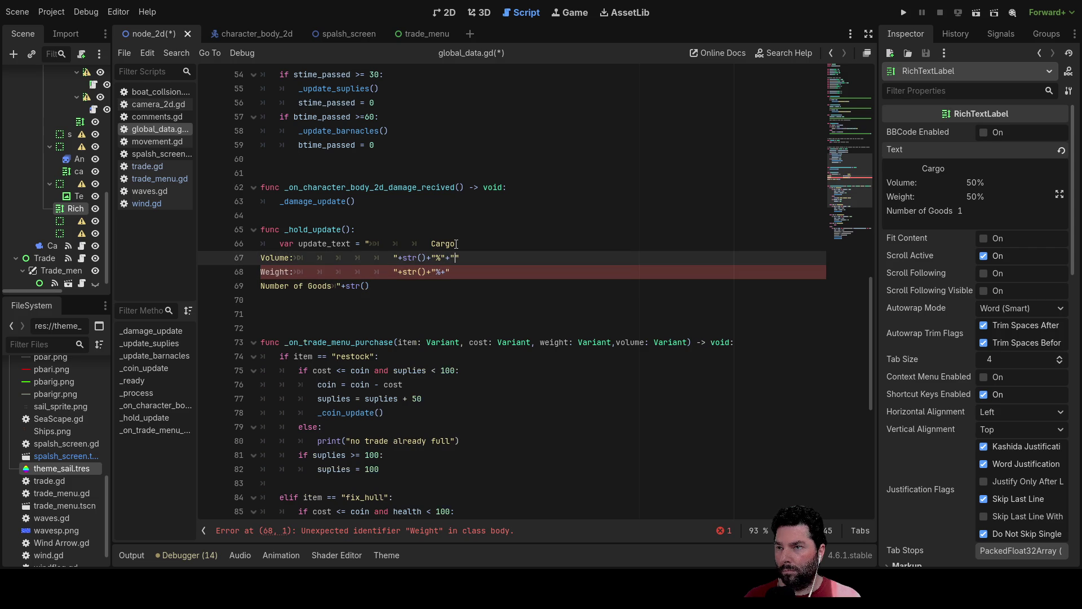
key("Down")
key("BackSpace")
- Merge the Weight and Number of Goods lines up onto the Volume line
key("Down")
key("Down")
key("Down")
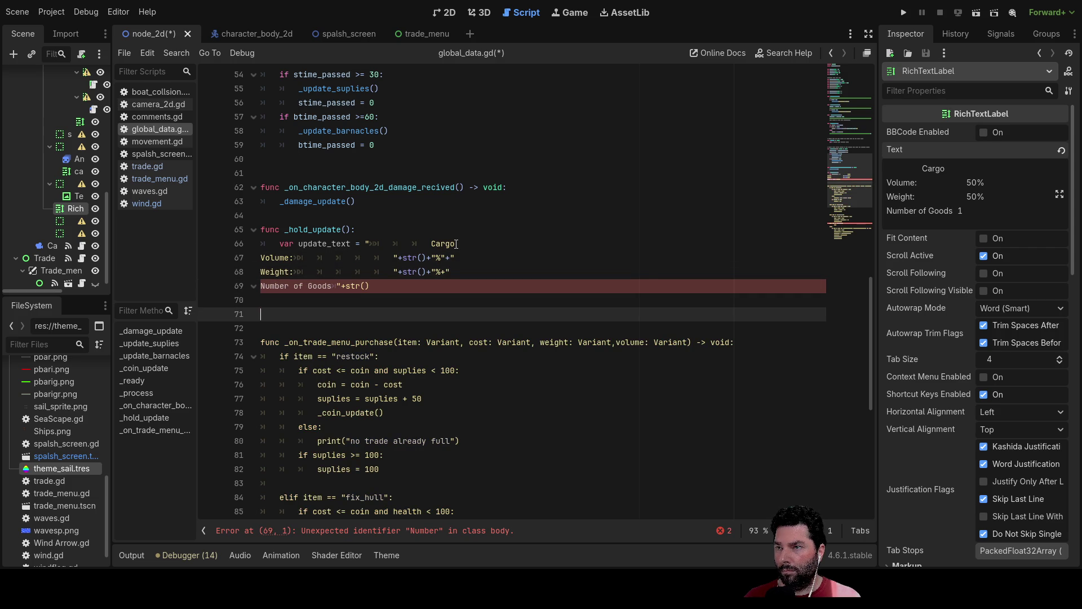
key("Up")
key("Up")
key("Up")
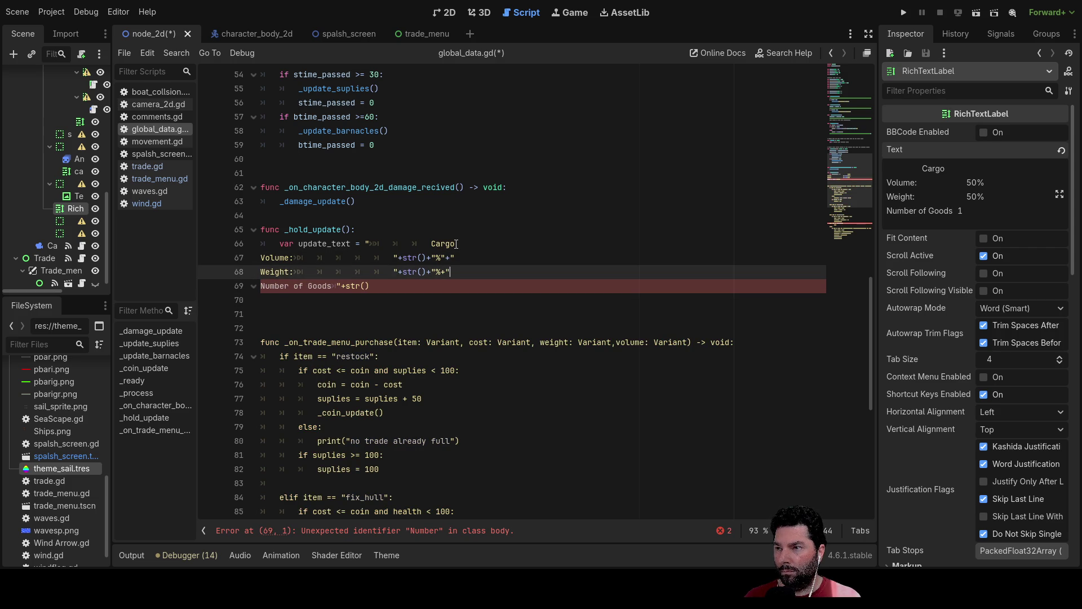
key("Up")
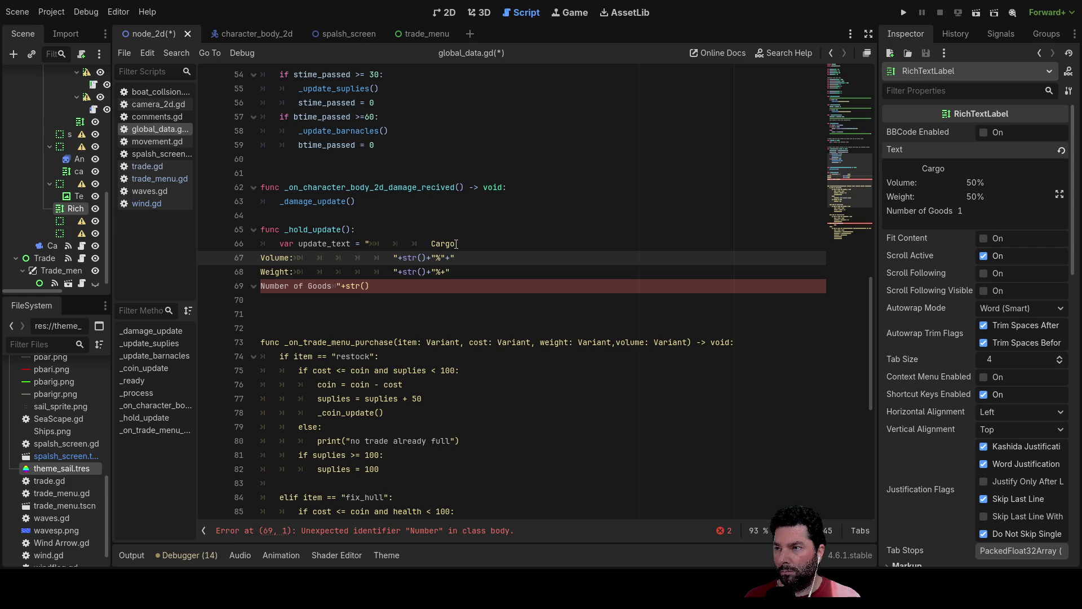
key("Down")
key("Down")
key("Down")
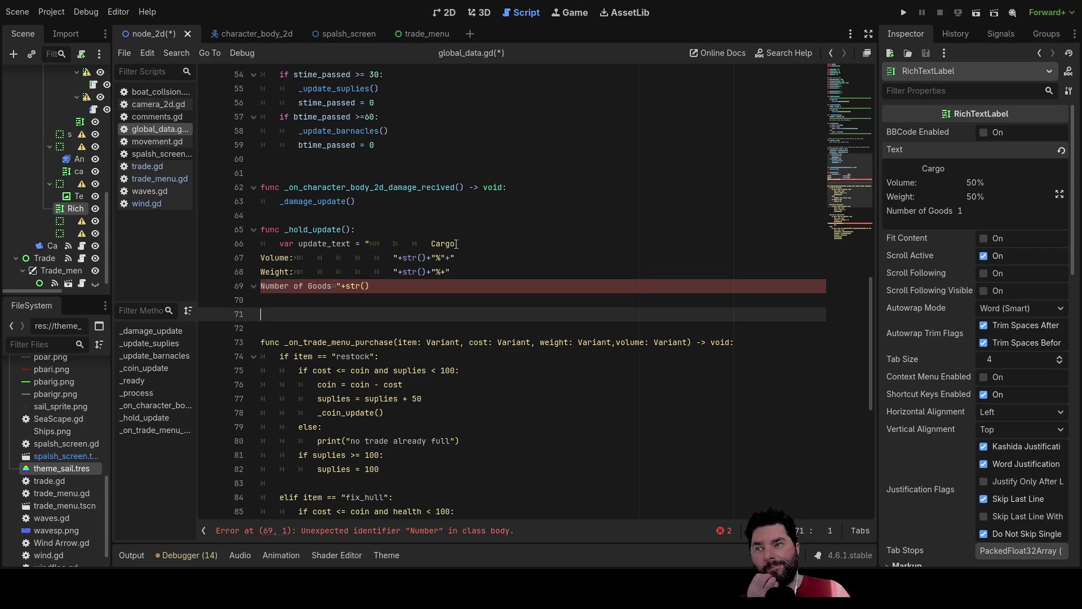
key("Up")
key("Up")
key("Up")
key("Down")
key("Left")
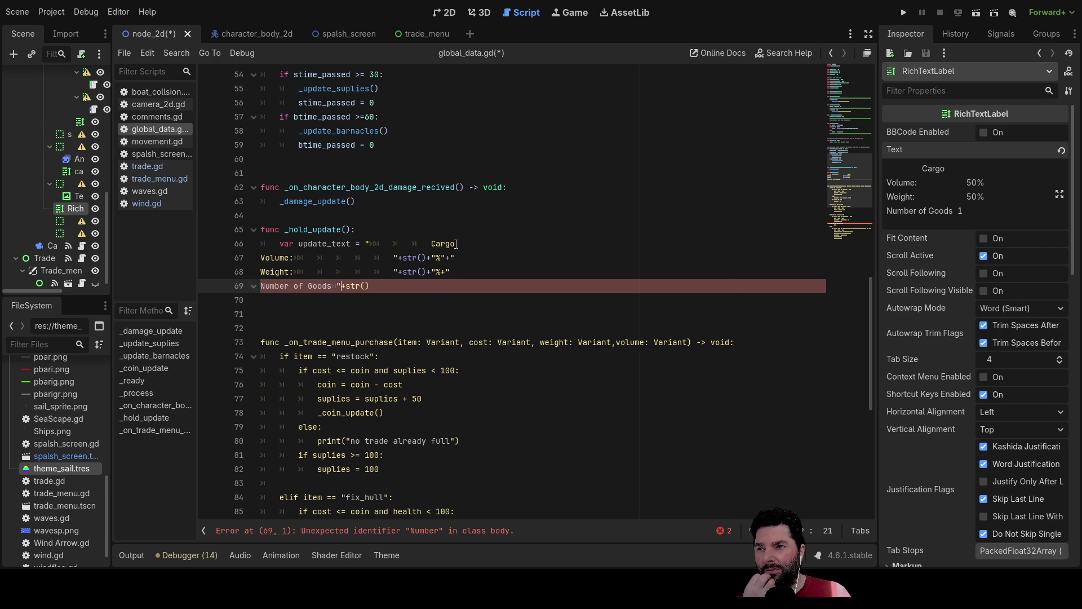
key("Up")
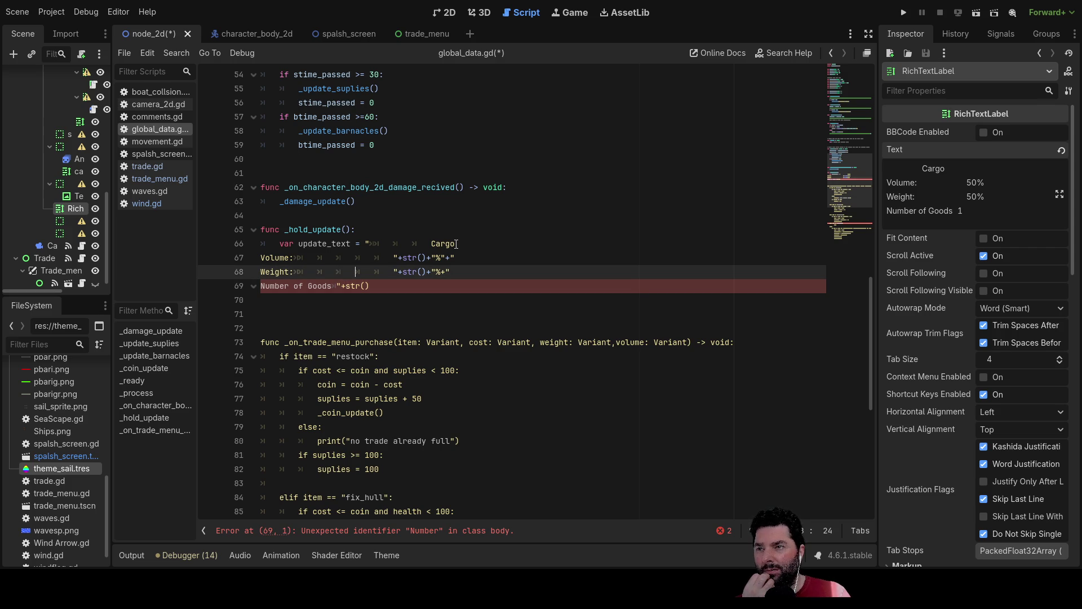
key("Up")
key("Right")
key("Right")
key("Right")
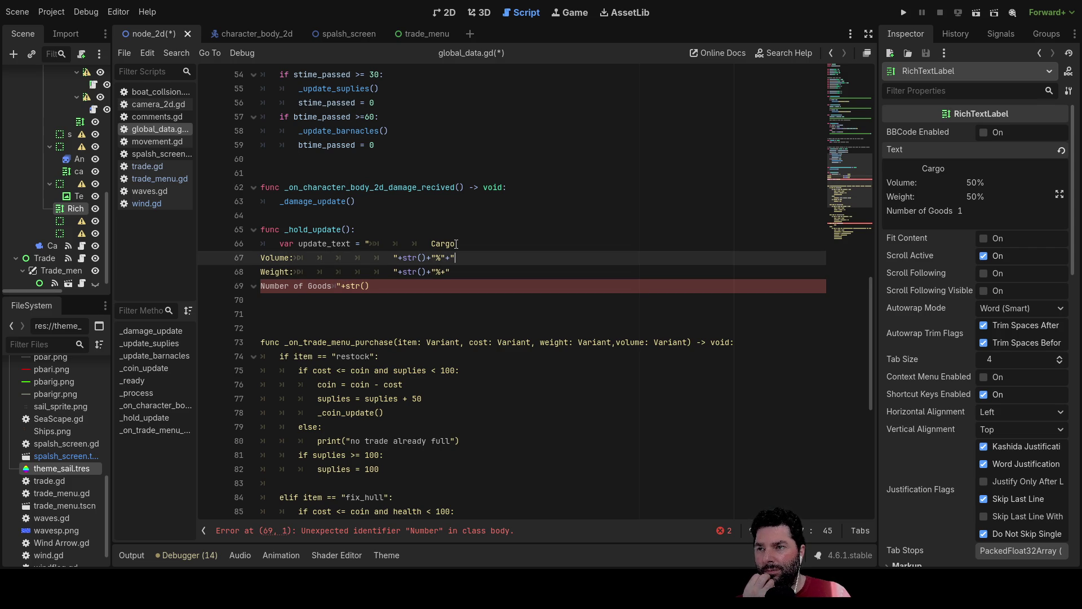
key("Delete")
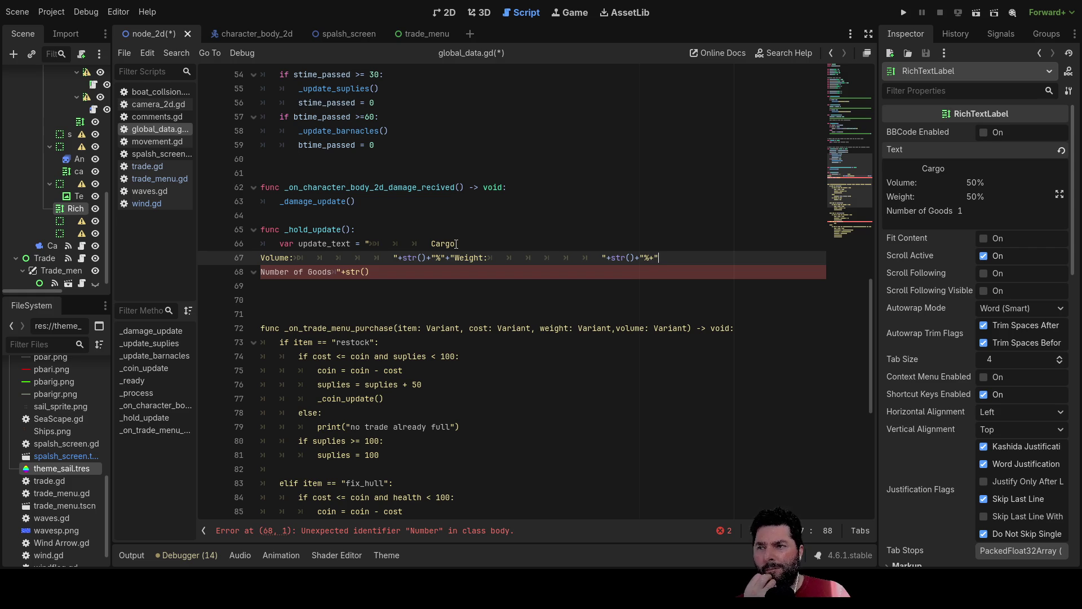
key("Delete")
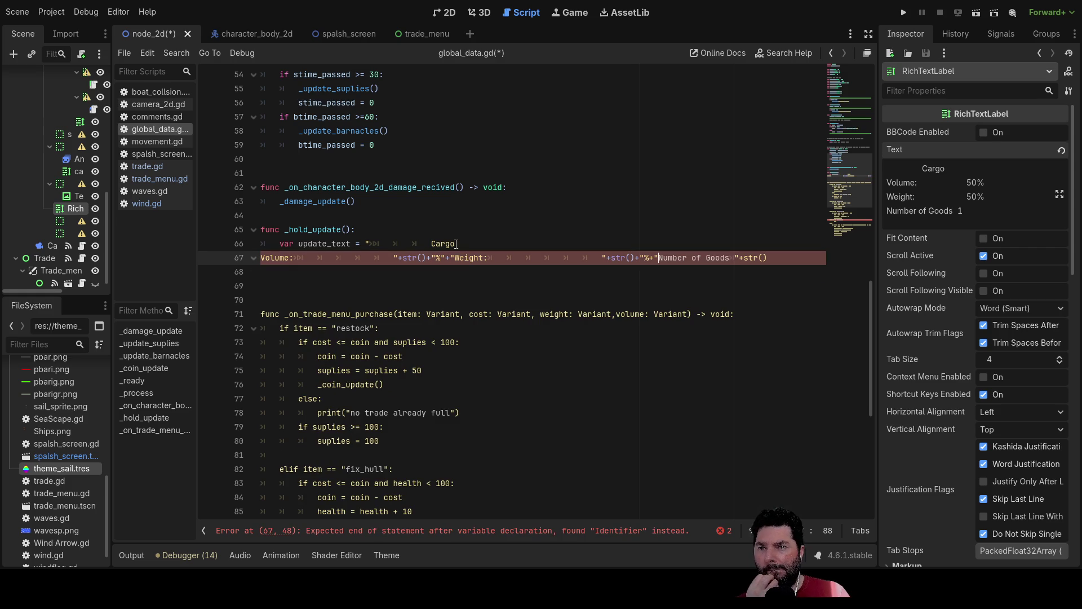
- Step through the joined cargo string's str() calls and percent signs to review it
left_click(456, 244)
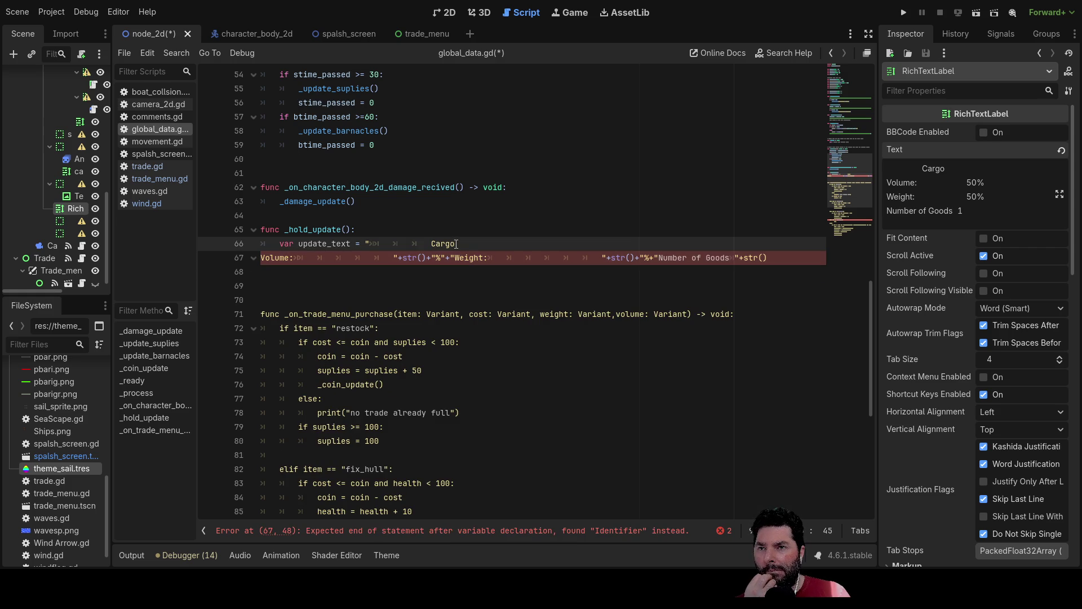
key("ctrl+z")
key("ctrl+Right")
key("ctrl+Right")
key("ctrl+Right")
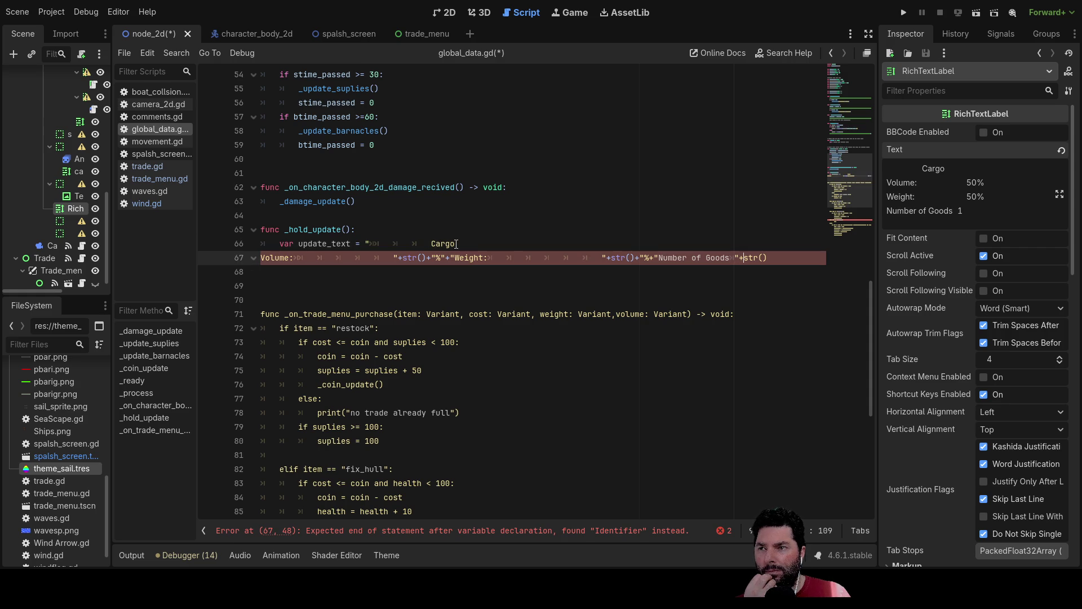
key("ctrl+Left")
key("ctrl+Left")
key("ctrl+Left")
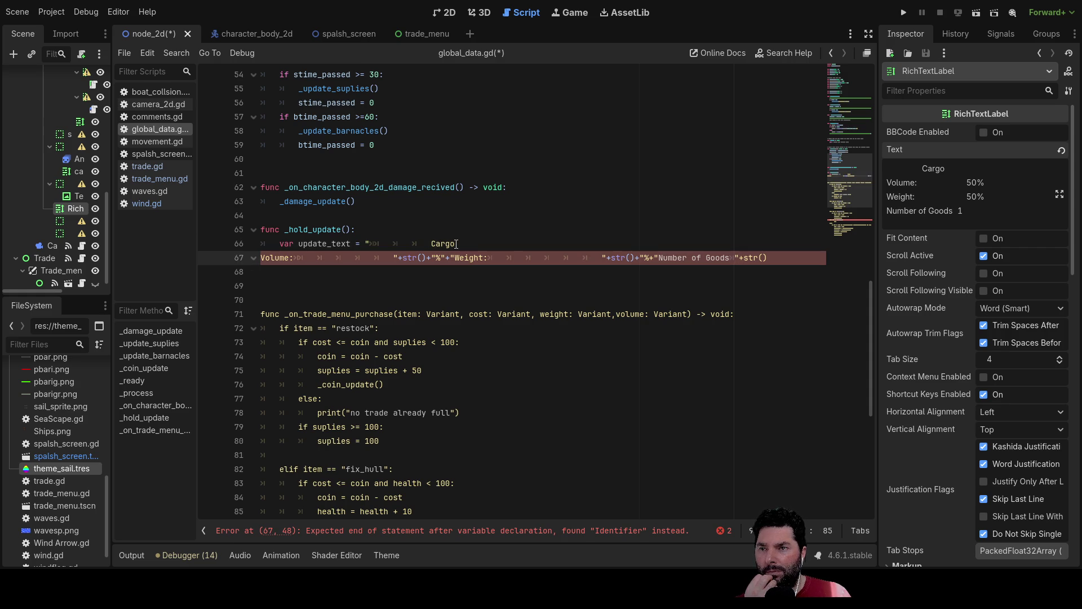
key("Right")
key("Right")
key("Right")
key("Right")
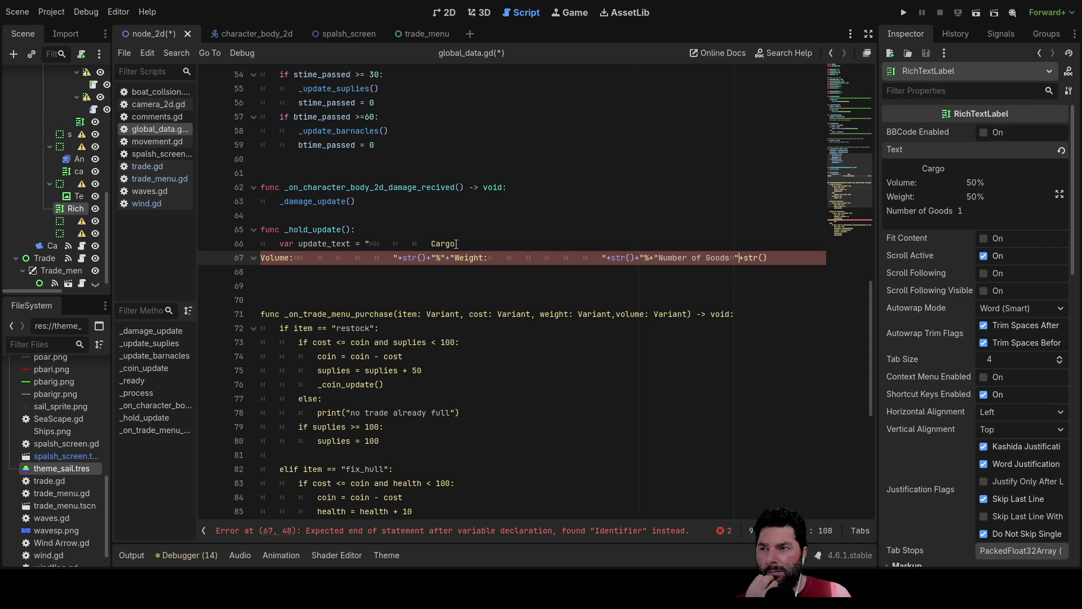
key("Left")
key("Left")
key("Left")
key("Up")
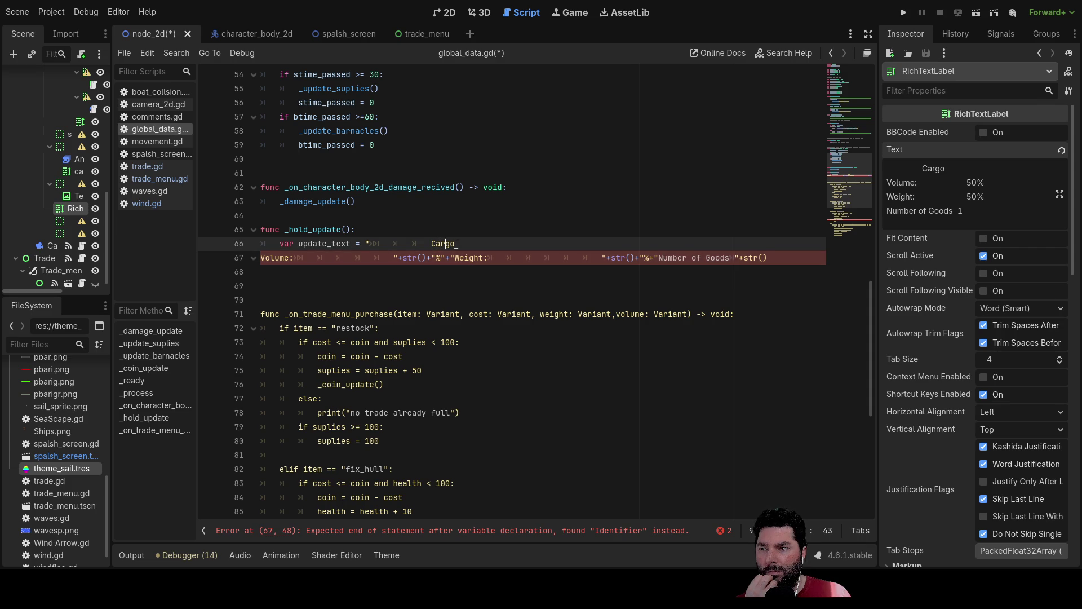
key("Down")
key("Down")
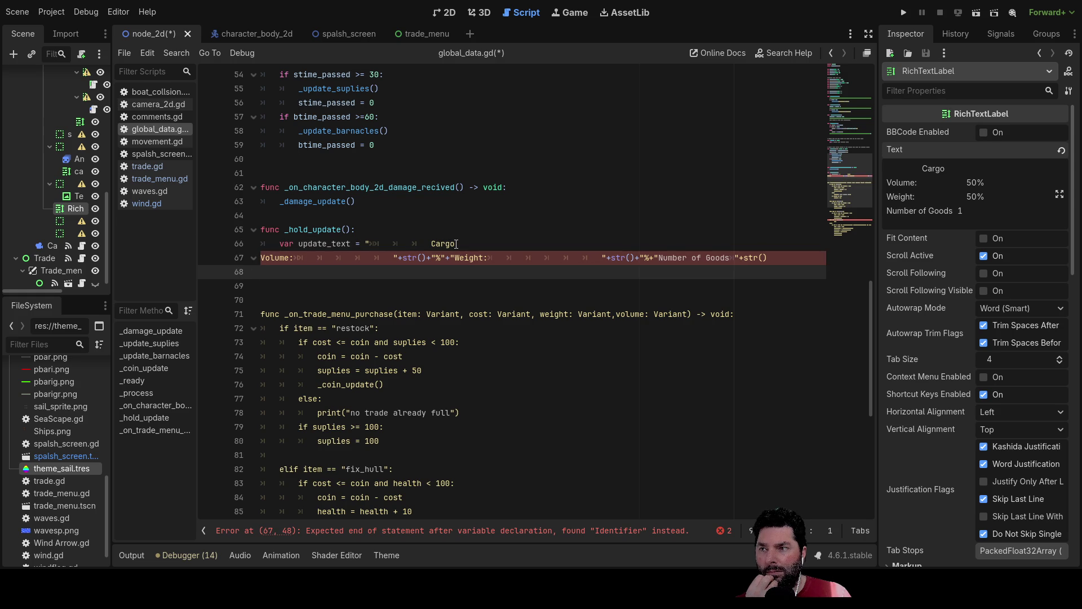
key("Up")
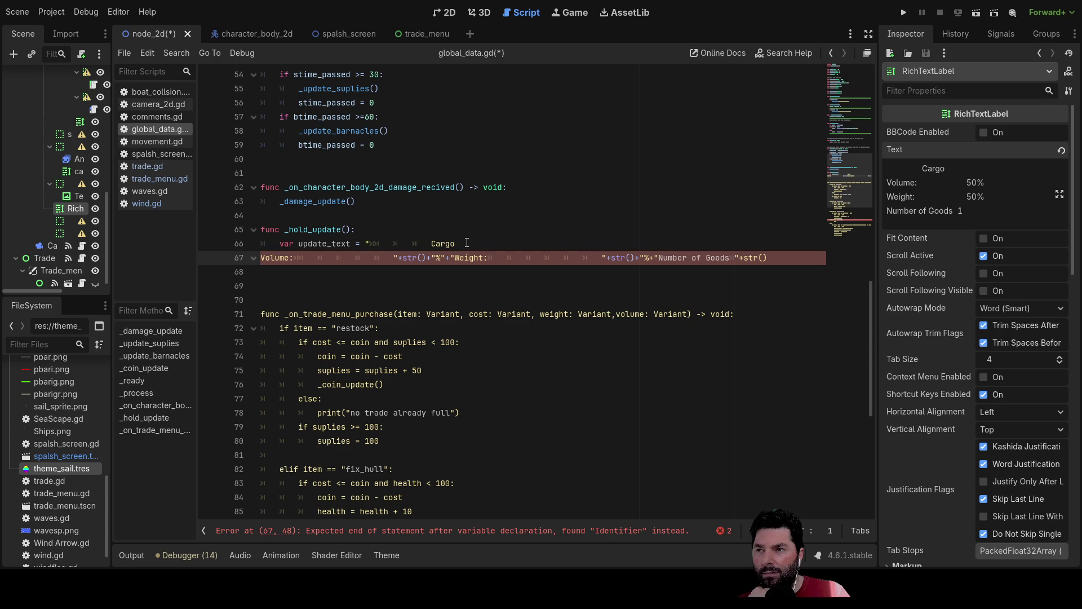
- Inspect the tabs before Cargo on line 66
left_click(467, 243)
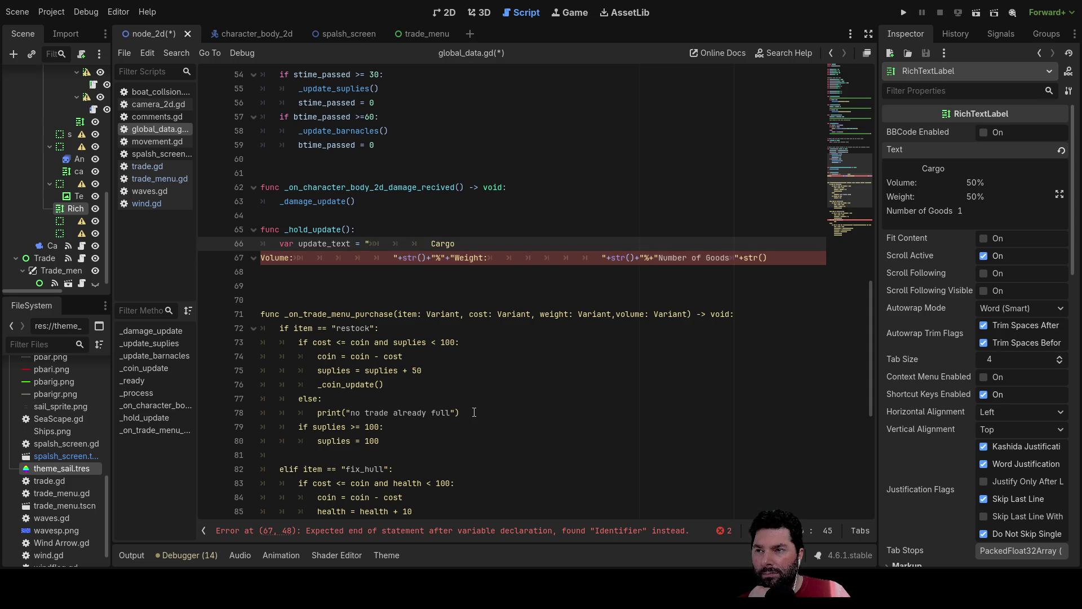
key("Left")
key("Left")
key("Left")
key("Left")
key("Left")
key("Left")
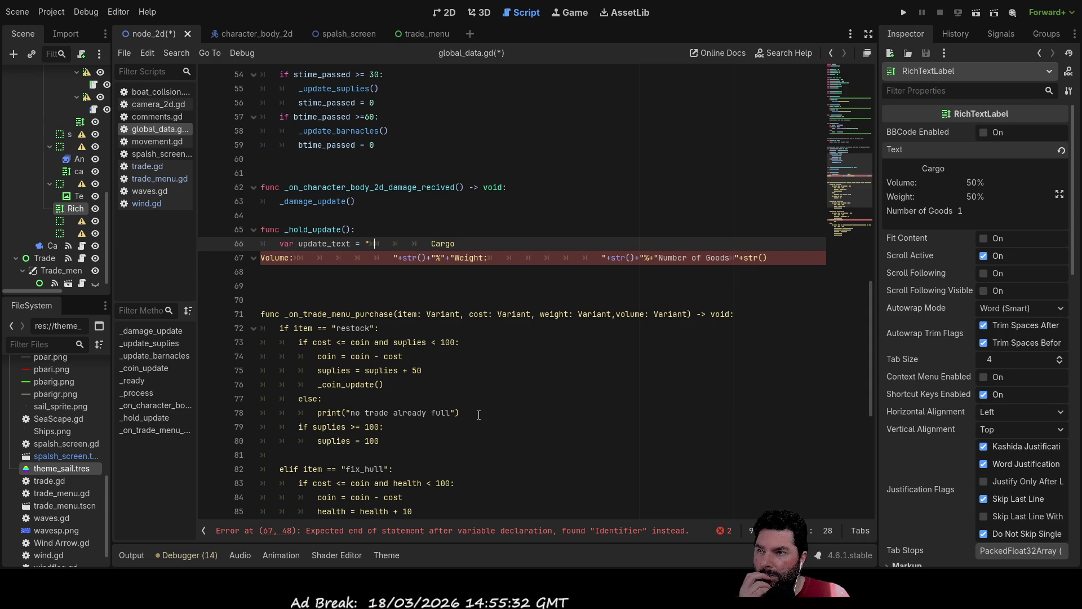
key("Right")
key("Right")
key("Right")
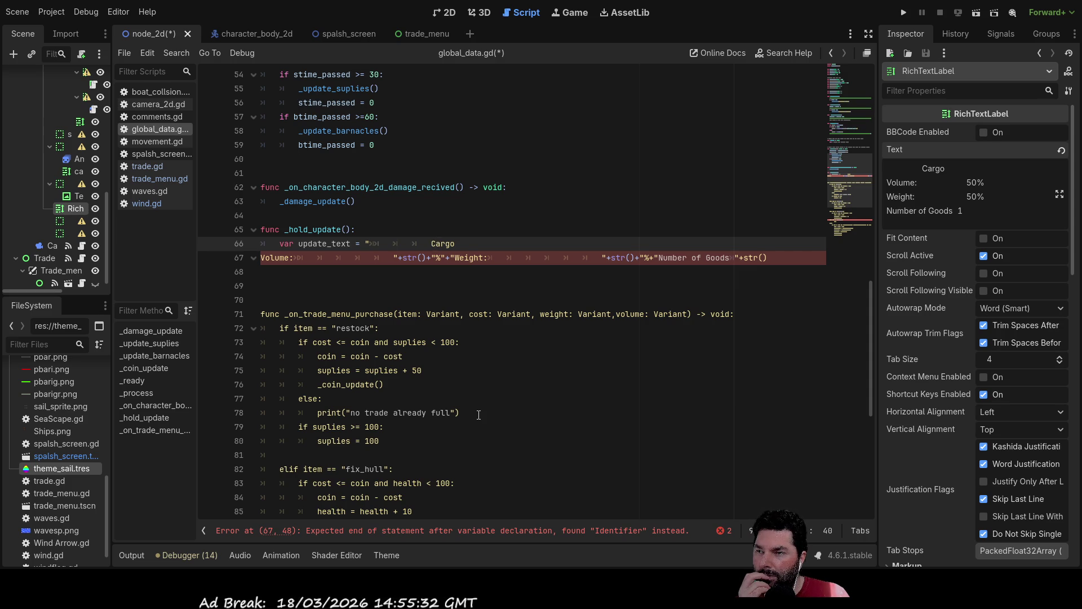
key("Left")
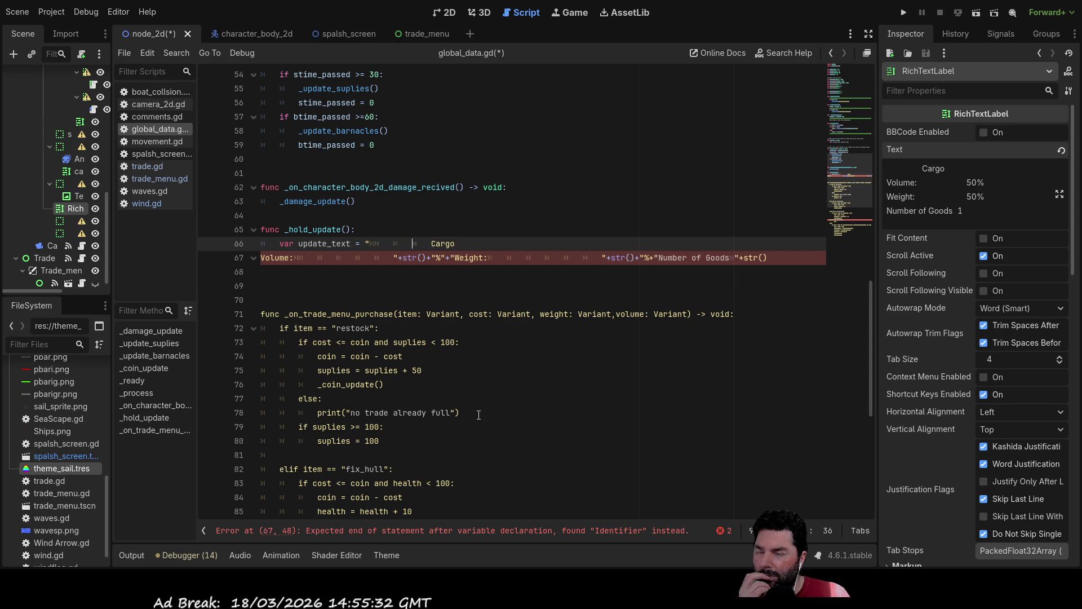
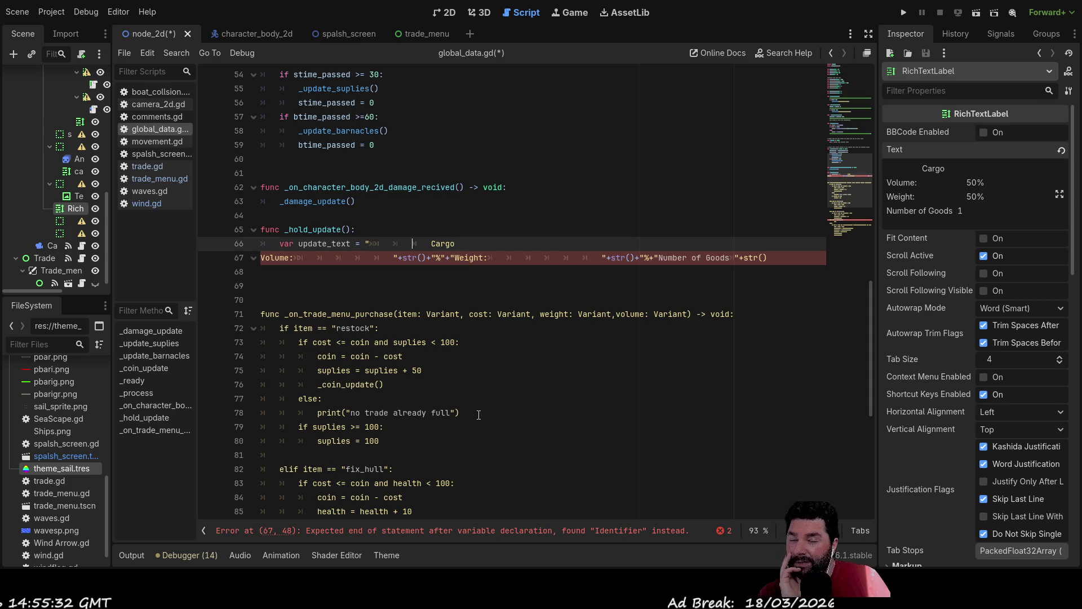
- Close the unterminated "%" string on line 67 of global_data.gd with a double quote
key("Down")
key("Right")
key("Right")
key("Right")
key("Right")
key("Right")
key("Right")
key("Right")
key("Right")
key("Right")
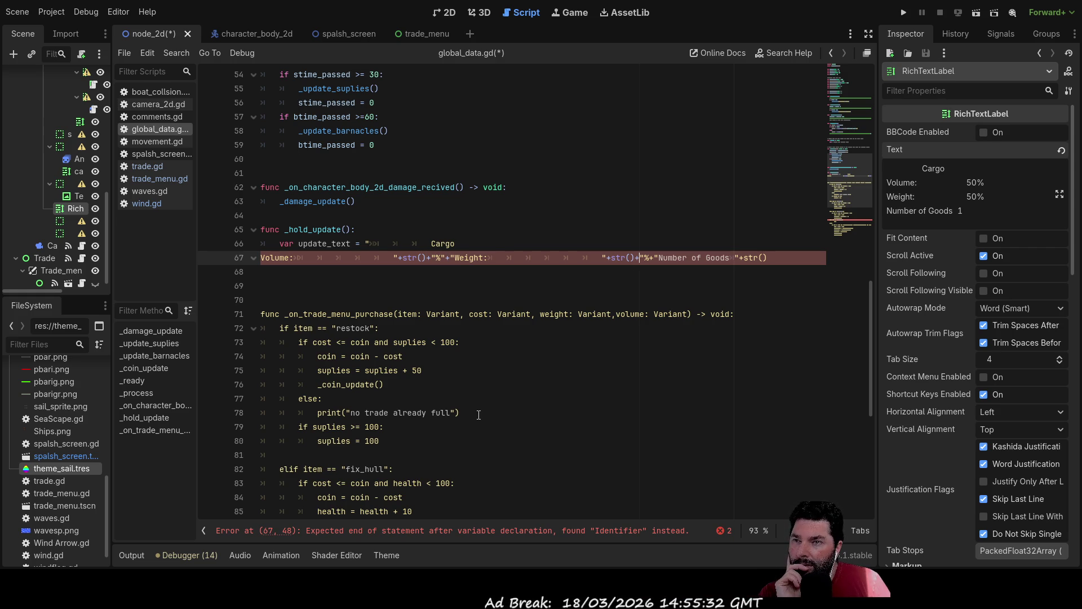
key("Right")
key("Right")
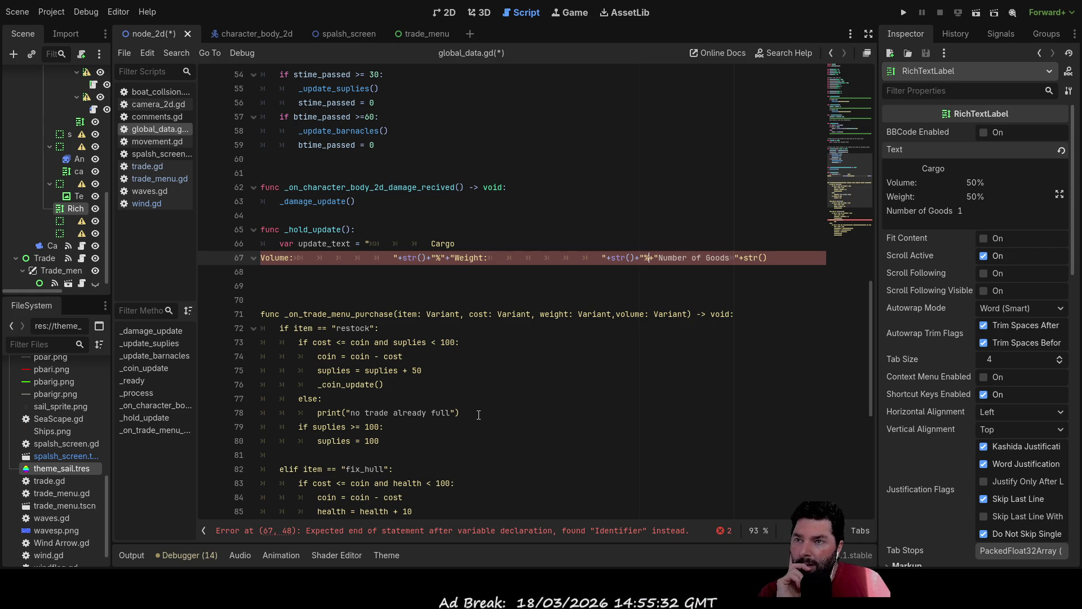
type("\"")
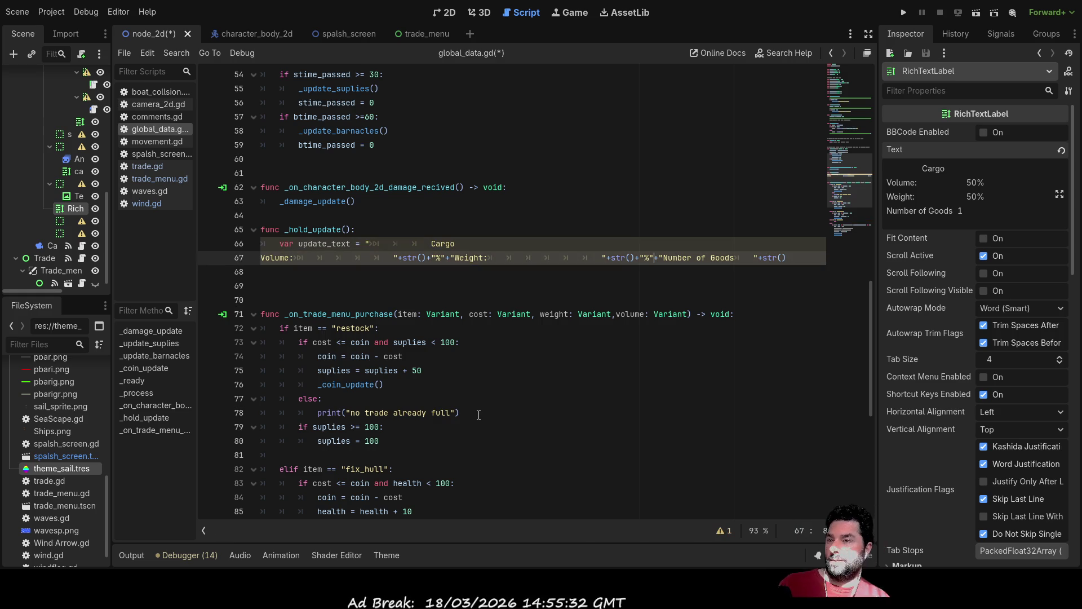
key("Down")
key("Up")
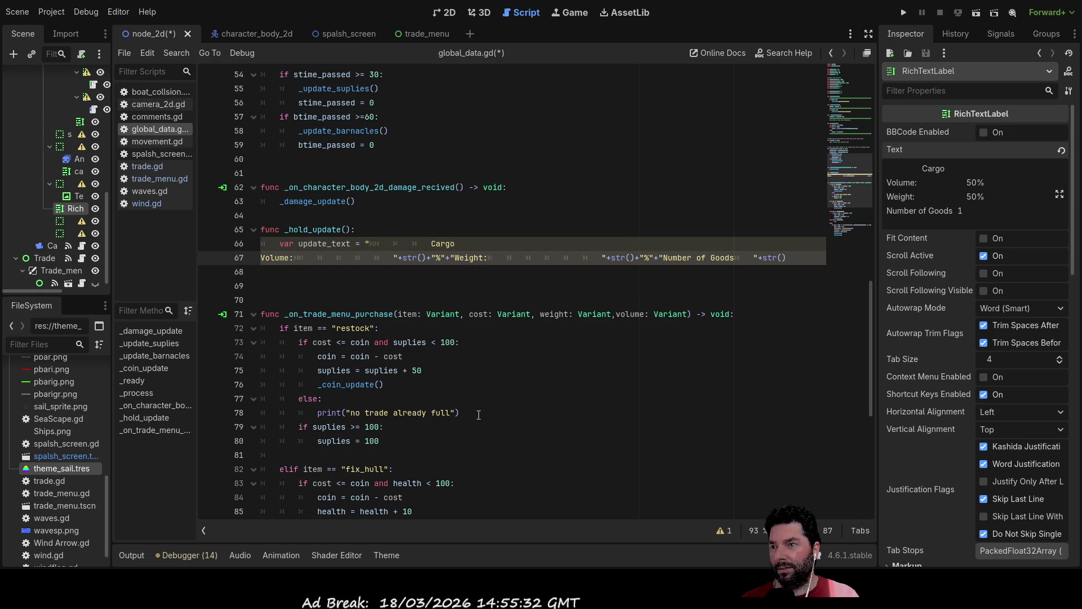
key("Down")
key("Down")
key("Down")
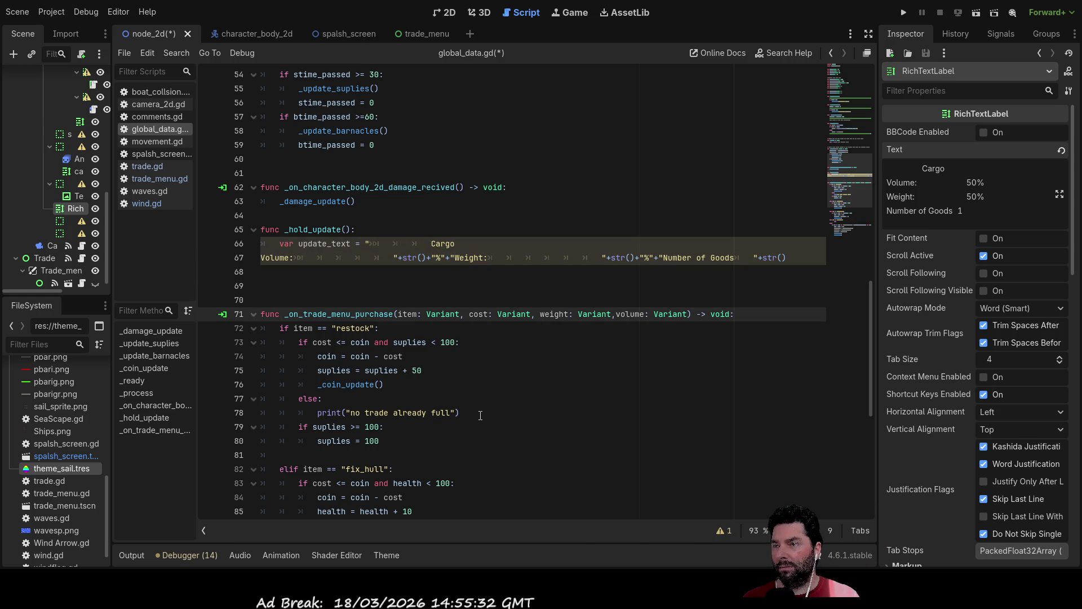
- Select the cargo_qty variable name in the declarations to copy it
scroll(481, 415, "up", 15)
scroll(346, 207, "up", 2)
double_click(300, 202)
key("ctrl+c")
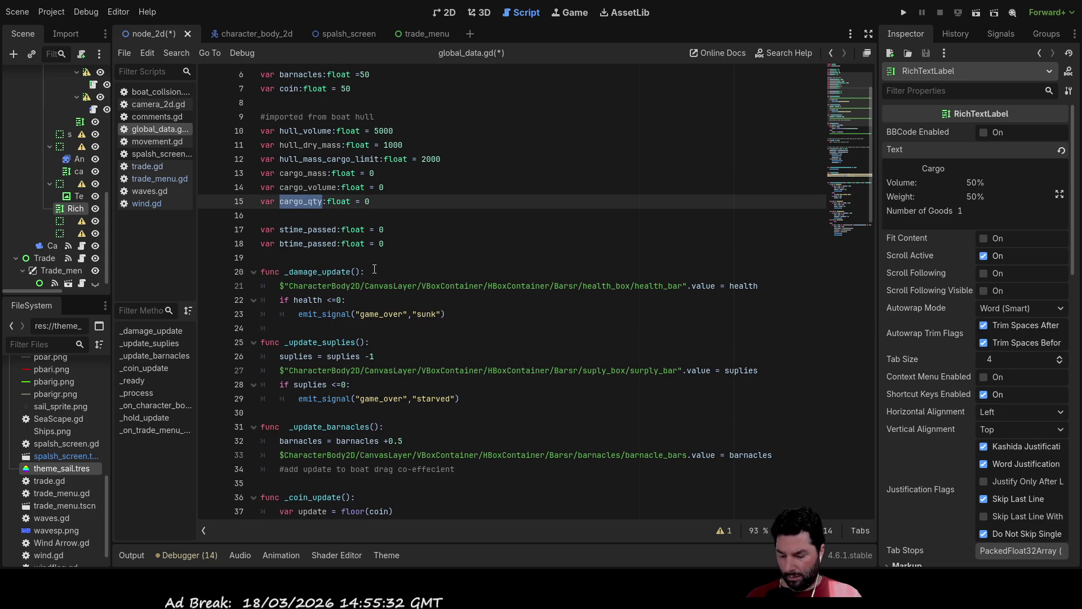
- Put cargo_qty into the Number of Goods str() and cargo_volume into the Volume str()
scroll(607, 311, "down", 15)
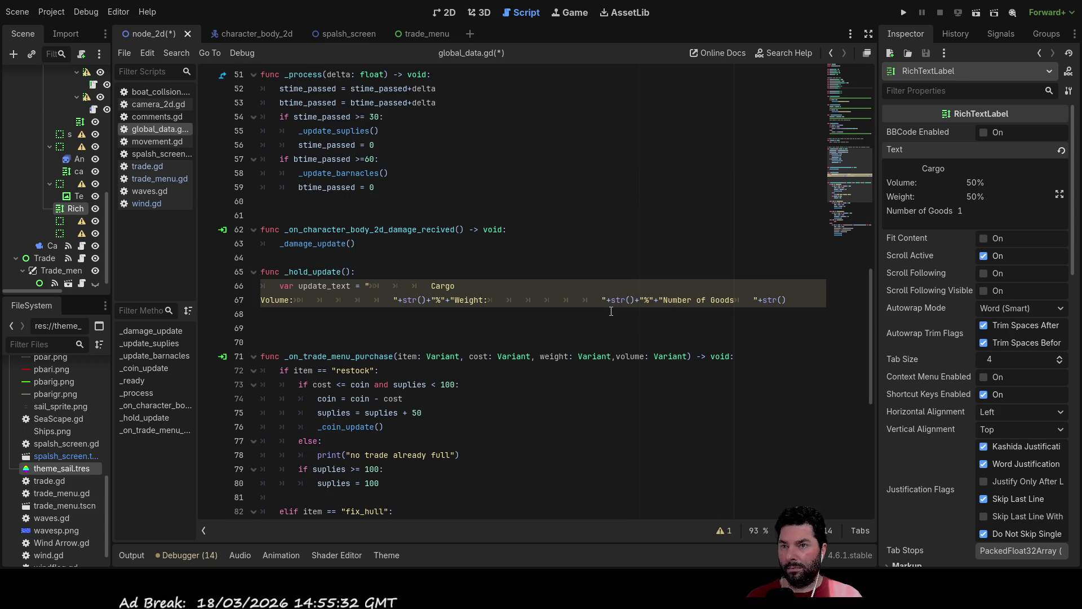
left_click(781, 300)
key("ctrl+v")
scroll(348, 259, "up", 17)
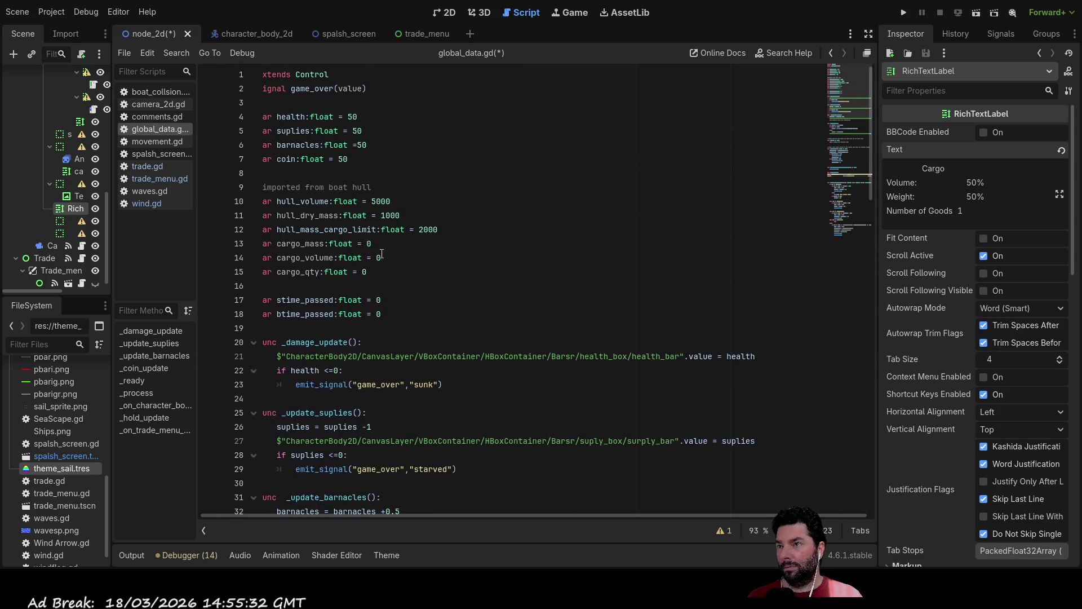
double_click(307, 257)
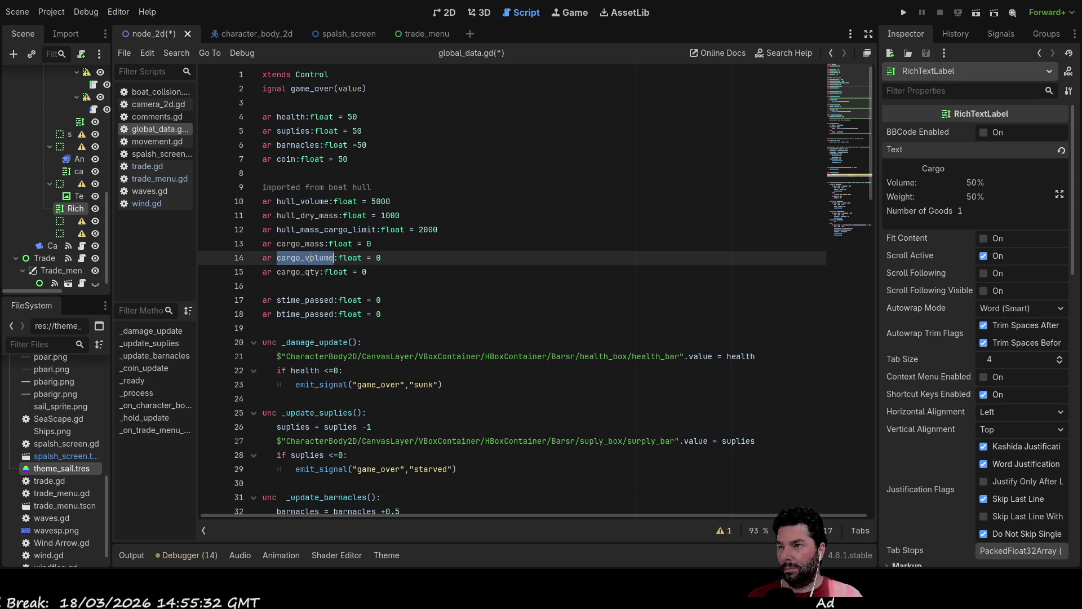
scroll(428, 291, "down", 17)
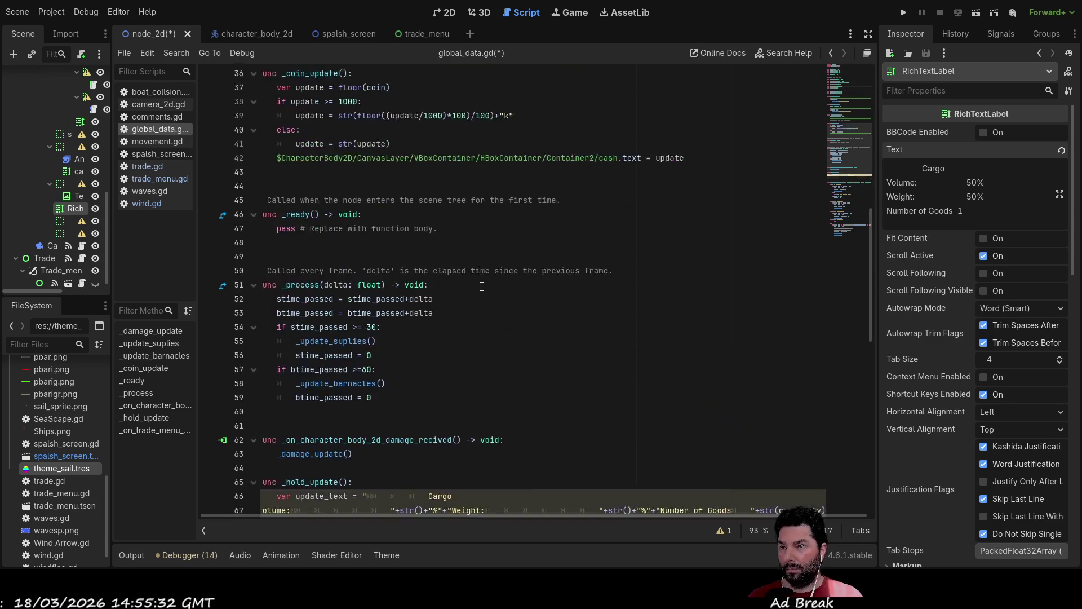
left_click(489, 286)
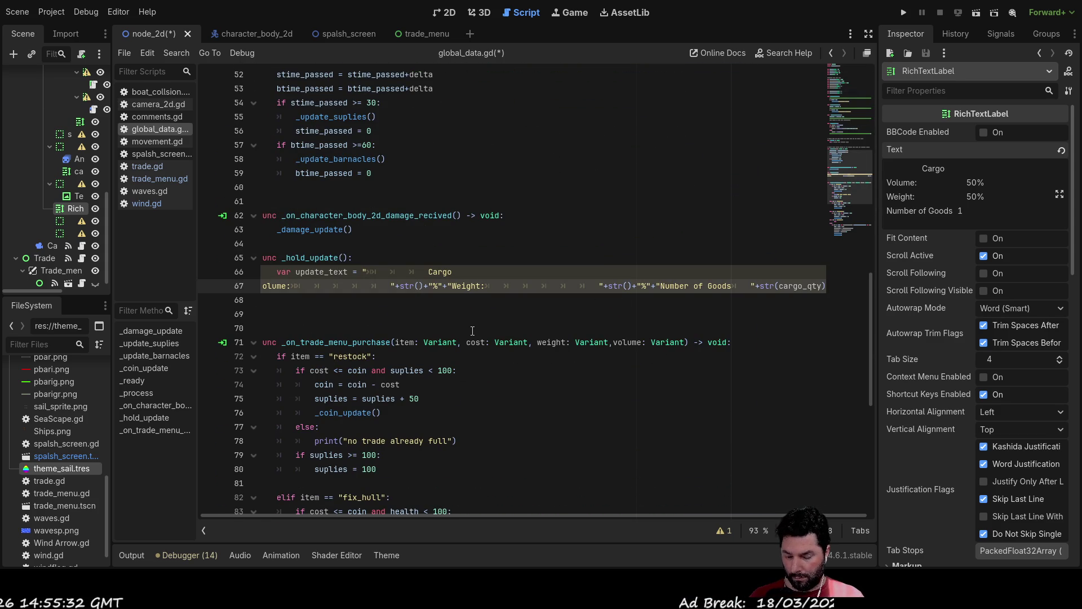
- Put cargo_mass into the Weight str() and add a '/' after cargo_volume
scroll(372, 279, "up", 15)
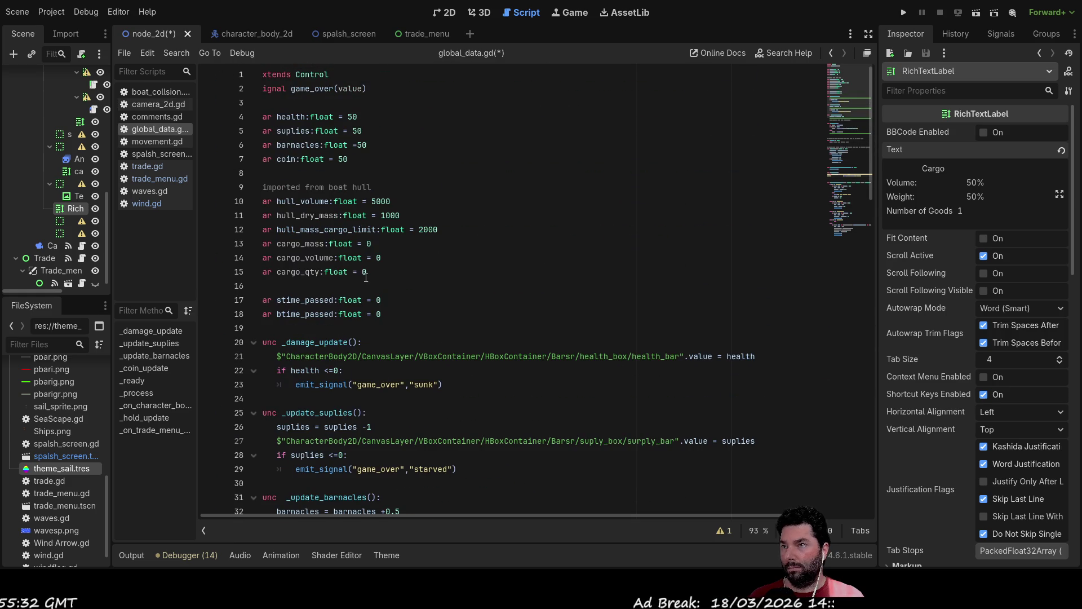
double_click(309, 245)
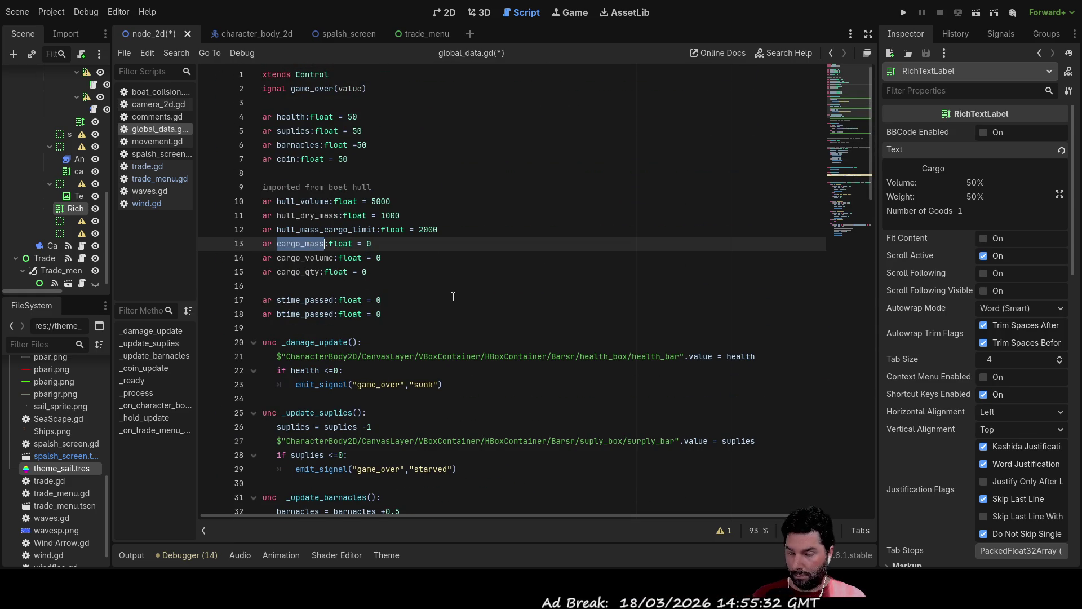
scroll(454, 297, "down", 18)
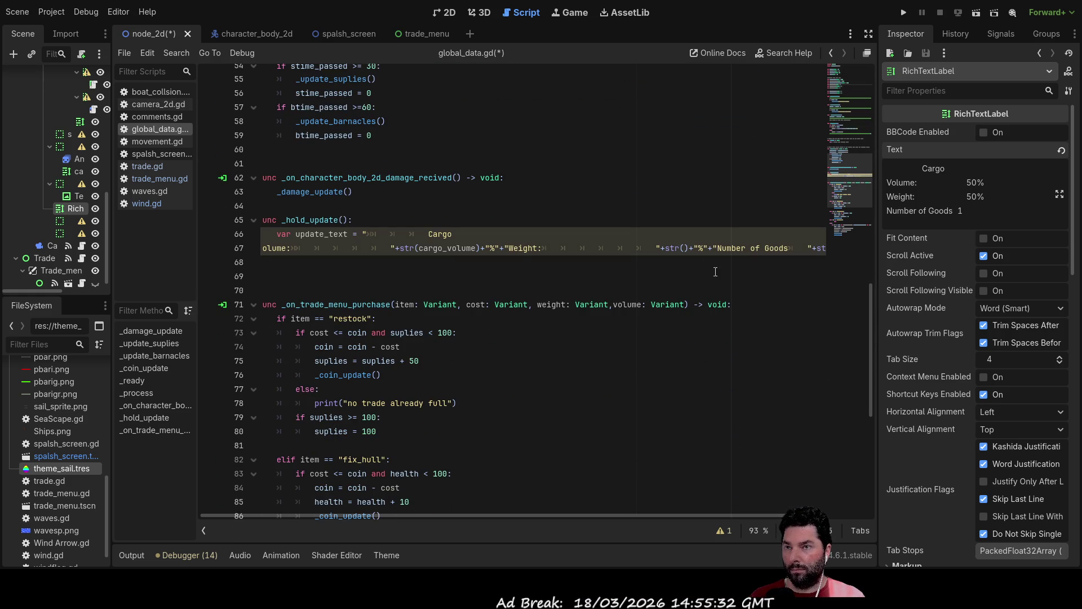
left_click(686, 249)
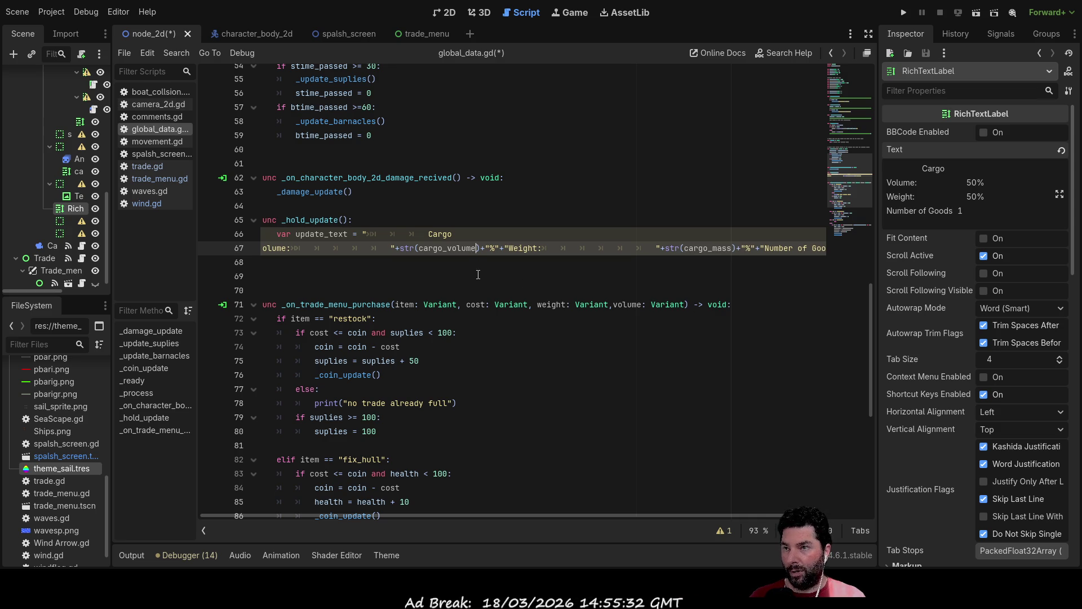
type("/")
scroll(525, 269, "up", 2)
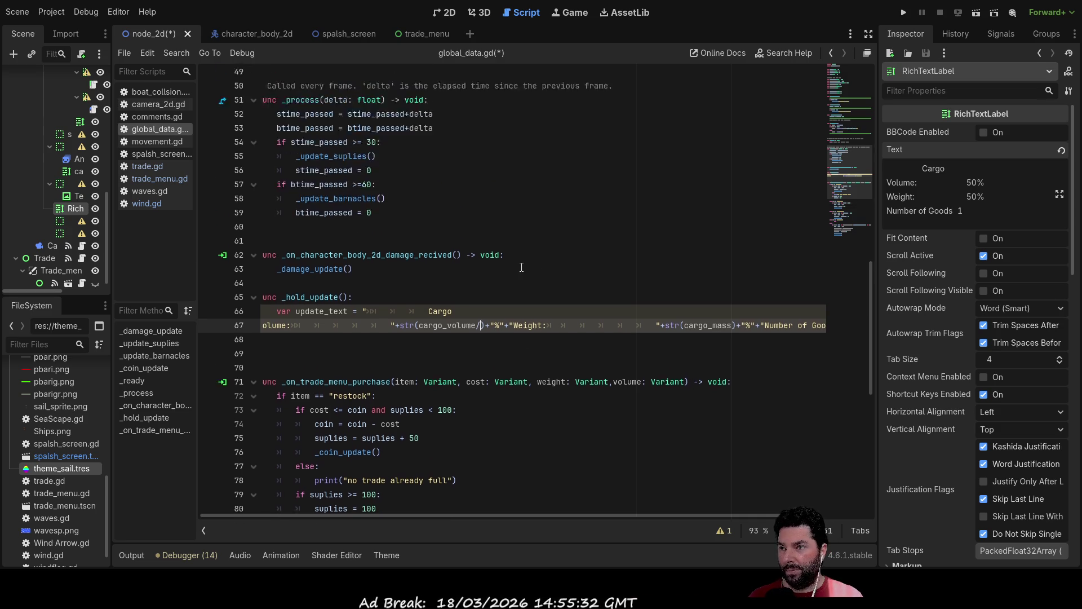
- Divide cargo_volume by hull_volume in the Volume part of line 67
scroll(525, 269, "up", 15)
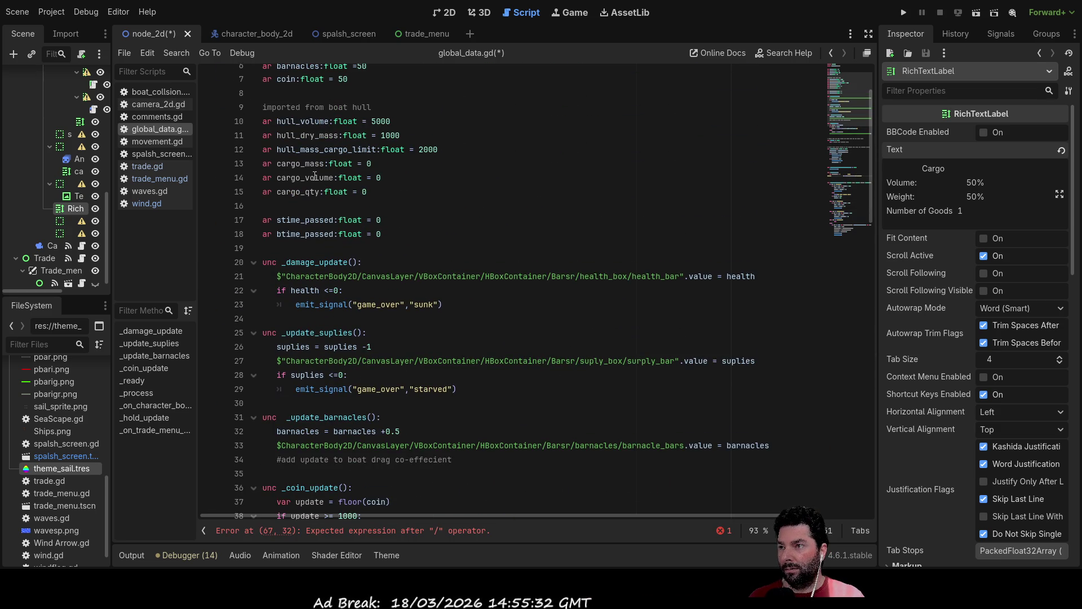
double_click(314, 177)
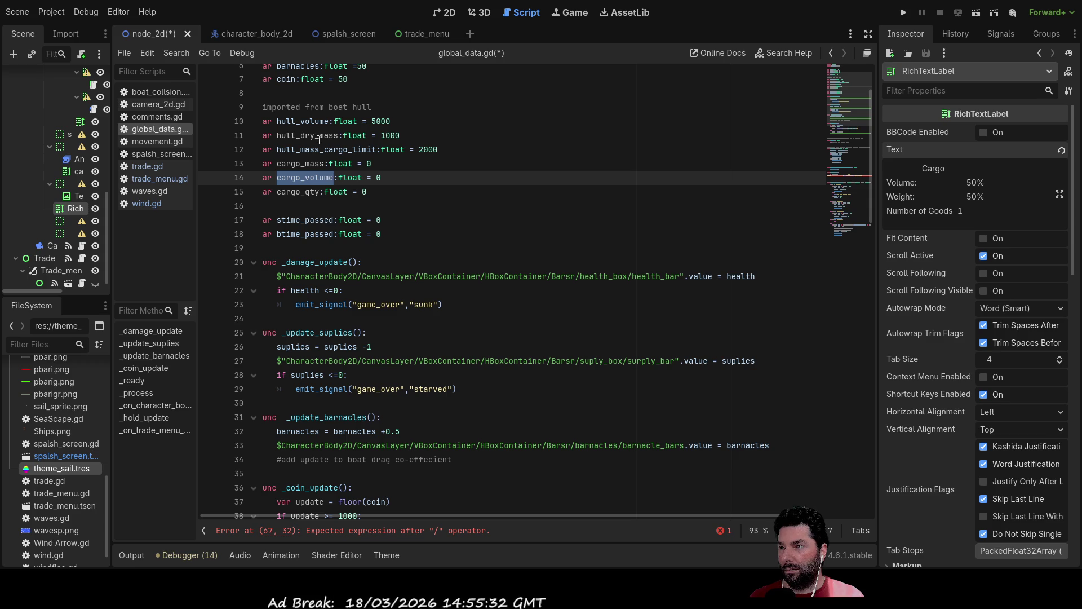
double_click(303, 122)
key("ctrl+c")
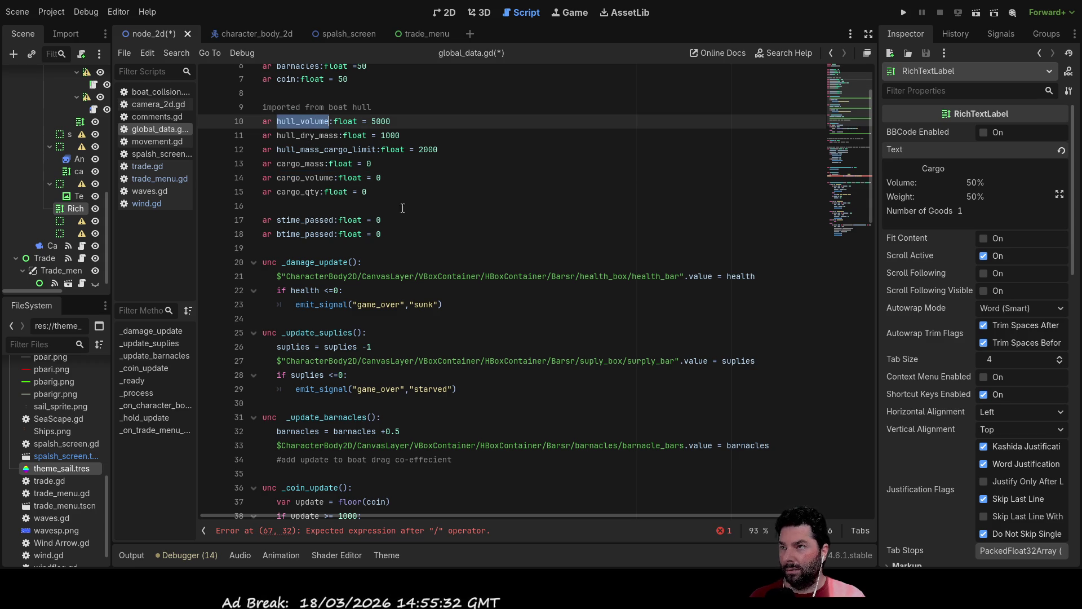
scroll(544, 319, "down", 15)
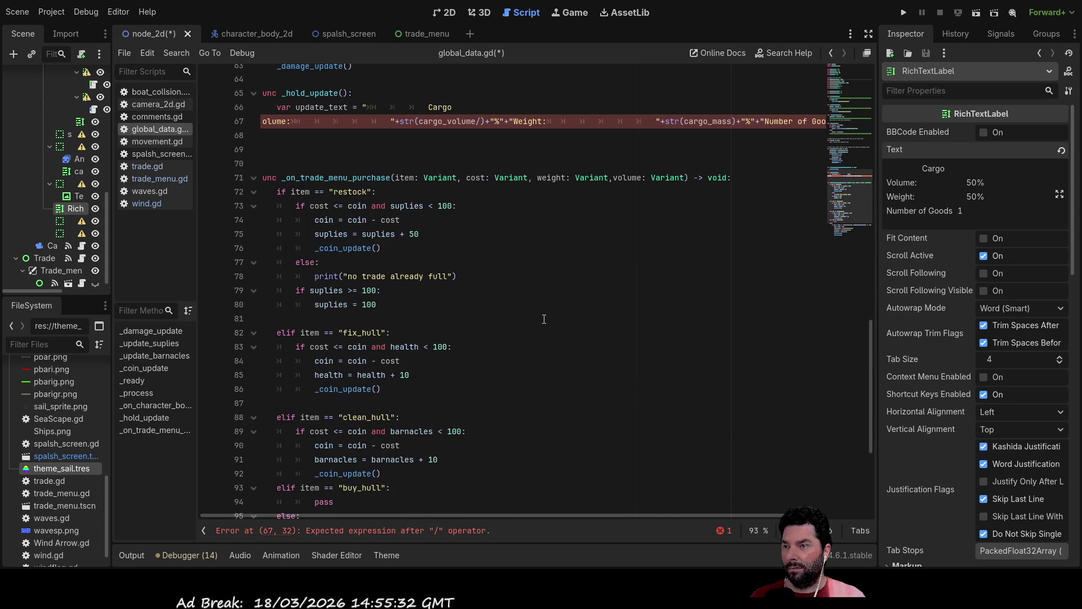
scroll(544, 319, "up", 1)
left_click(481, 164)
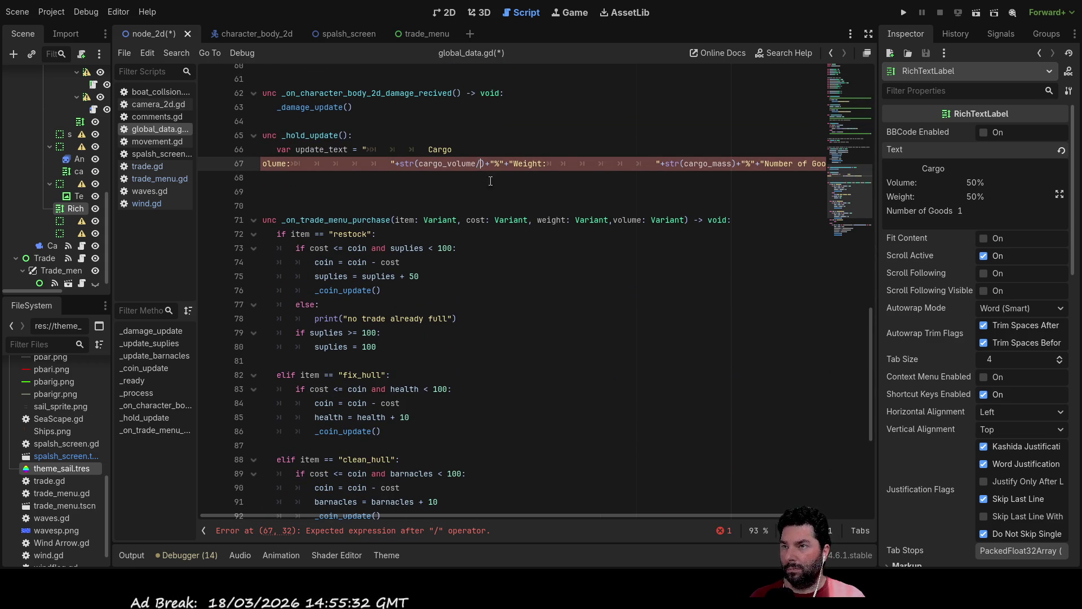
type("hull_volume")
key("ctrl+v")
- Divide cargo_mass by hull_mass_cargo_limit in the Weight part of line 67
scroll(470, 264, "up", 1)
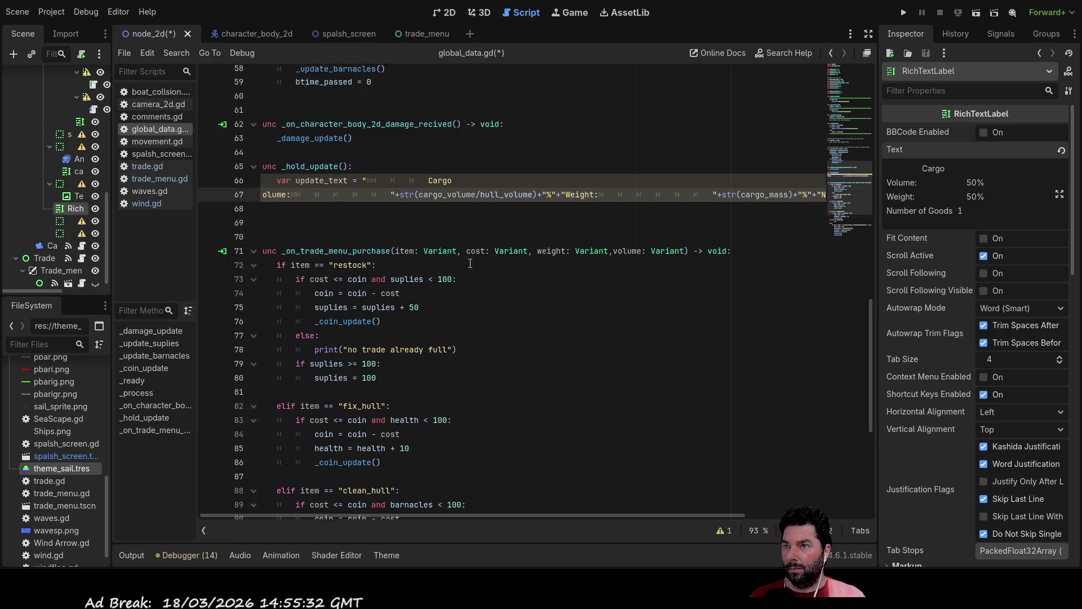
scroll(471, 264, "up", 19)
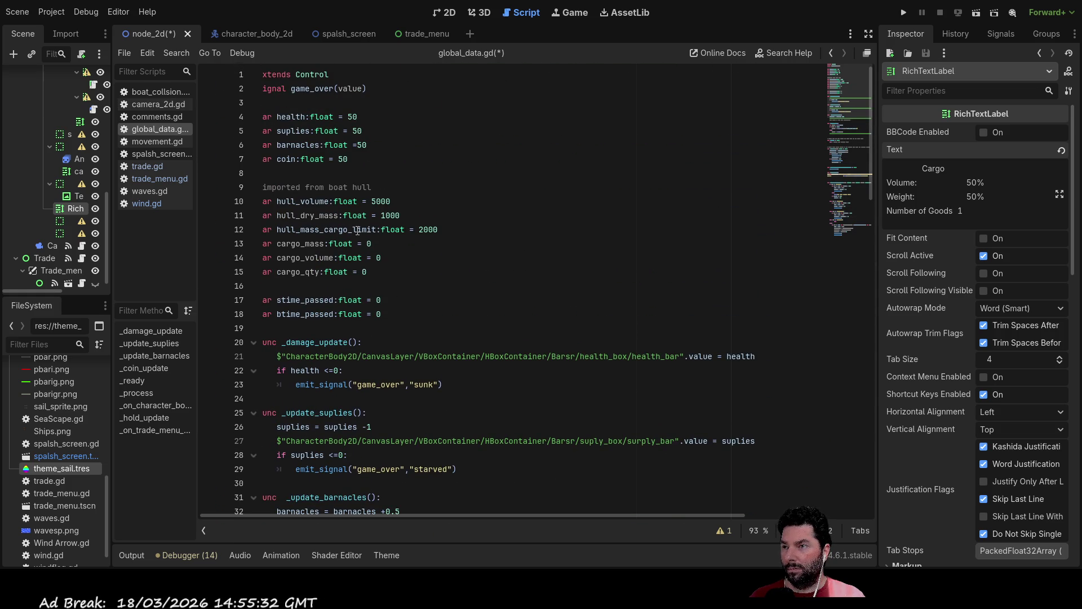
double_click(306, 232)
key("ctrl+c")
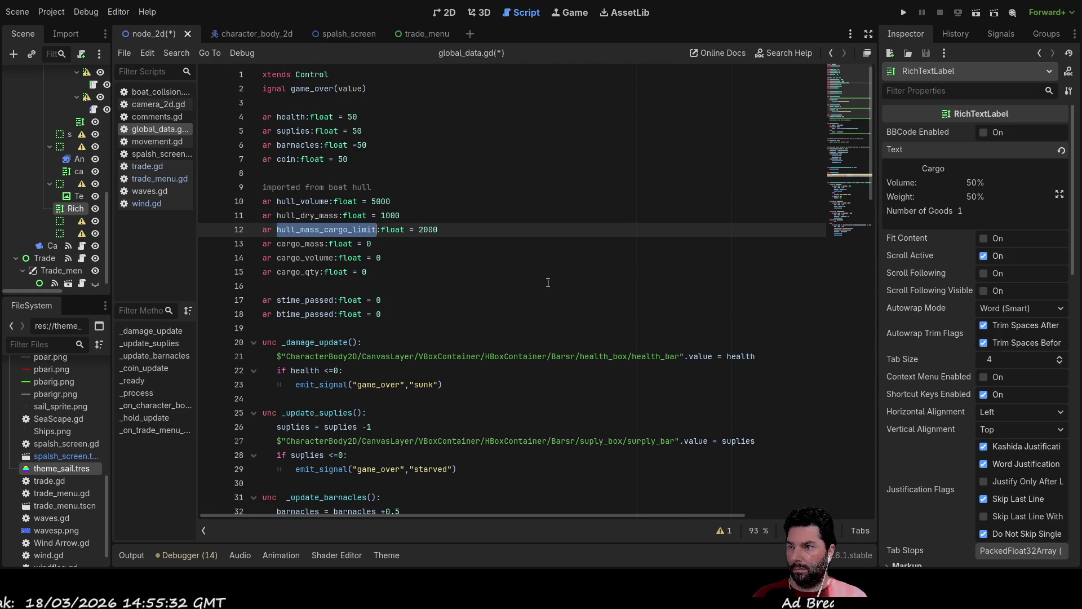
scroll(568, 284, "down", 2)
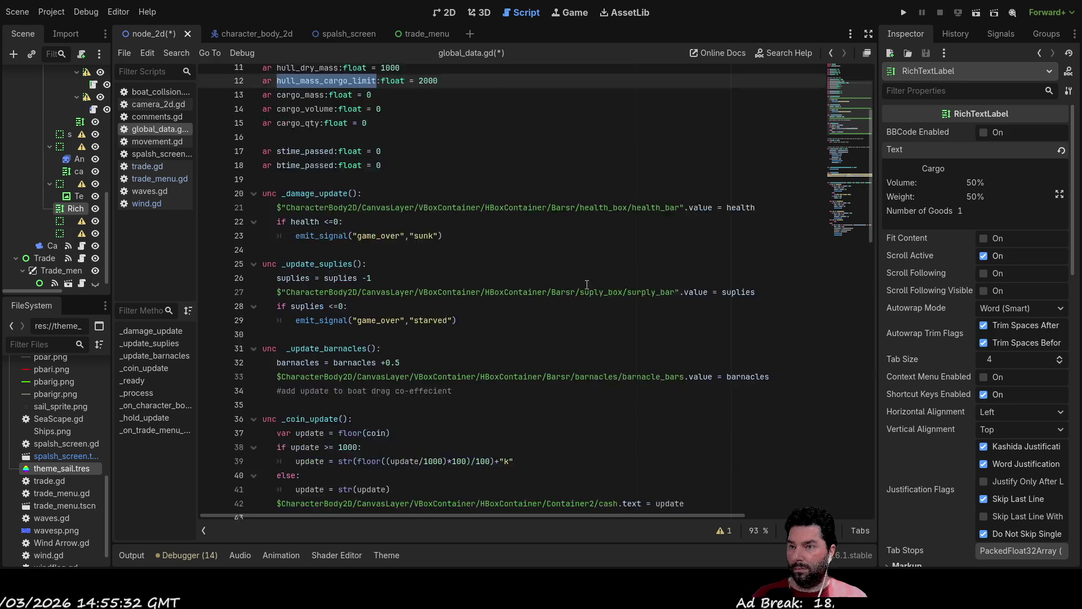
scroll(569, 285, "down", 12)
left_click(681, 333)
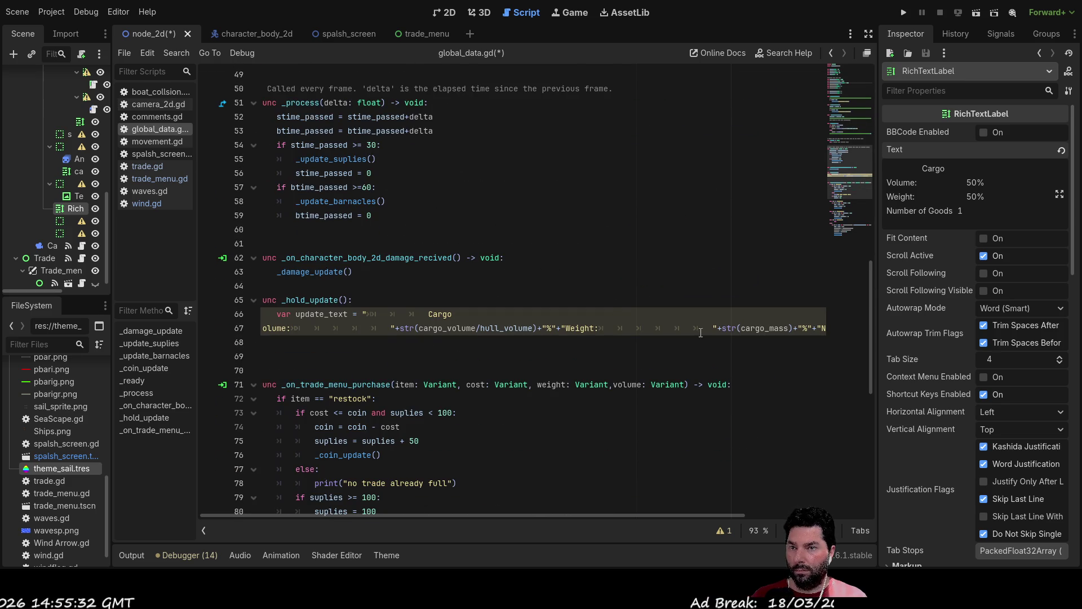
left_click(788, 328)
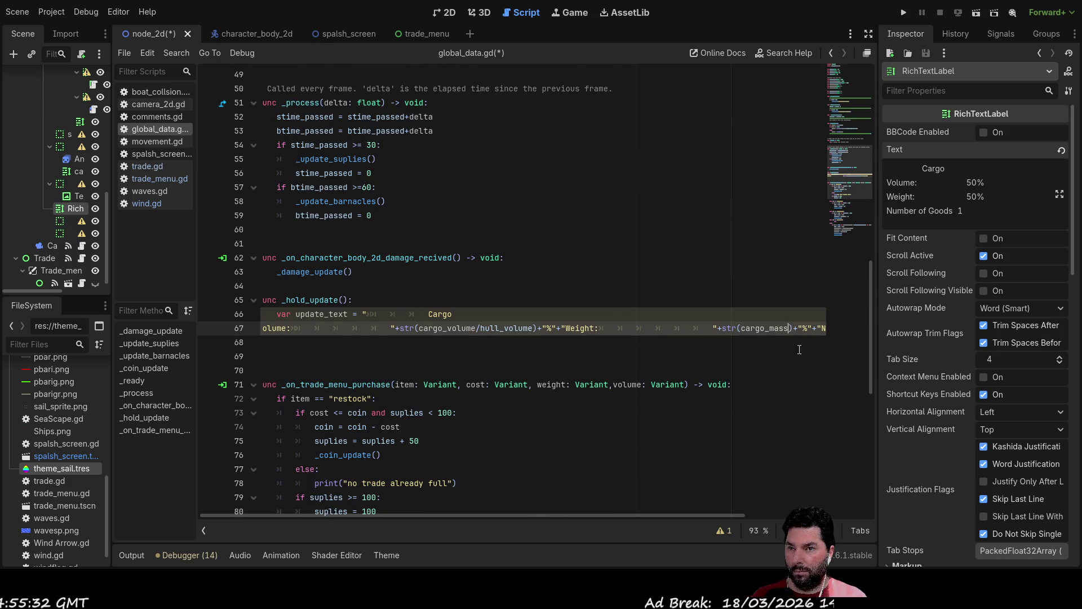
type("/")
key("ctrl+v")
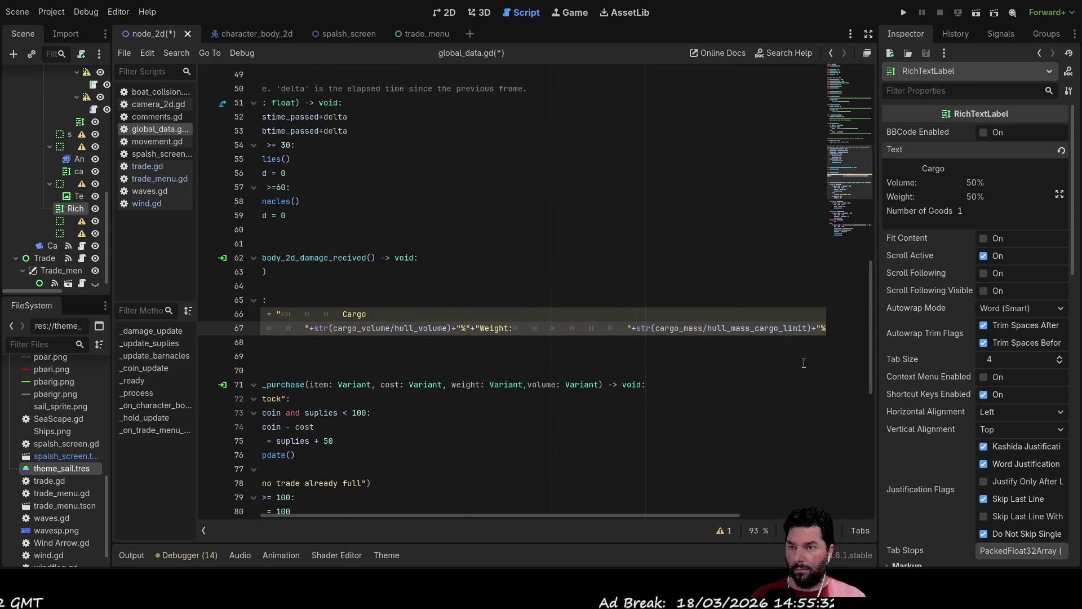
mouse_move(566, 517)
left_mouse_down()
mouse_move(756, 510)
mouse_move(446, 494)
mouse_move(432, 424)
left_mouse_up()
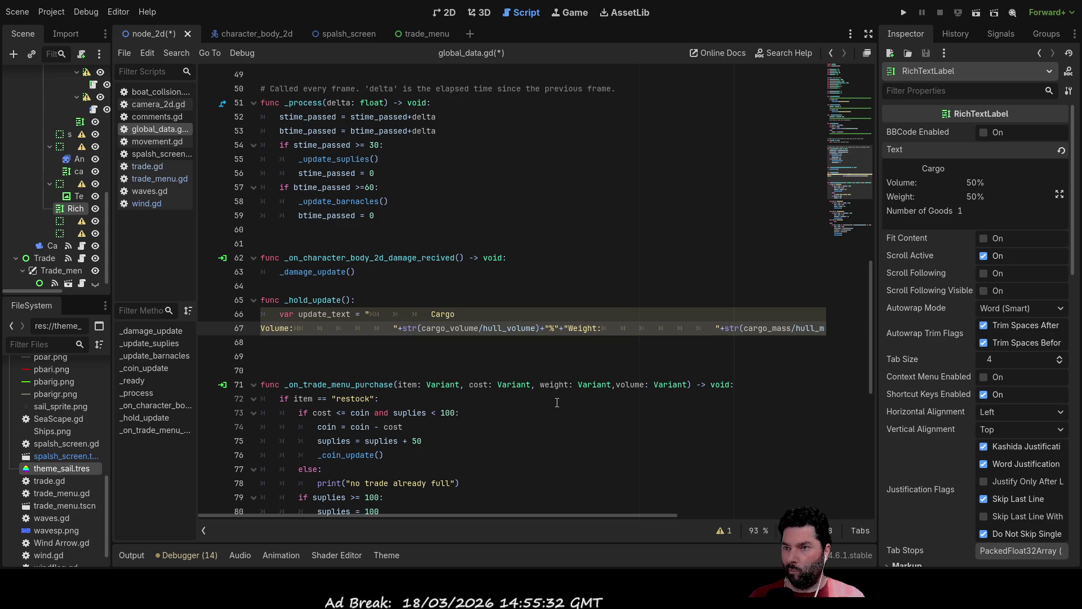
- Wrap the volume and weight ratios on line 67 in floor() calls
type("(")
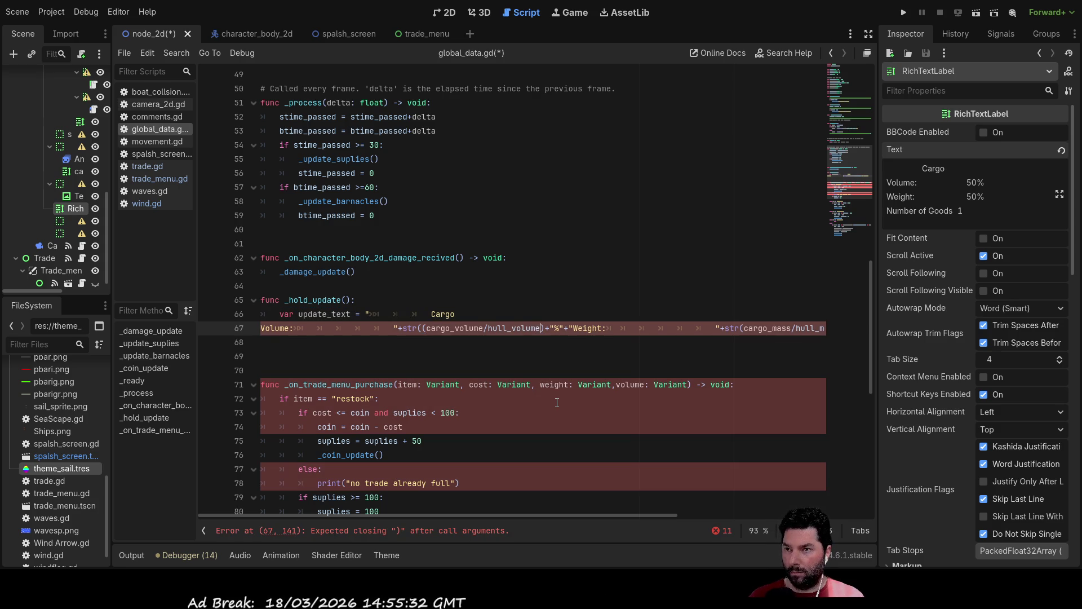
key("Left")
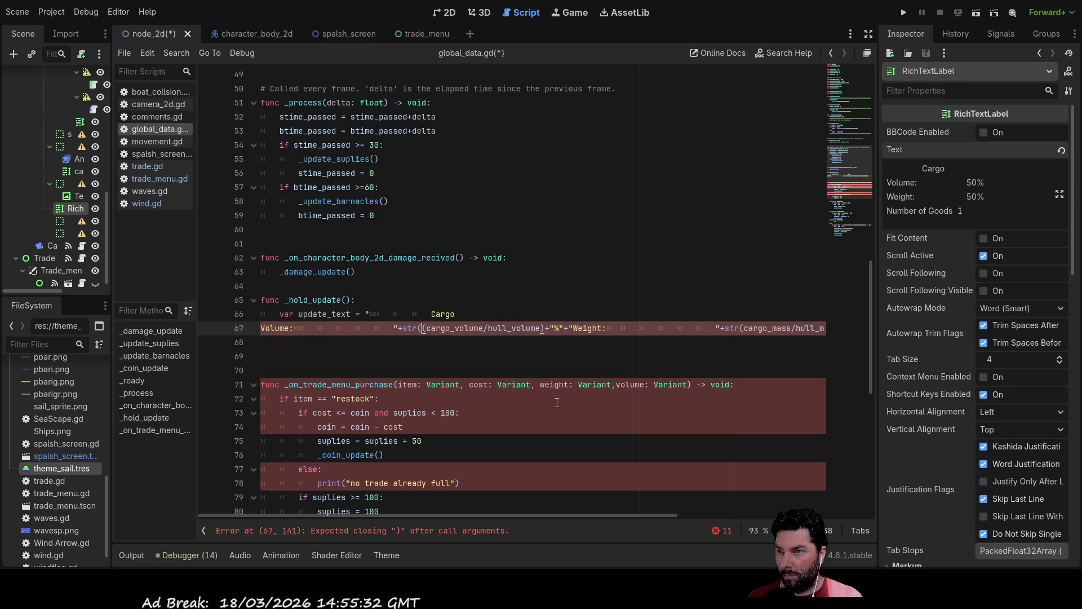
type("floo")
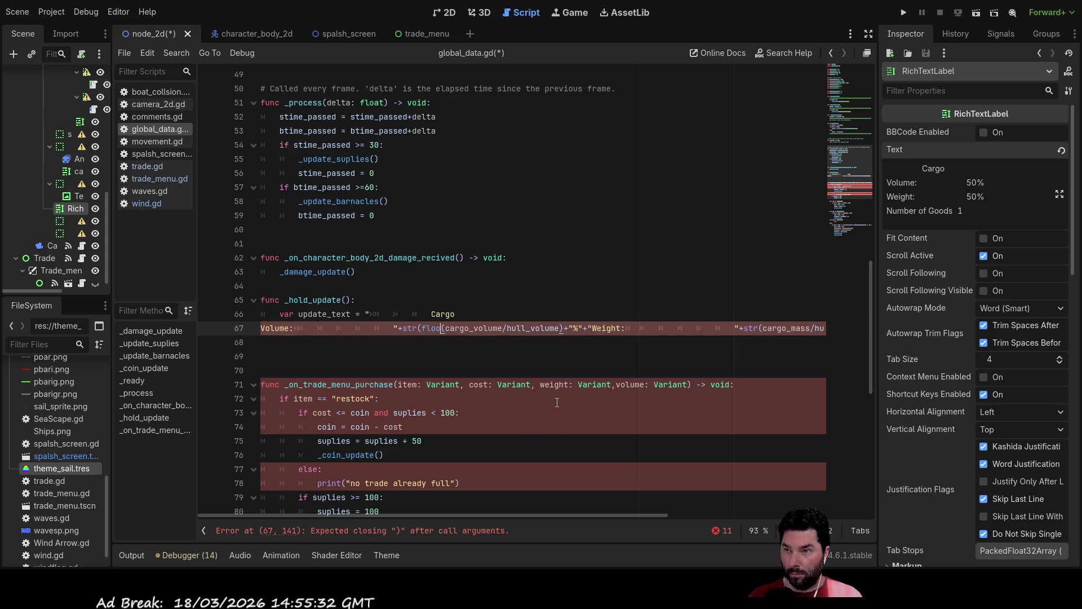
type("r")
left_click(643, 257)
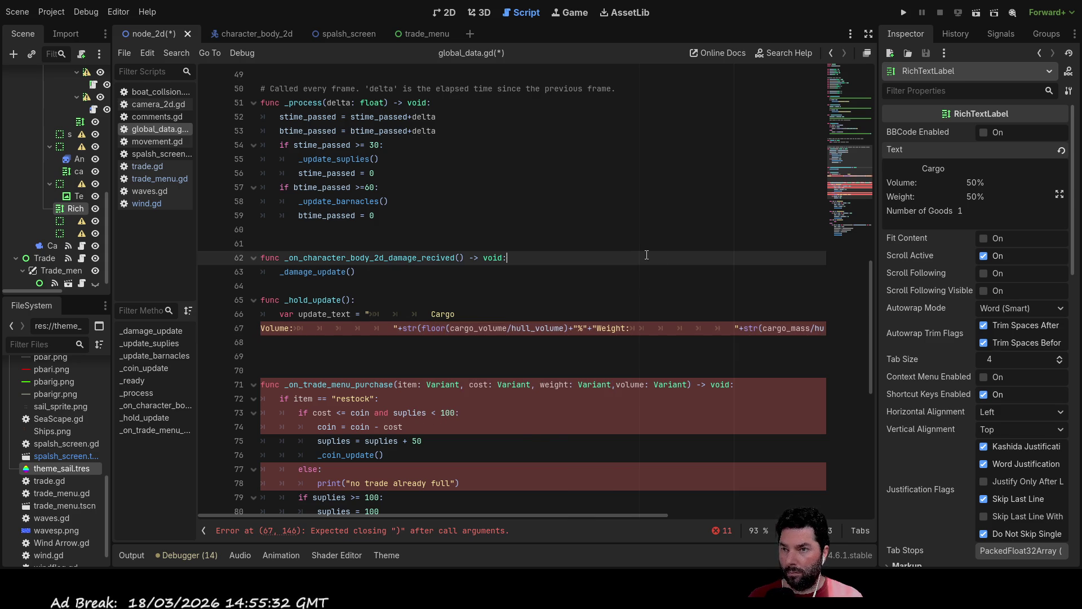
left_click(759, 328)
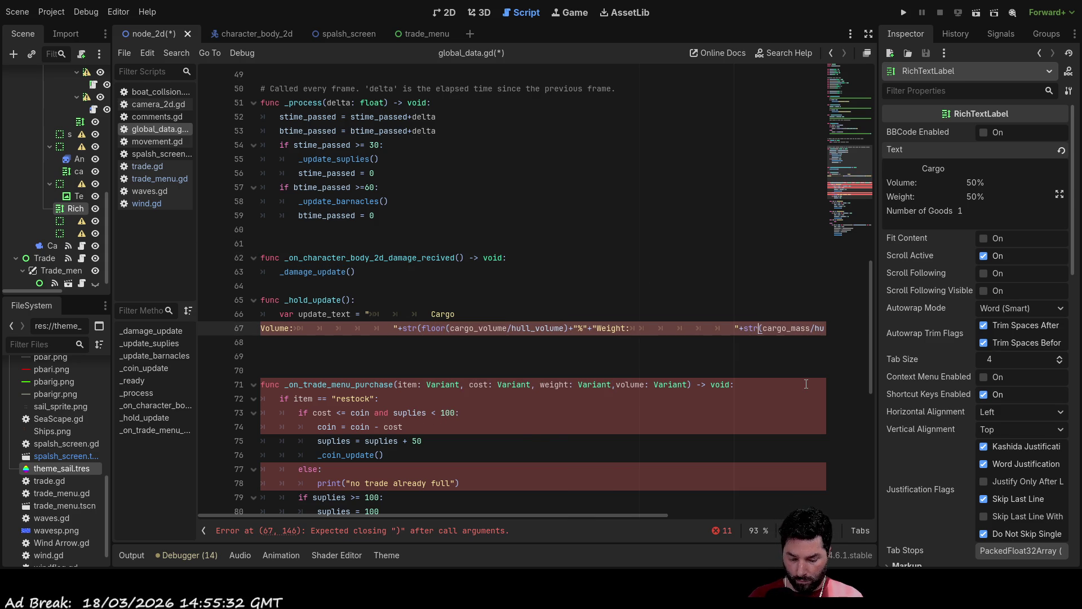
type("(")
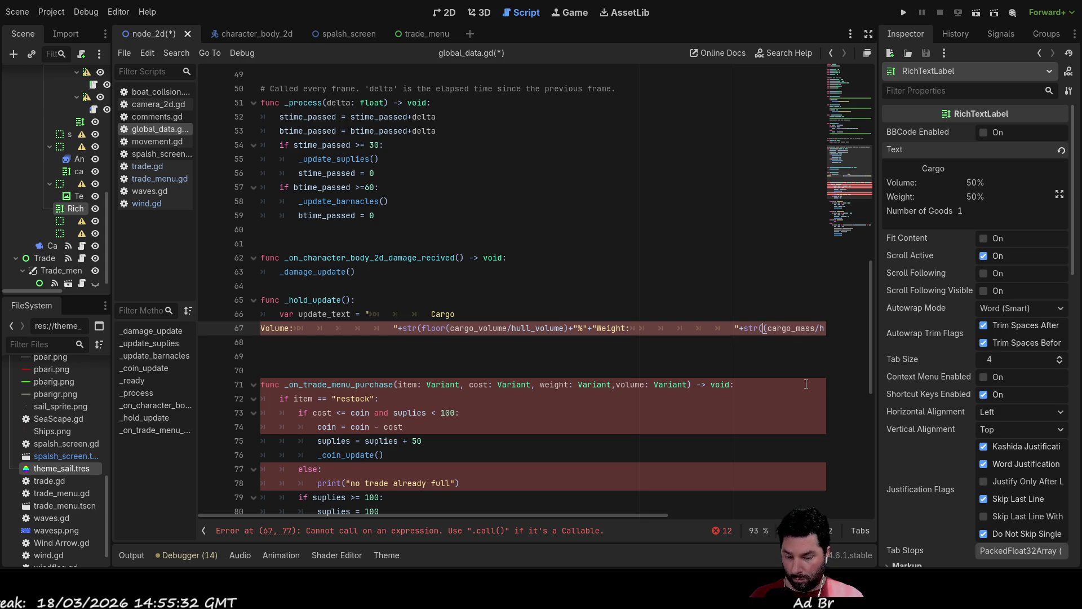
type("floor")
key("Delete")
key("Right")
key("Right")
key("Right")
key("Right")
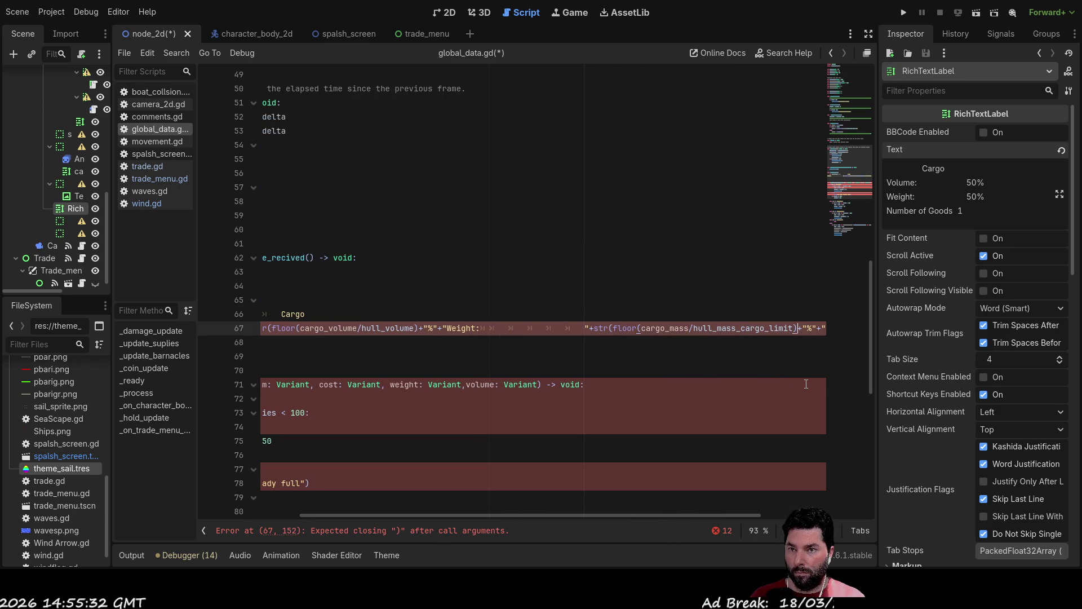
key("Right")
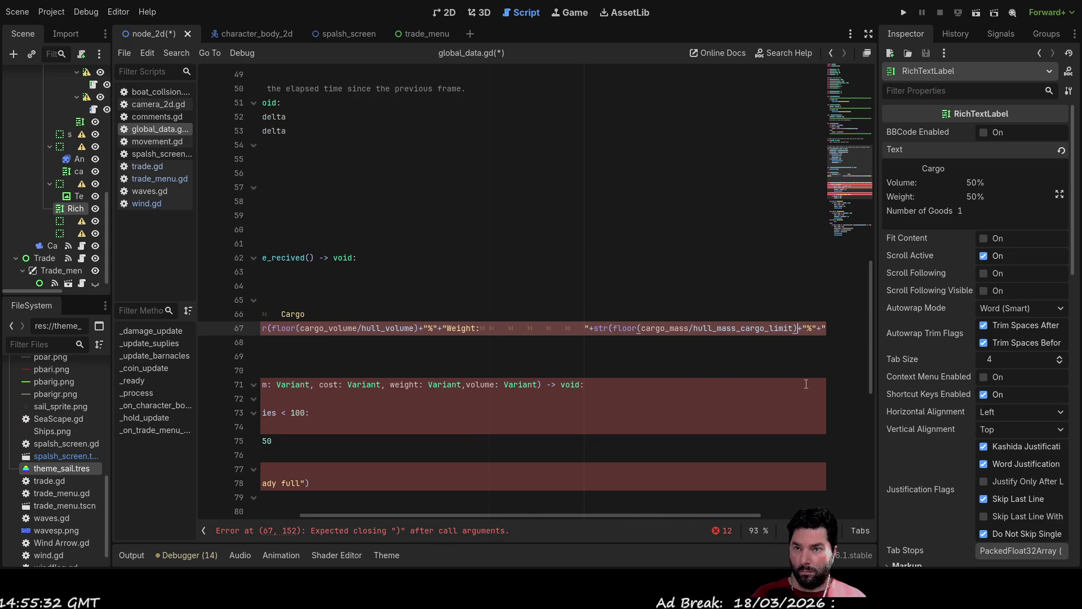
- Add the missing closing parentheses after both floor() ratios on line 67
left_click(595, 343)
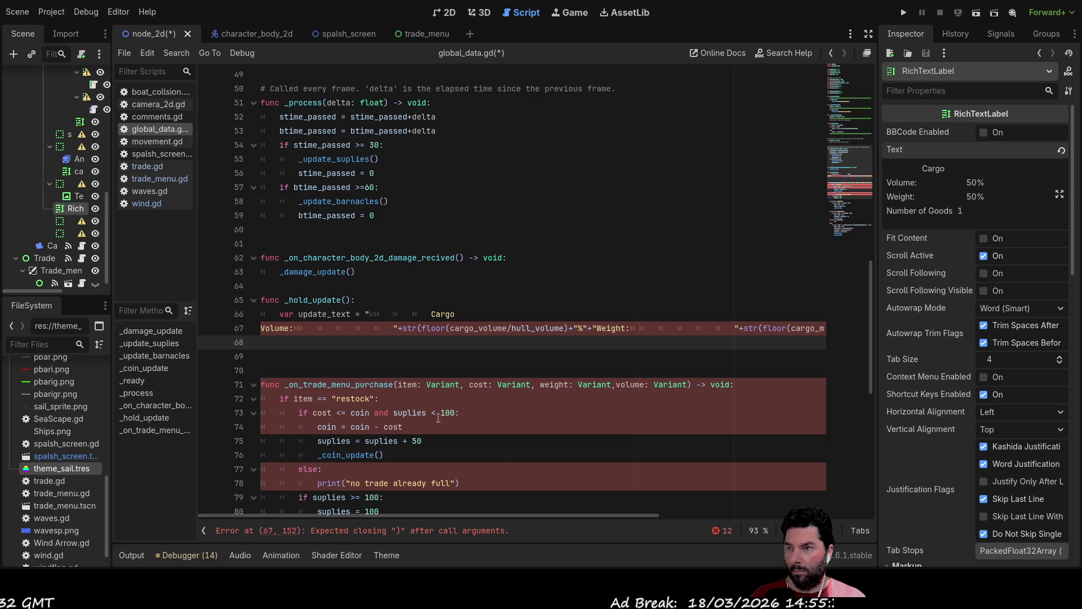
mouse_move(439, 517)
left_mouse_down()
mouse_move(589, 501)
mouse_move(732, 509)
mouse_move(389, 498)
mouse_move(366, 533)
left_mouse_up()
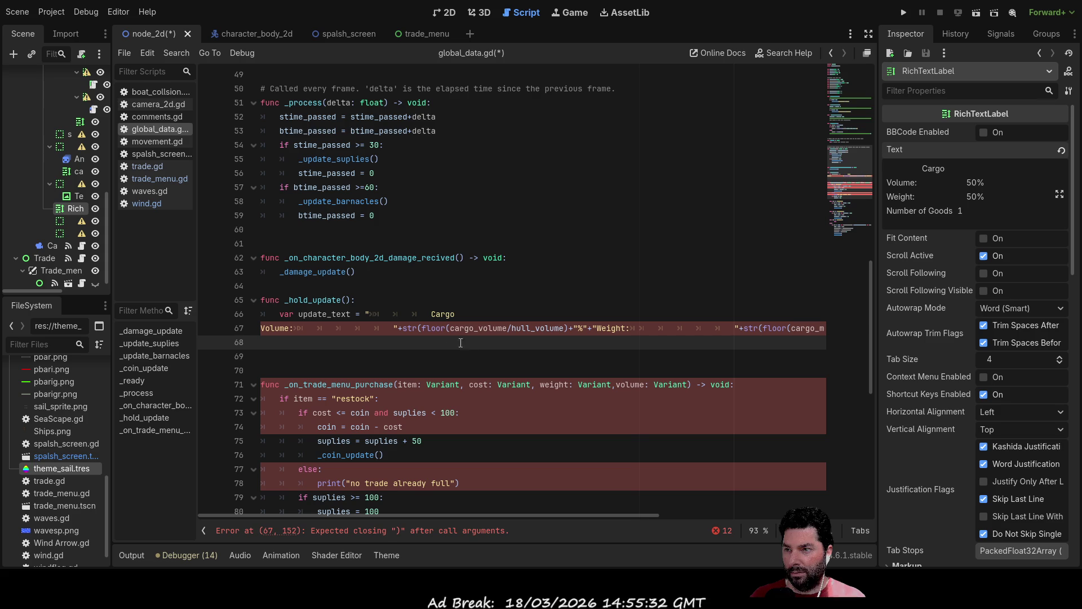
left_click(566, 328)
type(")")
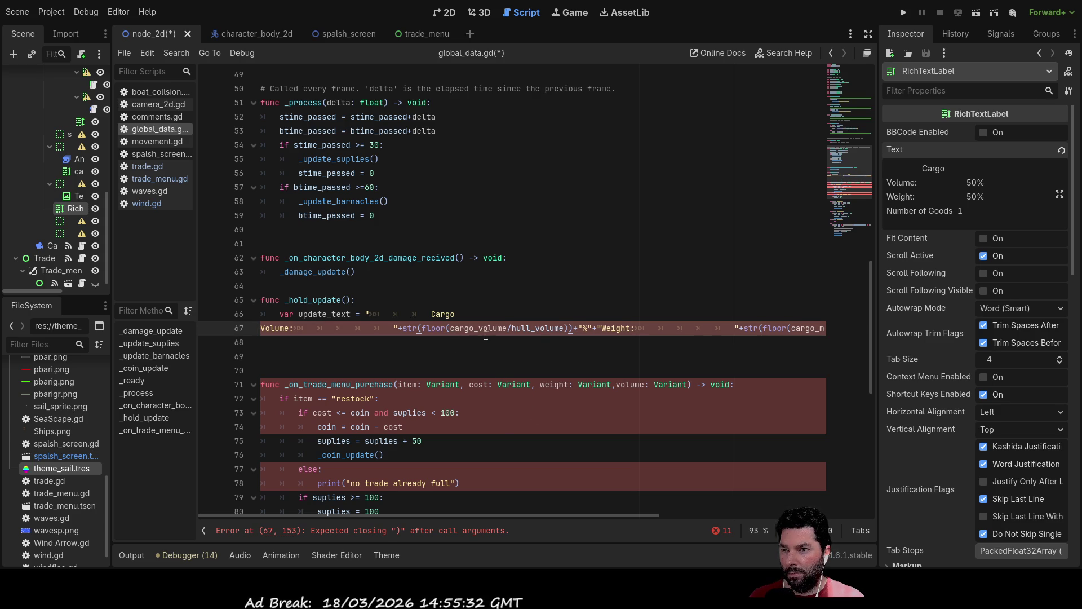
left_click(744, 370)
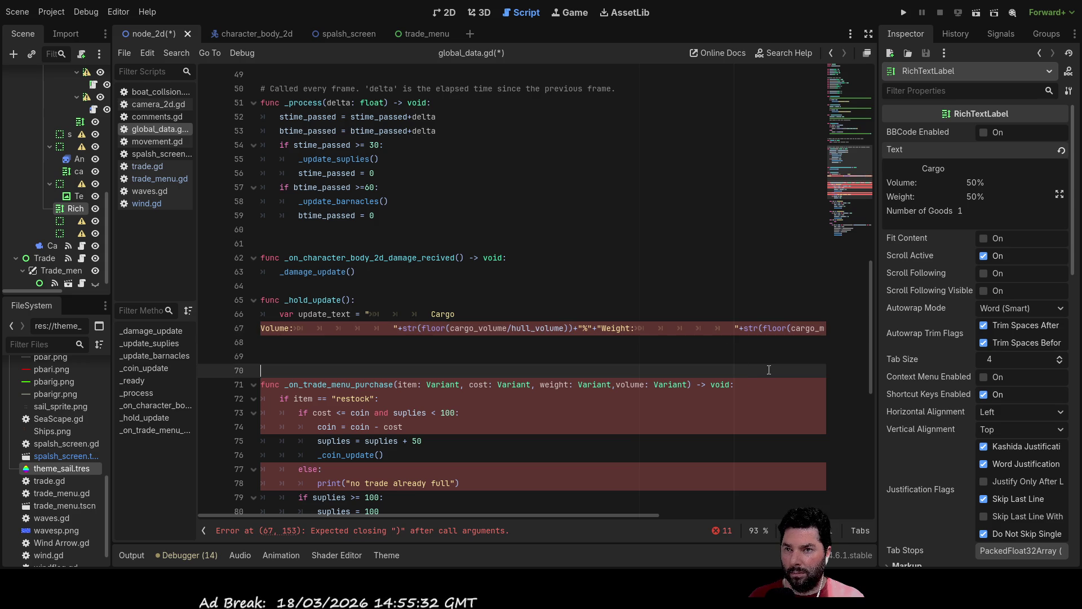
left_click_drag(652, 515, 818, 515)
left_click(719, 327)
type("))+\"%\"+\"Number of Goods")
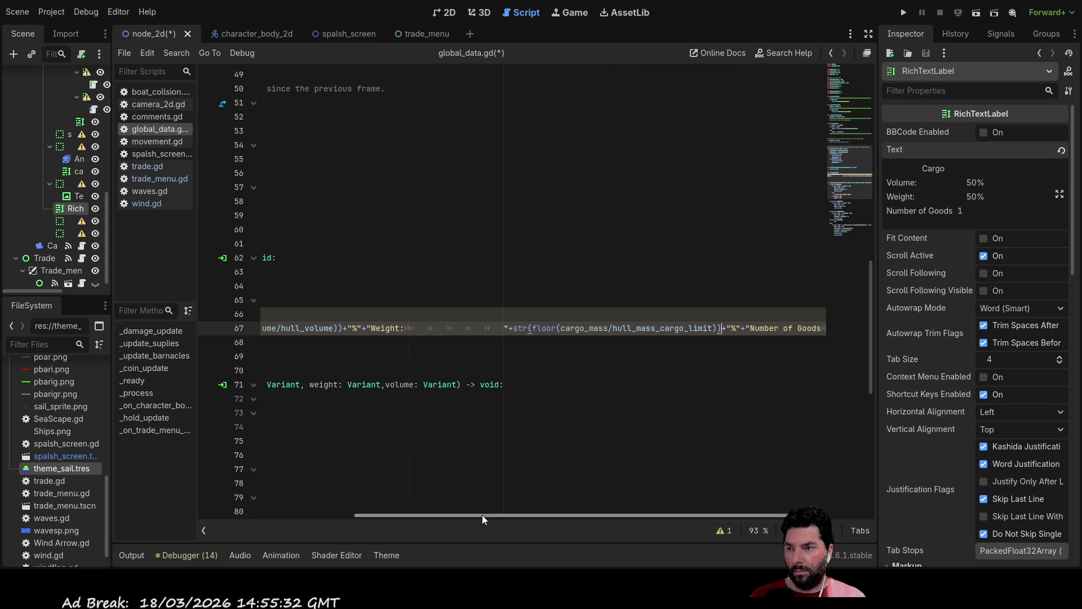
- On line 68, set the cargo RichTextLabel's .text to update_text, indent it, and run the game
mouse_move(539, 514)
left_mouse_down()
mouse_move(734, 513)
mouse_move(349, 510)
left_mouse_up()
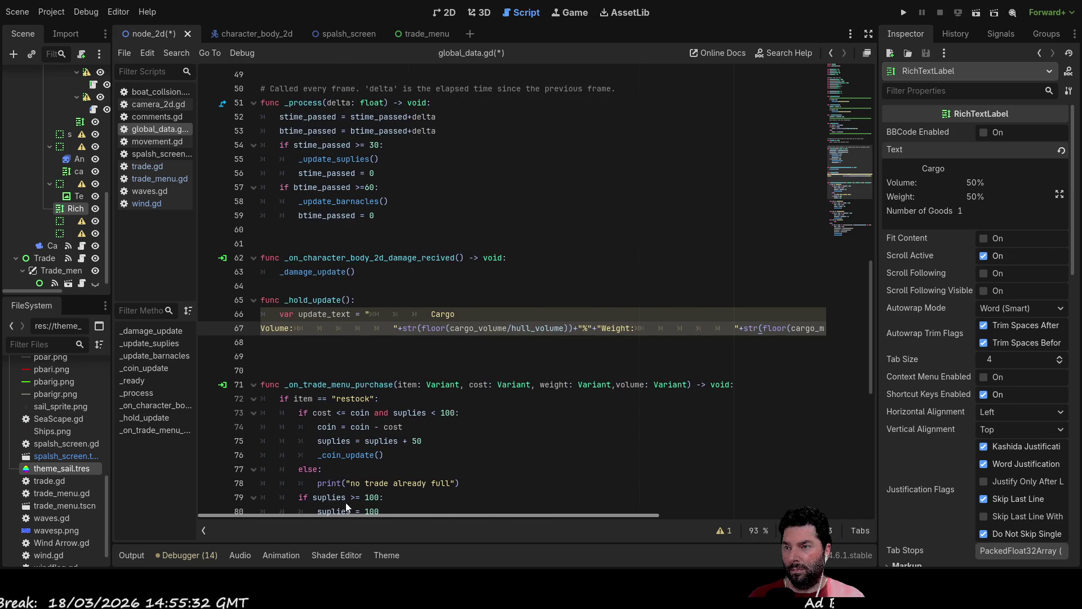
left_click(483, 299)
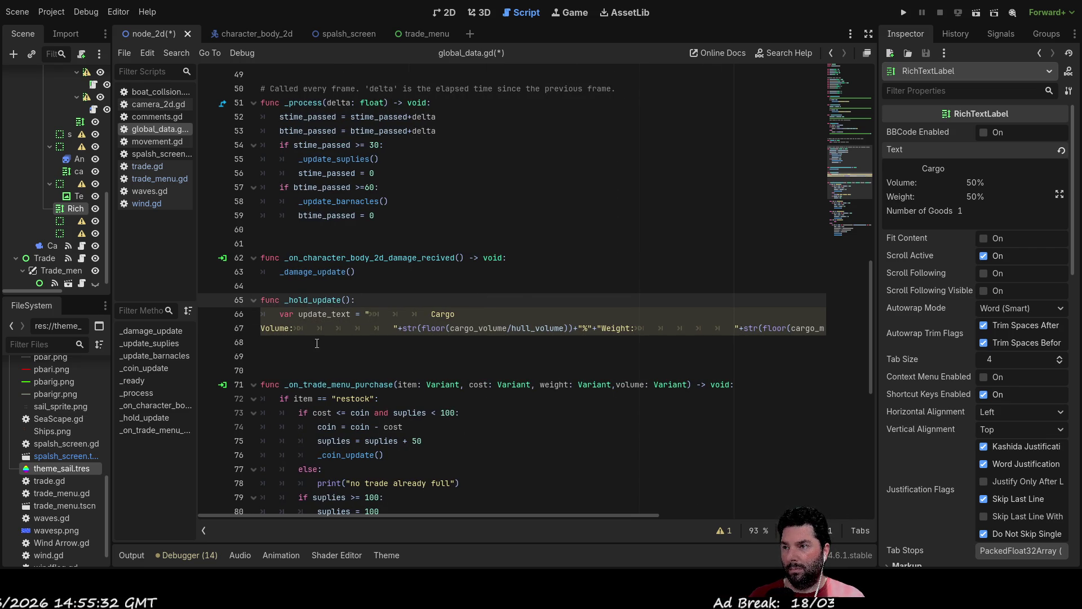
key("Down")
key("Down")
key("Down")
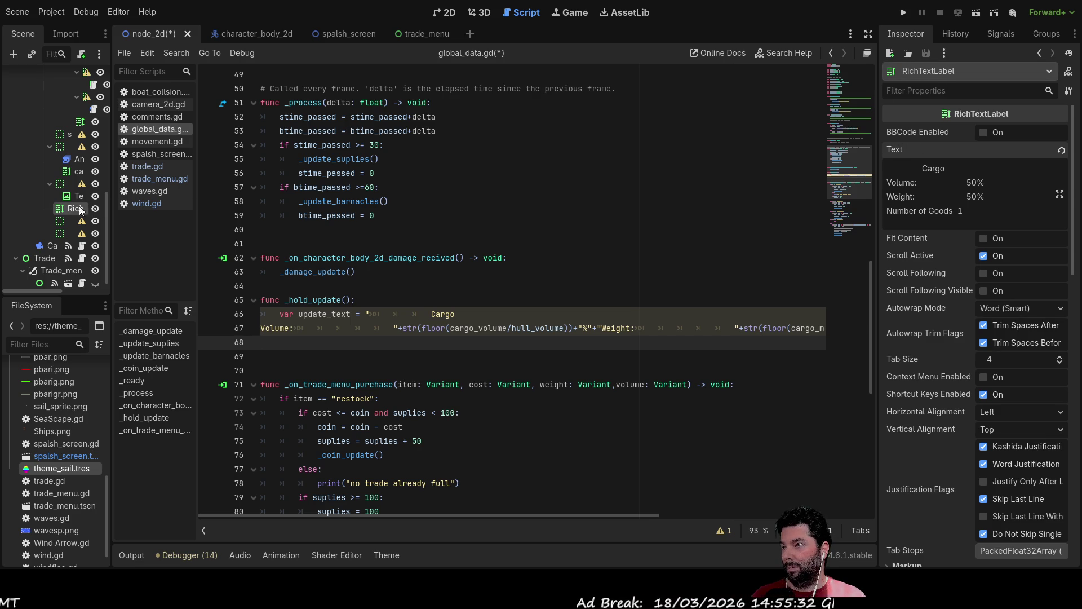
mouse_move(72, 212)
left_mouse_down()
mouse_move(261, 261)
mouse_move(277, 345)
left_mouse_up()
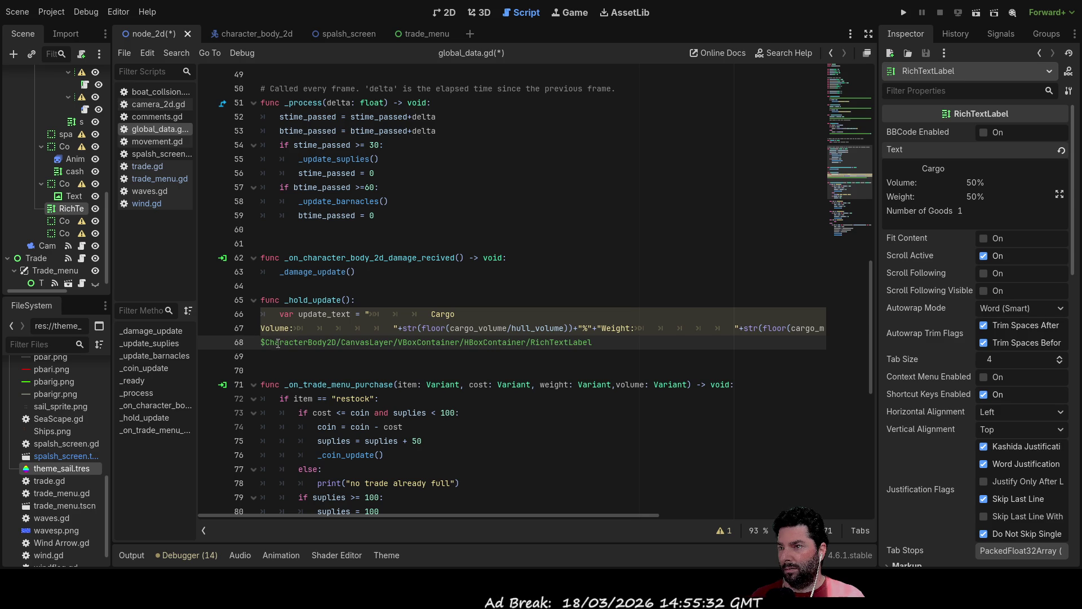
type(".text")
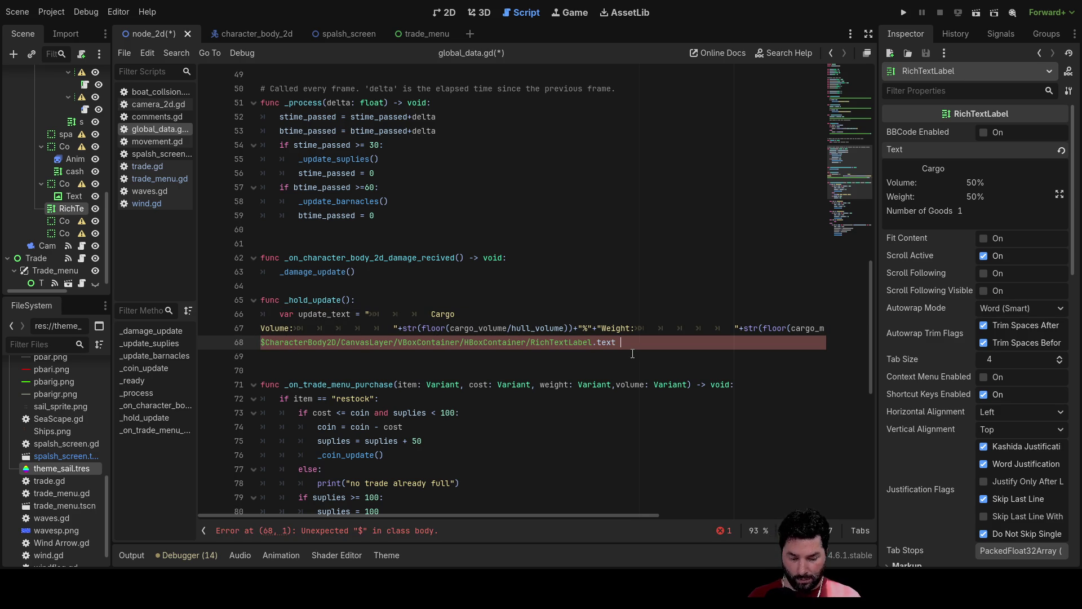
double_click(322, 314)
key("ctrl+c")
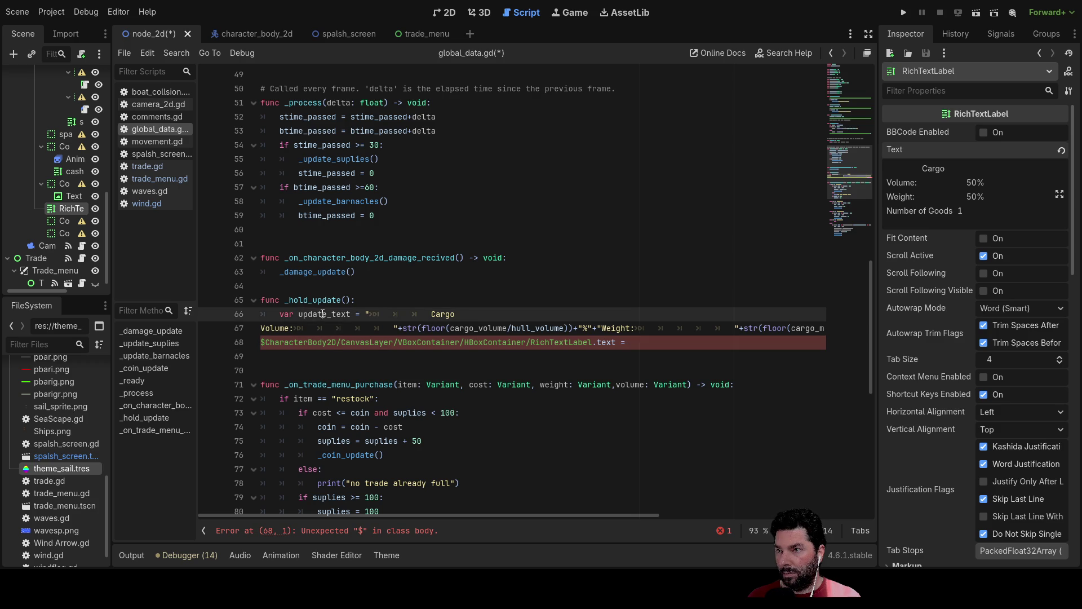
left_click(646, 350)
key("ctrl+v")
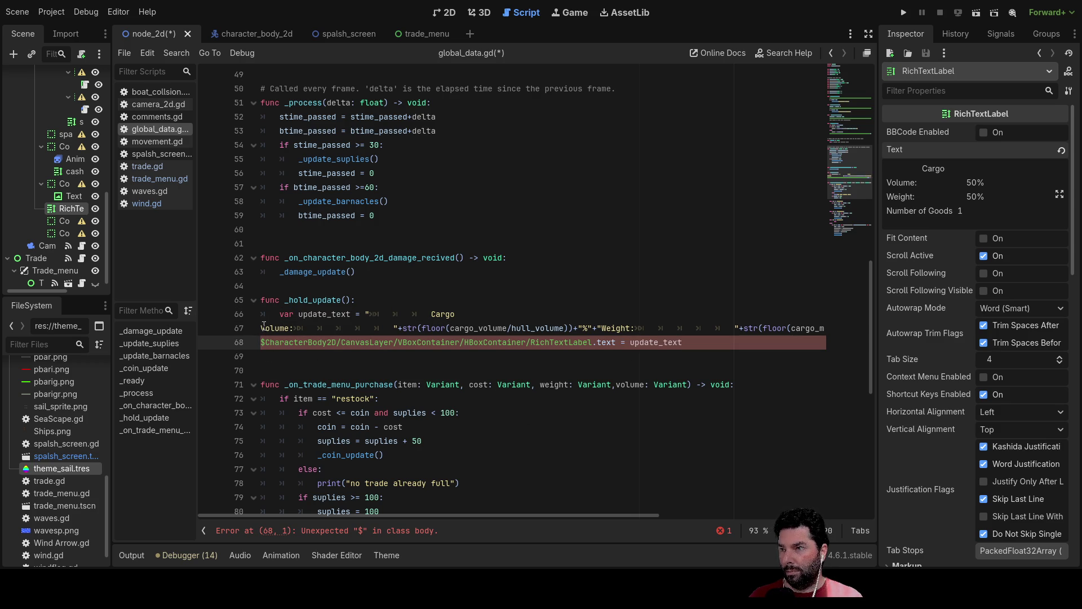
left_click(263, 344)
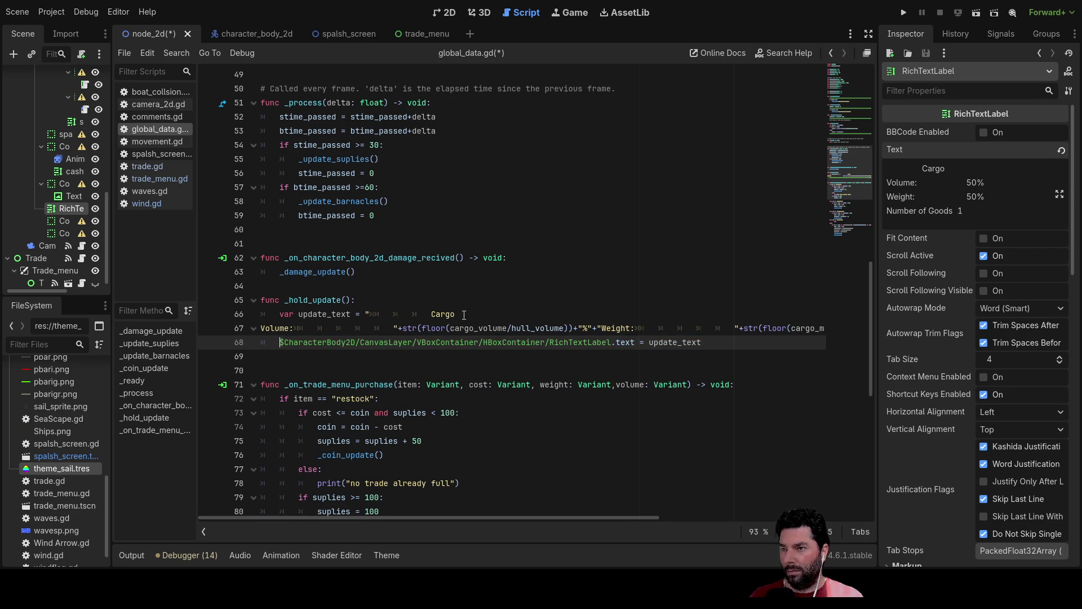
left_click(903, 12)
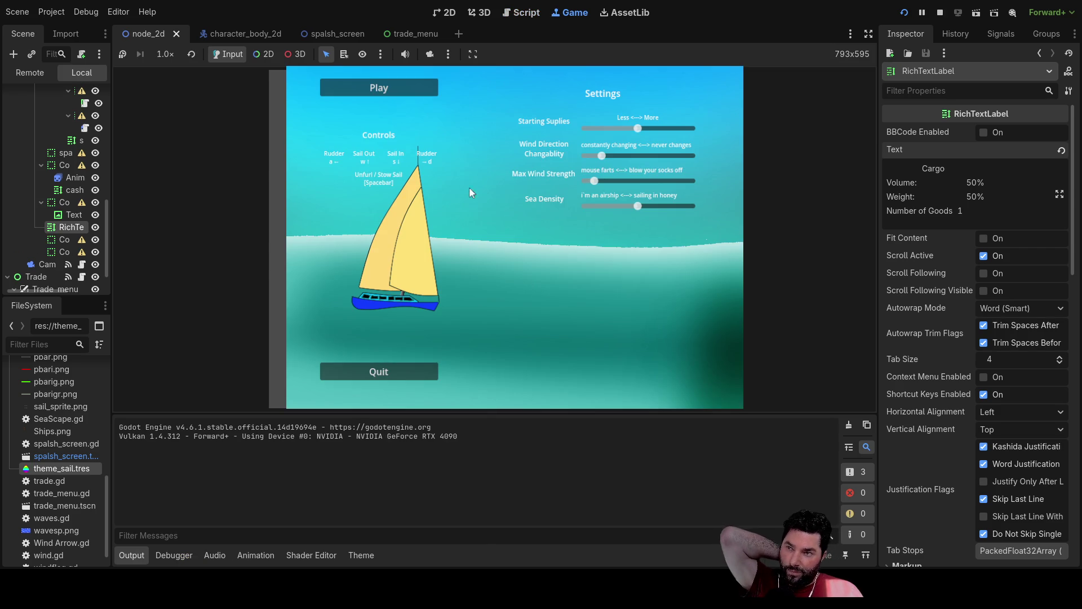
- Stop the test run and scroll down to the purchase function's else branch
left_click(937, 12)
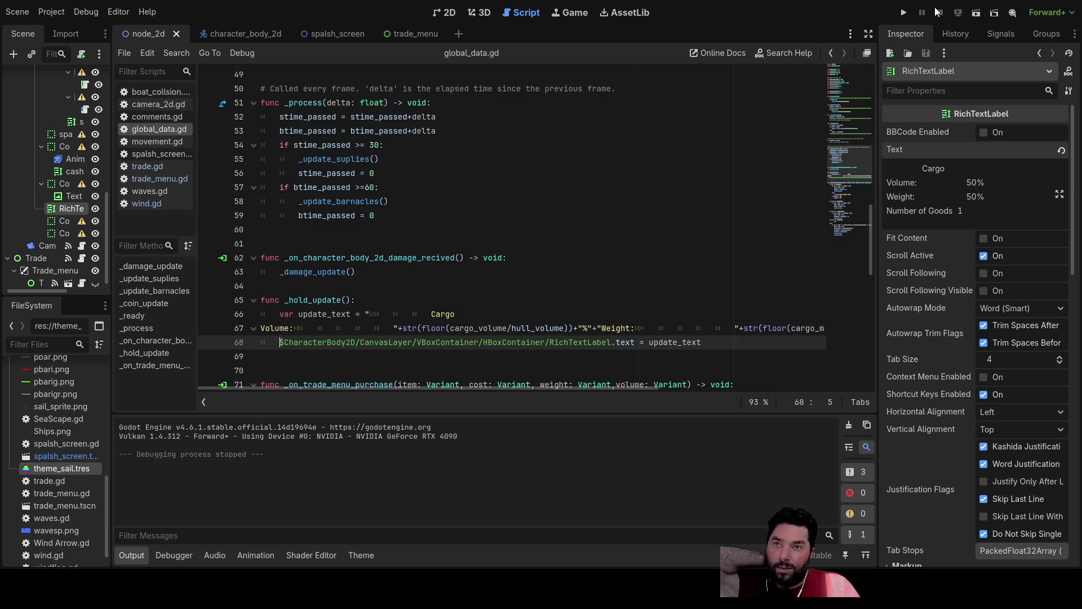
scroll(441, 250, "down", 10)
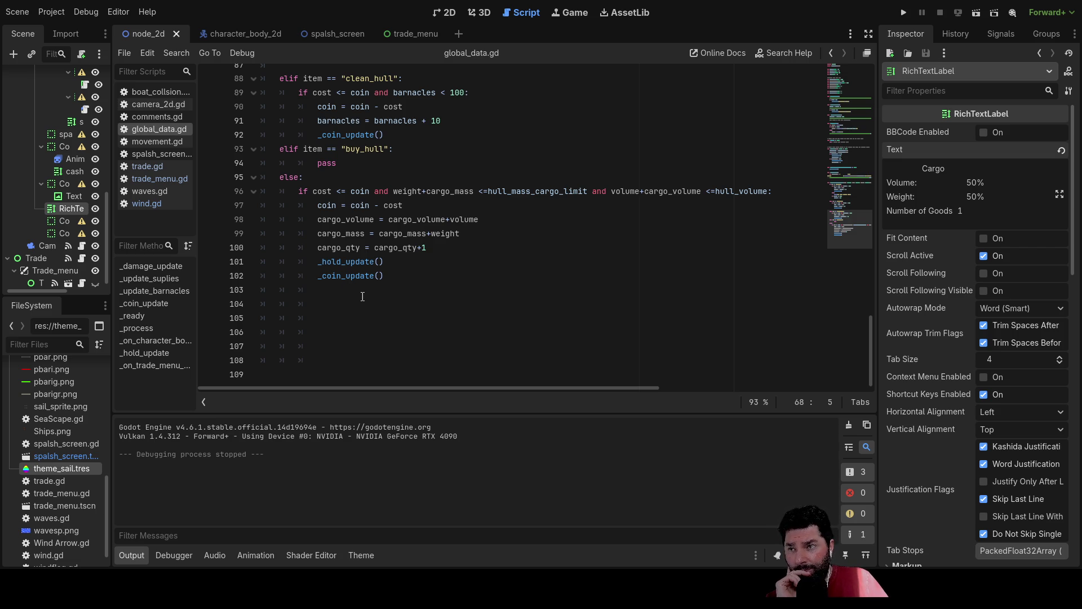
- In trade.gd, cut the var good_hold = [] declaration from line 33
double_click(309, 296)
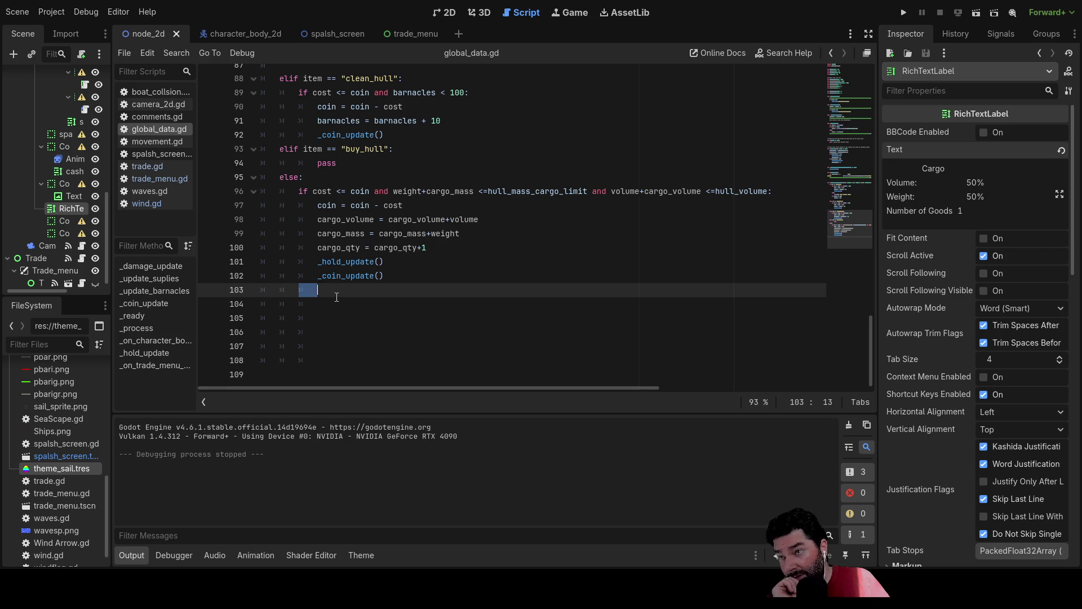
scroll(361, 288, "up", 20)
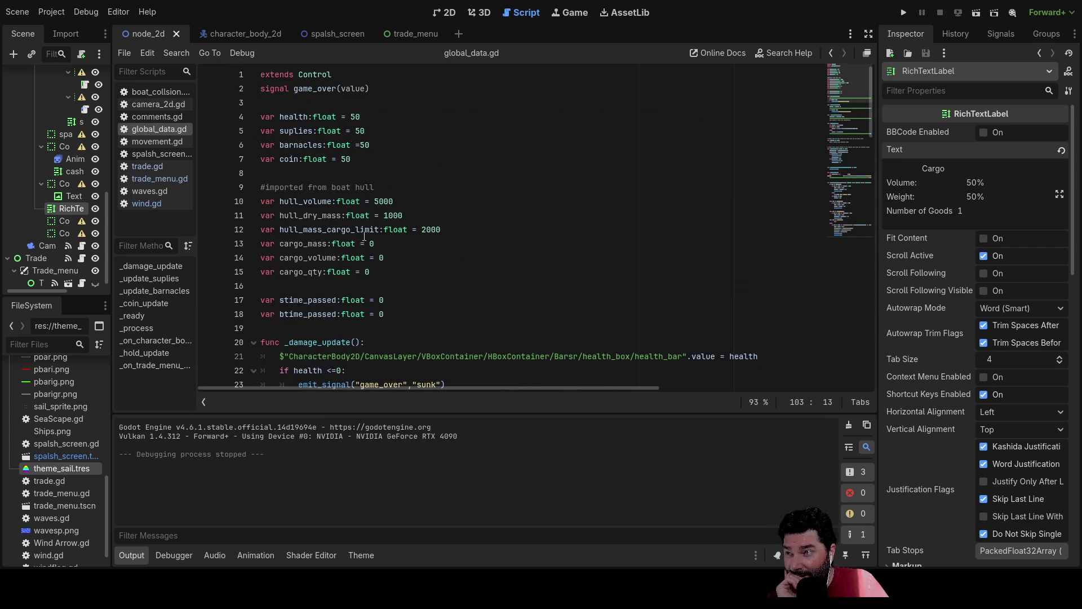
left_click(157, 166)
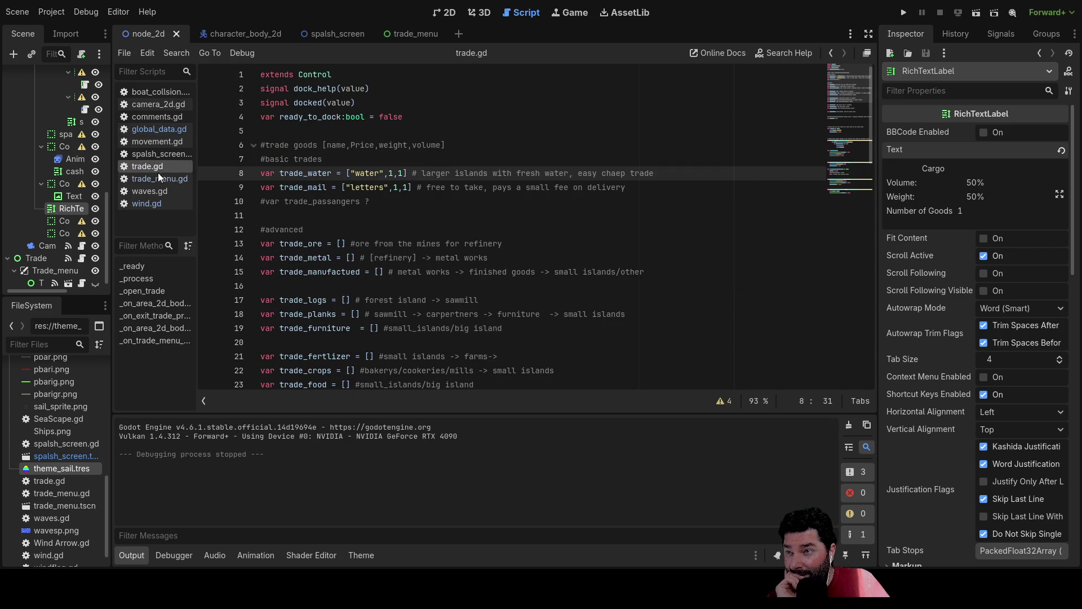
scroll(412, 288, "down", 4)
scroll(412, 287, "down", 4)
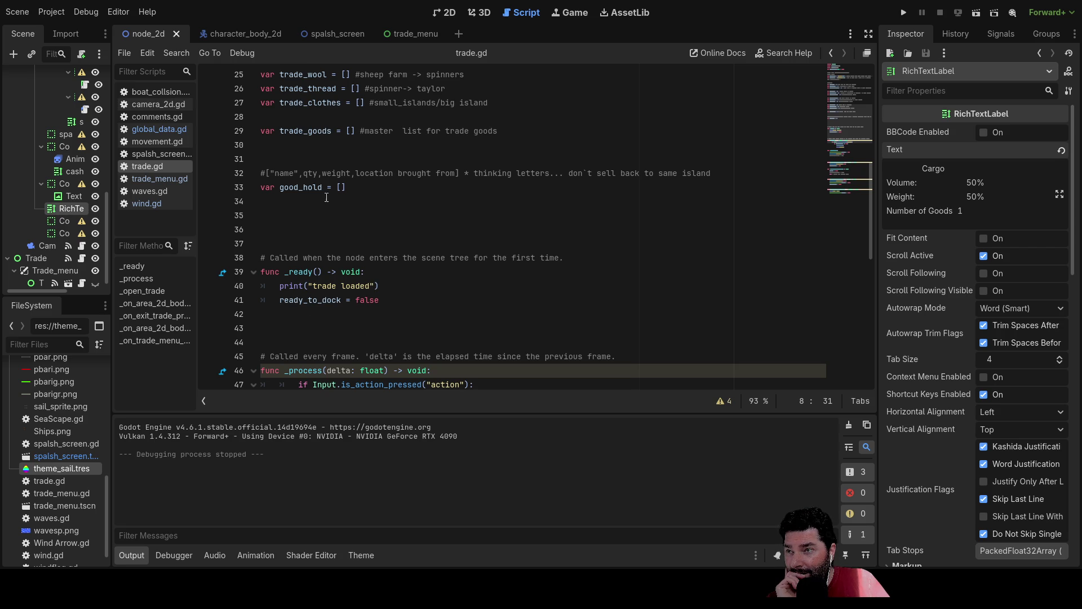
left_click_drag(353, 188, 327, 188)
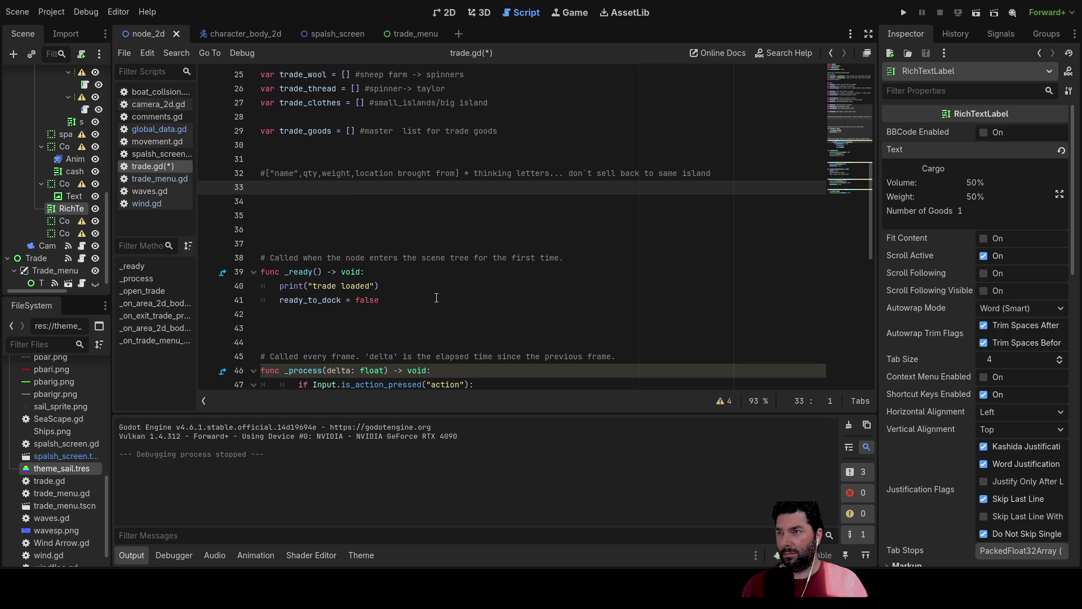
- Remove trade.gd's leftover empty line and declare var good_hold:Array = [] on line 17 of global_data.gd
key("BackSpace")
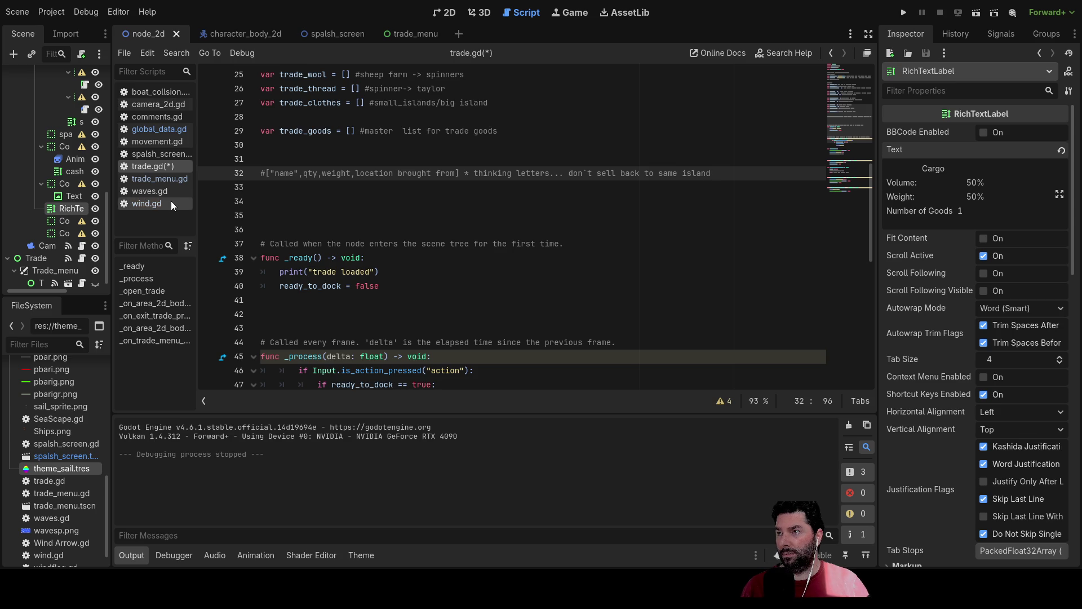
left_click(154, 129)
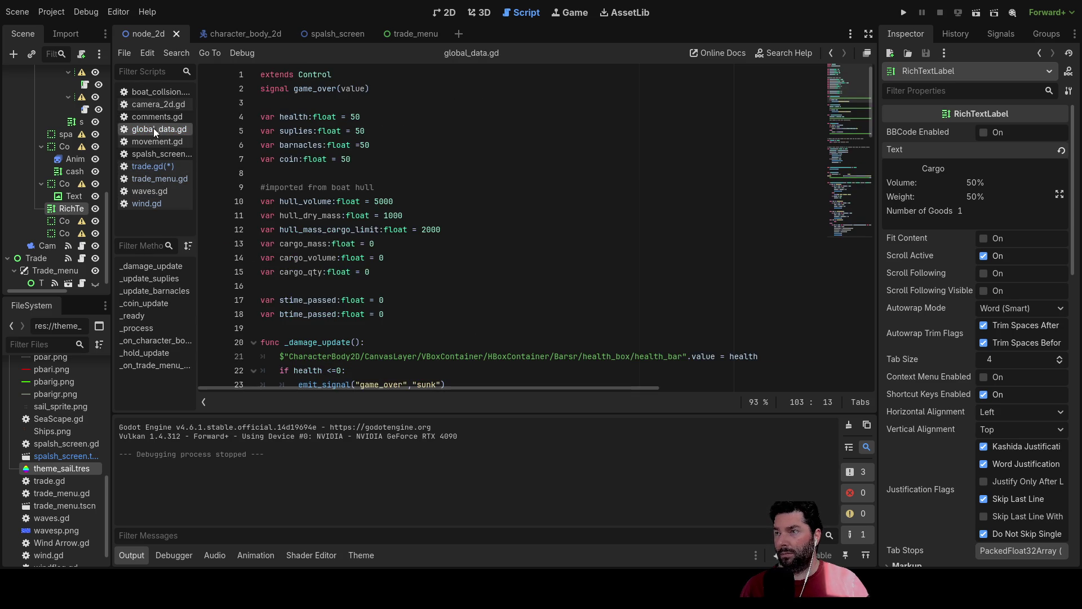
scroll(306, 292, "down", 1)
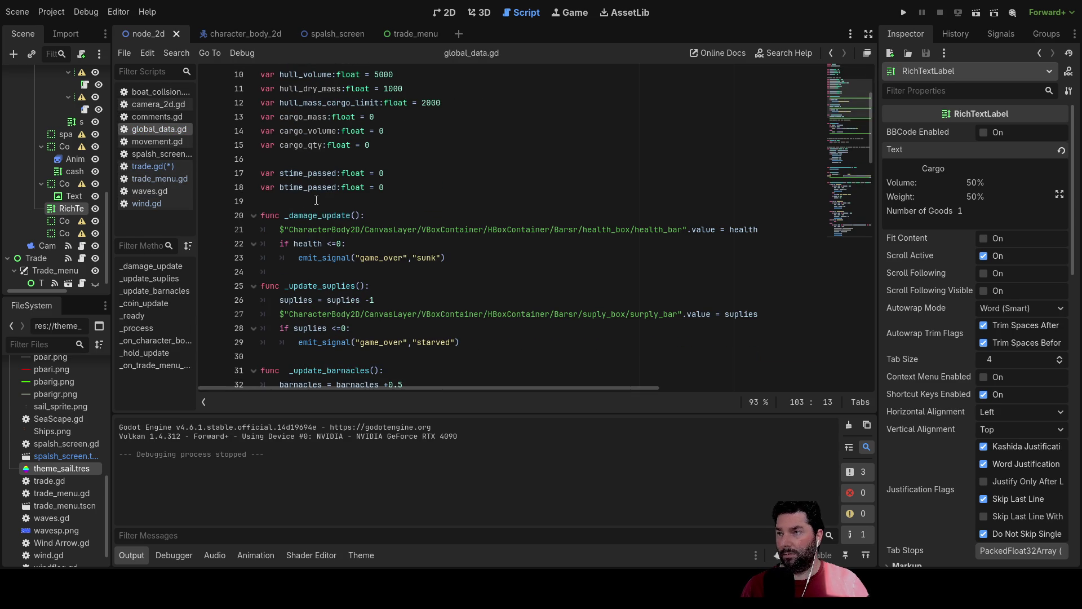
left_click(263, 159)
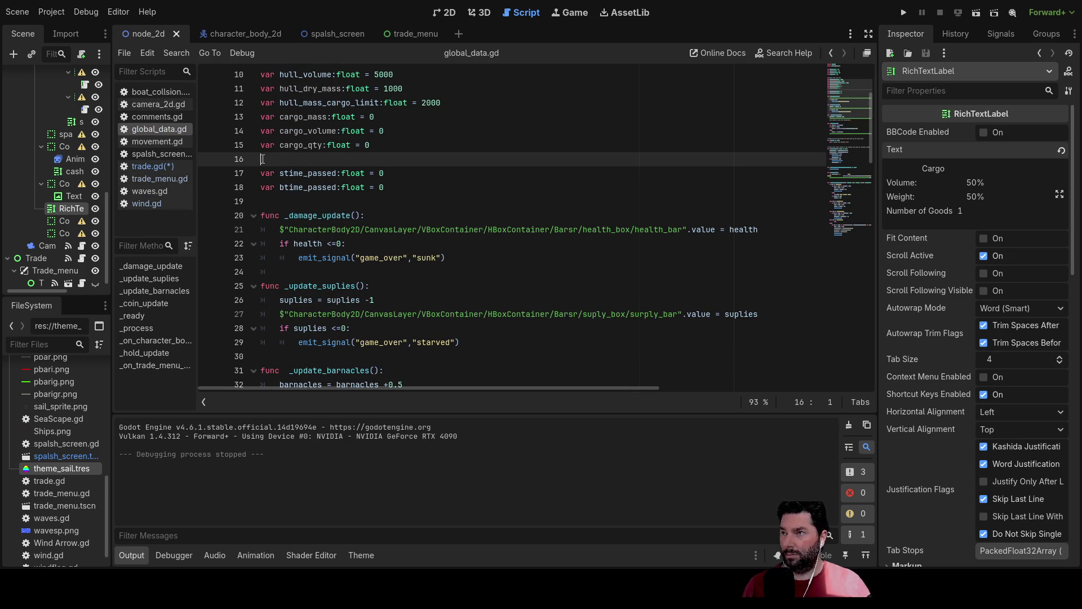
key("Return")
key("Return")
key("Up")
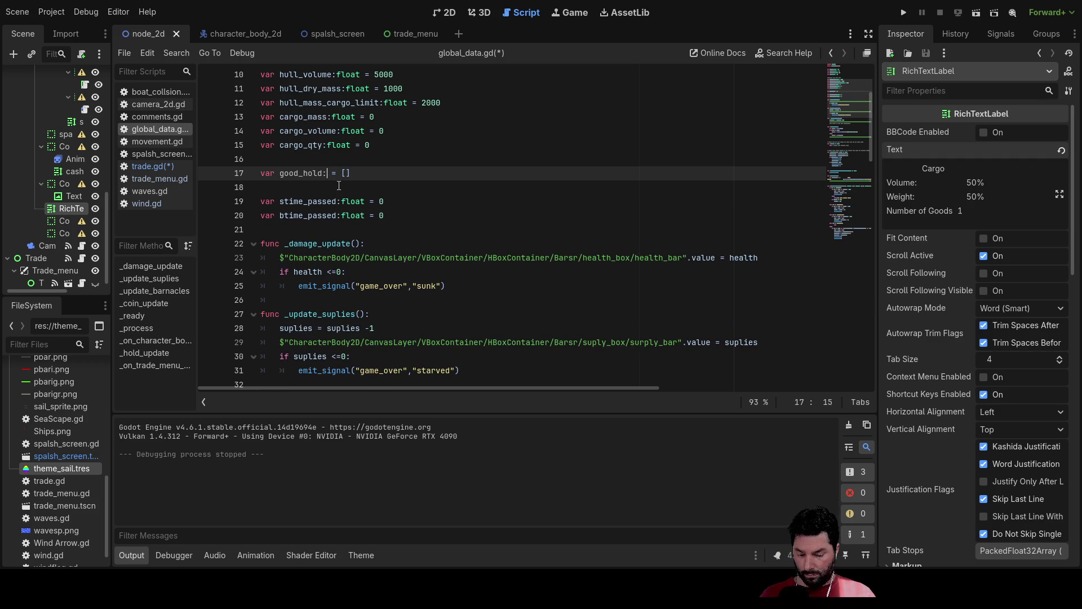
type("arr")
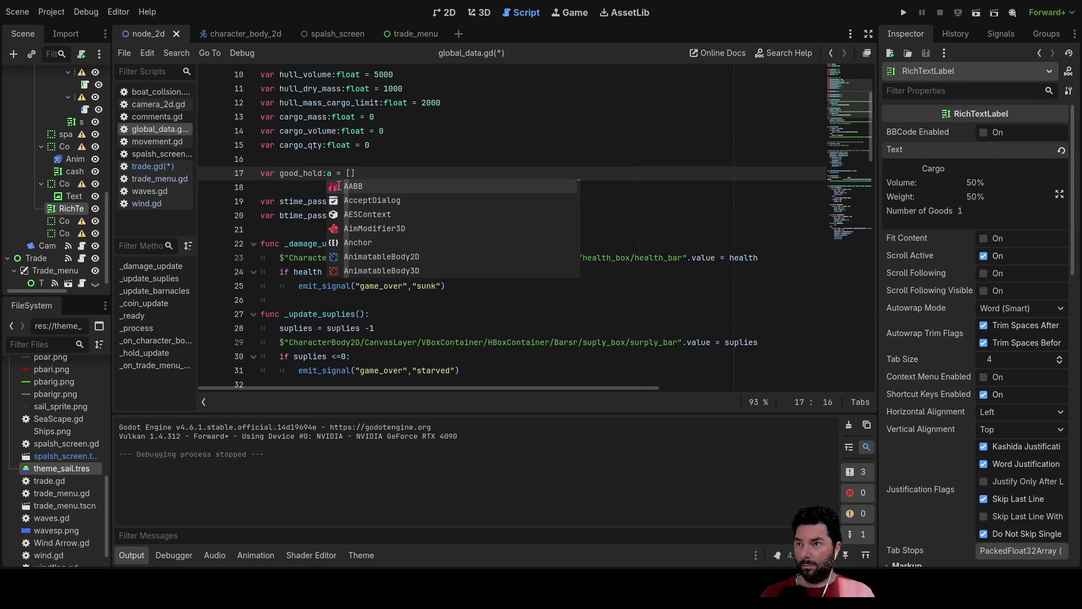
key("Return")
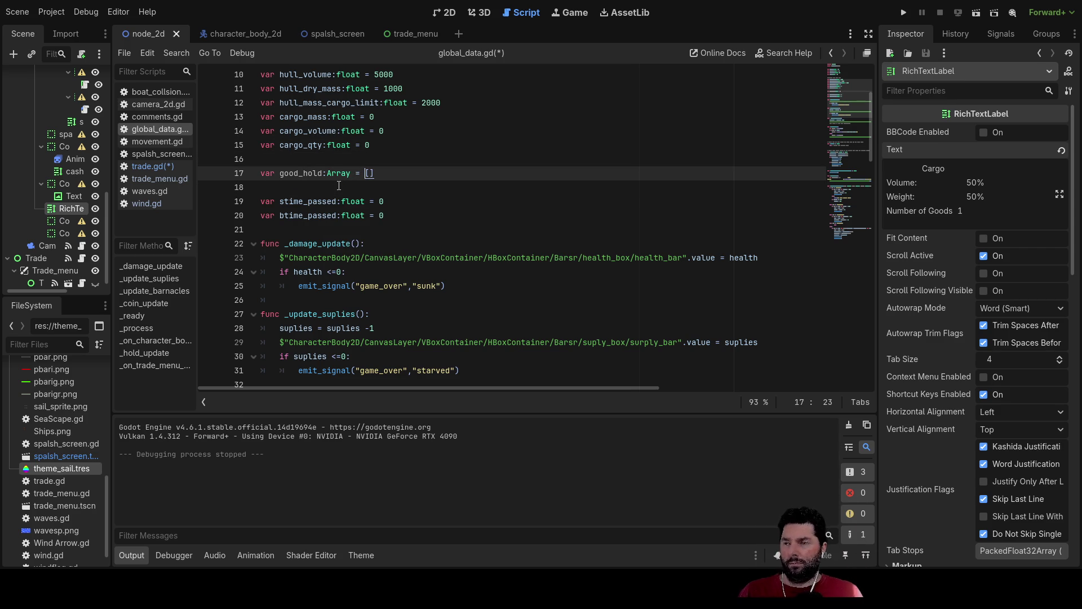
- Copy the good_hold name and move to line 105 in the purchase branch
left_click(339, 186)
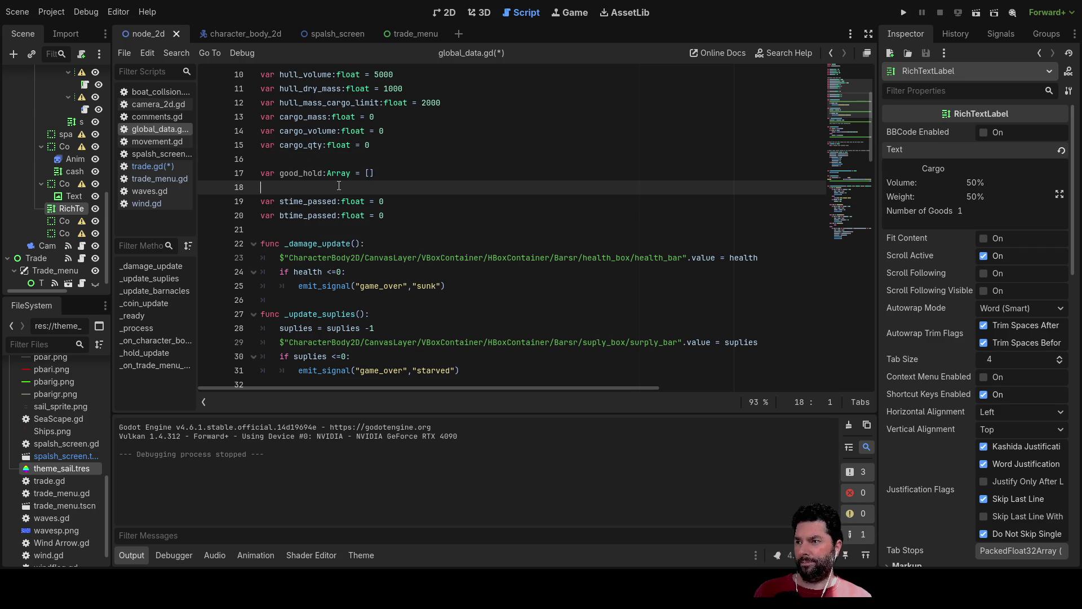
double_click(305, 174)
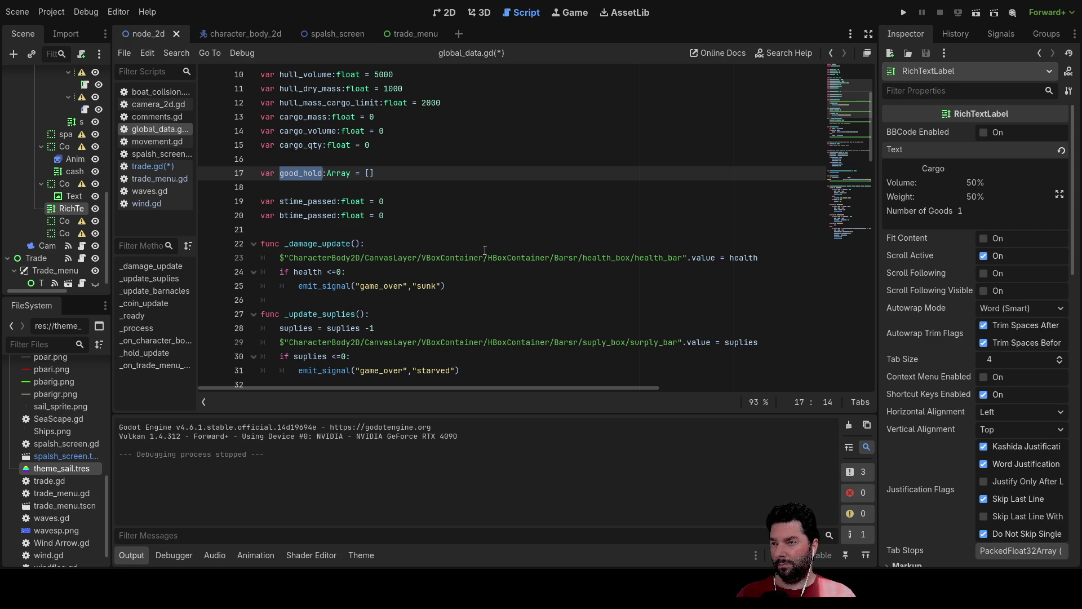
scroll(485, 250, "down", 20)
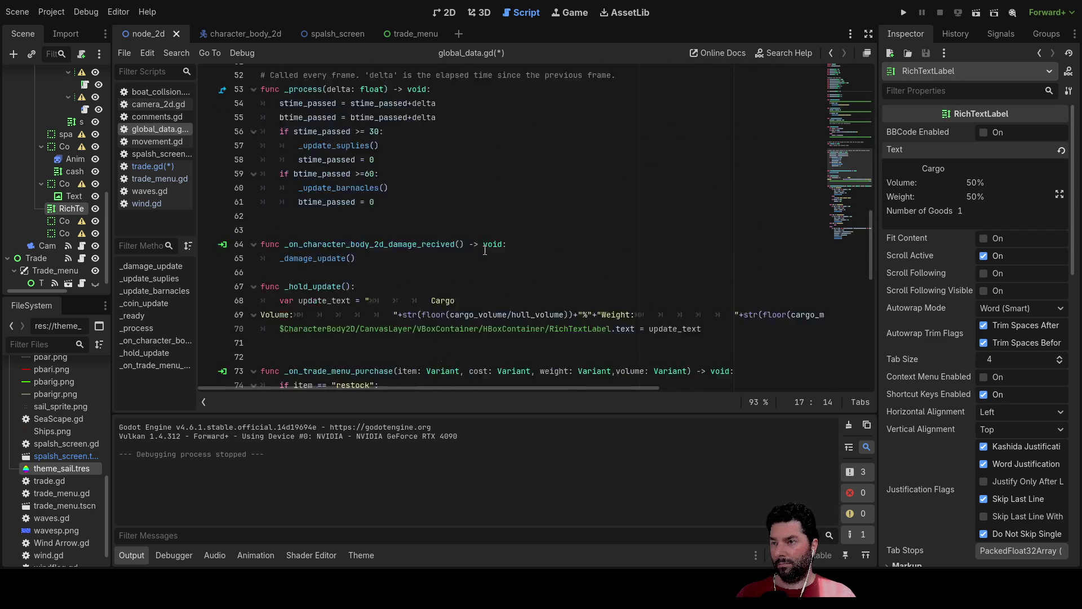
scroll(485, 251, "down", 6)
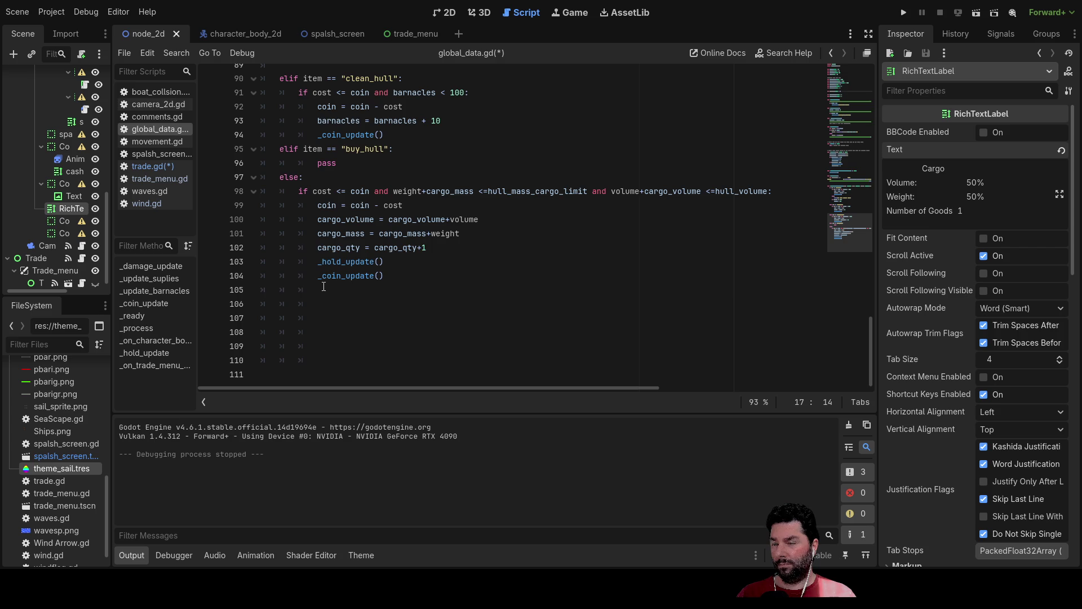
left_click(324, 289)
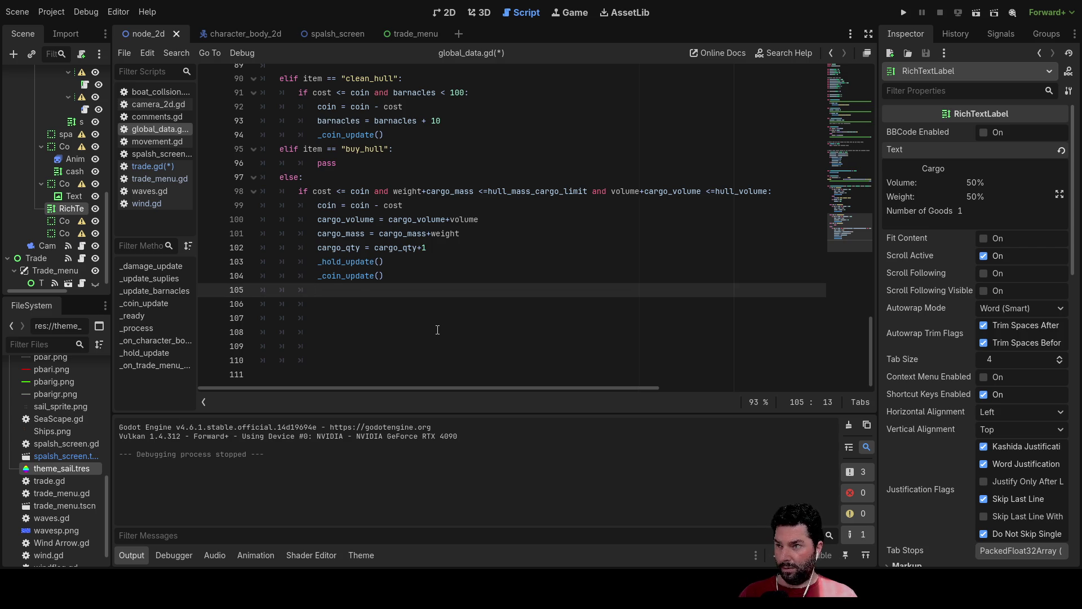
type("good_hold.")
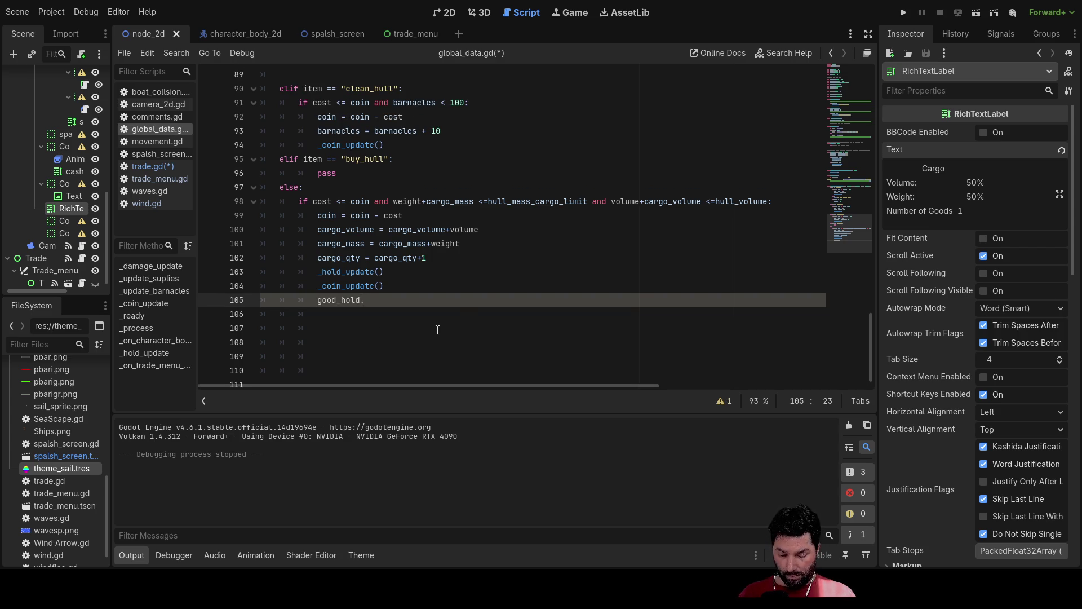
- Add good_hold.append() at line 105 with an empty line above it
type("app")
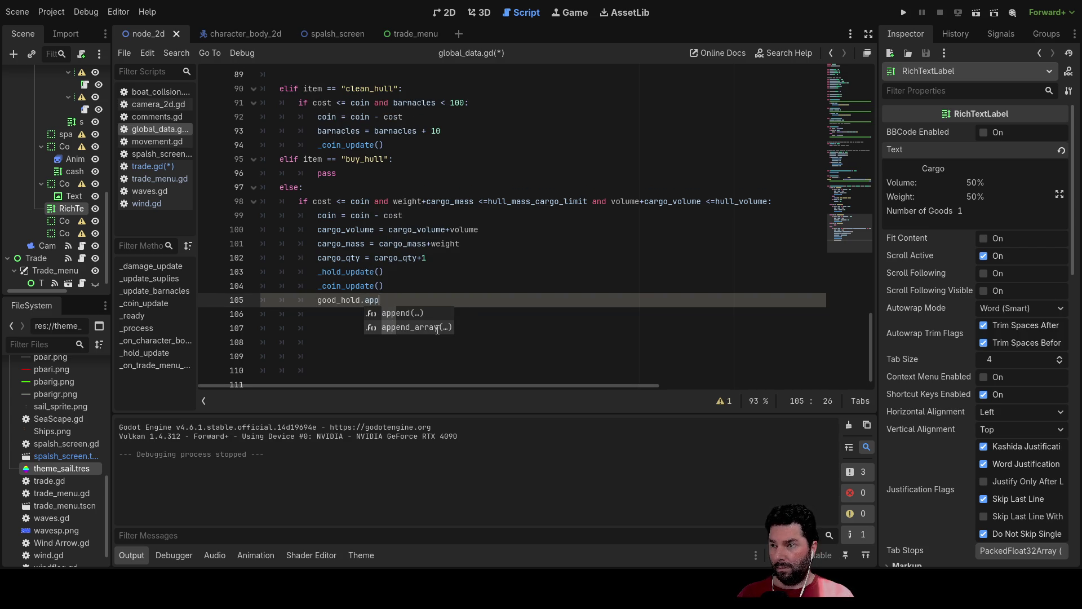
key("Return")
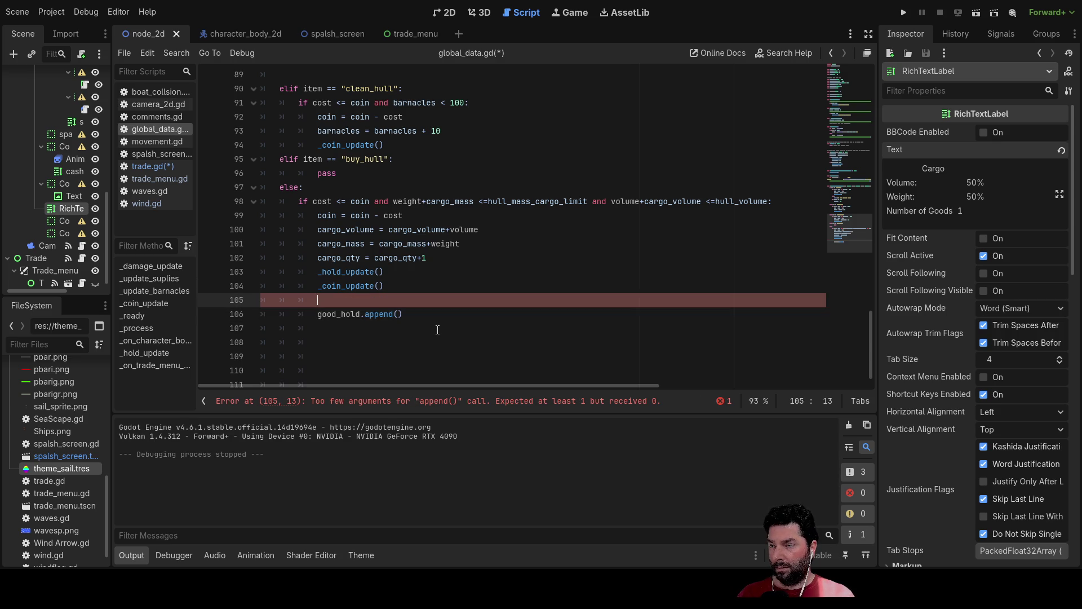
key("Return")
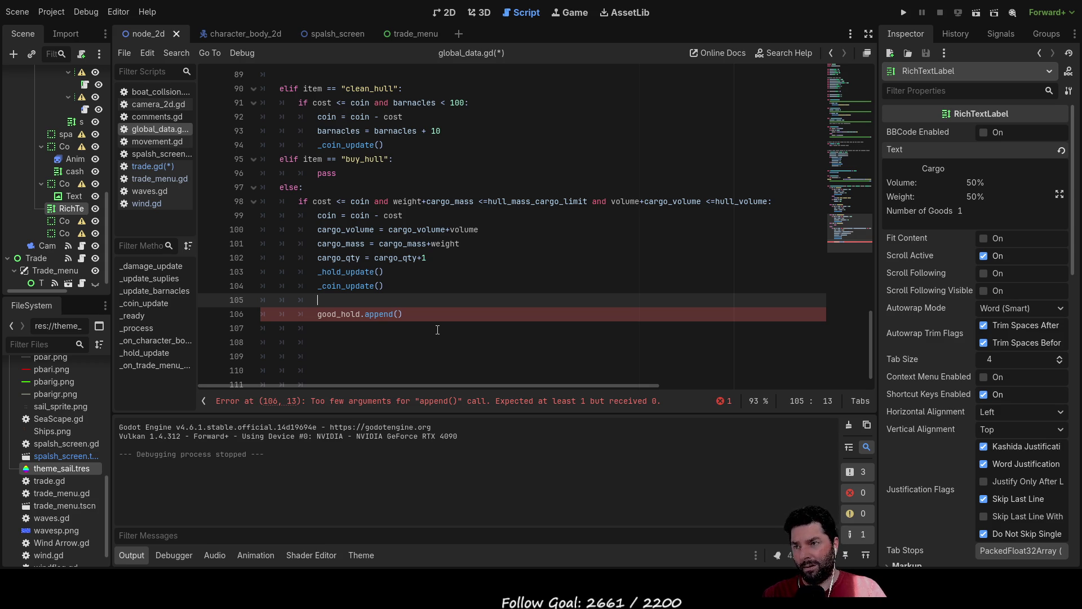
- Write var new_item:Array = [] on line 105, just above the append call
type("var ")
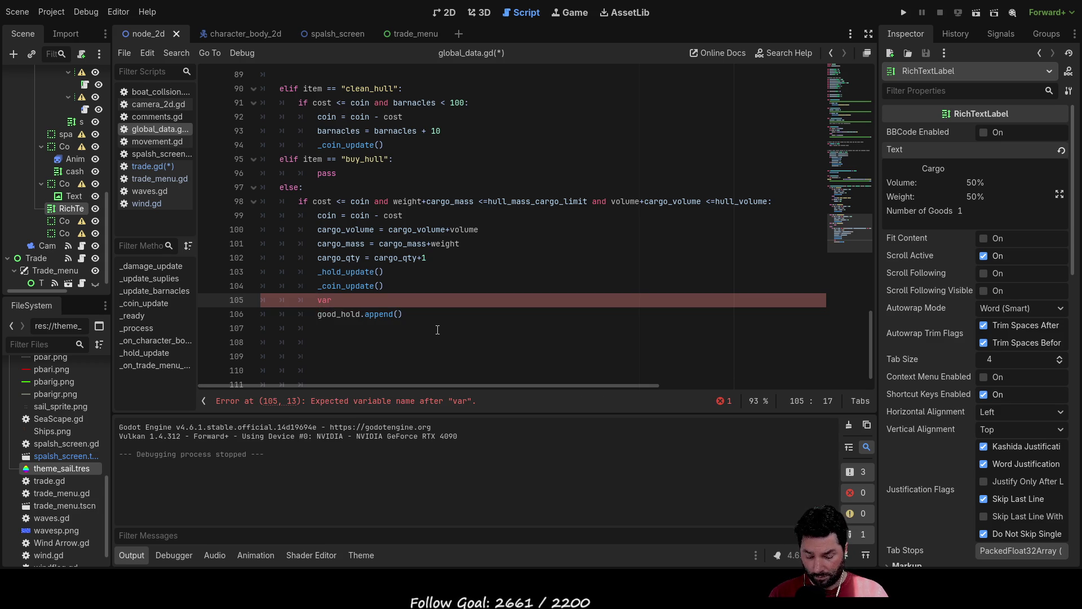
type("new")
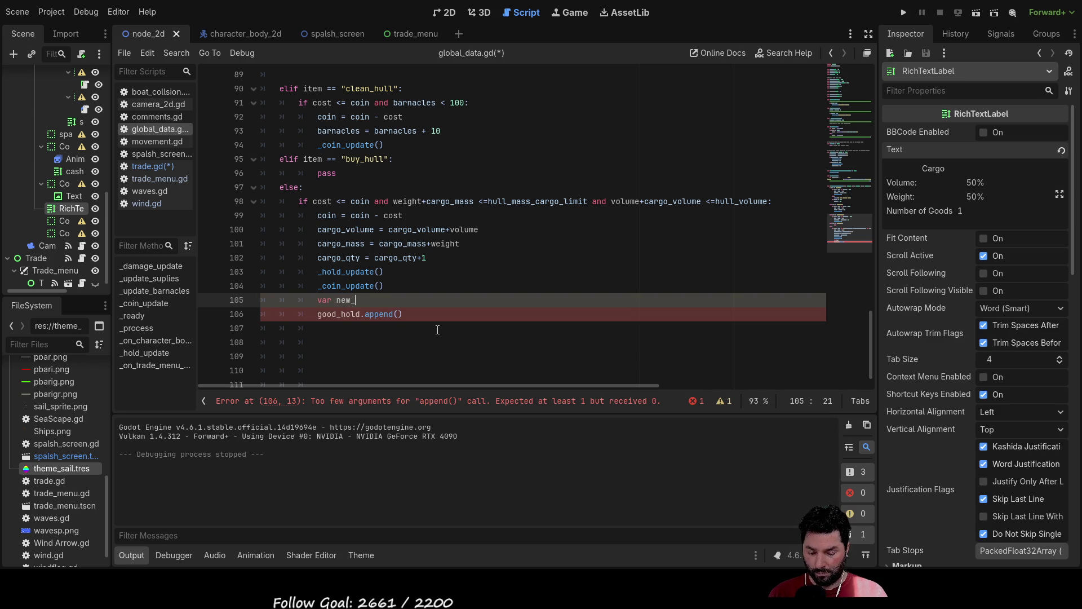
type("_item:arr")
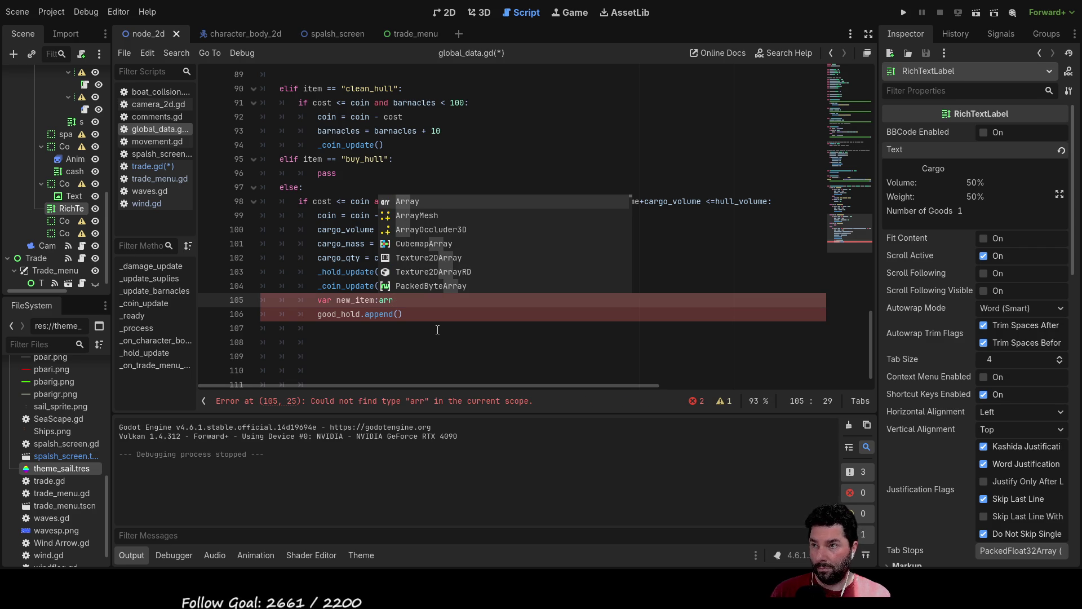
key("Return")
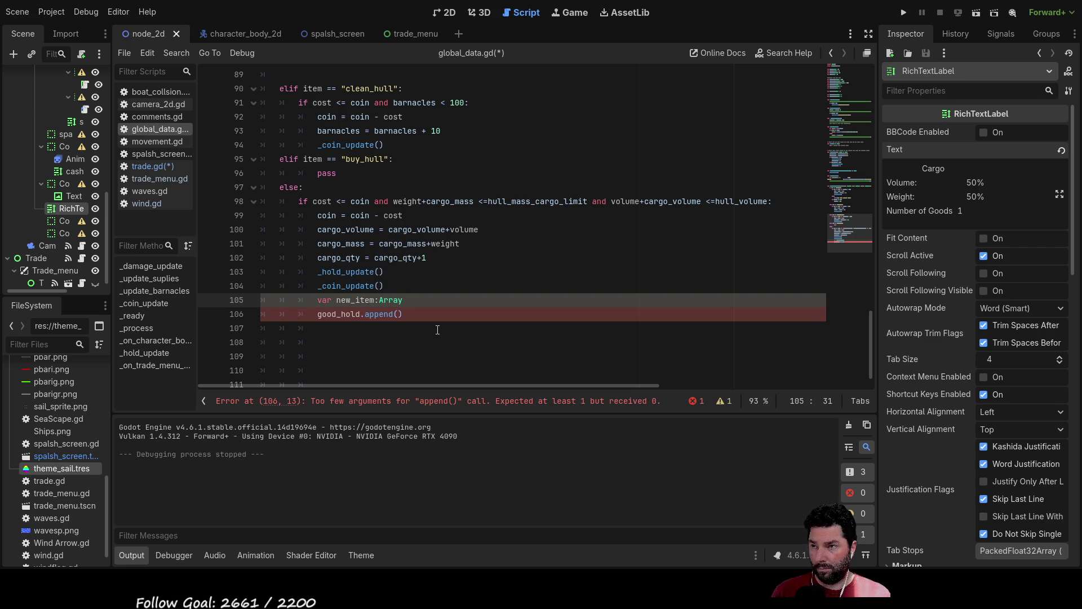
type("= [")
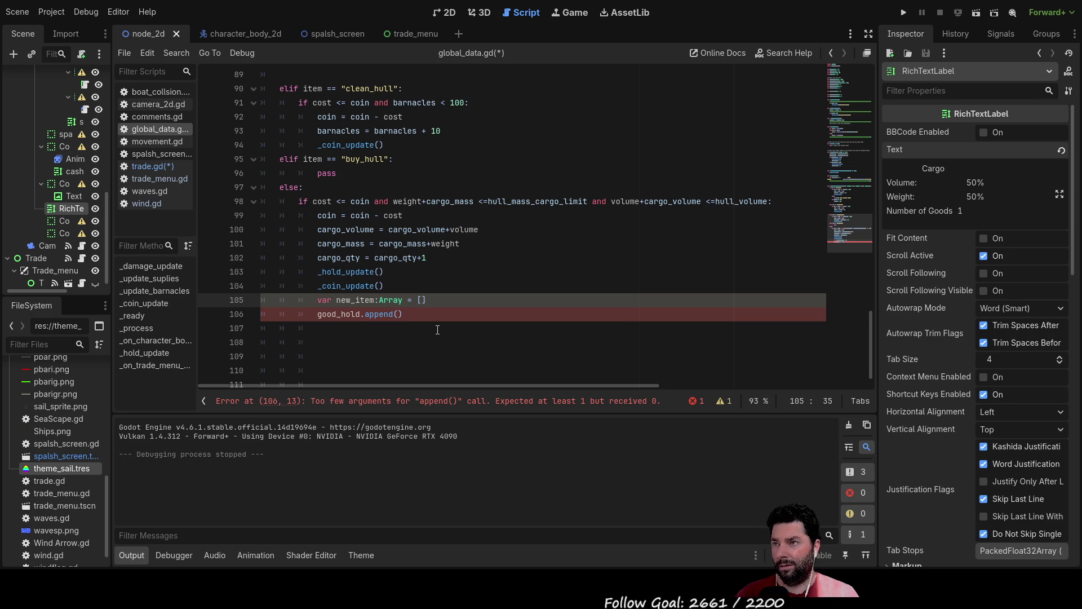
scroll(437, 330, "up", 2)
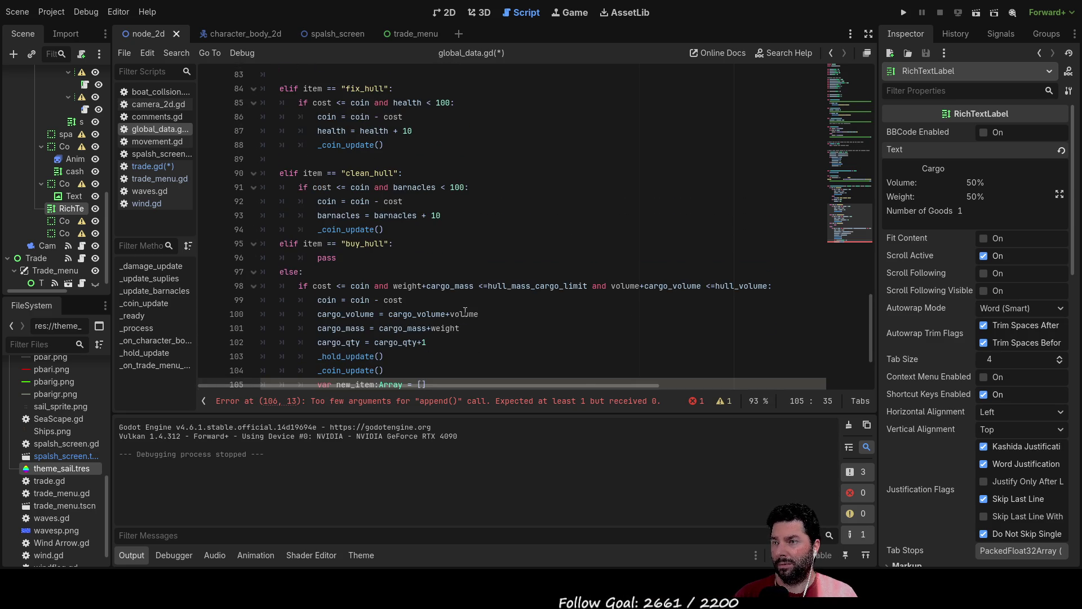
scroll(465, 312, "down", 2)
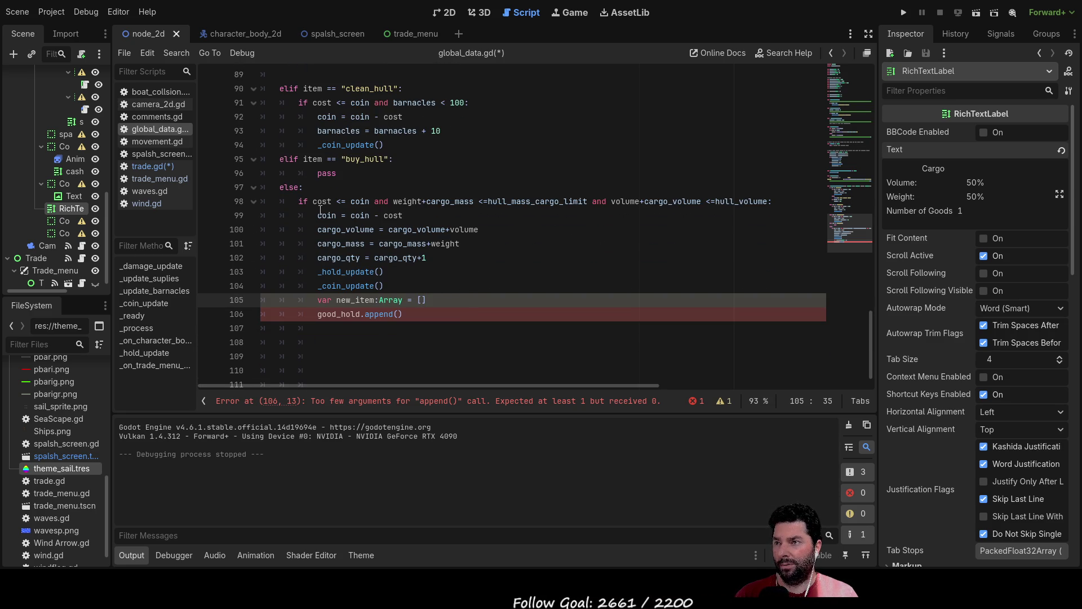
scroll(434, 202, "up", 8)
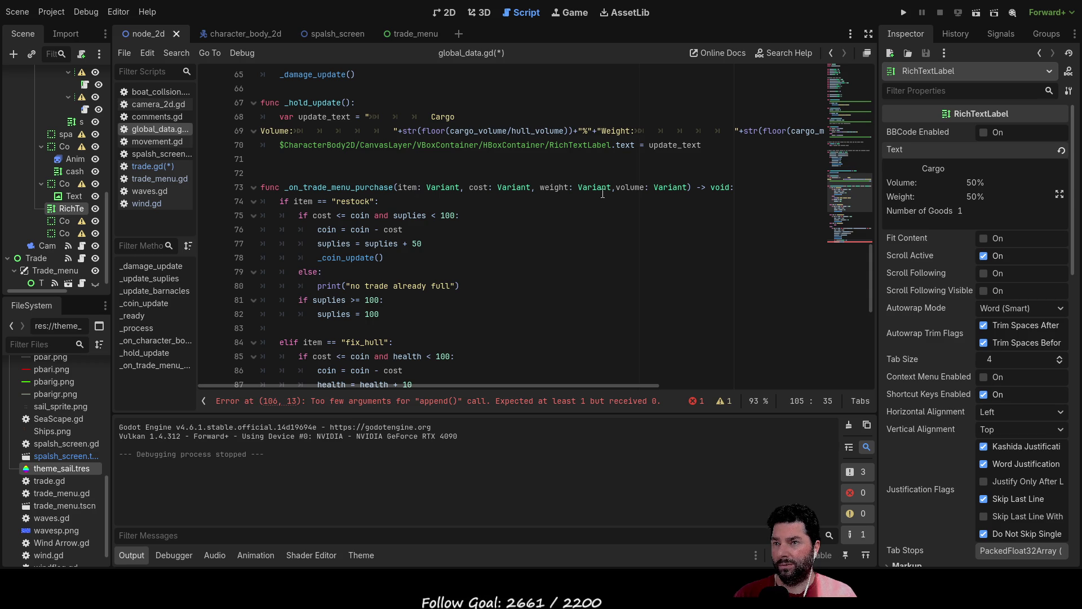
scroll(531, 282, "down", 8)
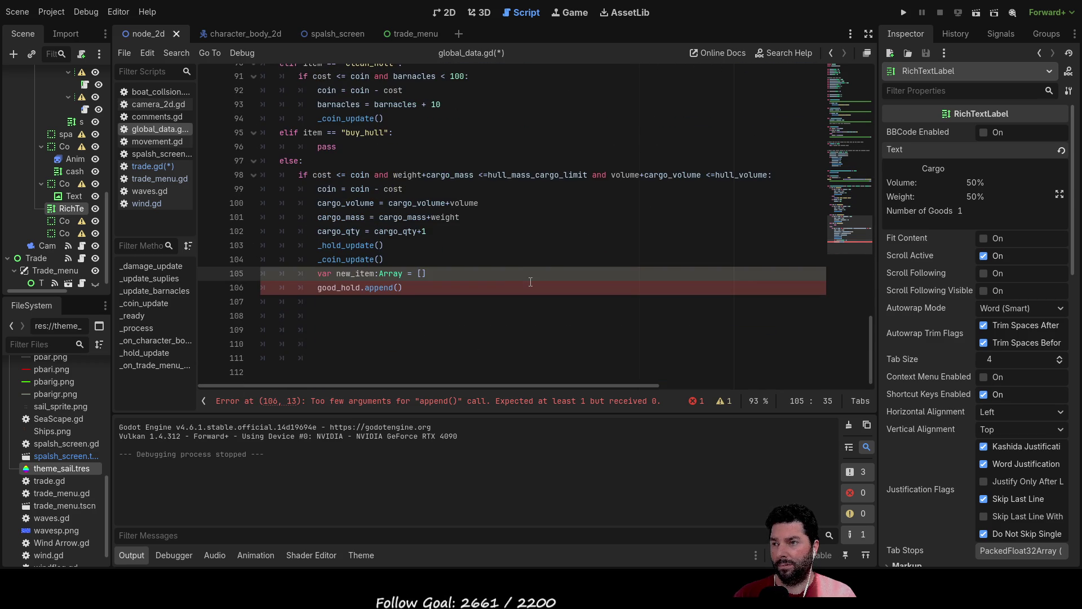
- Fill the new_item array with item, weight and volume, dropping cost
type("item")
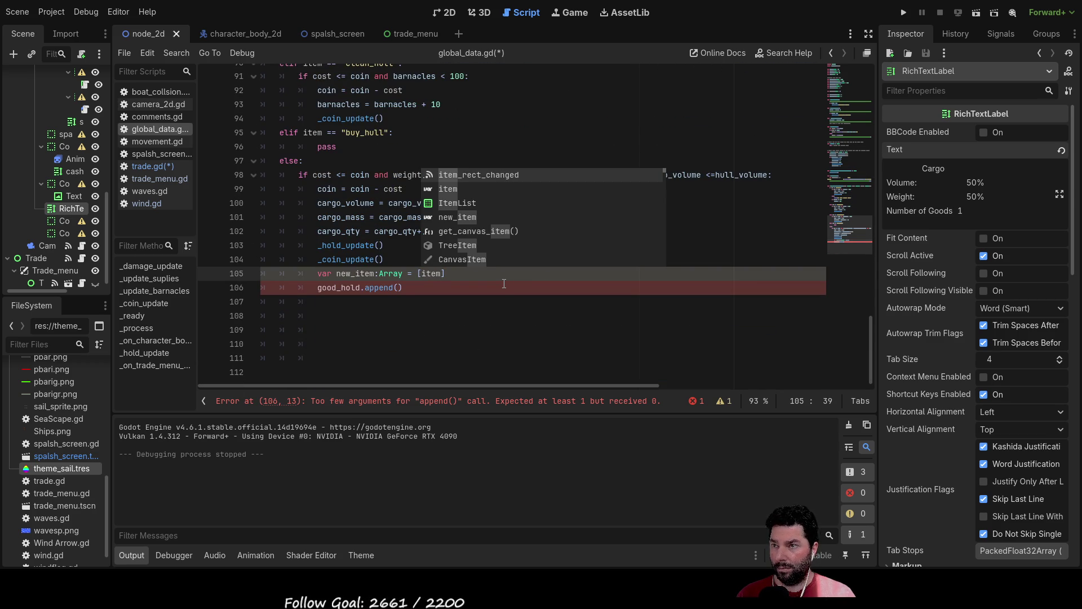
key("Escape")
type(",cost")
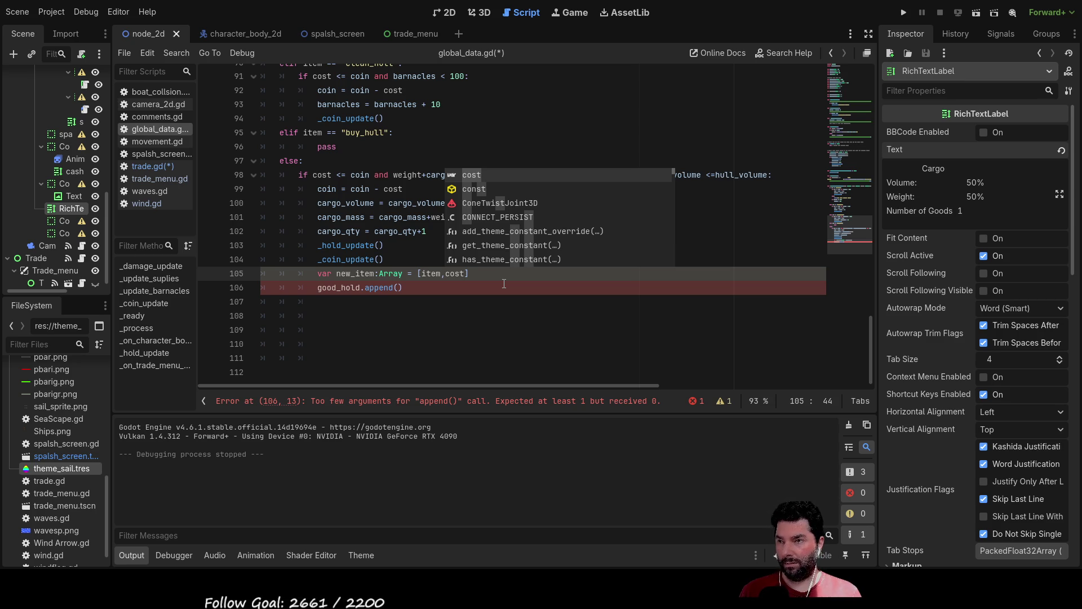
key("BackSpace")
key("BackSpace")
key("BackSpace")
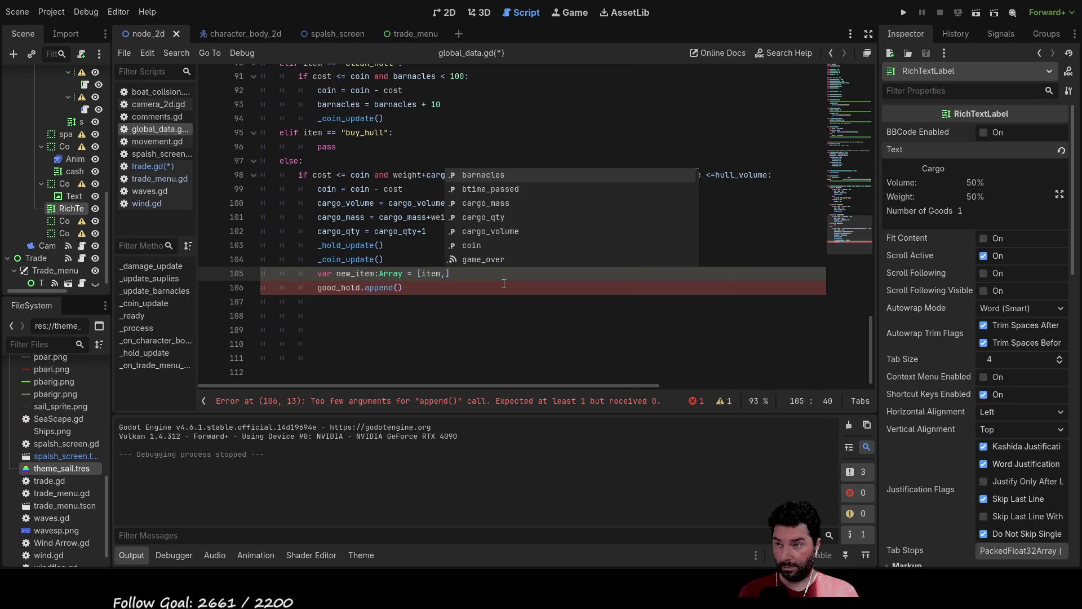
scroll(462, 141, "up", 2)
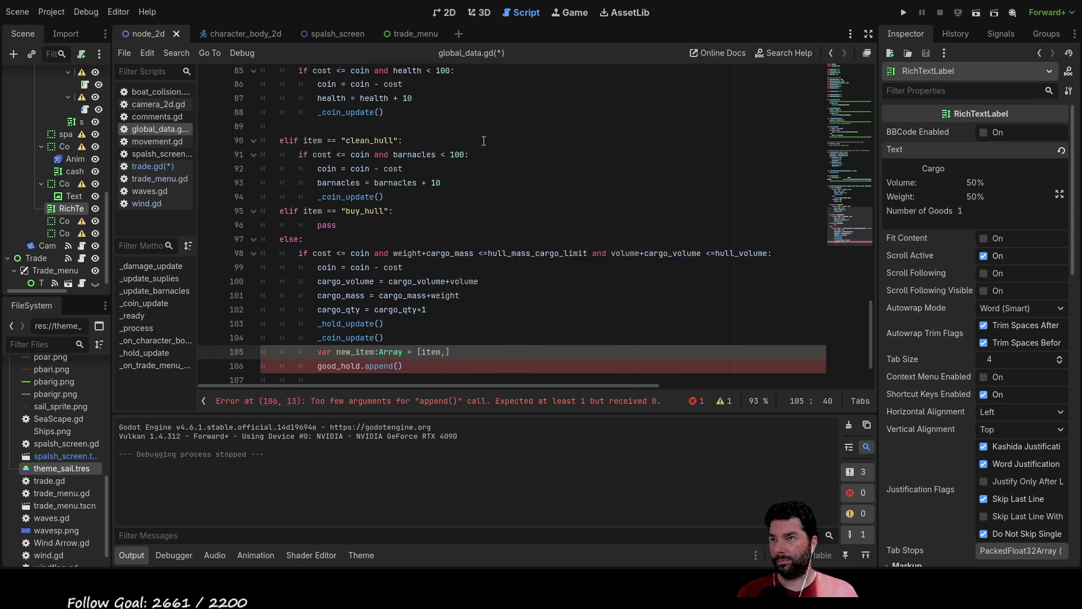
scroll(462, 140, "up", 10)
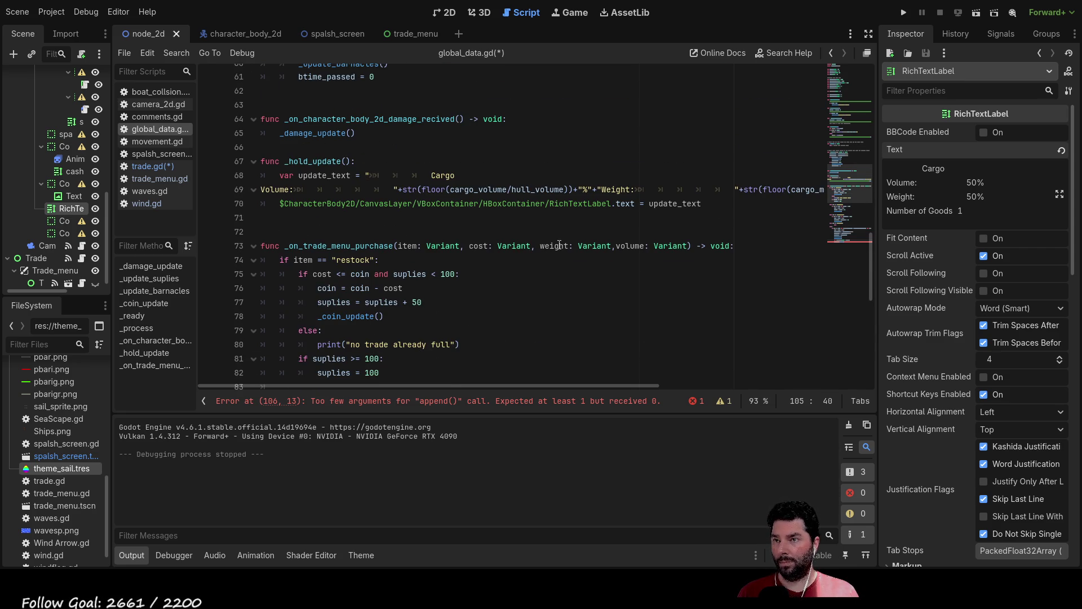
scroll(640, 291, "down", 6)
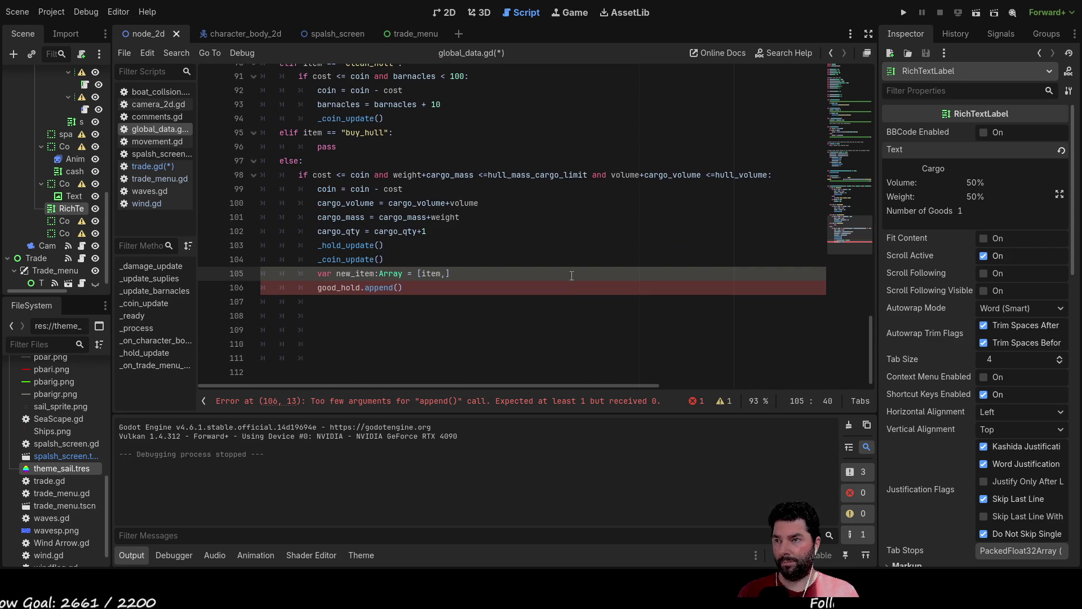
type("we")
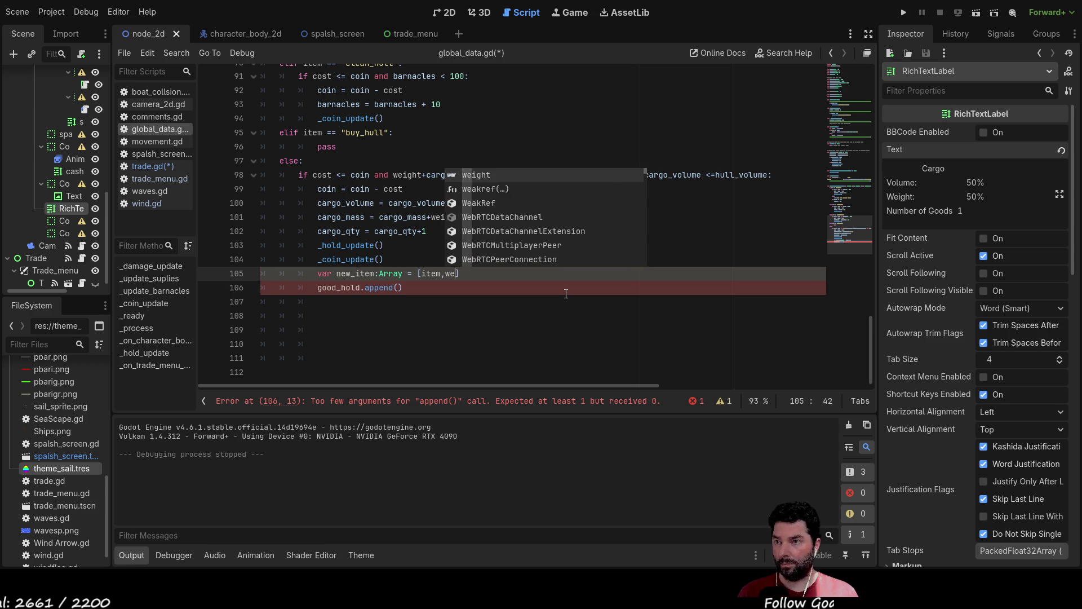
key("Return")
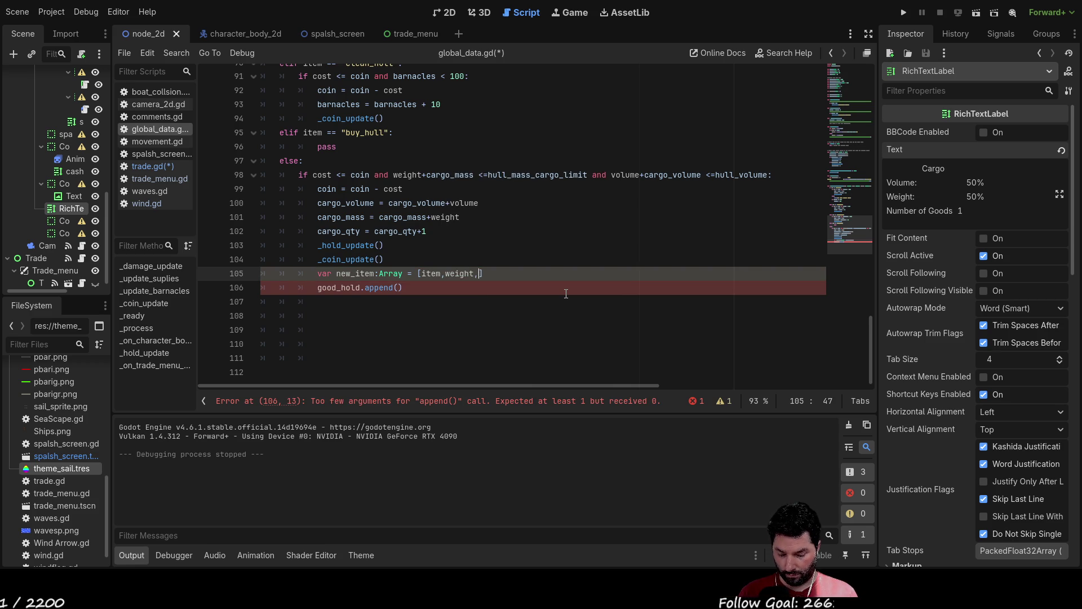
type(",vol")
key("Return")
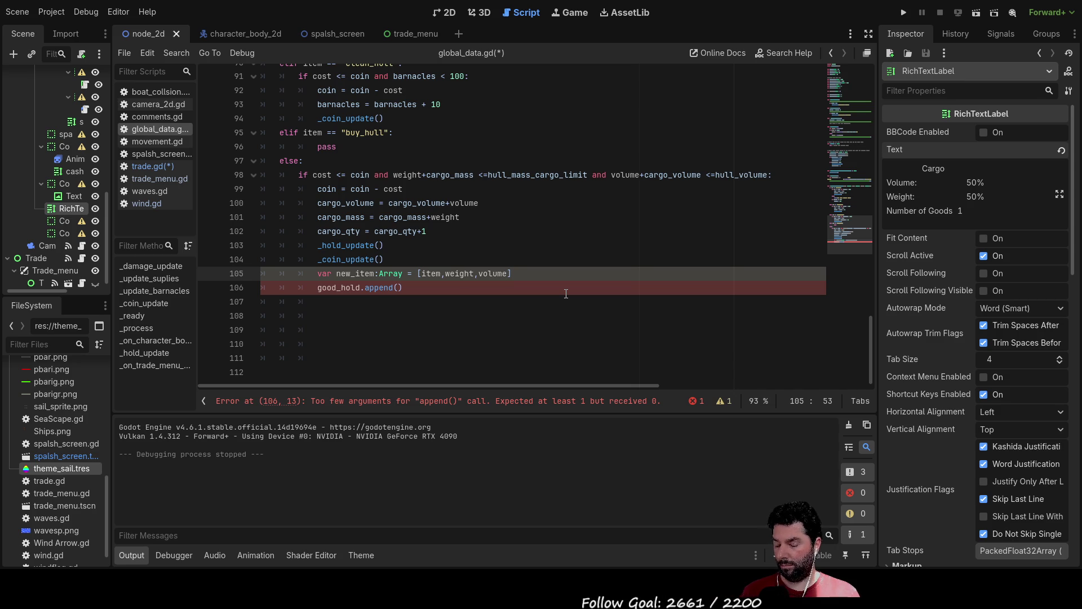
- Pass new_item into the good_hold.append call on line 106
key("Left")
key("Left")
key("Left")
key("Left")
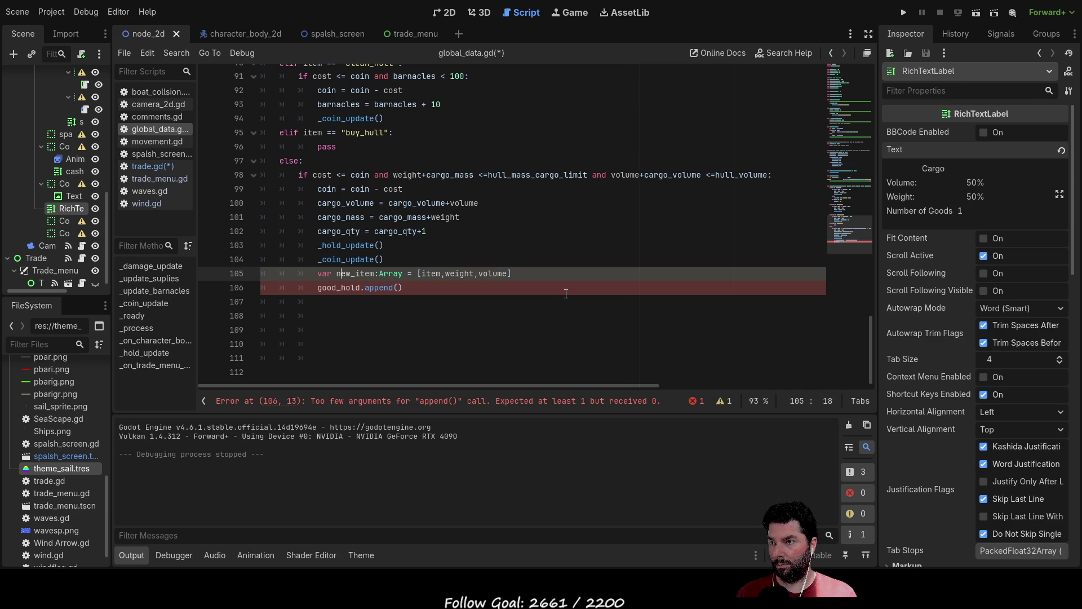
key("shift+Right")
key("shift+Right")
key("shift+Right")
key("shift+Right")
key("shift+Right")
key("shift+Right")
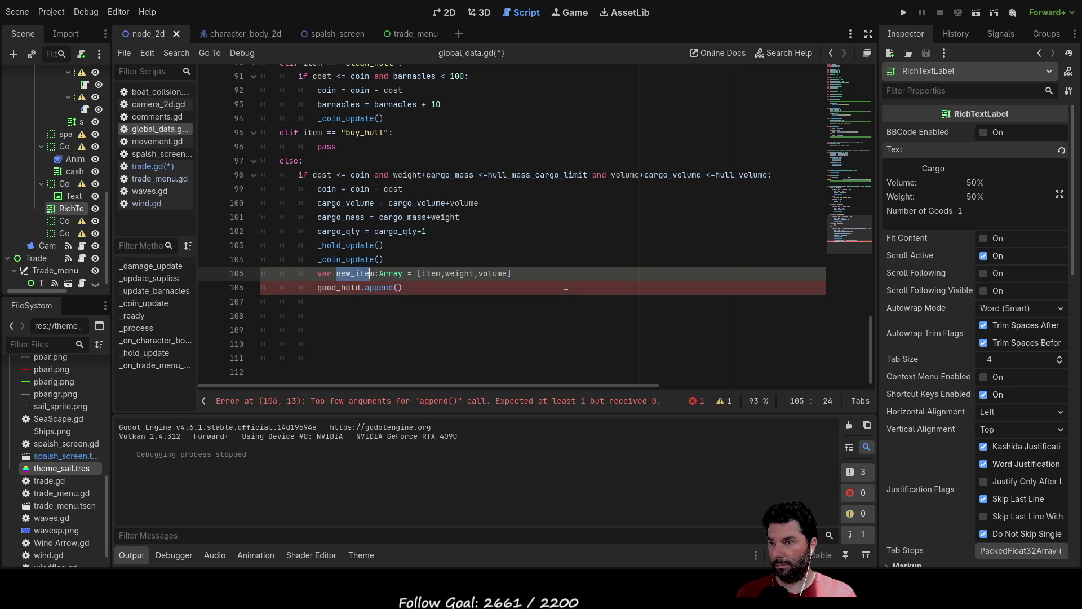
key("Down")
key("Right")
key("Right")
key("Right")
type("new_item")
key("Up")
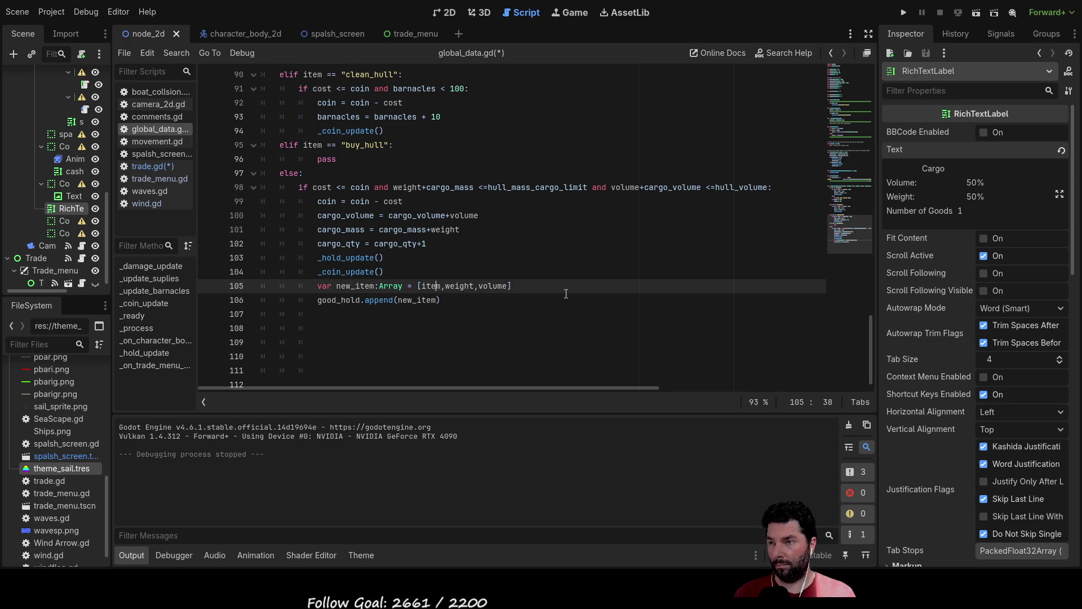
key("Down")
key("Down")
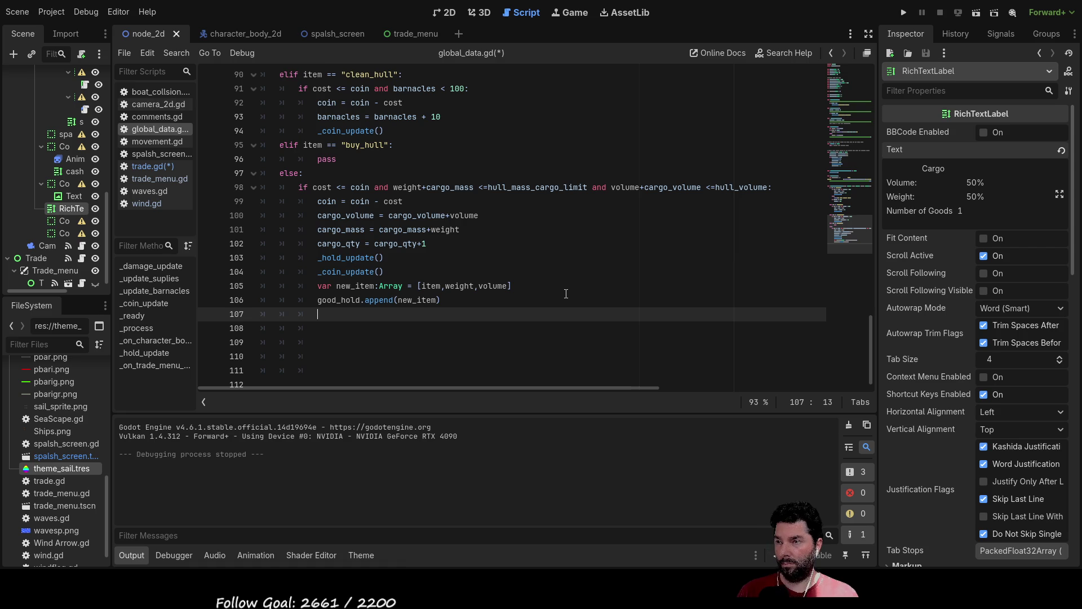
- Add a print(good_hold) line below the append, then switch to trade.gd
type("print")
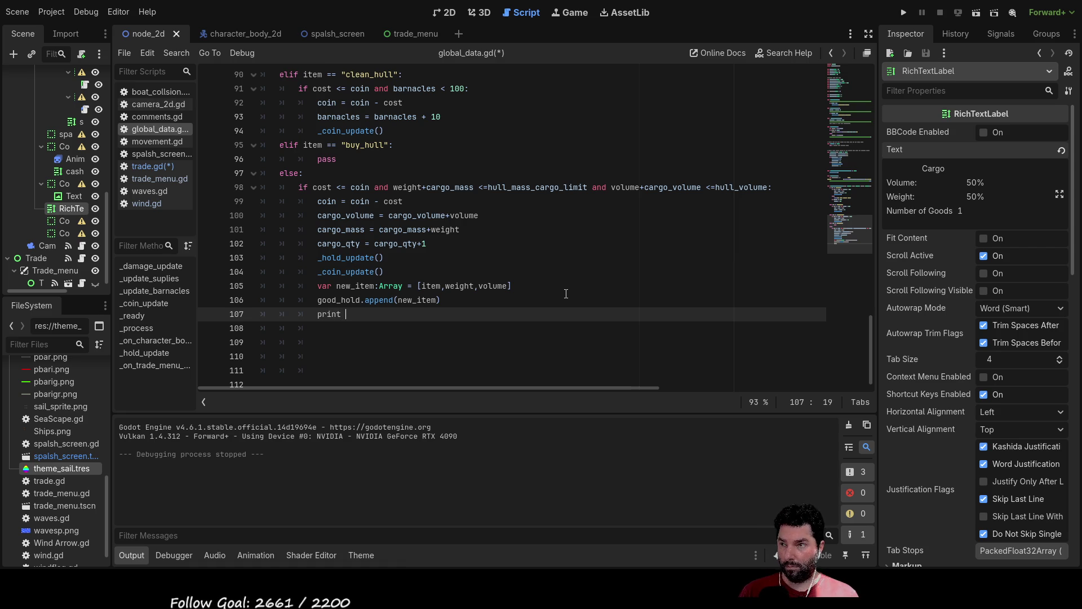
key("Up")
key("Down")
type("(")
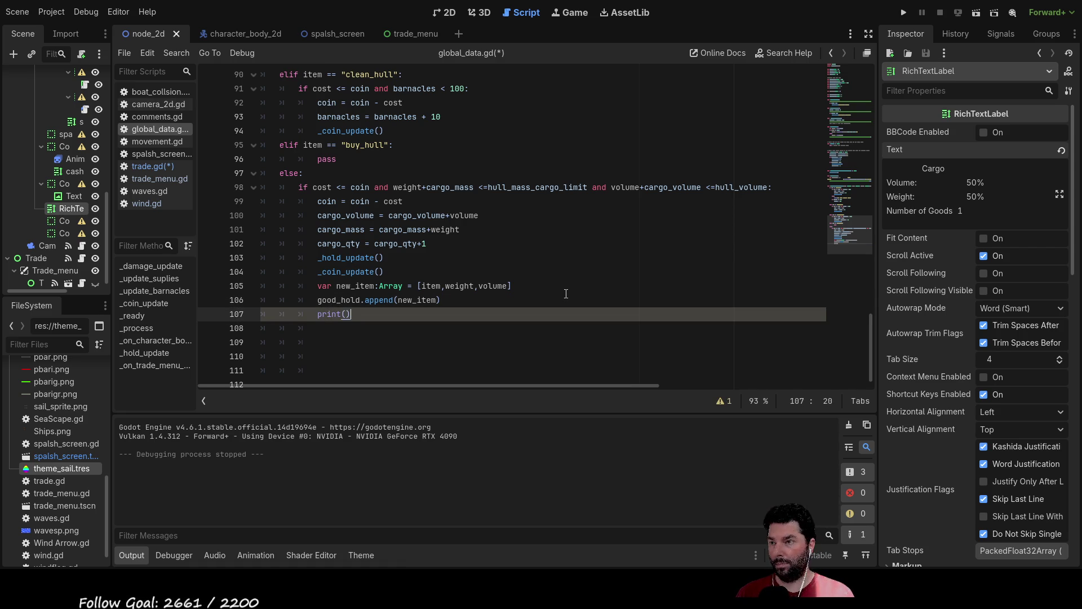
key("Up")
key("Left")
key("Left")
key("shift+Right")
key("shift+Right")
key("shift+Right")
key("ctrl+c")
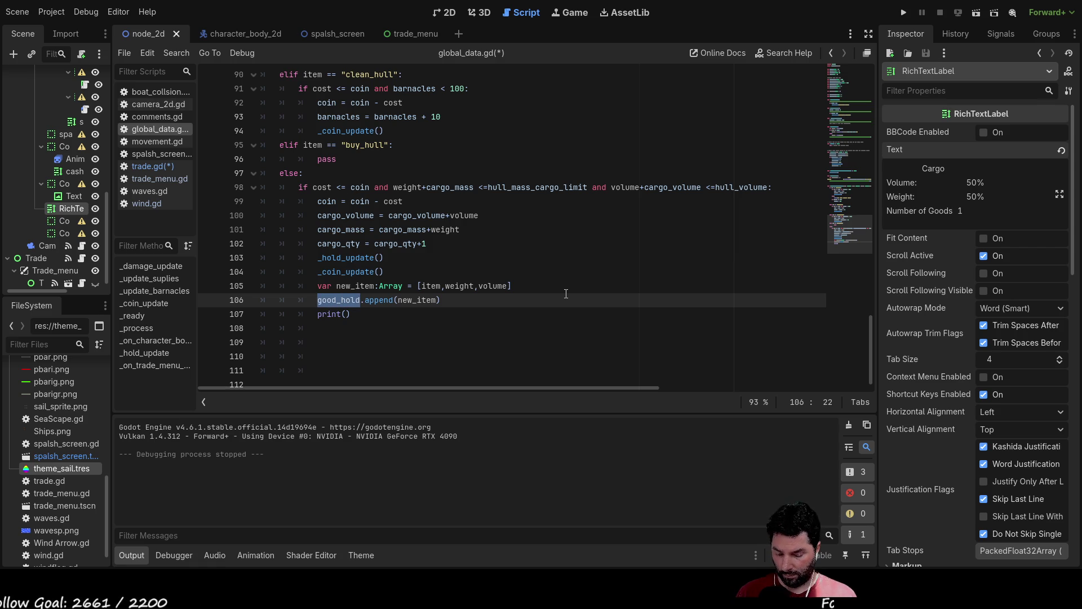
key("Down")
key("Left")
key("ctrl+v")
key("Down")
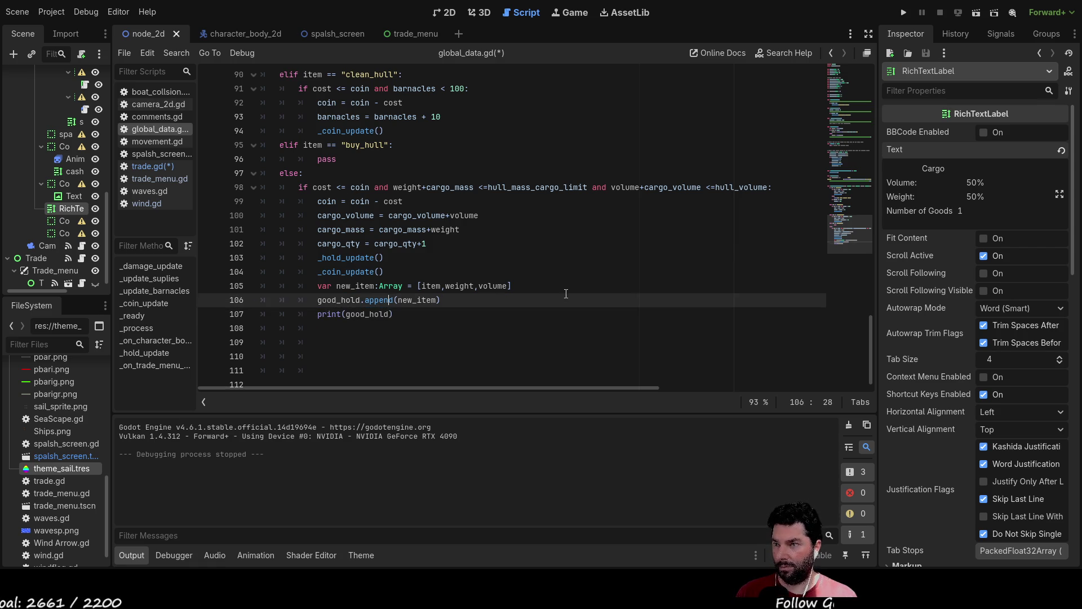
key("Down")
key("Up")
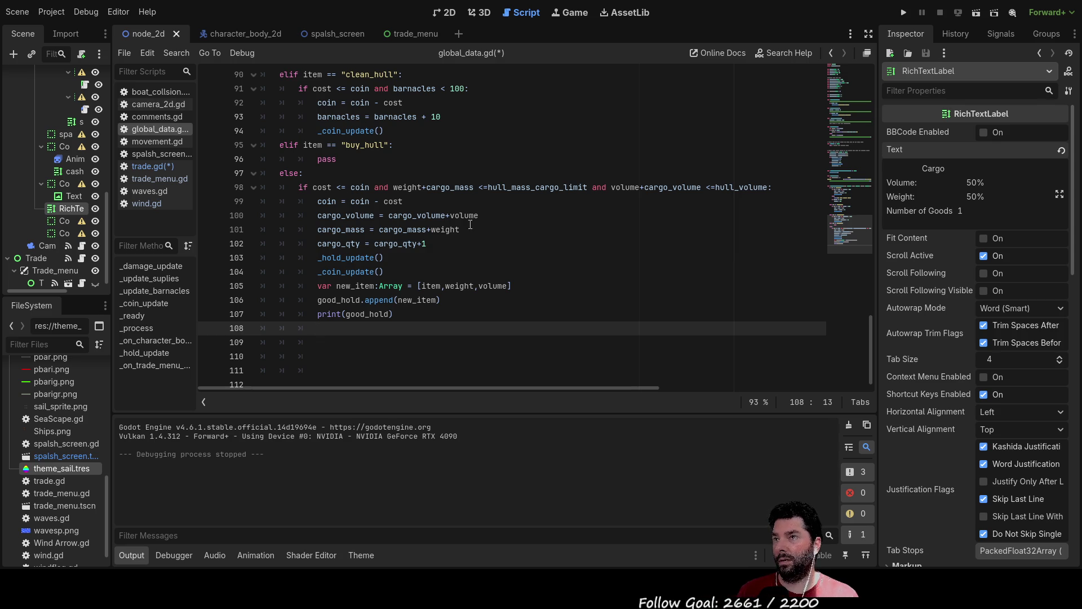
left_click(150, 167)
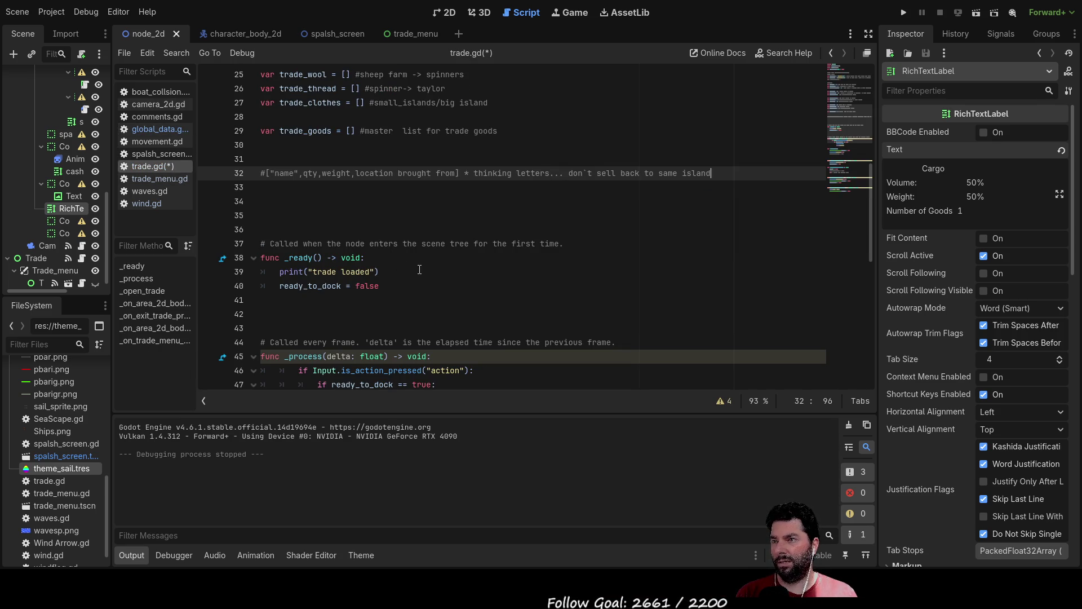
- Scroll through trade.gd, then open trade_menu.gd and add blank line 41 after _on_supply_pressed
scroll(387, 275, "down", 8)
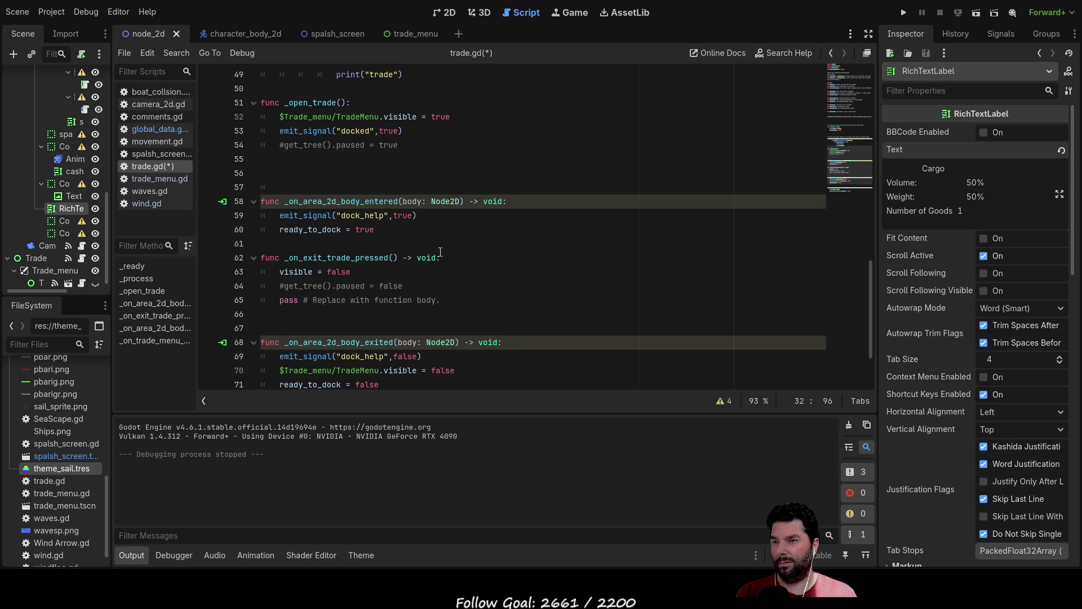
scroll(513, 270, "down", 1)
scroll(513, 271, "down", 2)
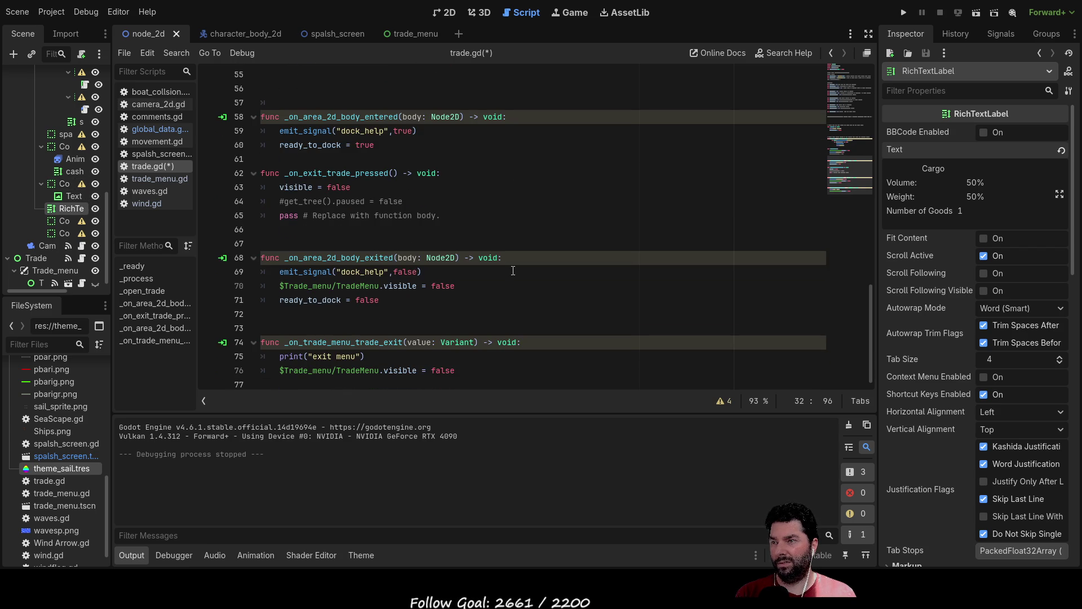
left_click(157, 177)
scroll(483, 341, "down", 5)
scroll(483, 340, "down", 2)
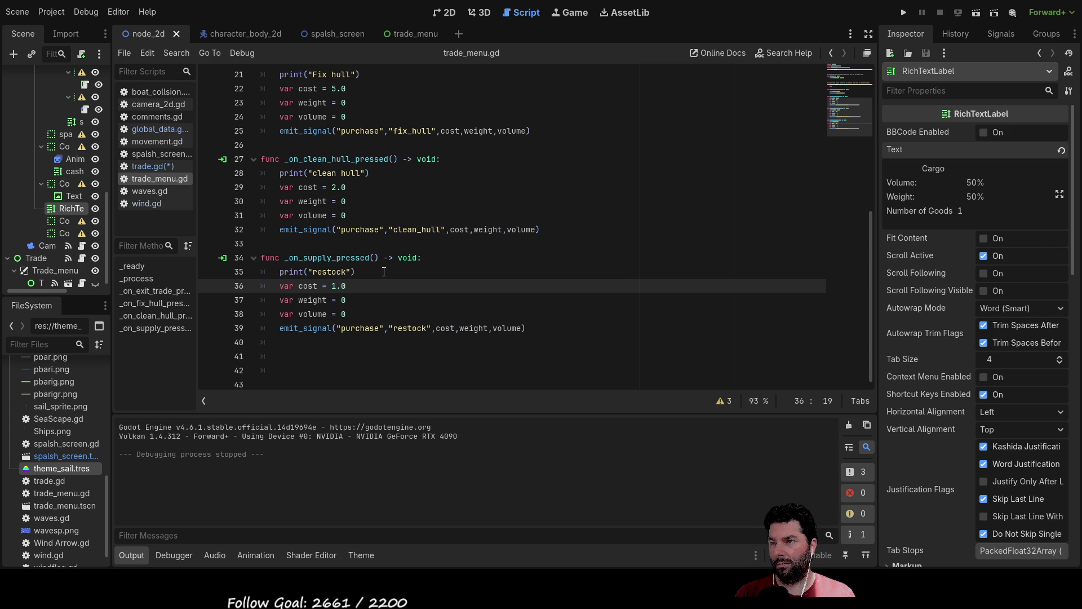
left_click(308, 344)
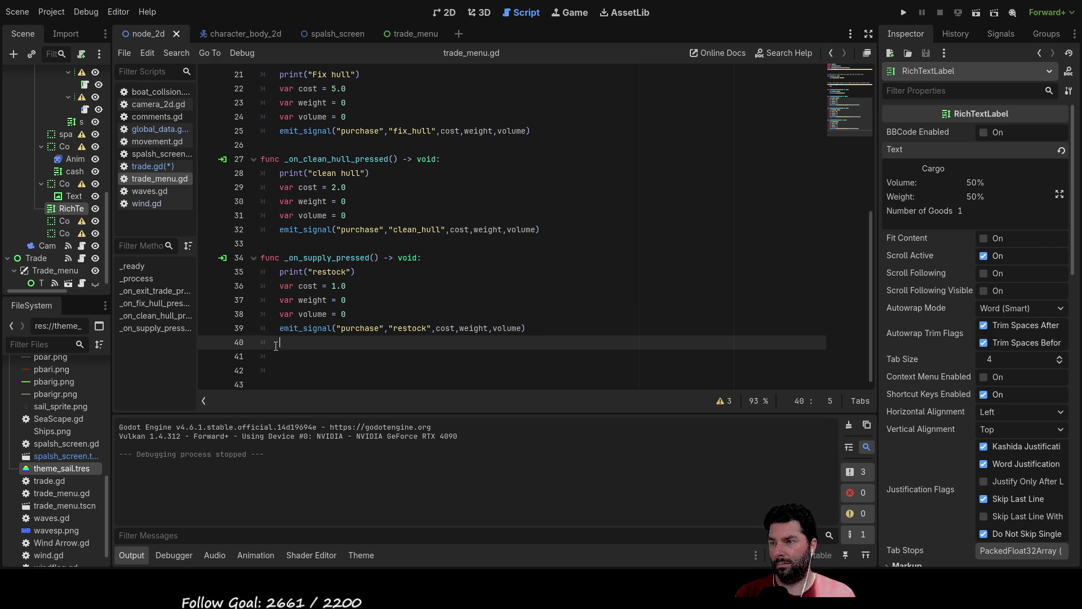
key("Return")
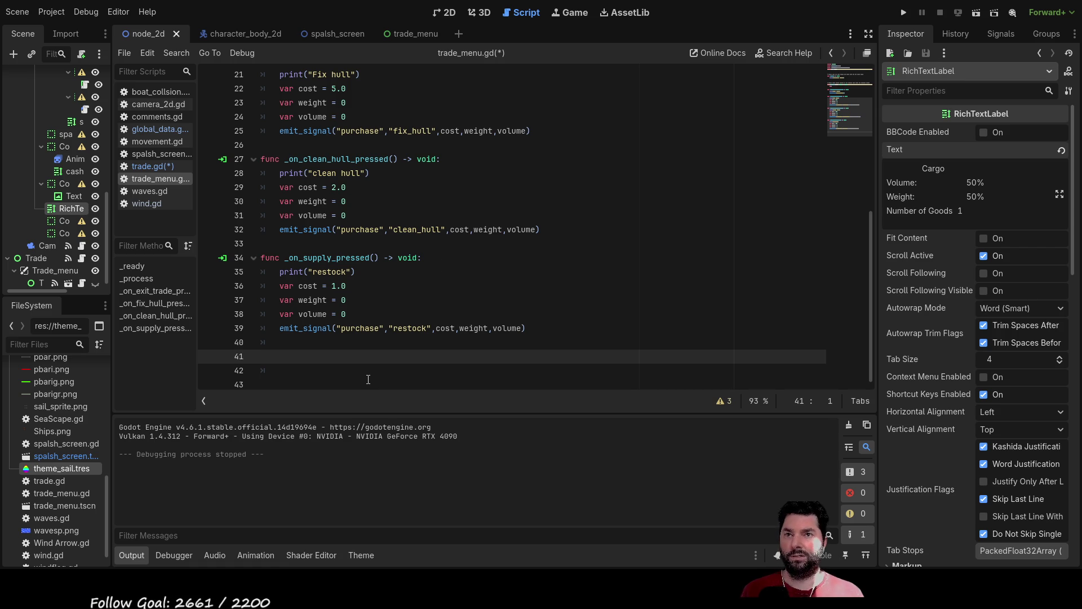
- Select the Fresh Water Buy button in the trade_menu scene and try connecting its pressed signal
left_click(444, 15)
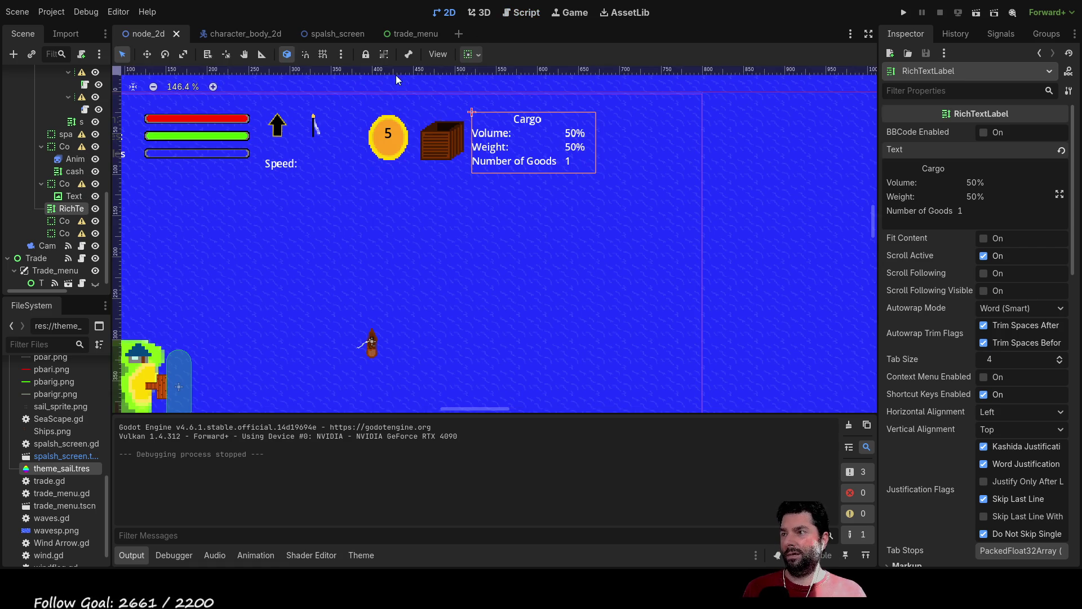
left_click(397, 31)
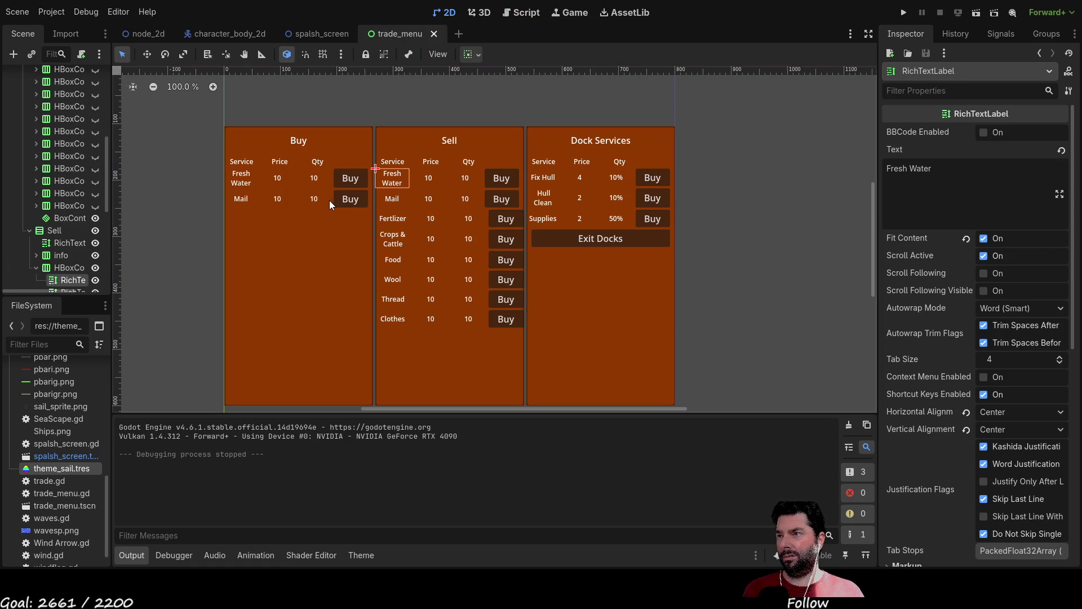
left_click(346, 180)
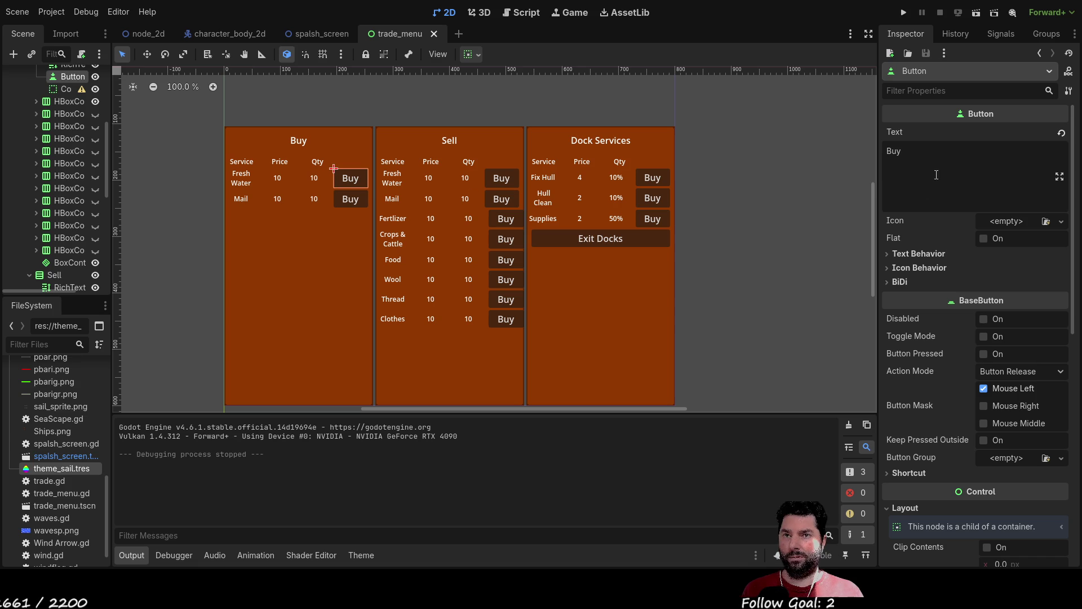
left_click(993, 37)
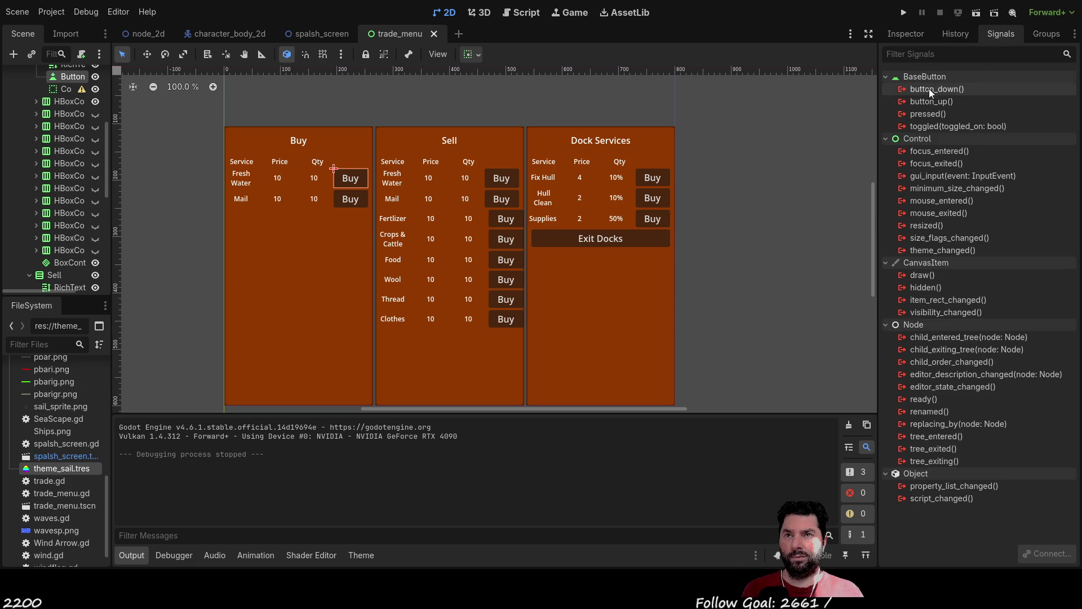
left_click(935, 116)
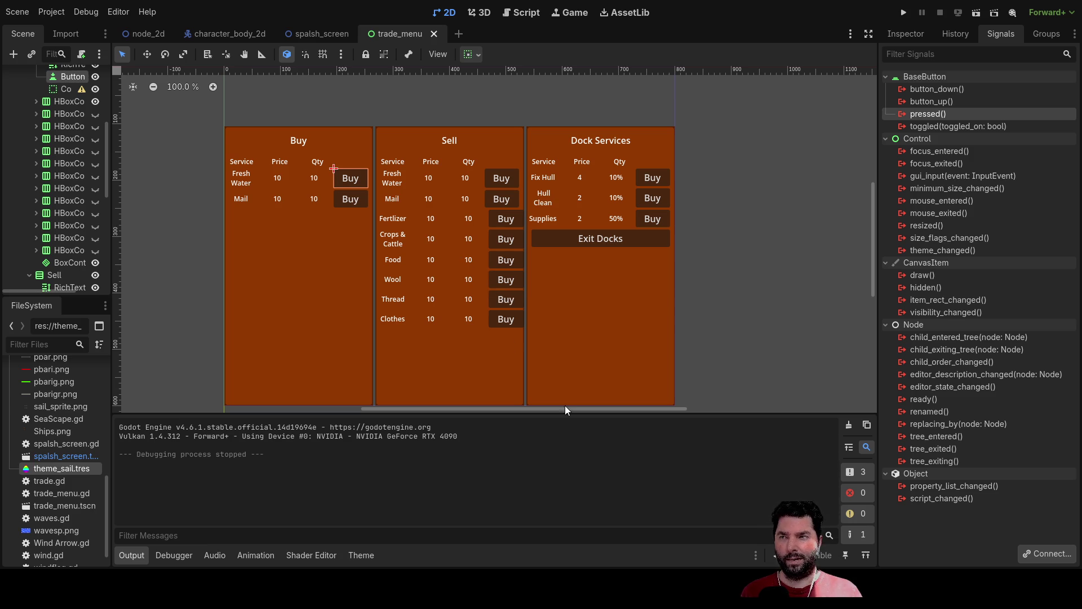
left_click(468, 409)
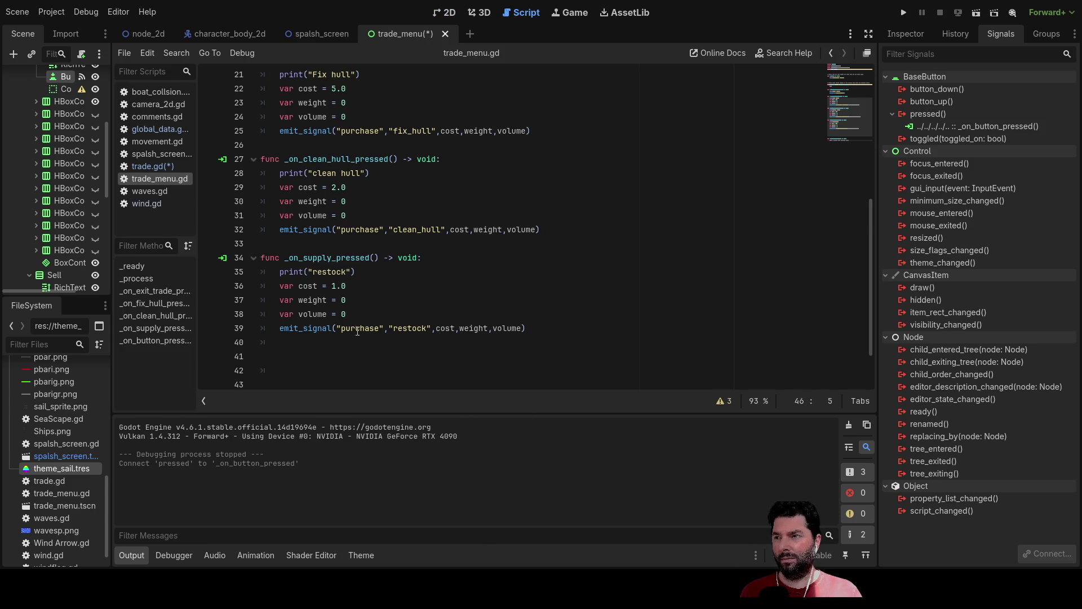
- Delete the extra blank lines between the restock handler and _on_button_pressed
key("Up")
key("Up")
key("Up")
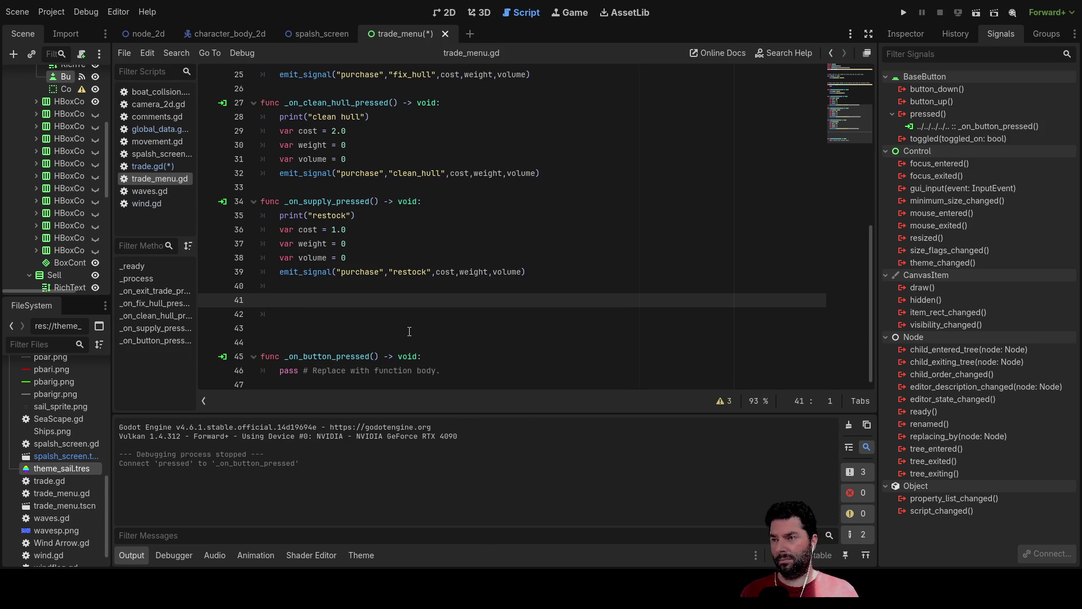
key("Delete")
key("Delete")
key("Delete")
key("Down")
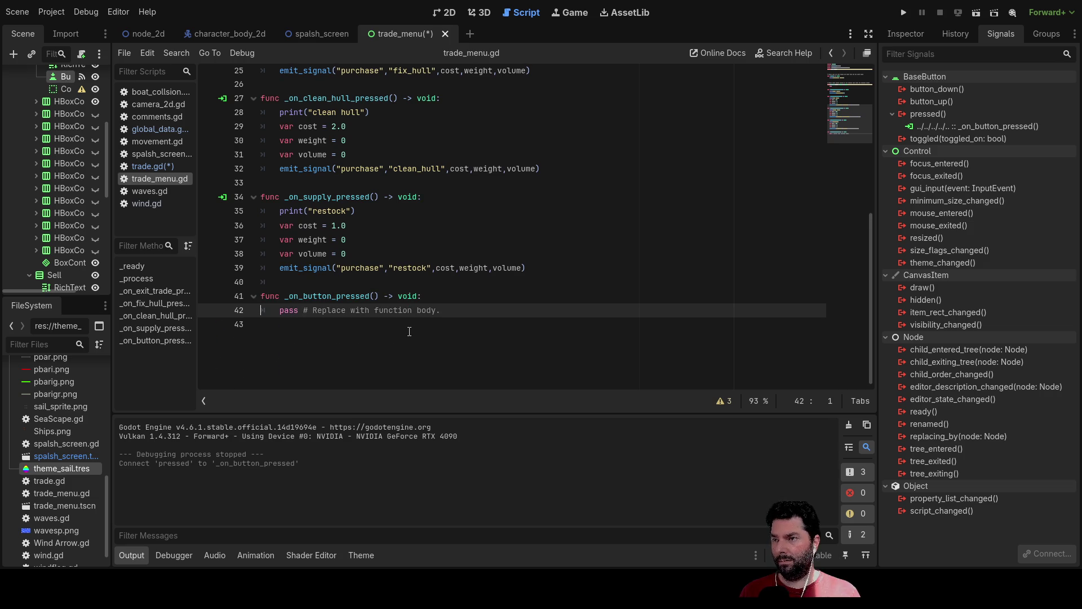
key("Up")
key("Up")
key("Up")
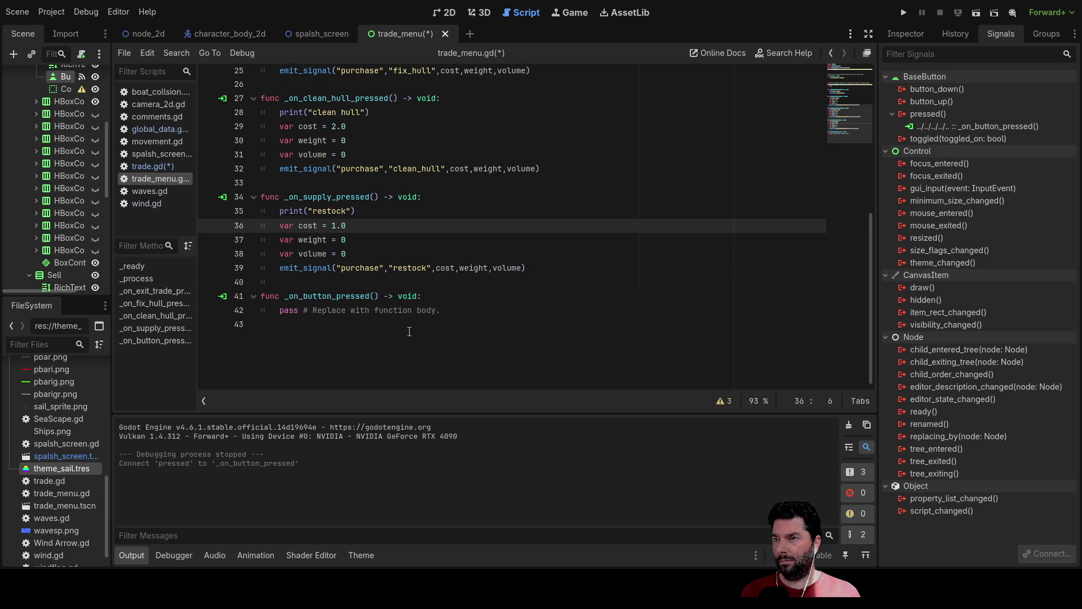
key("Down")
key("Down")
key("Down")
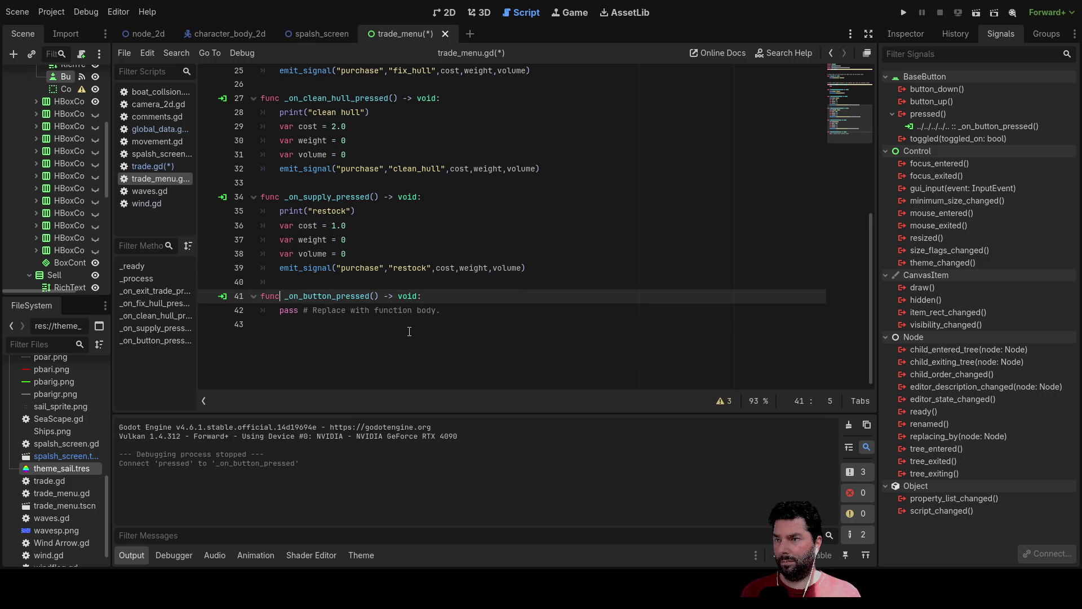
key("Up")
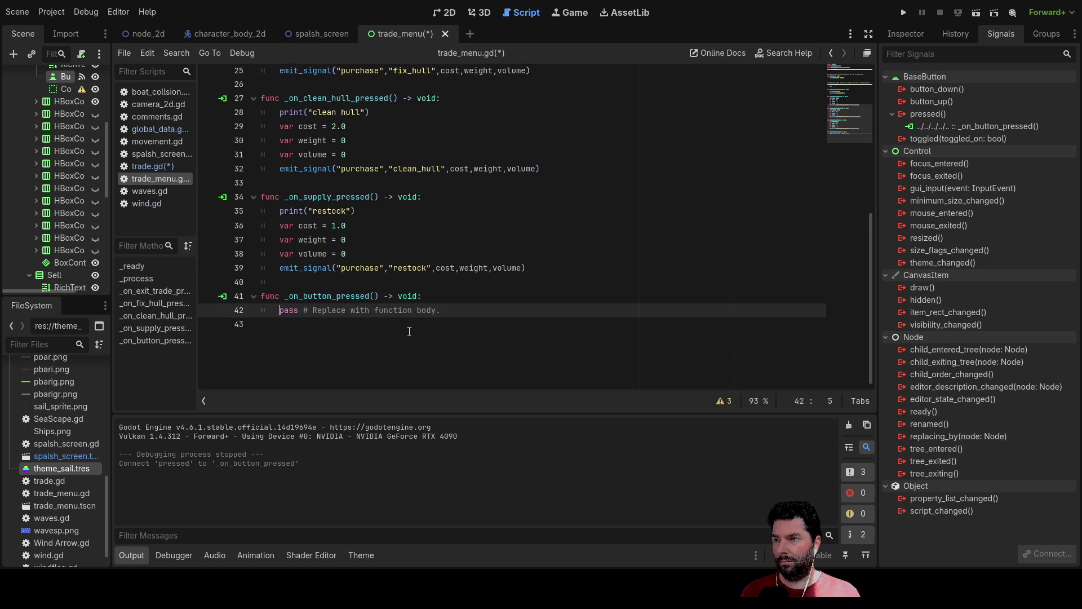
key("Up")
key("Up")
key("Down")
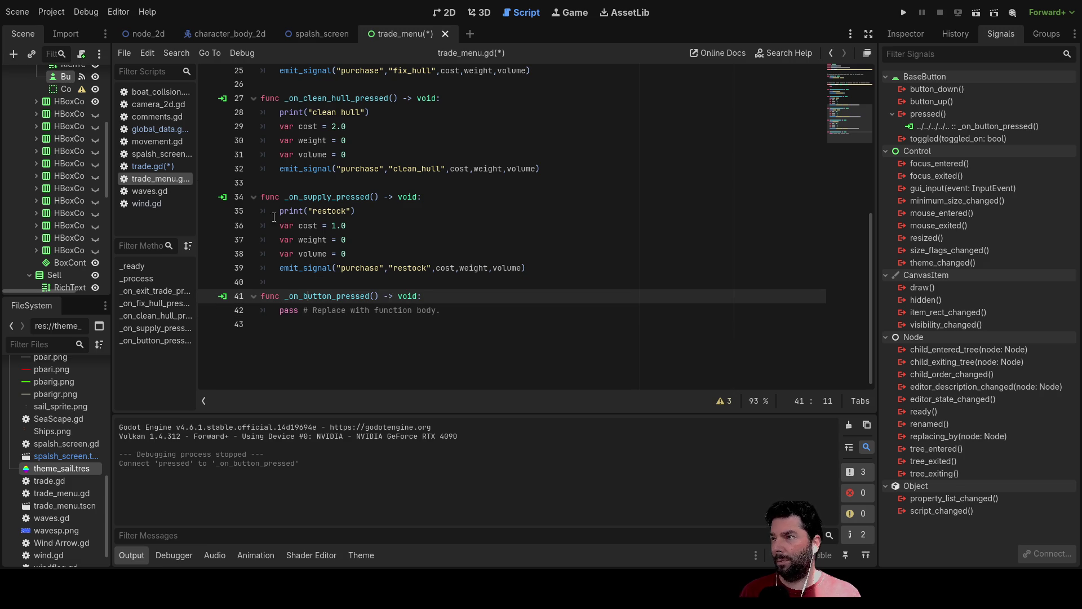
scroll(64, 202, "up", 2)
- Rename the button to water_buy and reconnect pressed from _on_button_pressed to _on_water_buy_pressed
left_click(445, 12)
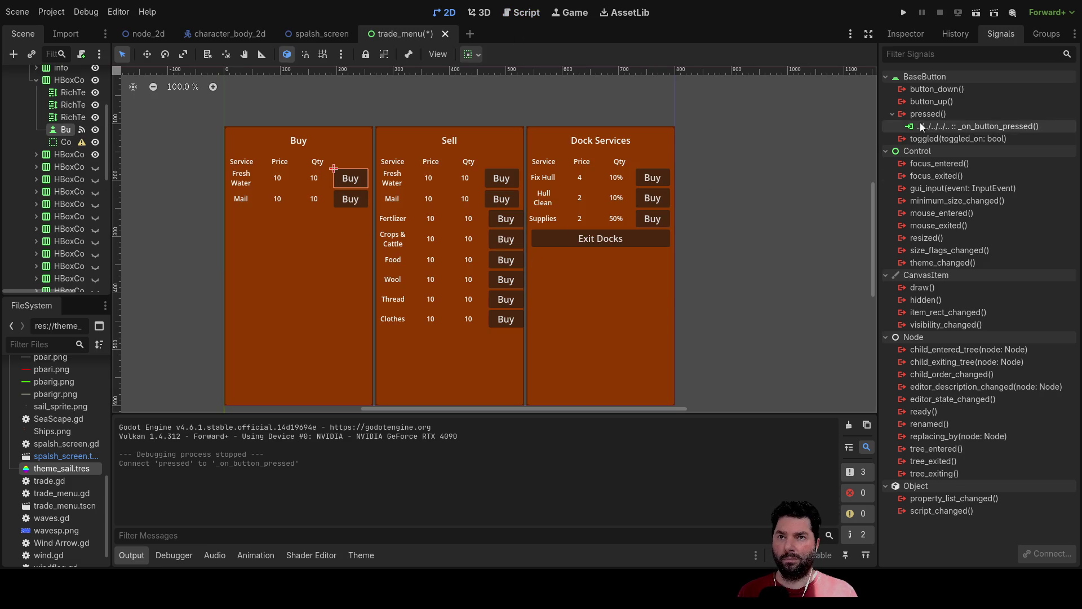
left_click(899, 36)
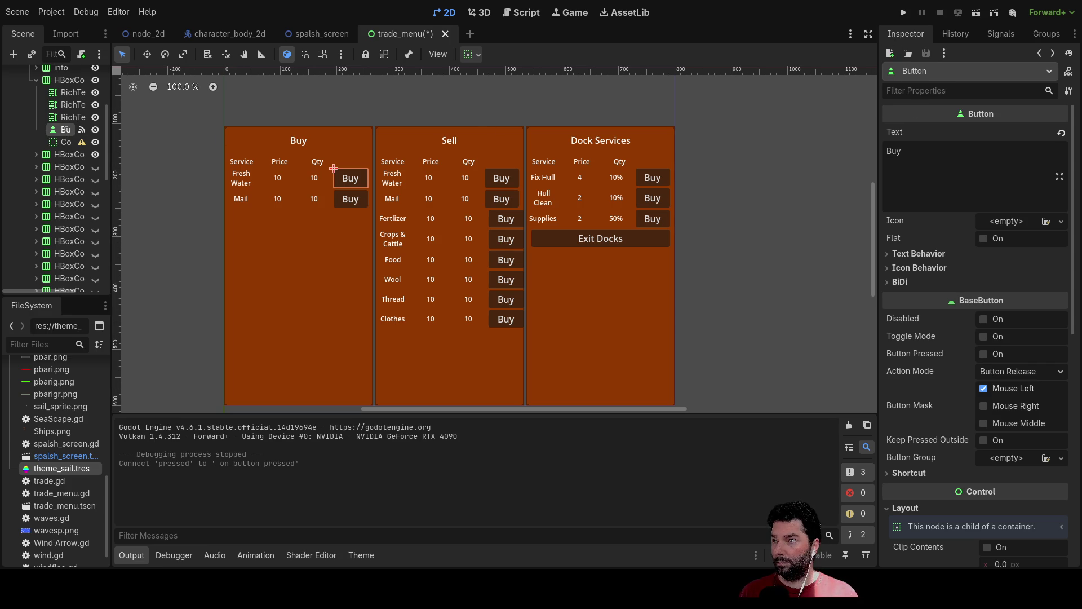
type("water_buy")
key("Return")
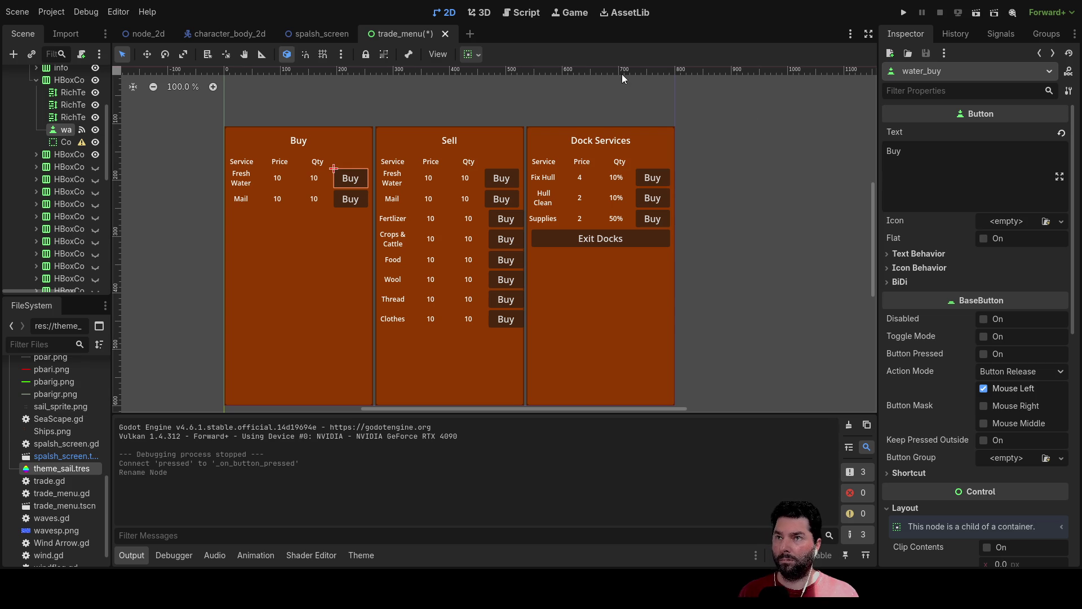
left_click(995, 35)
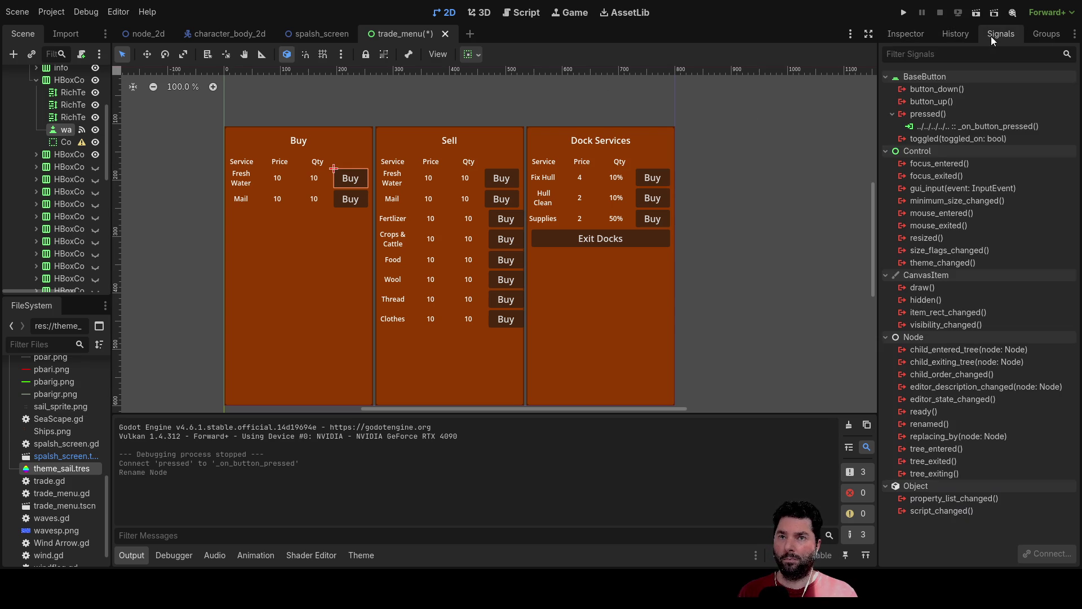
left_click(966, 125)
left_click(1048, 554)
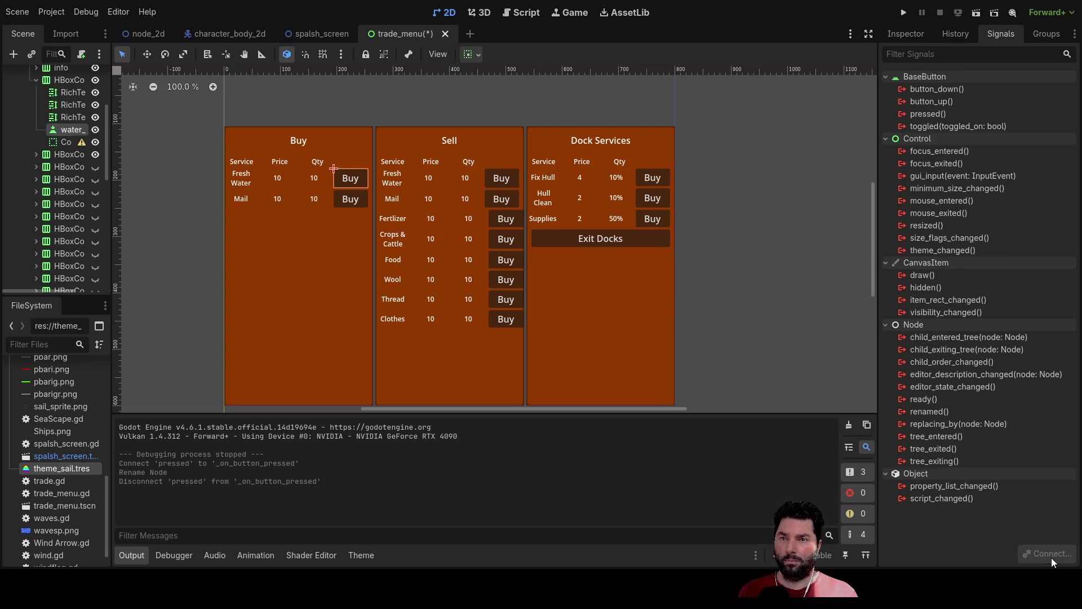
left_click(936, 115)
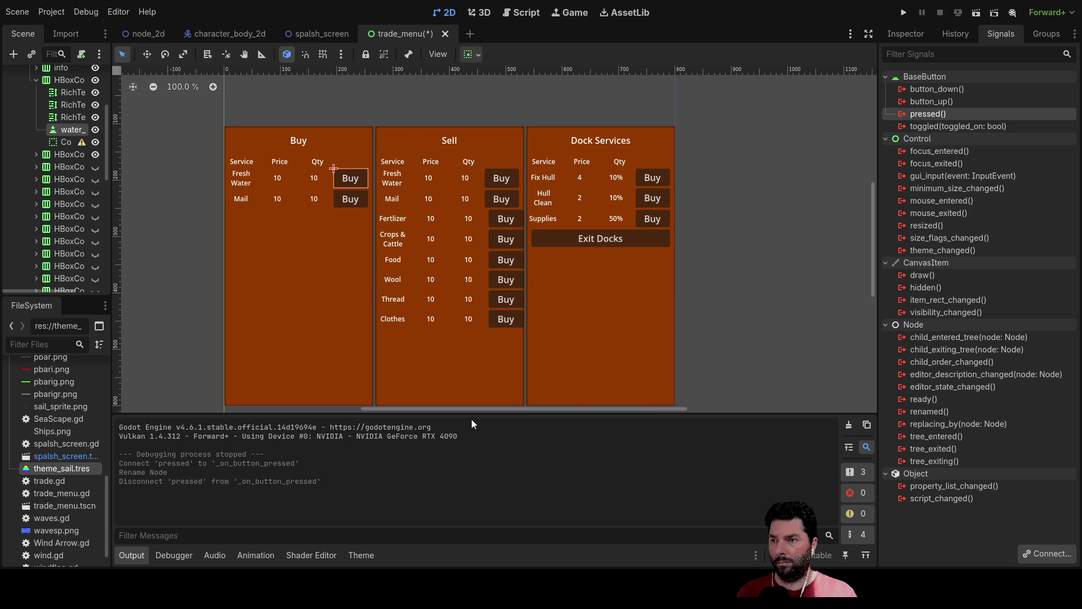
key("Return")
key("Return")
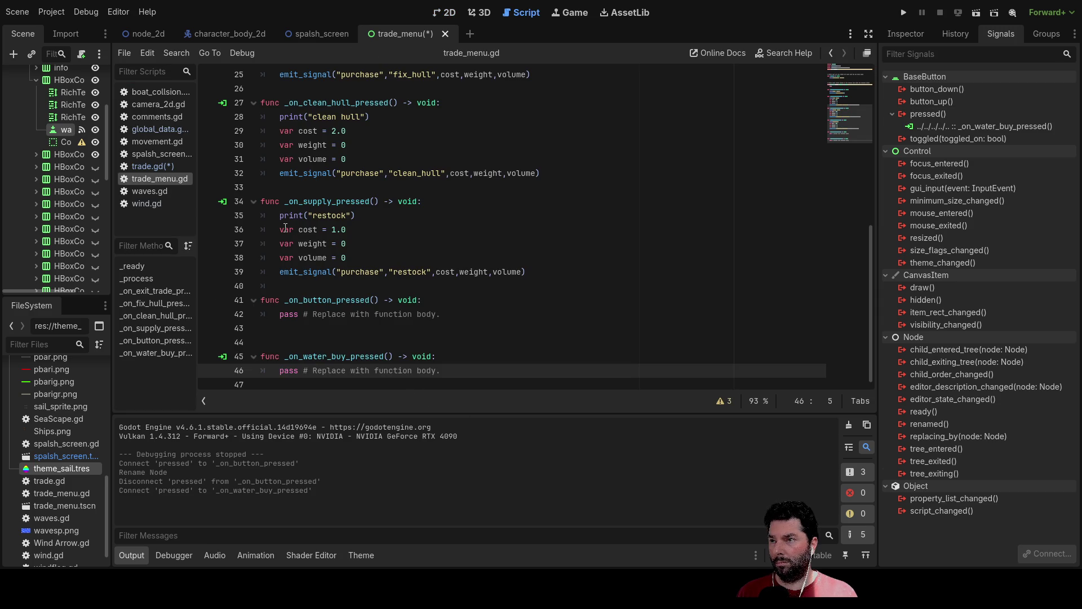
- Replace pass in _on_water_buy_pressed with the restock handler's cost, weight, volume and emit_signal lines, emitting "water"
mouse_move(283, 229)
left_mouse_down()
mouse_move(440, 271)
mouse_move(531, 277)
left_mouse_up()
key("ctrl+c")
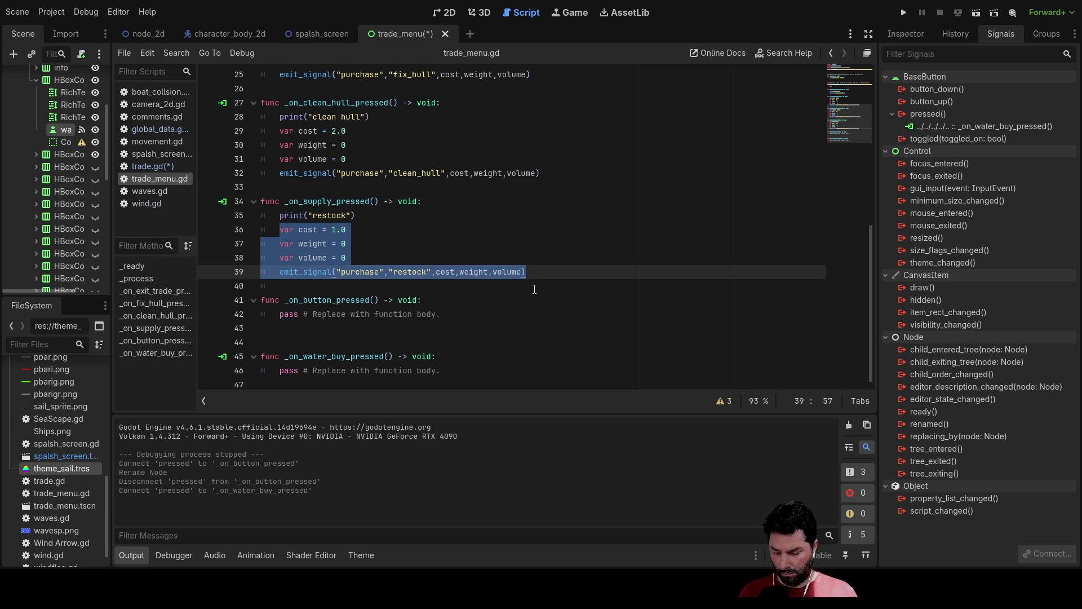
left_click_drag(285, 367, 465, 367)
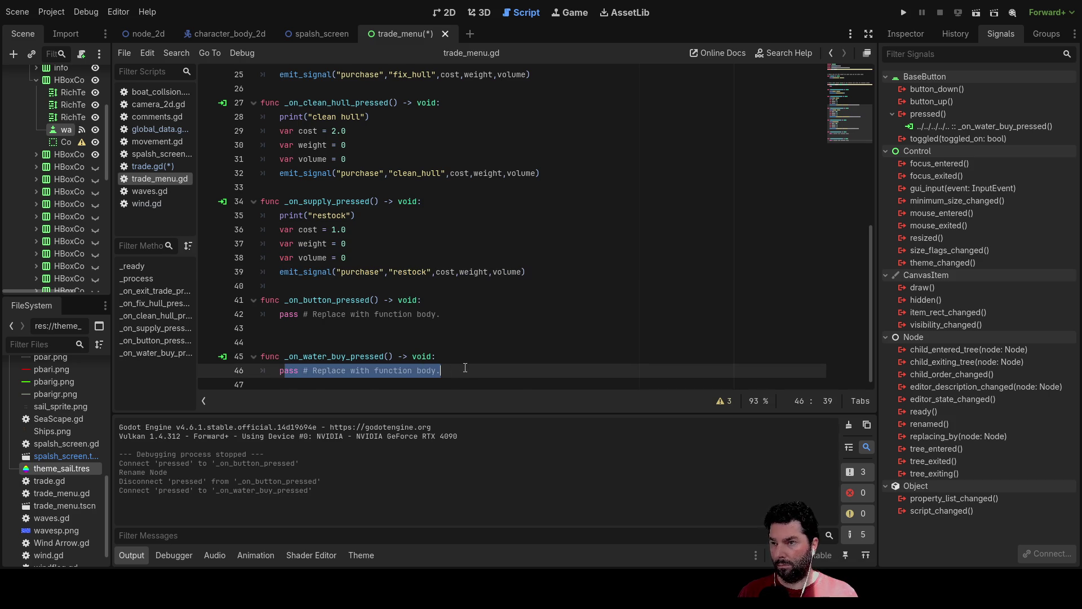
key("ctrl+v")
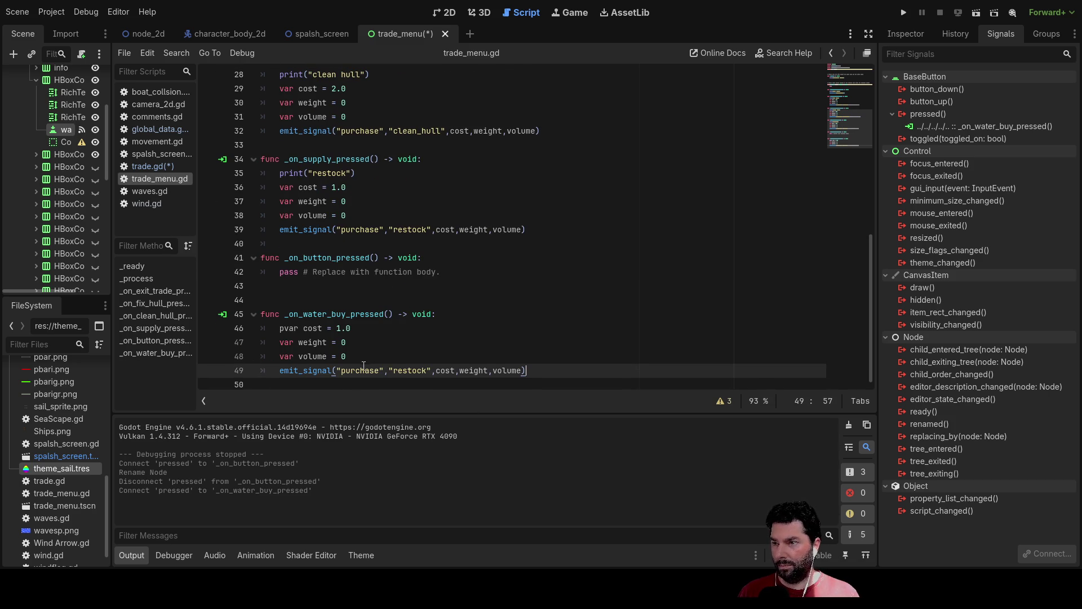
double_click(361, 369)
type("water")
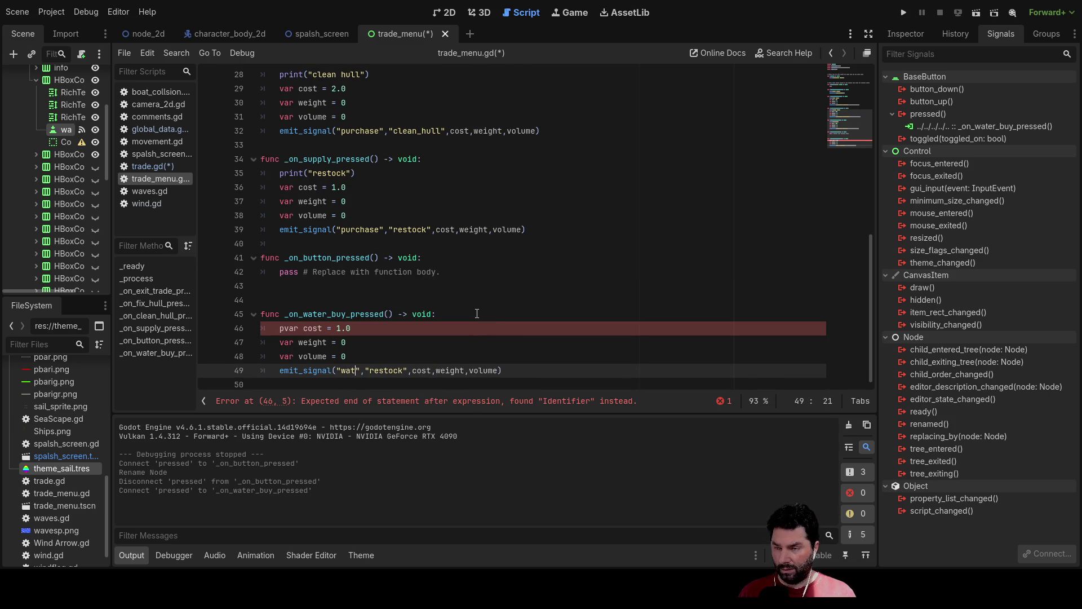
left_click(400, 337)
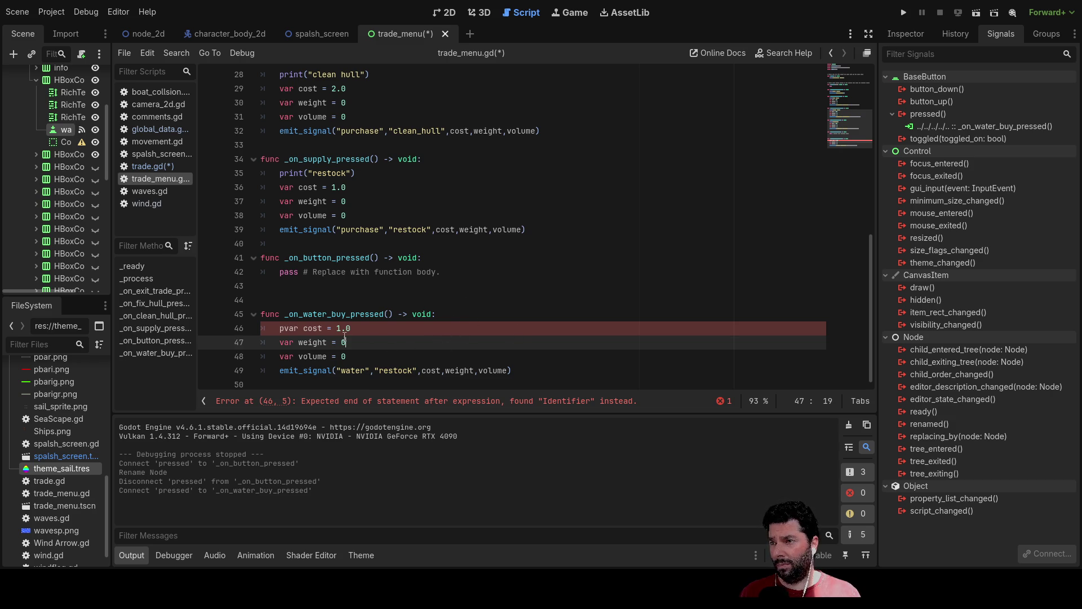
left_click(281, 328)
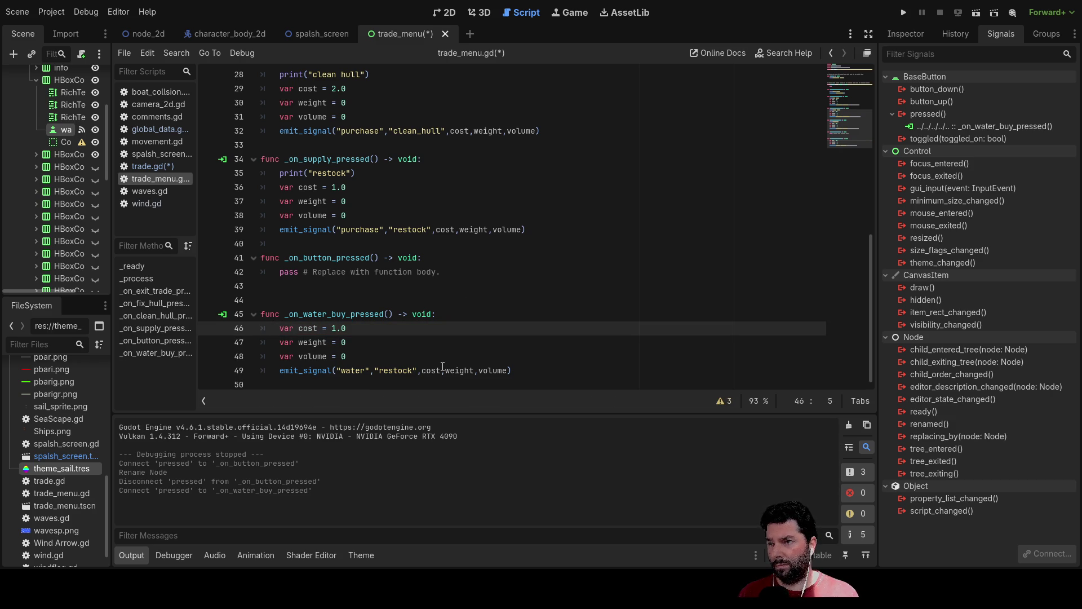
key("Down")
key("Down")
key("Down")
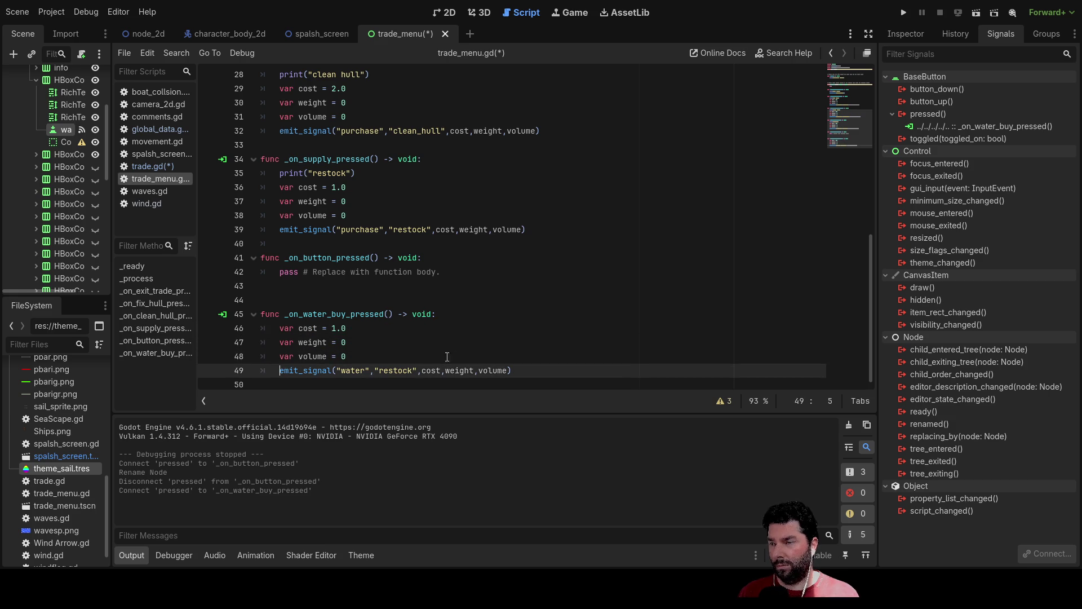
left_click(350, 342)
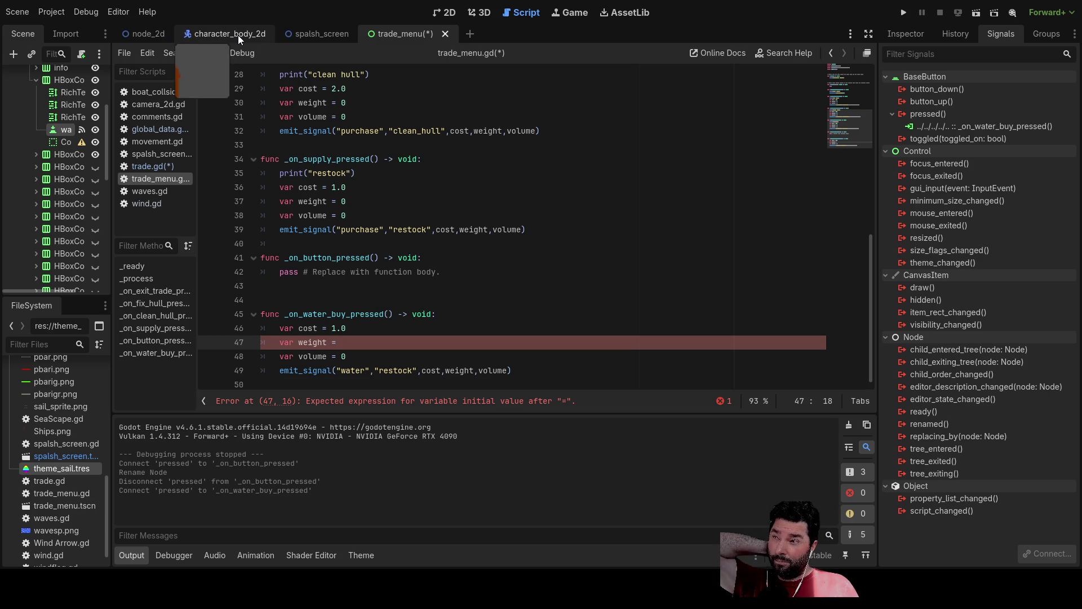
left_click(163, 128)
scroll(425, 252, "up", 15)
scroll(425, 252, "up", 10)
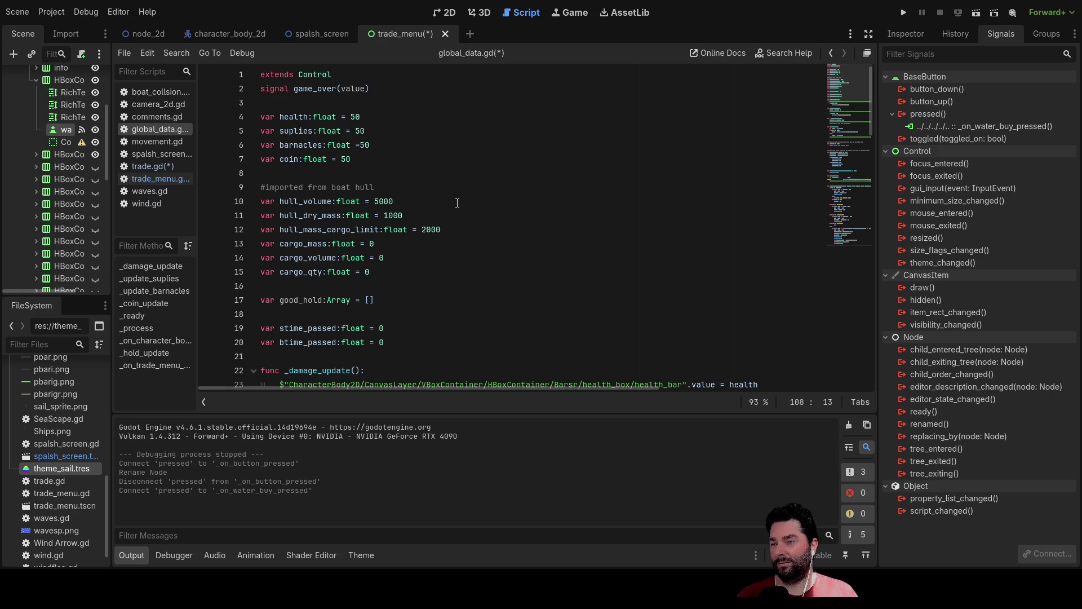
scroll(451, 225, "down", 20)
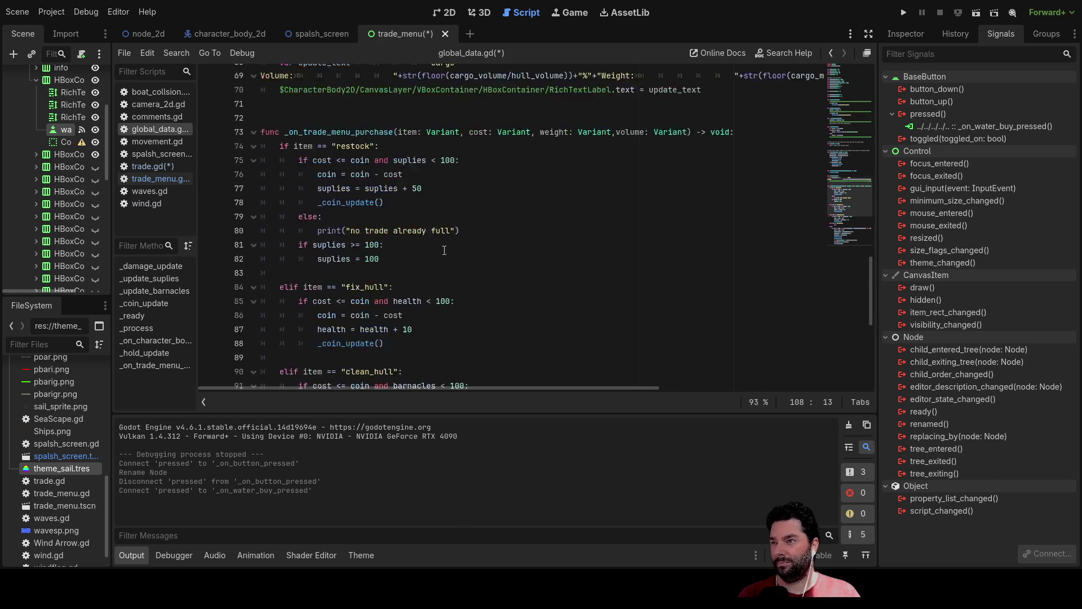
left_click(151, 165)
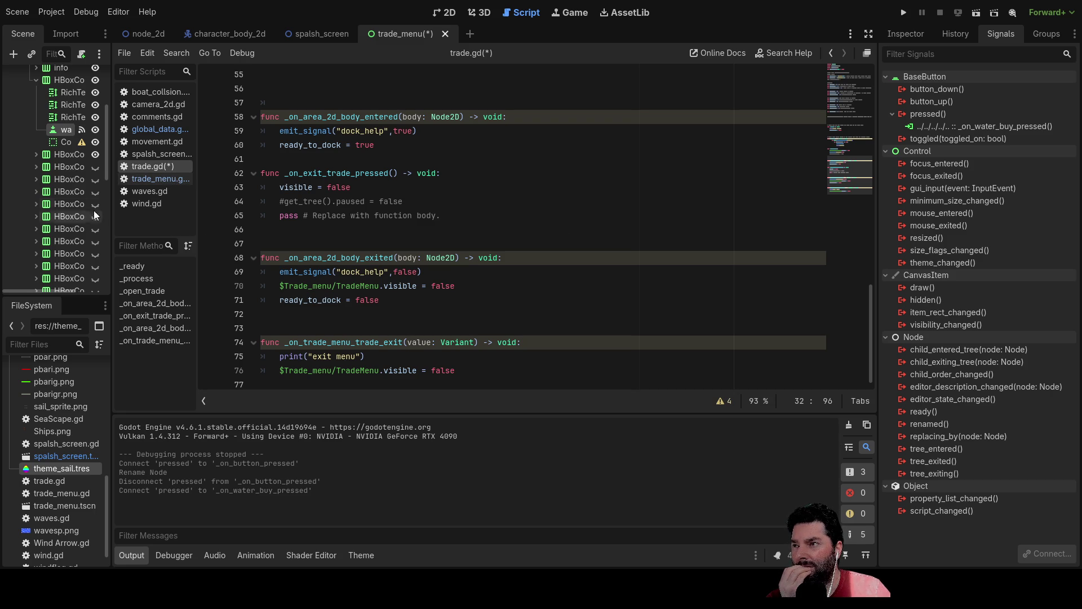
left_click(161, 181)
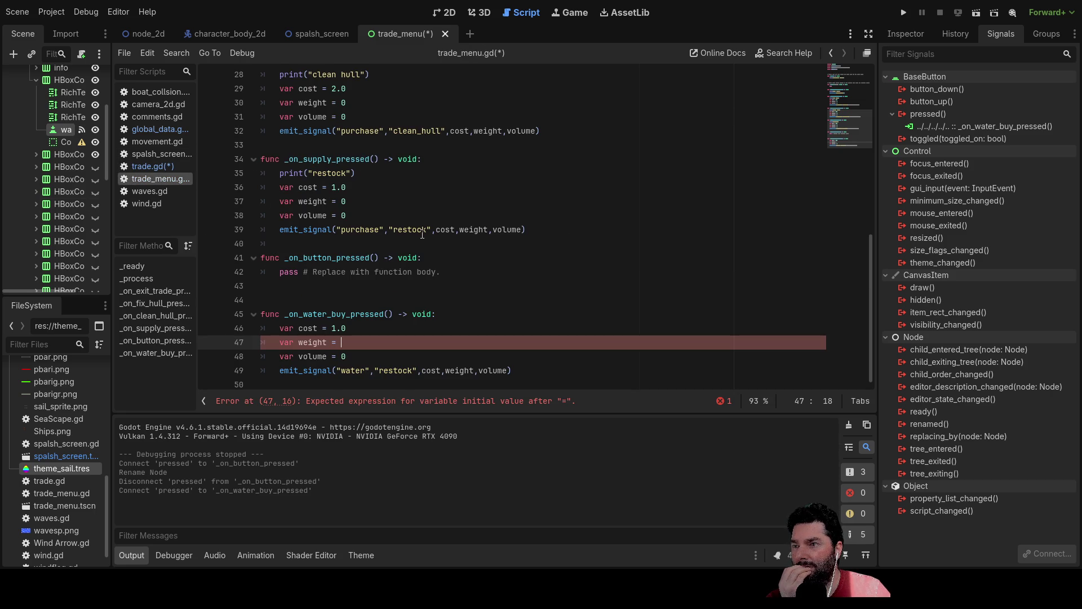
left_click(358, 328)
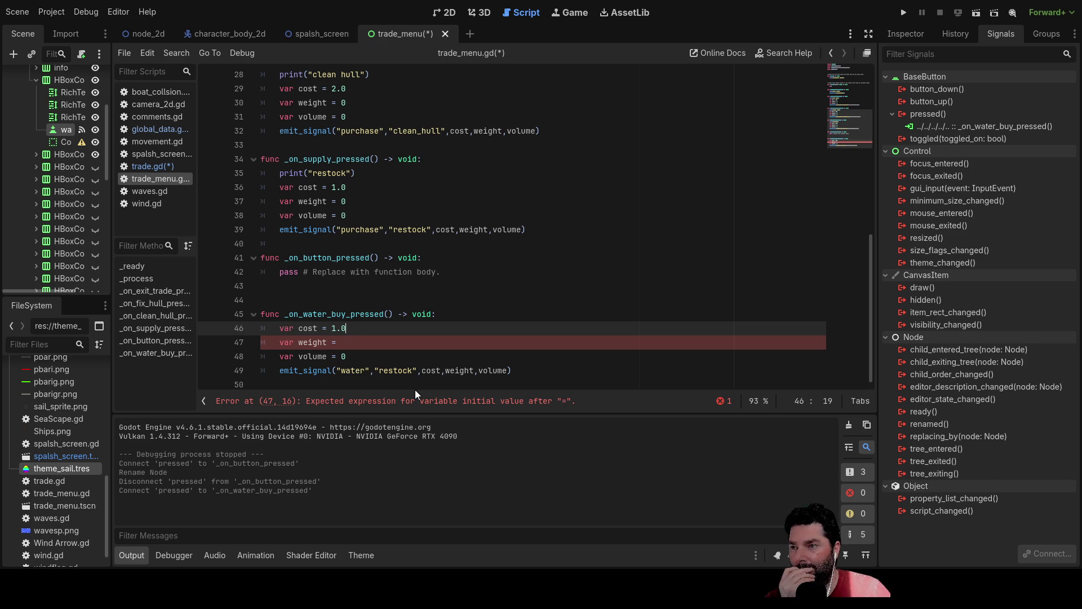
key("Down")
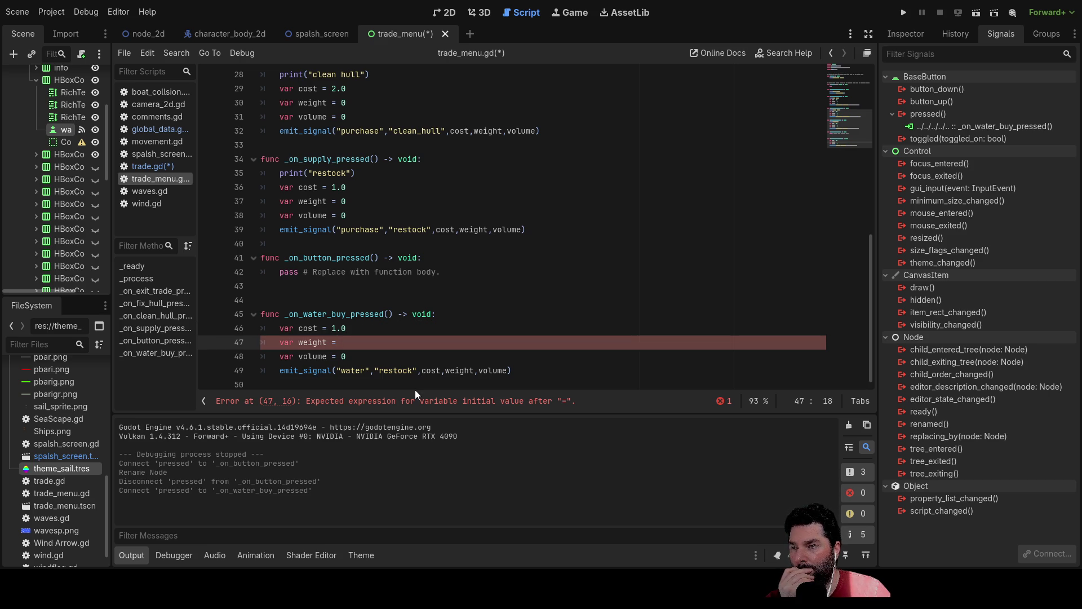